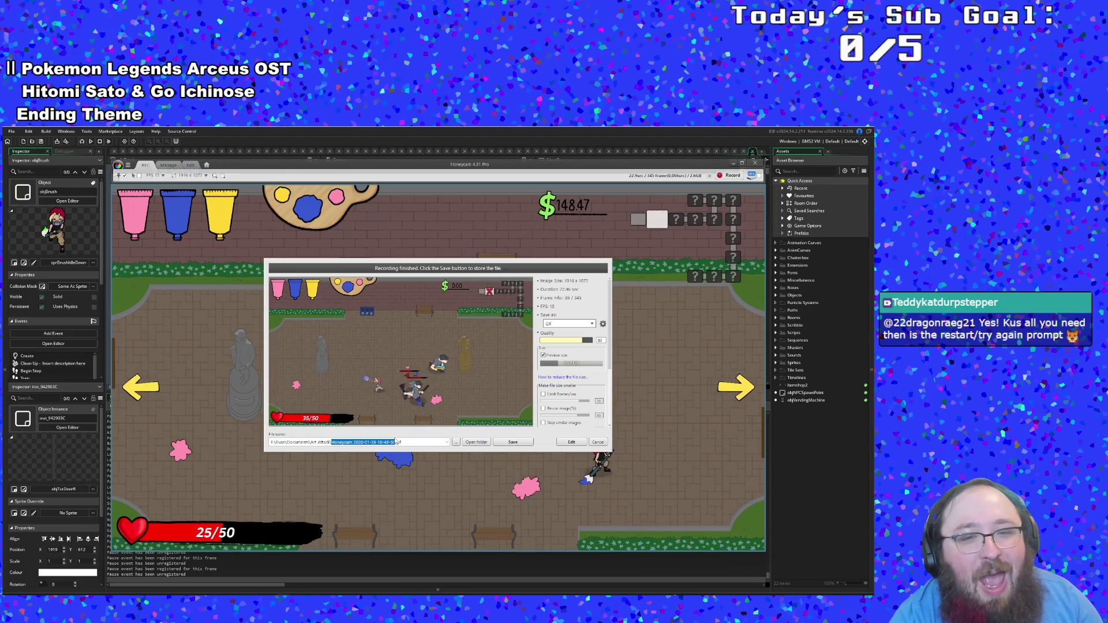
Step: Open the finished gameplay recording in Honeycam's frame editor and preview frames 43, 53 and 61
left_click_drag(396, 442, 332, 442)
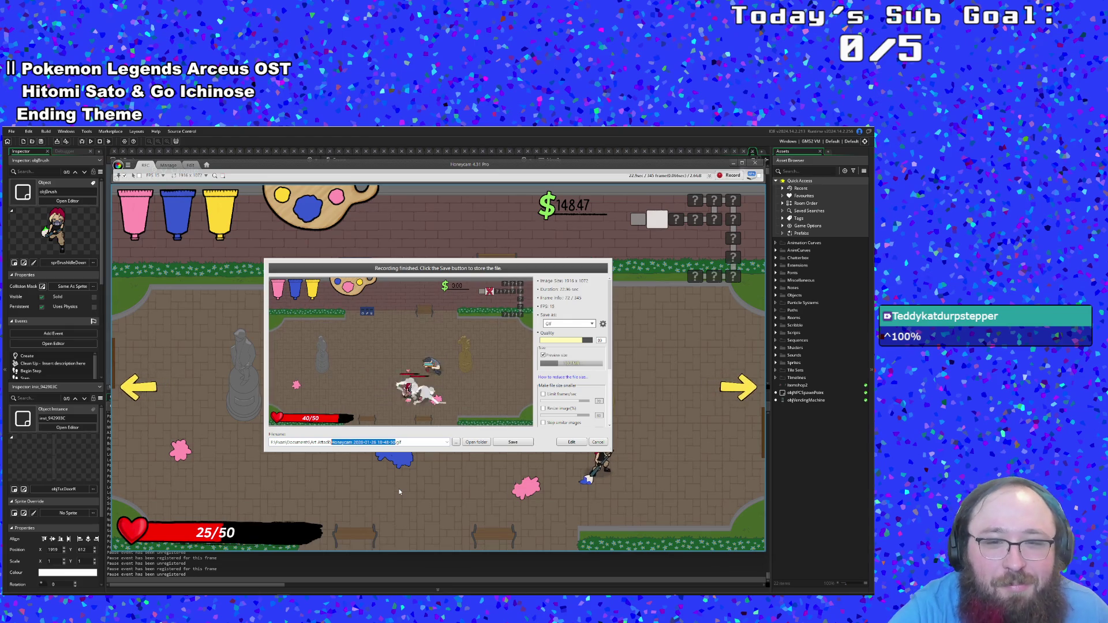
left_click(572, 442)
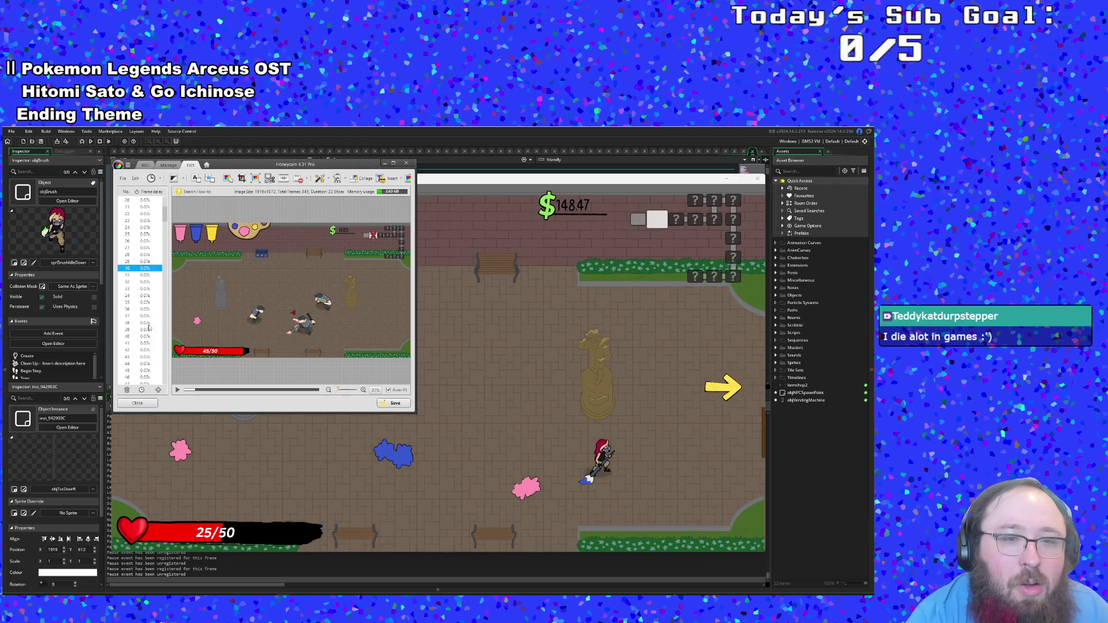
scroll(138, 314, "down", 3)
left_click(146, 329)
scroll(146, 330, "down", 3)
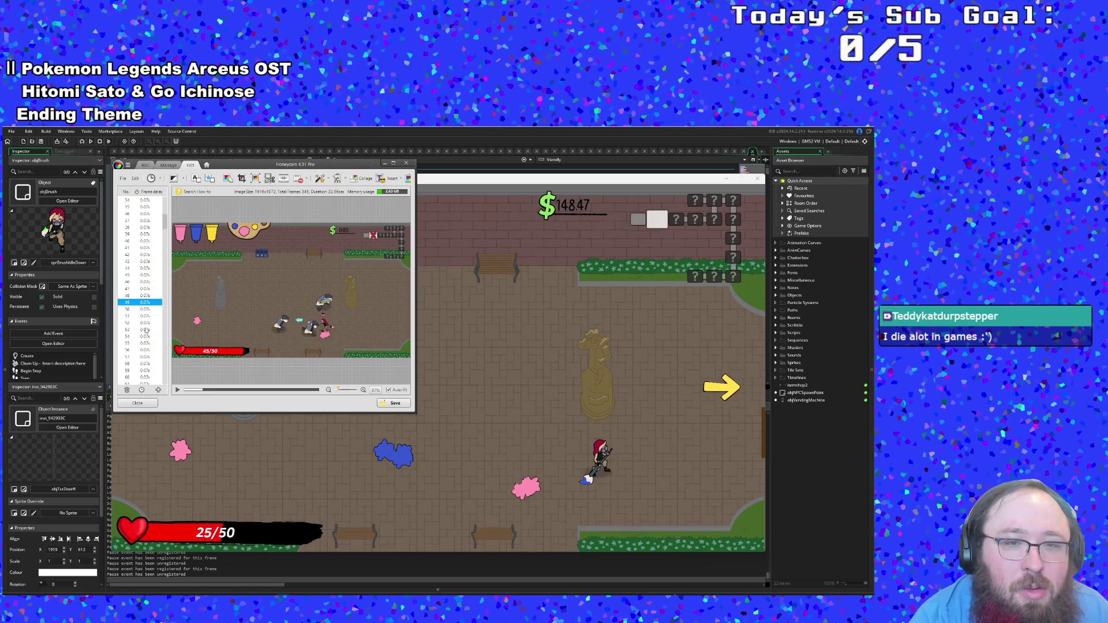
left_click(146, 330)
scroll(146, 329, "down", 3)
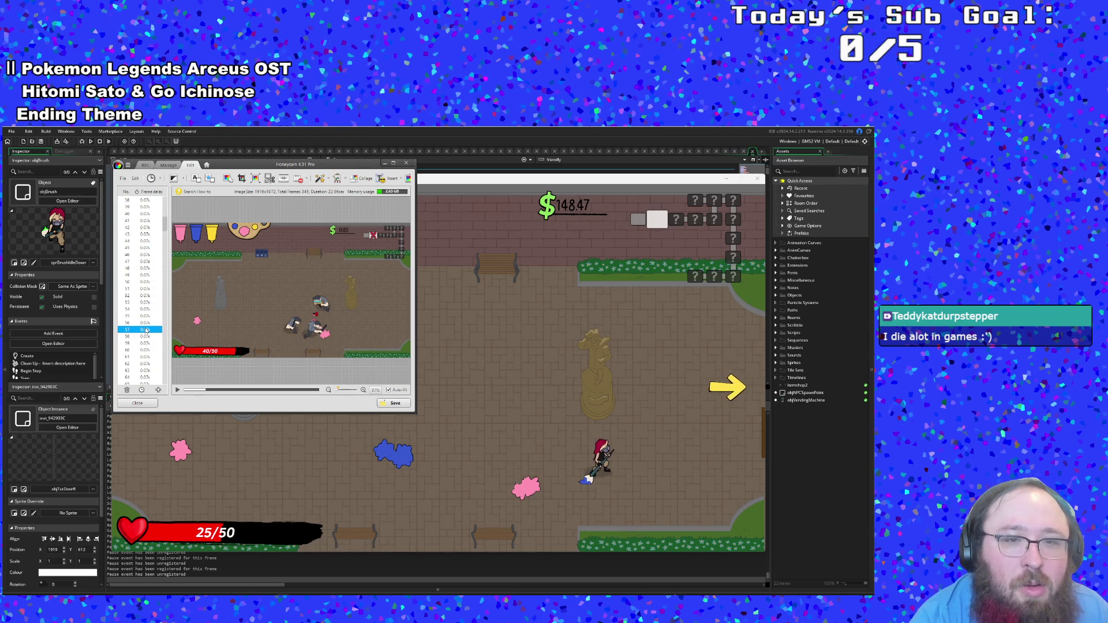
left_click(146, 330)
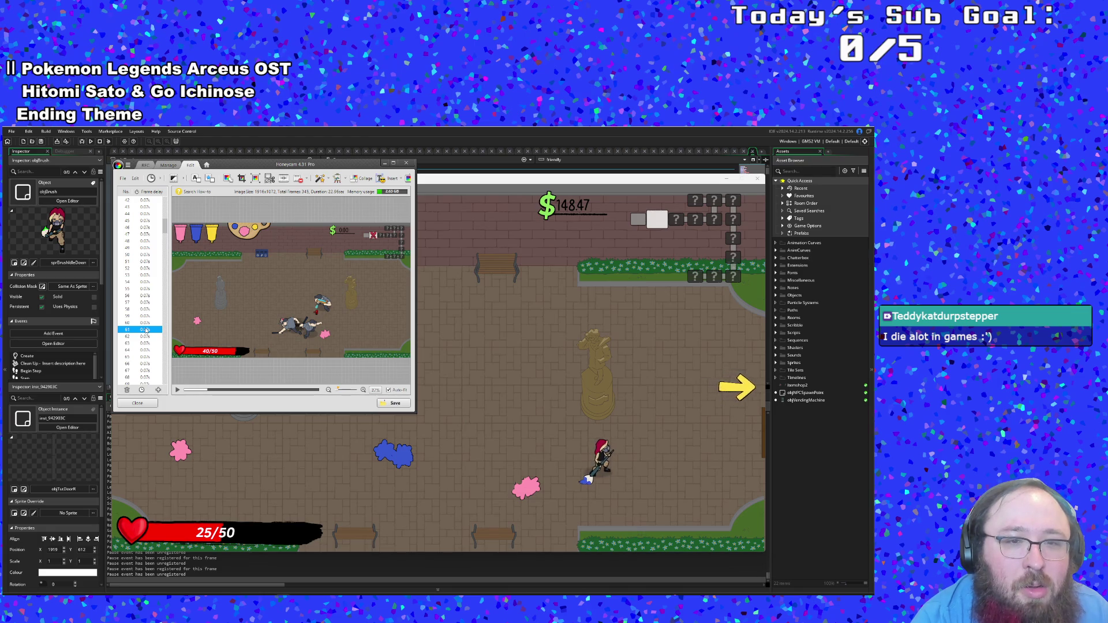
scroll(138, 345, "down", 2)
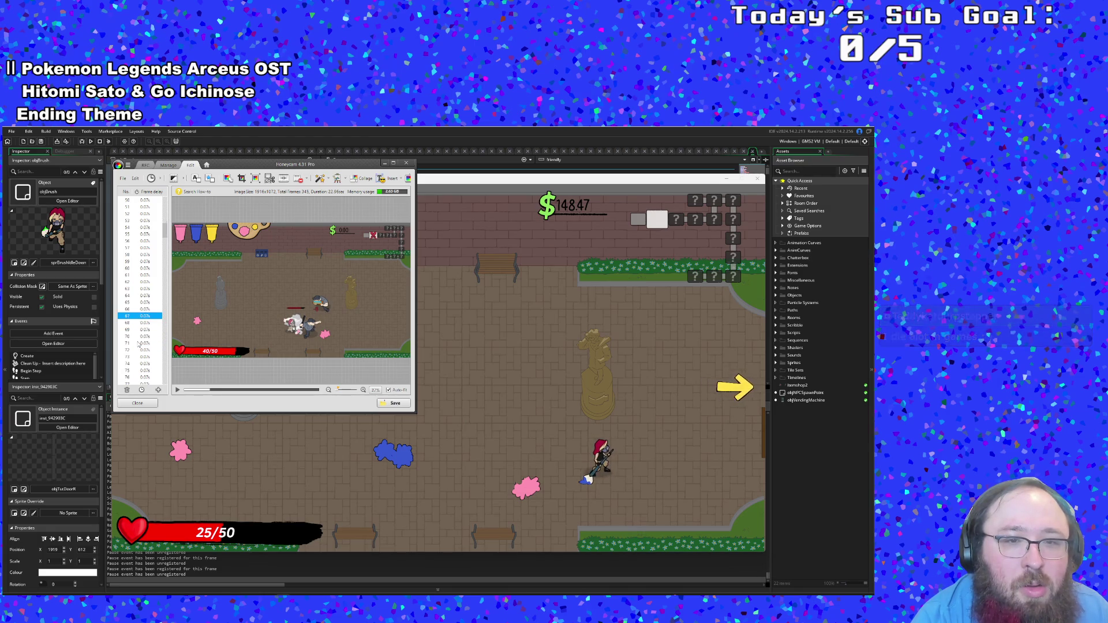
Step: Step back to frame 60, select frames 1 through 60, and delete them
left_click(146, 310)
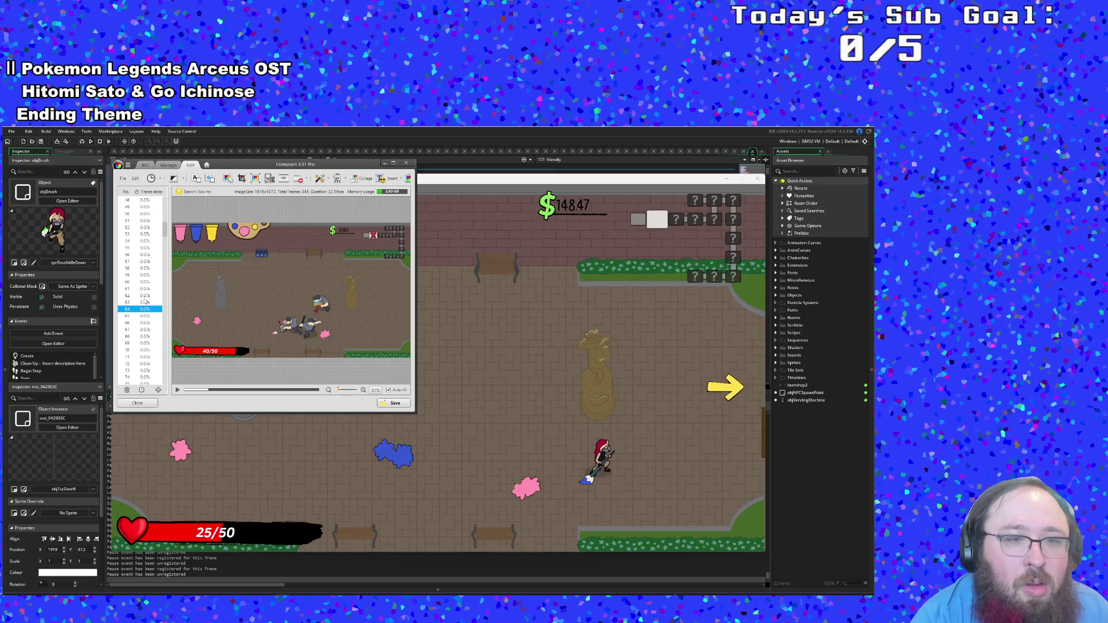
left_click(142, 303)
left_click(142, 295)
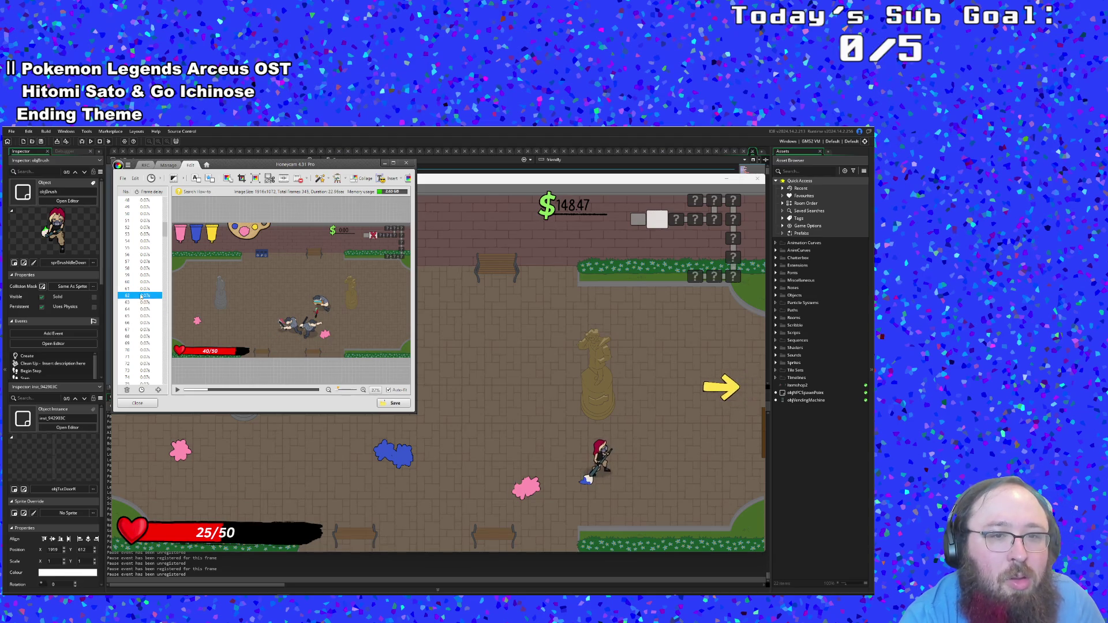
left_click(141, 282)
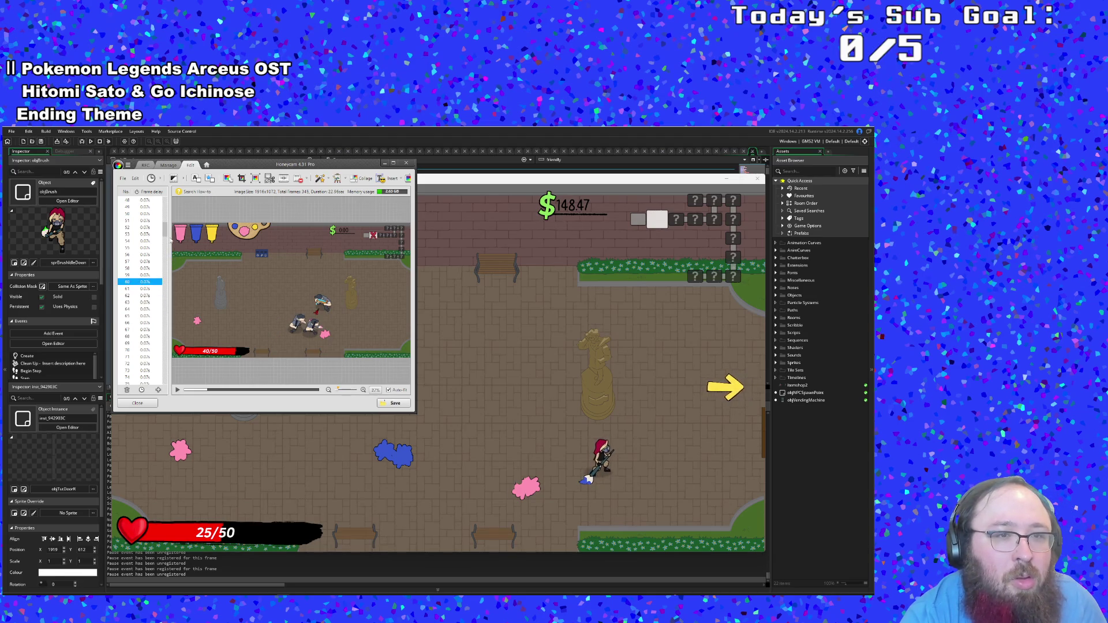
left_click_drag(165, 230, 165, 194)
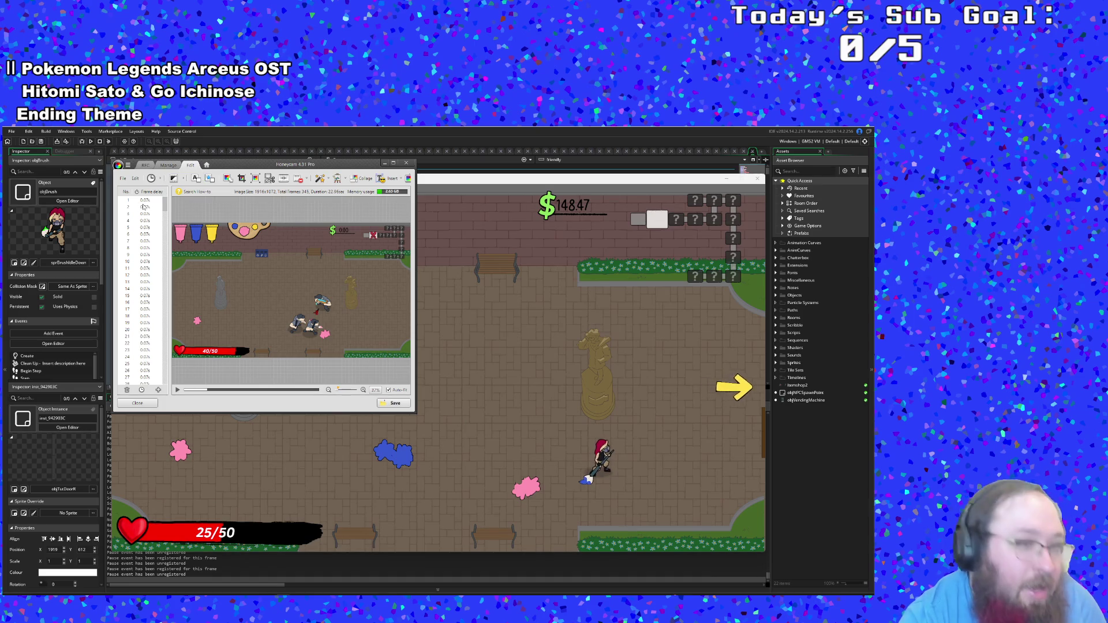
left_click(140, 201, "shift")
key("Delete")
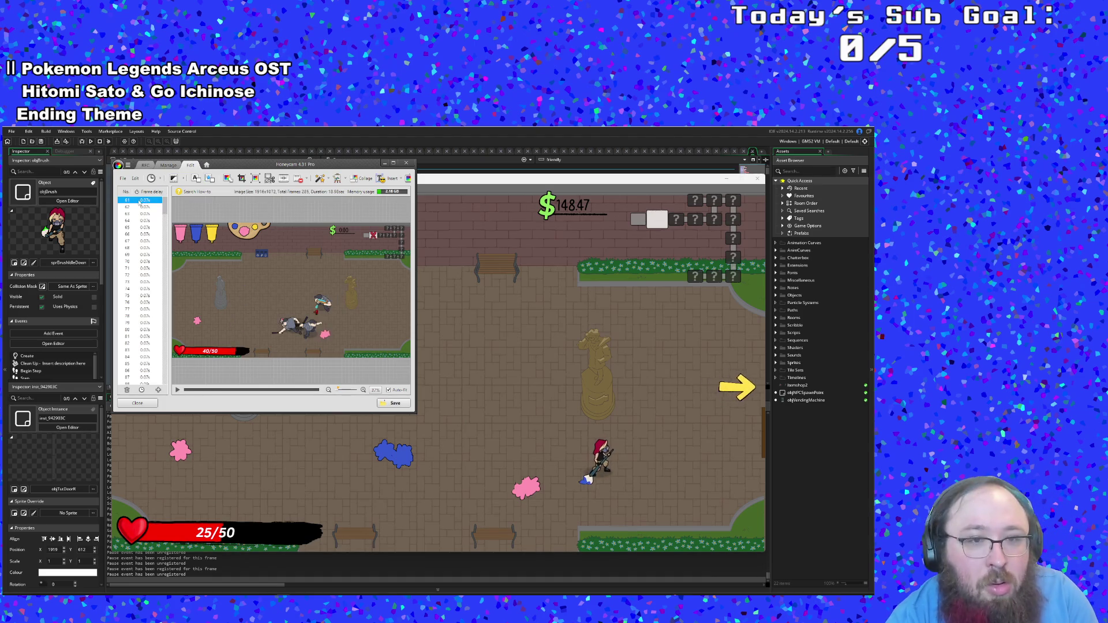
Step: Play back the 285-frame clip and select frames 138 through the final frame 345
left_click(177, 389)
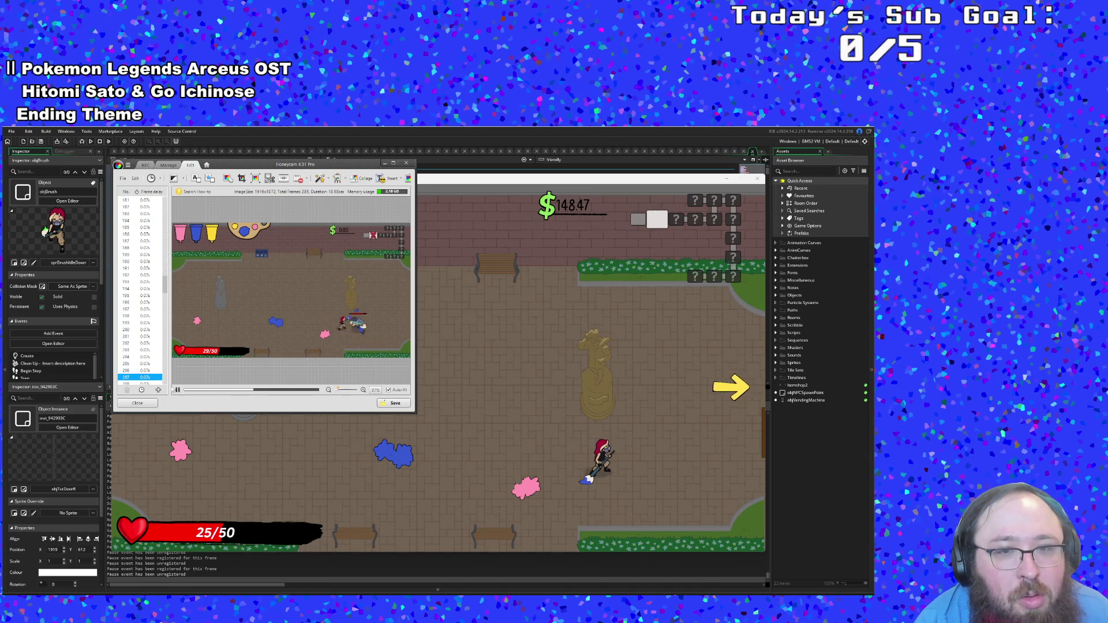
left_click(127, 288)
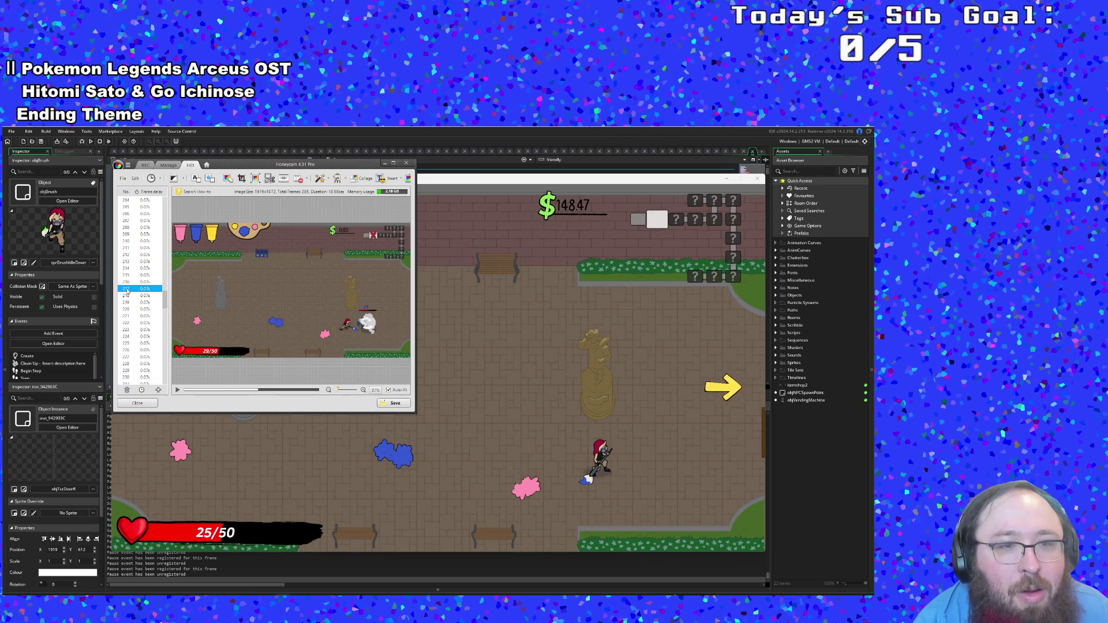
scroll(127, 292, "up", 9)
left_click(136, 221)
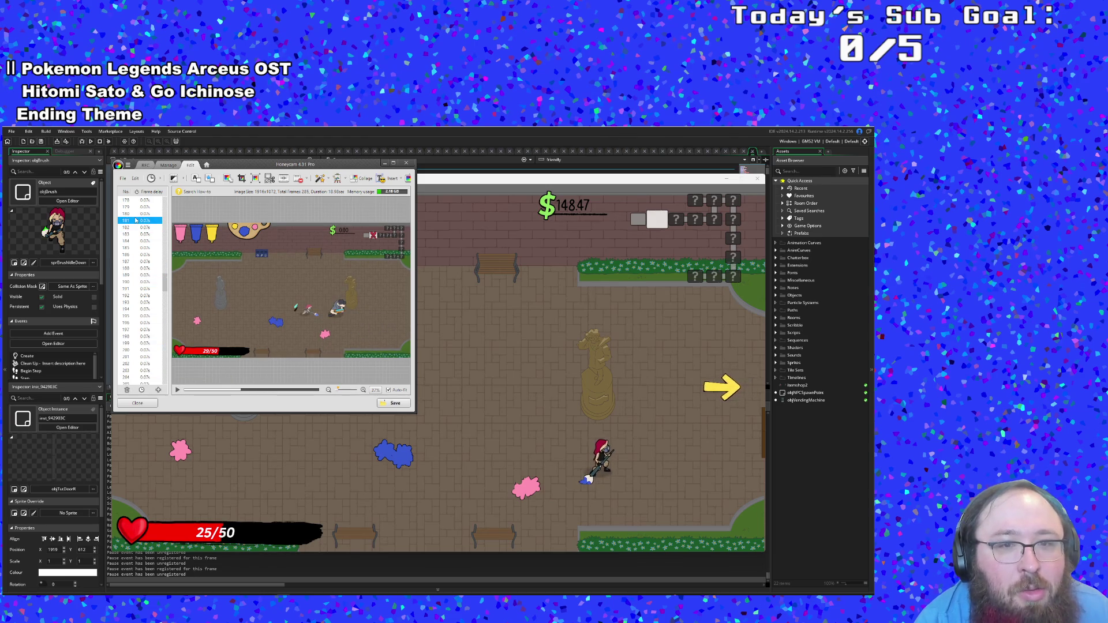
key("Down")
key("Down")
key("Down")
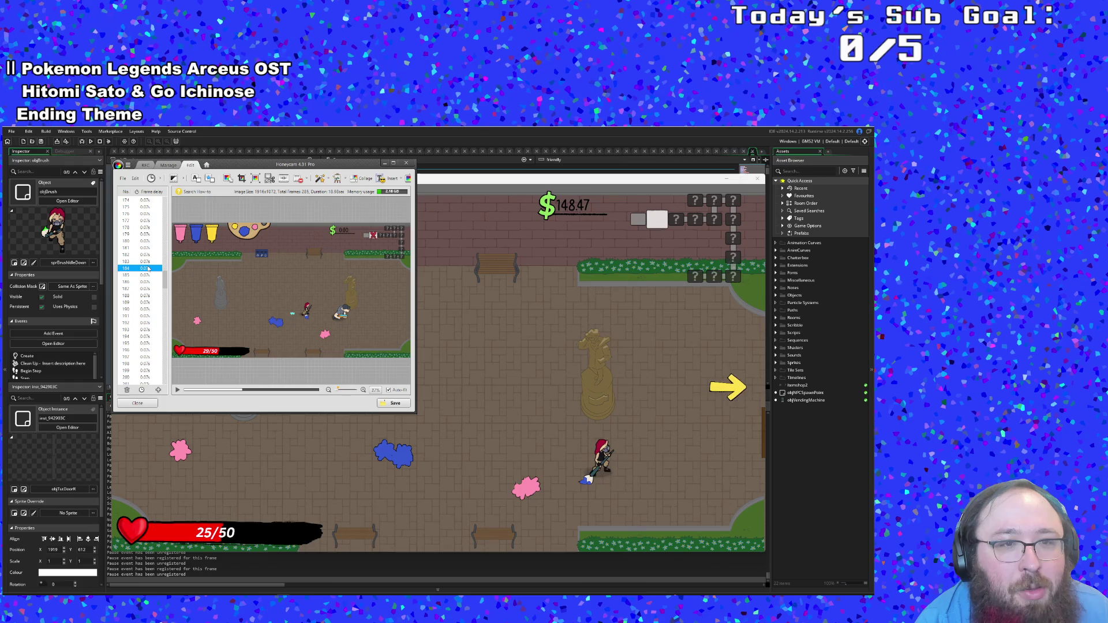
scroll(163, 282, "up", 1)
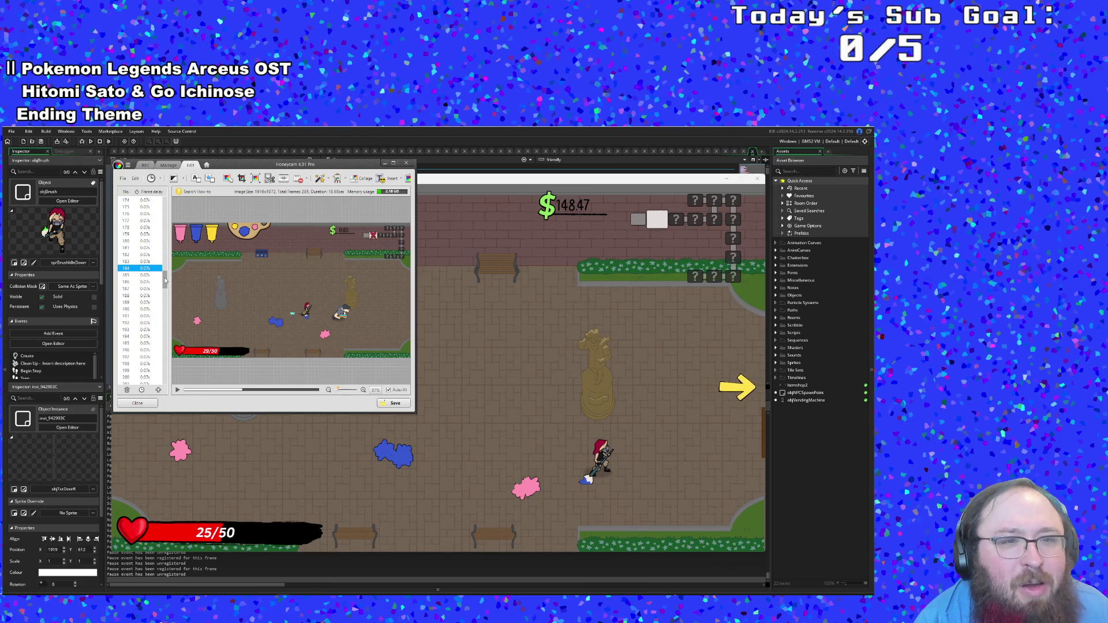
left_click_drag(165, 281, 168, 390)
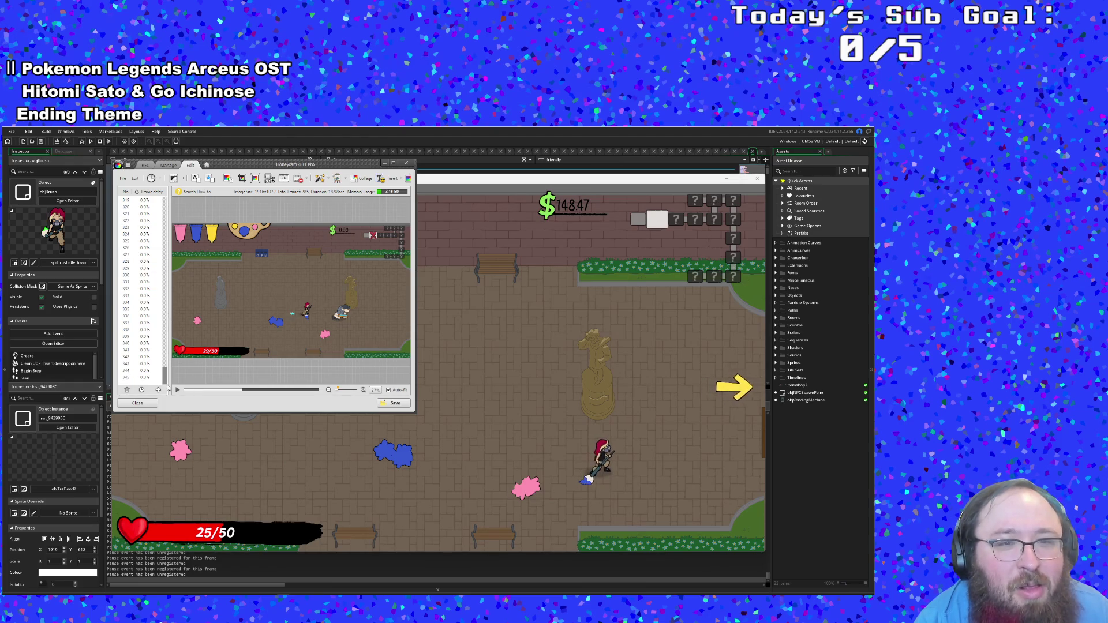
left_click(140, 378)
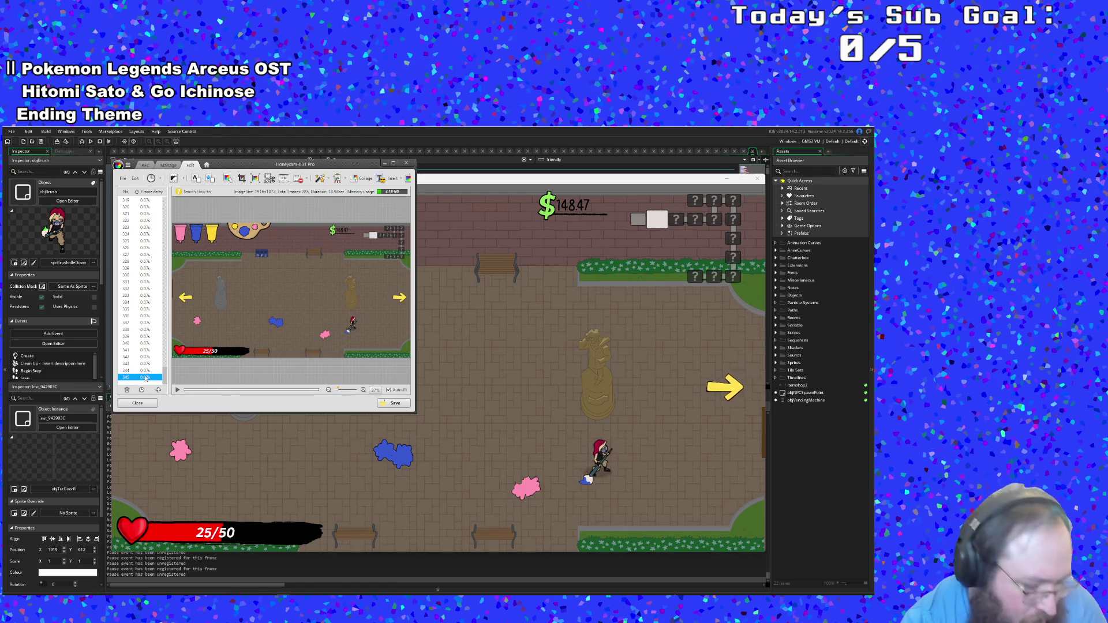
left_click_drag(164, 375, 154, 244)
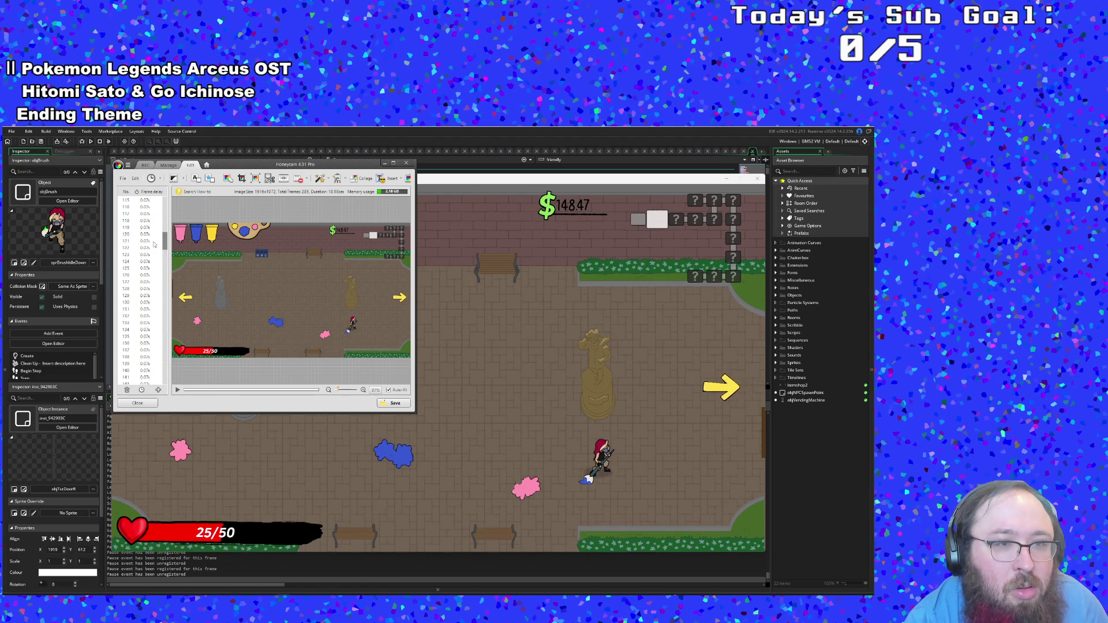
left_click(155, 356, "shift")
scroll(146, 346, "down", 1)
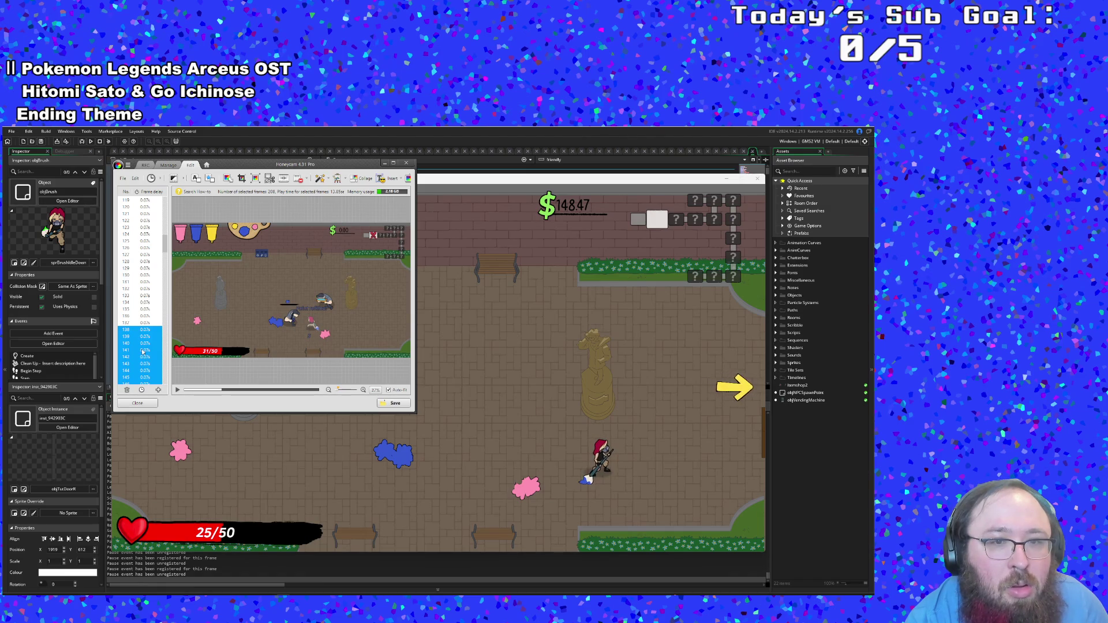
Step: Check frame 157's delay setting, leave it unchanged, and scroll toward the clip's end
scroll(142, 352, "down", 4)
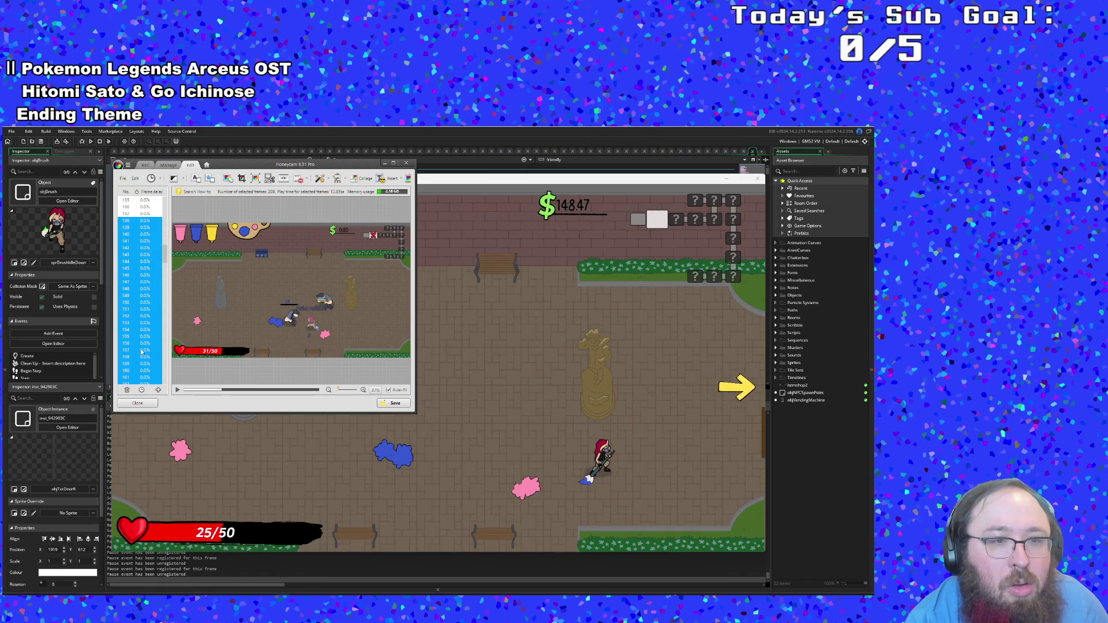
double_click(142, 351)
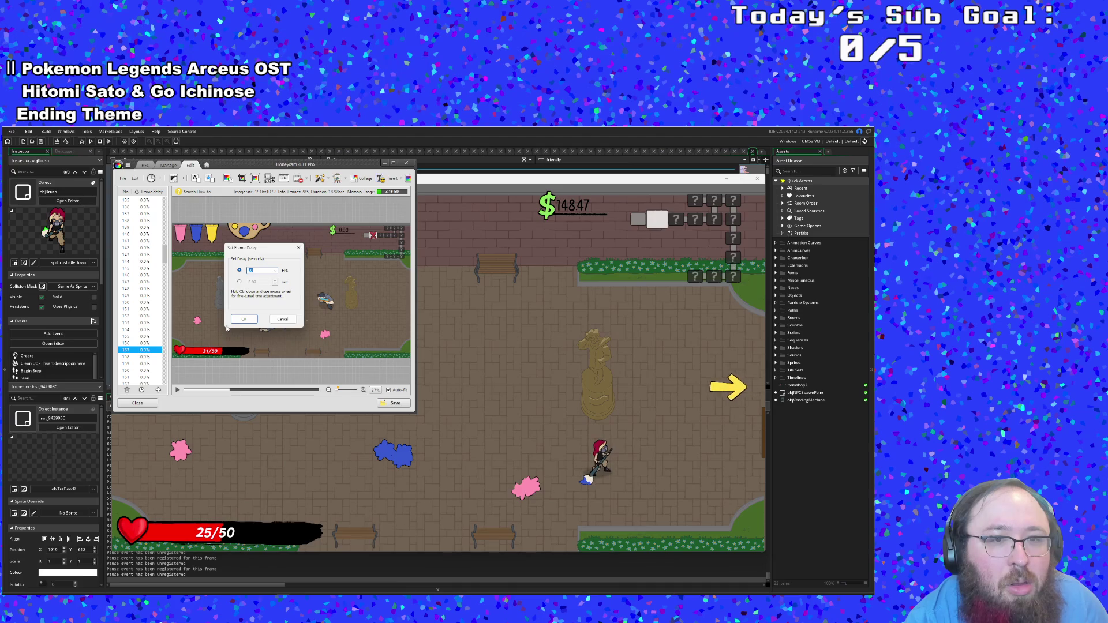
left_click(283, 319)
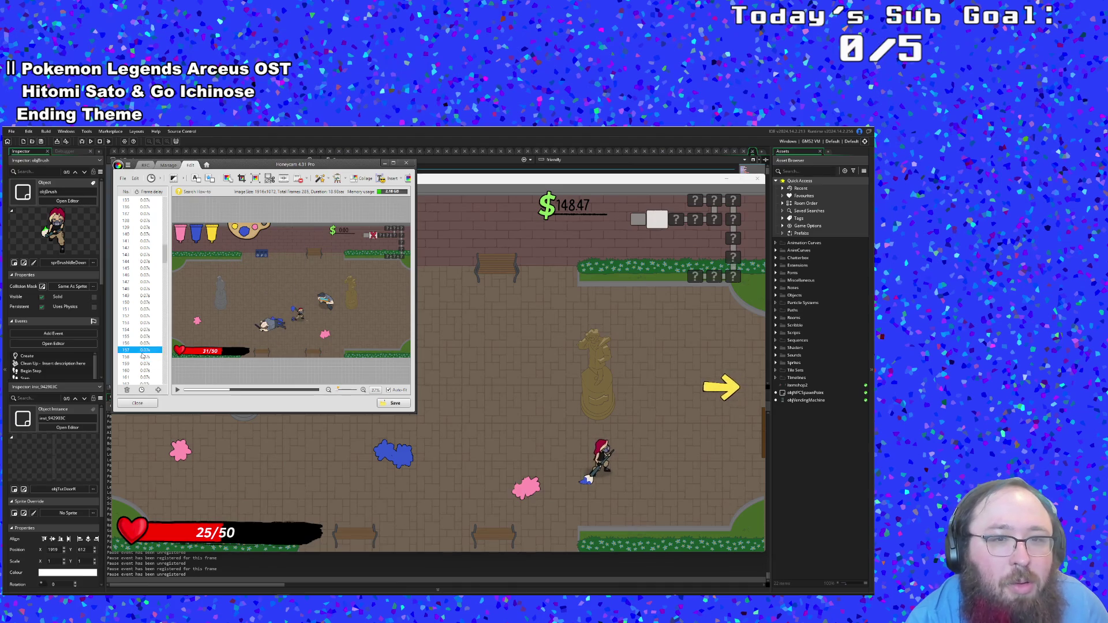
scroll(142, 355, "down", 4)
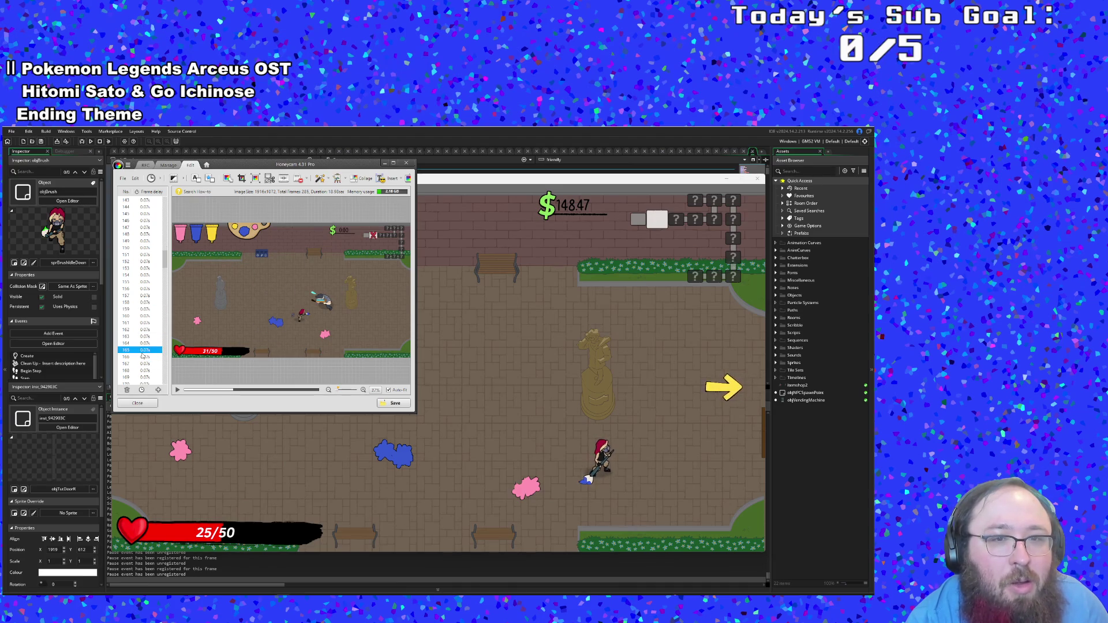
scroll(143, 357, "down", 2)
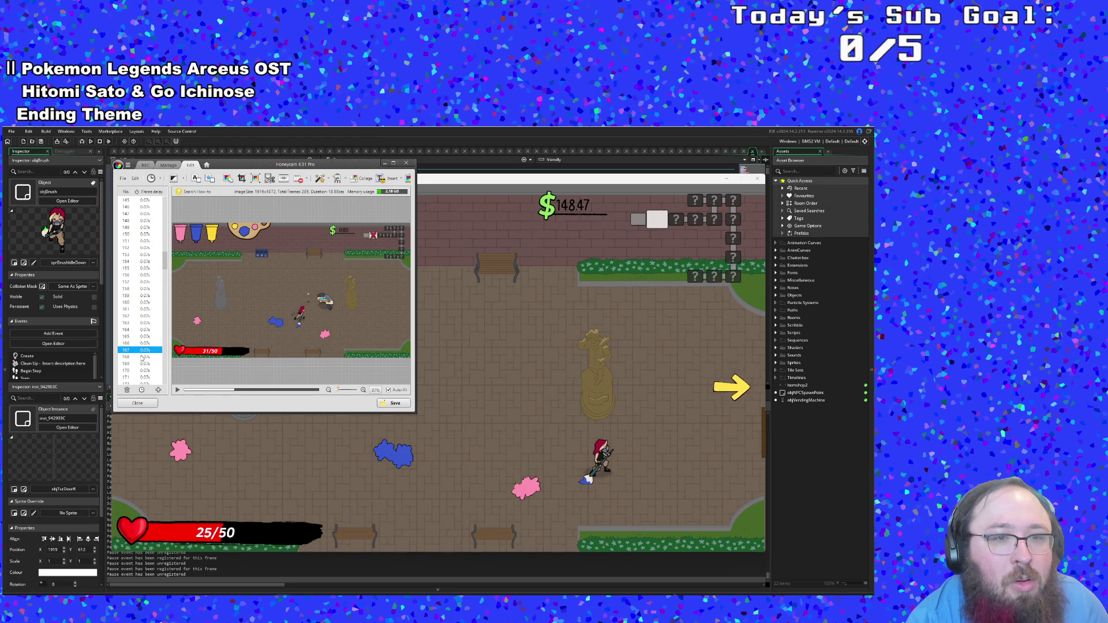
scroll(143, 358, "down", 3)
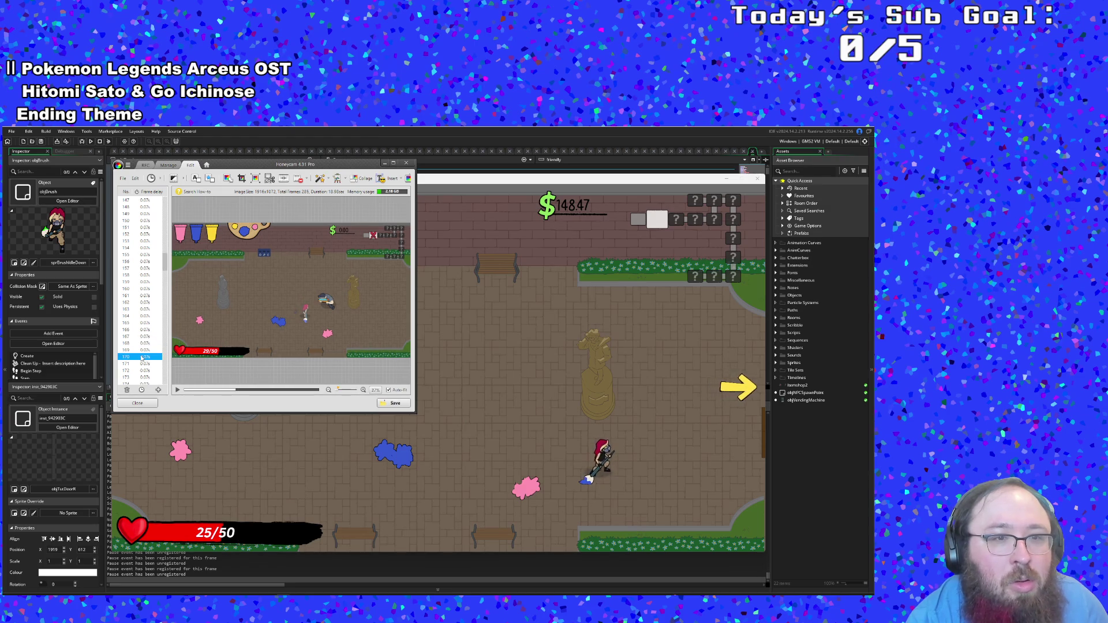
scroll(142, 358, "down", 8)
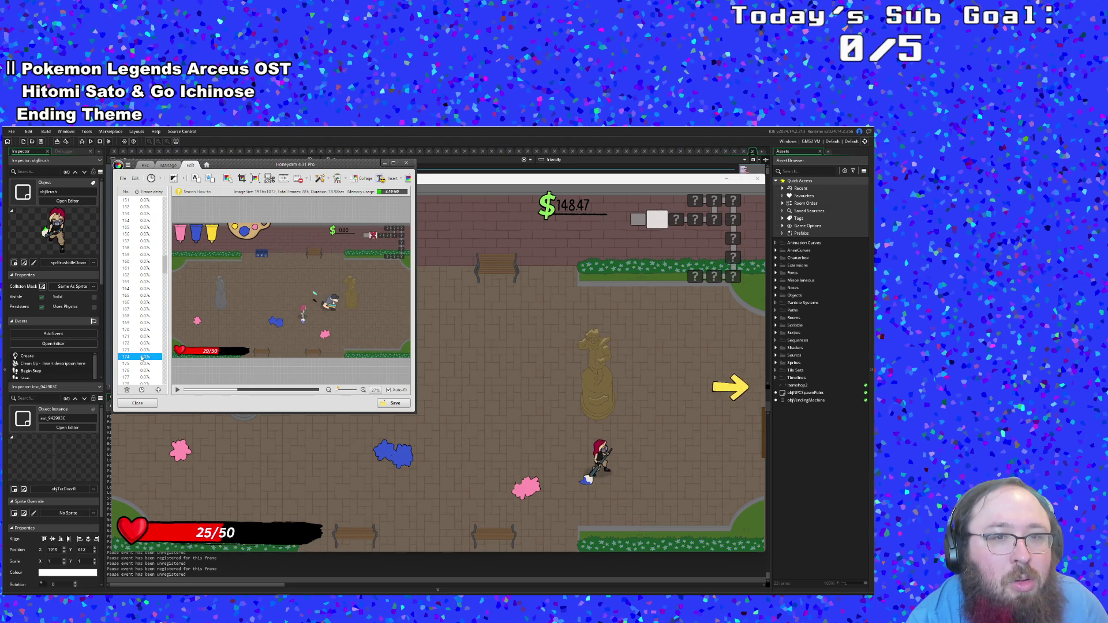
Step: Delete frames 167 to the end, leaving 106 frames, and preview the clip
mouse_move(142, 358)
left_mouse_down()
mouse_move(152, 286)
mouse_move(164, 277)
mouse_move(175, 403)
left_mouse_up()
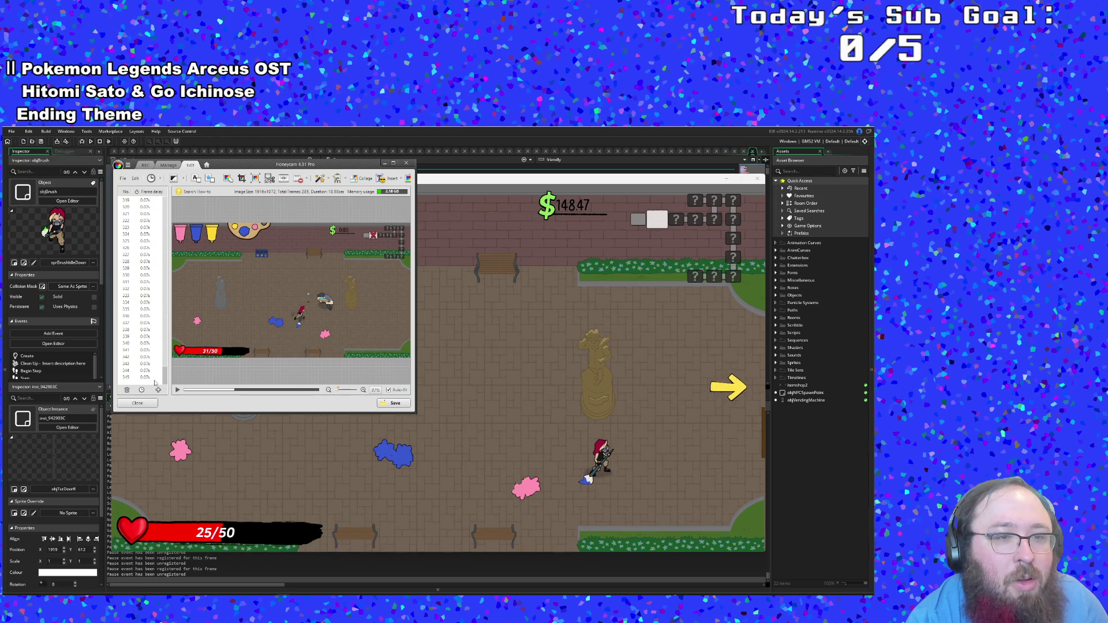
left_click(155, 380, "shift")
key("Delete")
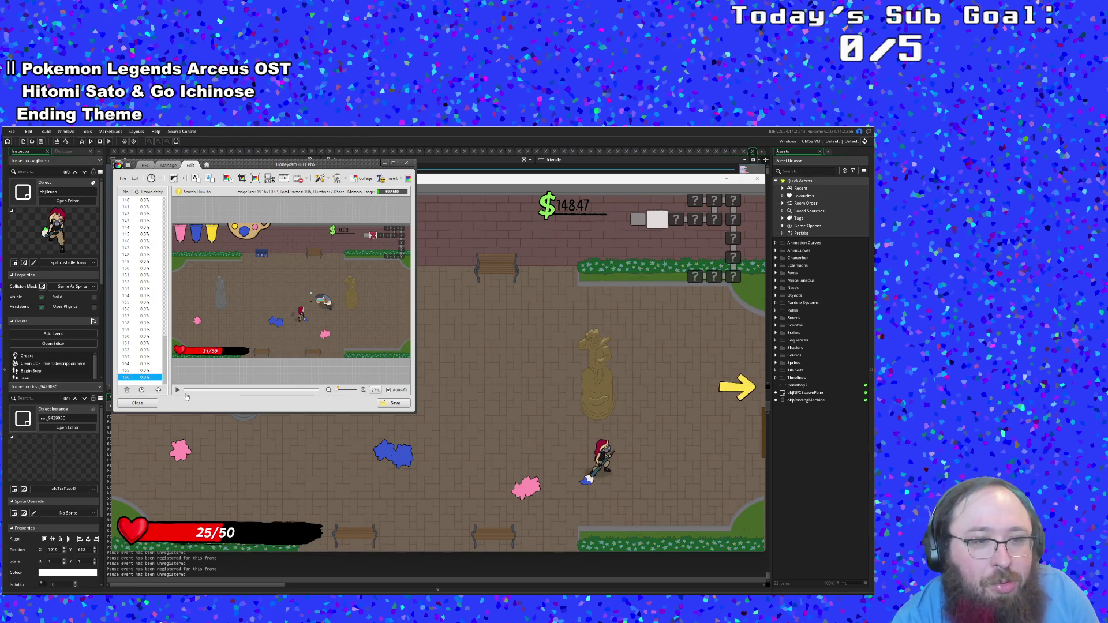
left_click(179, 390)
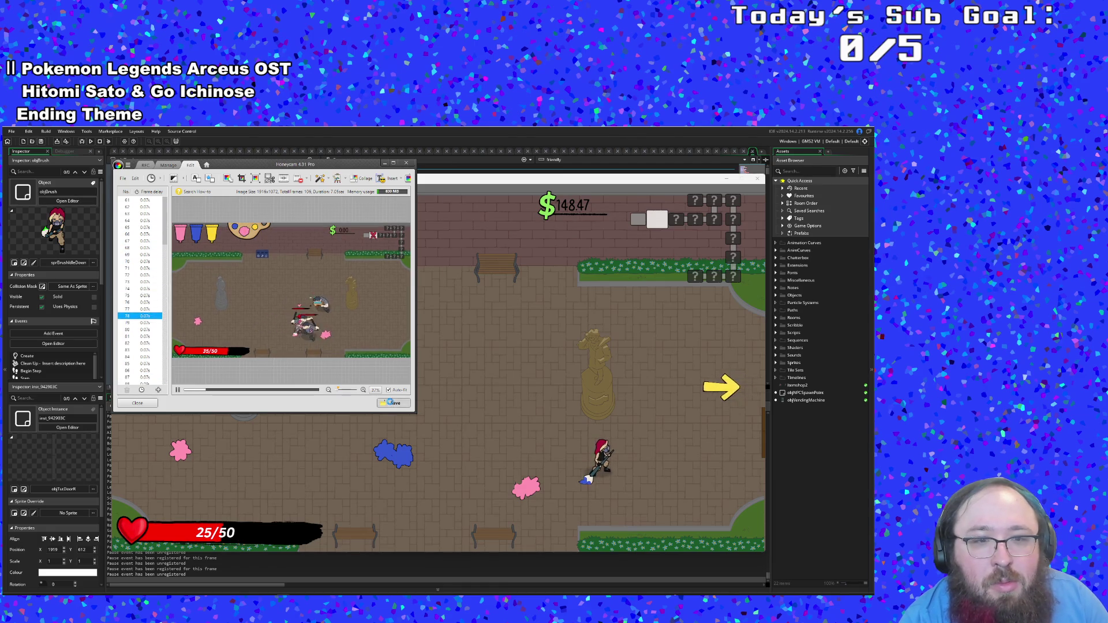
Step: Save the trimmed clip as combat beefy bois.gif, declining to overwrite combat example.gif
left_click(393, 403)
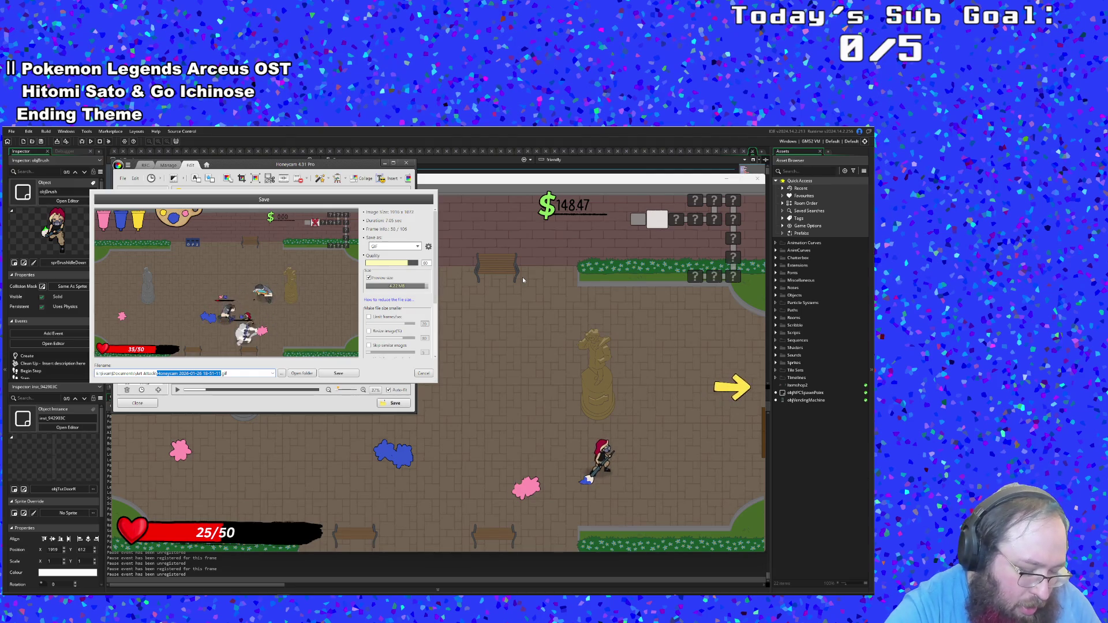
key("BackSpace")
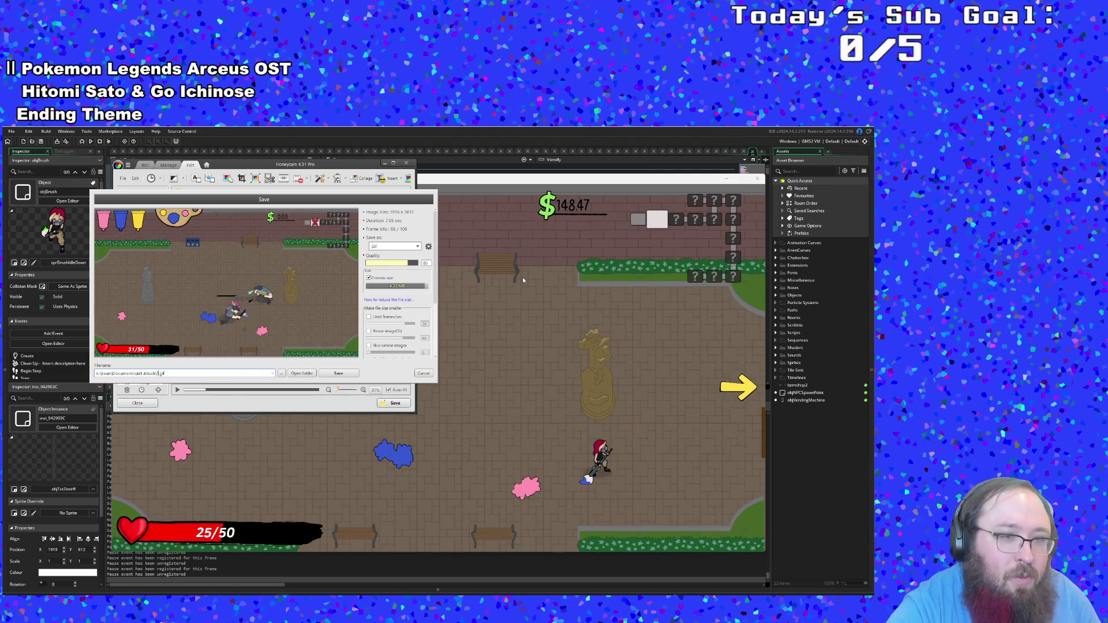
type("combo")
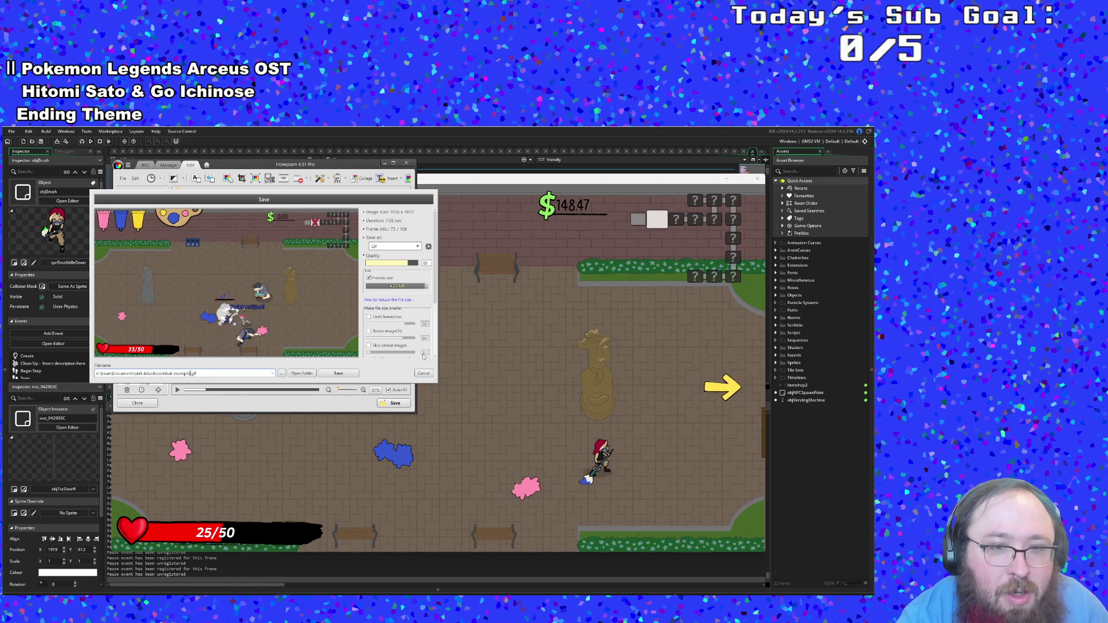
left_click(327, 373)
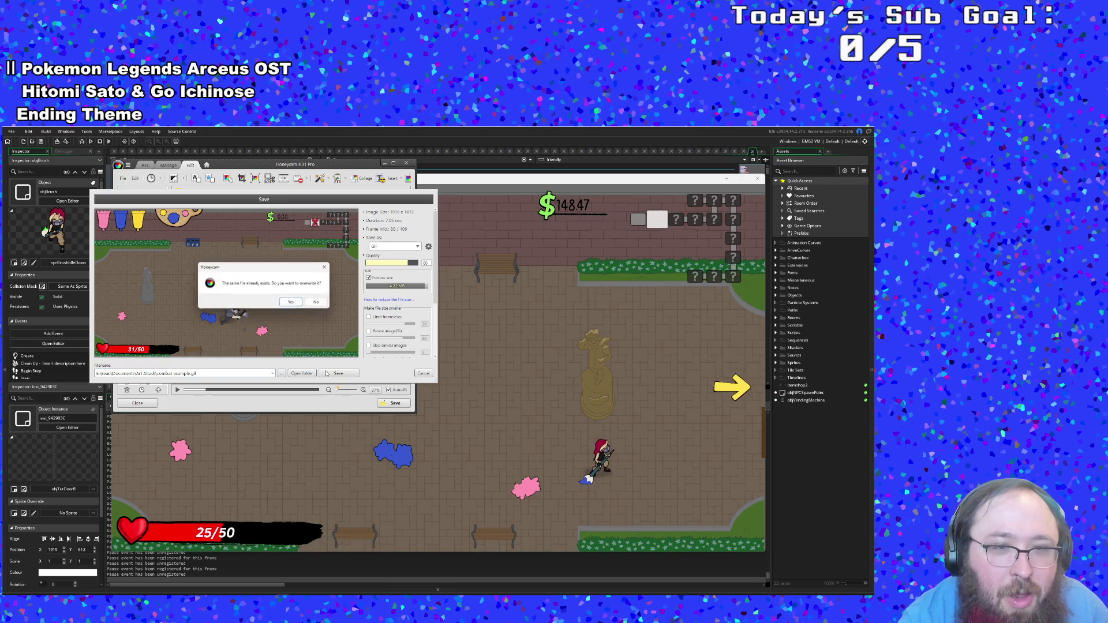
left_click(317, 304)
left_click_drag(190, 374, 157, 374)
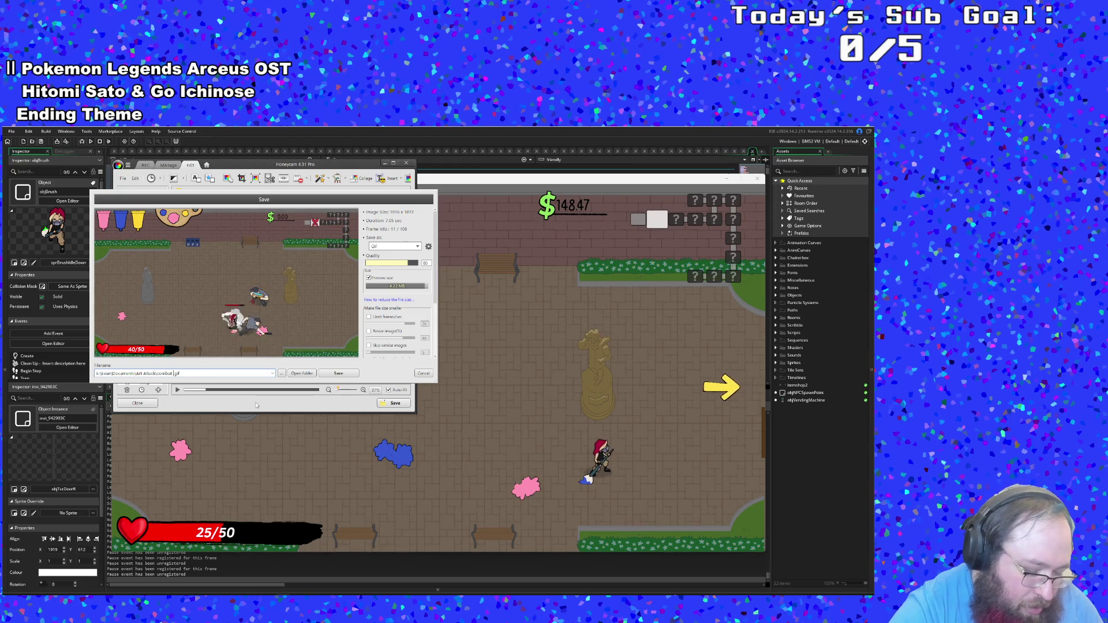
type("beefy bois")
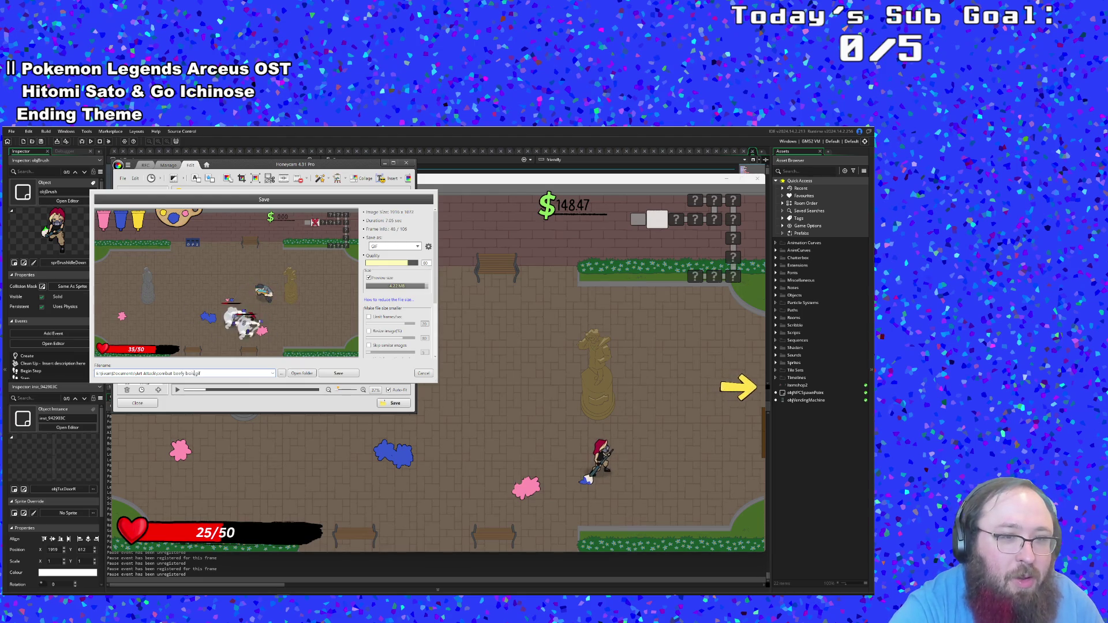
key("Return")
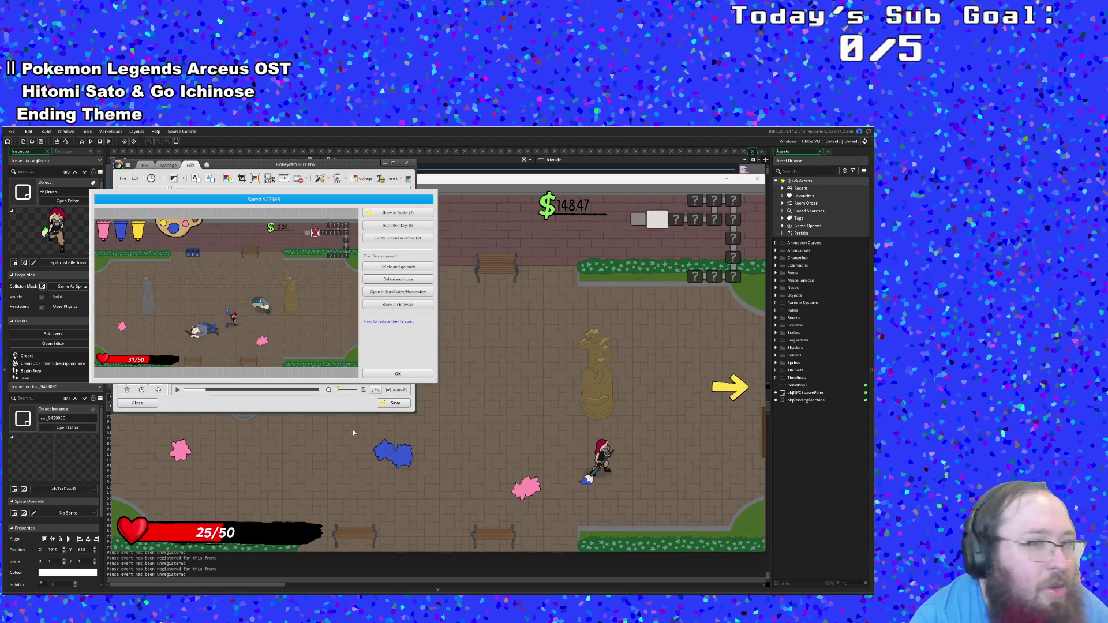
Step: Walk the player through the right exit into the shop room
left_click(472, 403)
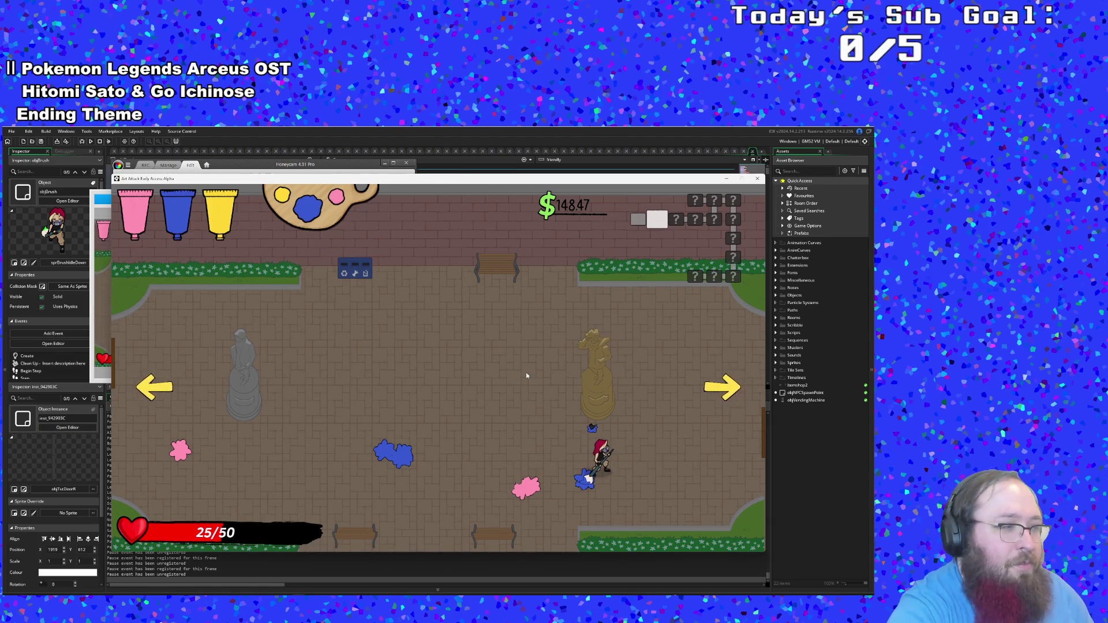
key("d")
key("w")
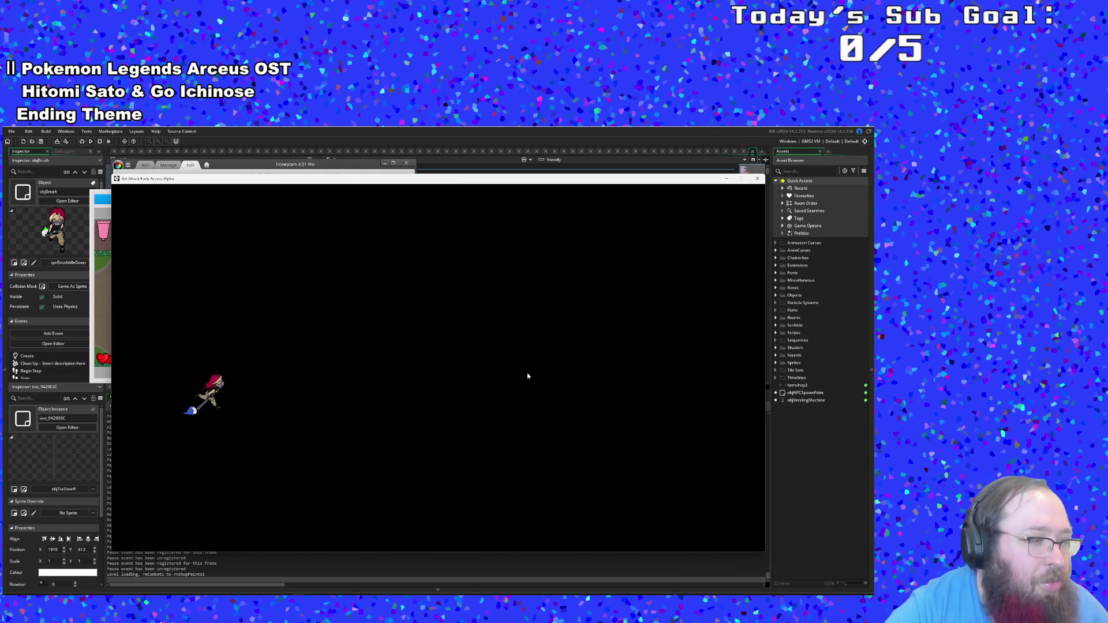
key("d")
key("w")
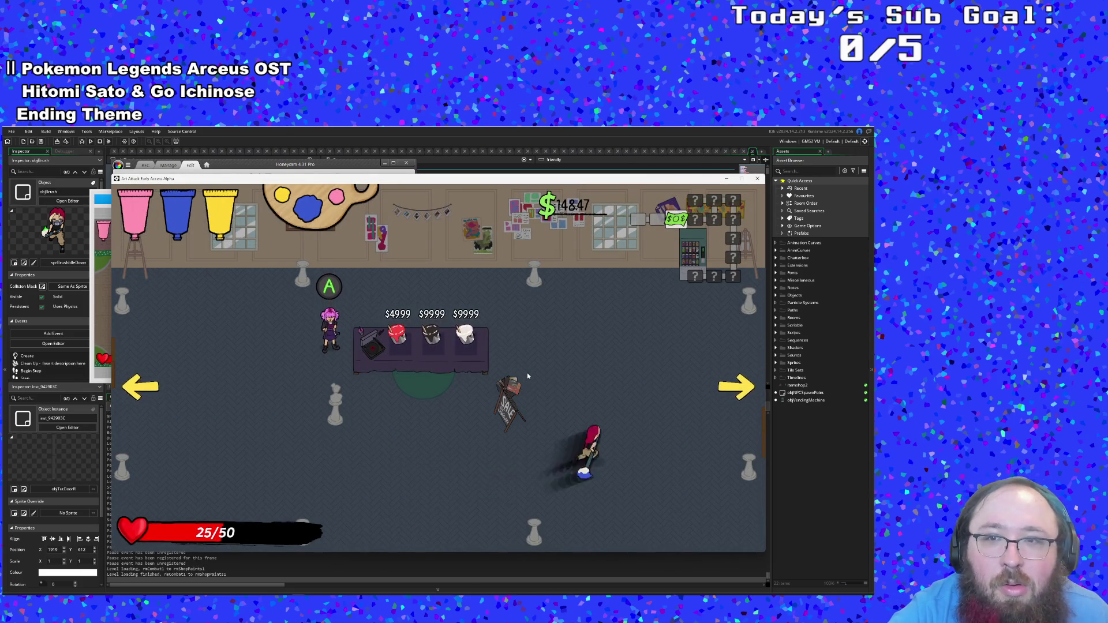
Step: Move the player around the shop, collecting money up to $214.06
key("w")
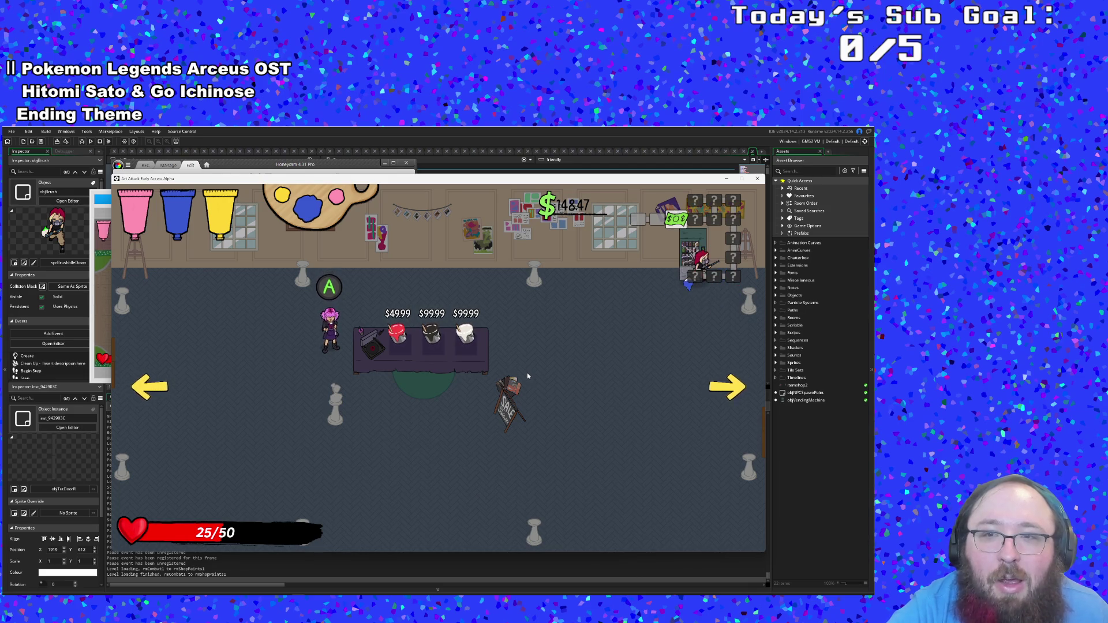
key("s")
key("a")
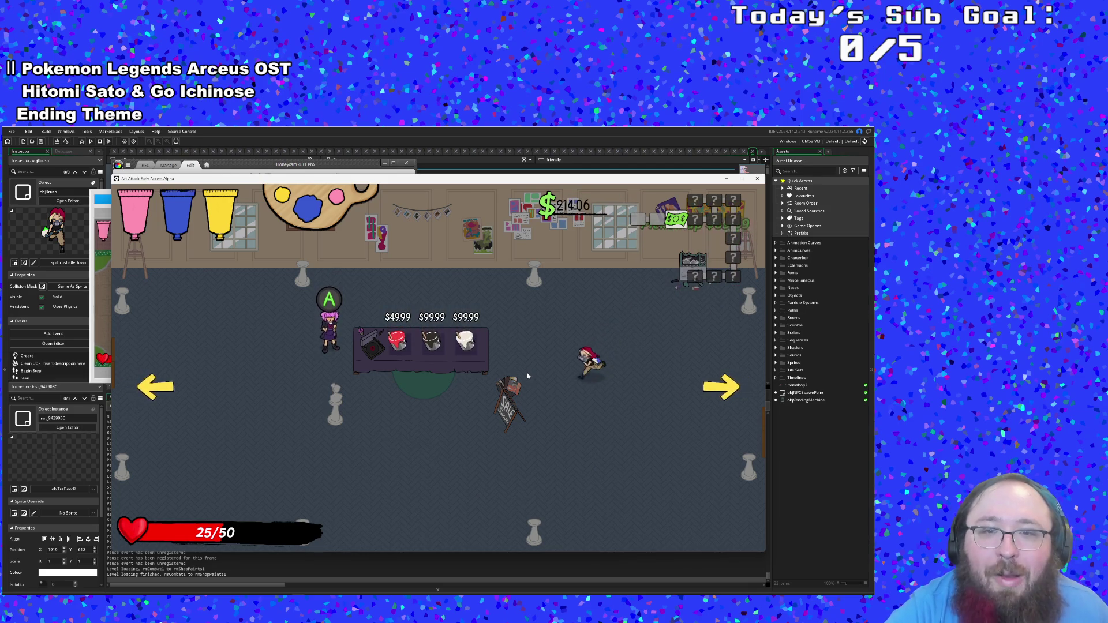
key("a")
key("w")
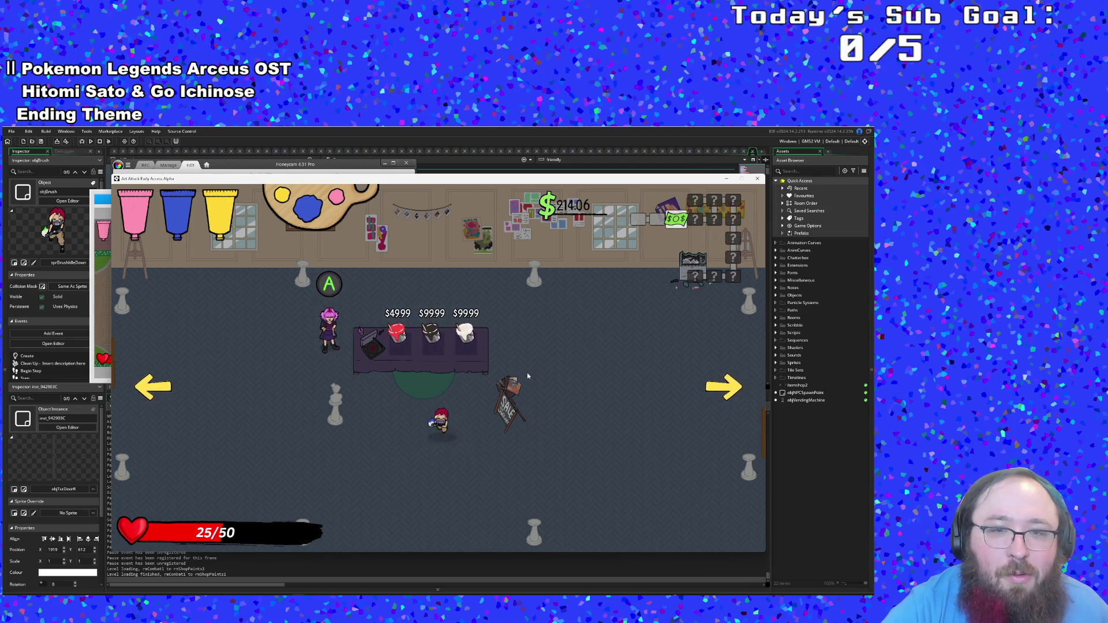
key("s")
key("a")
key("s")
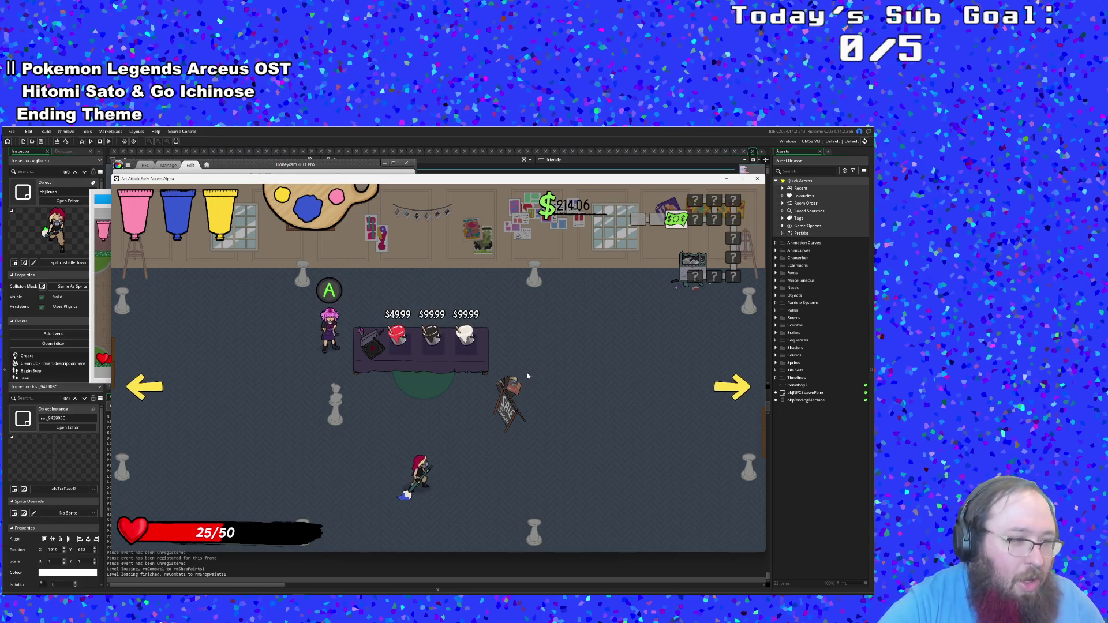
key("w")
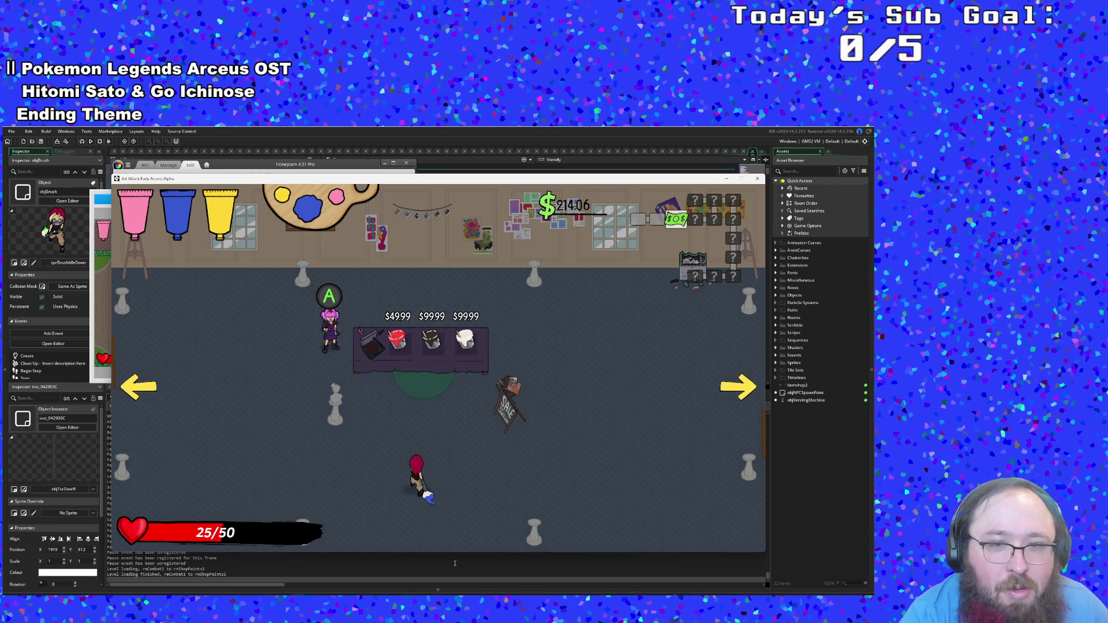
key("w")
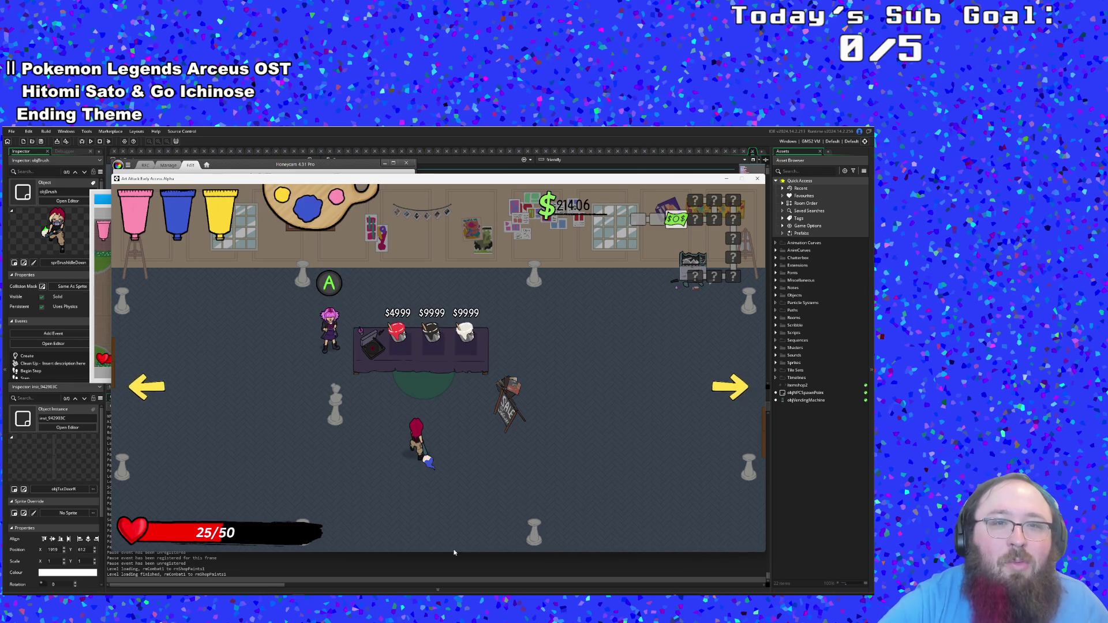
Step: Switch the active paint to yellow, visit the shop table, and return to Honeycam
key("e")
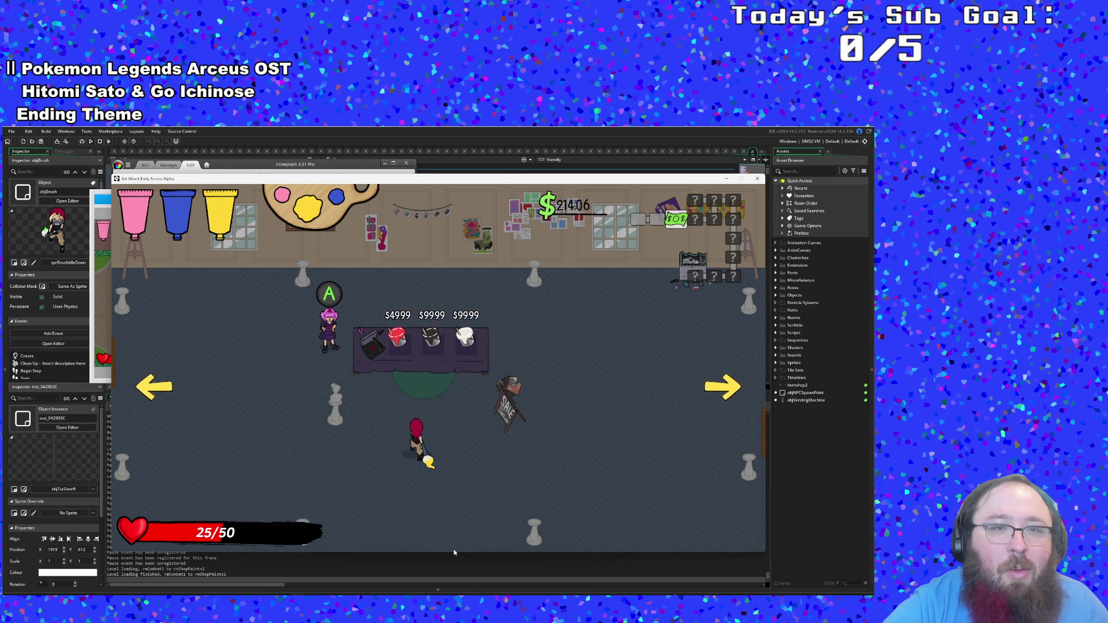
key("d")
key("s")
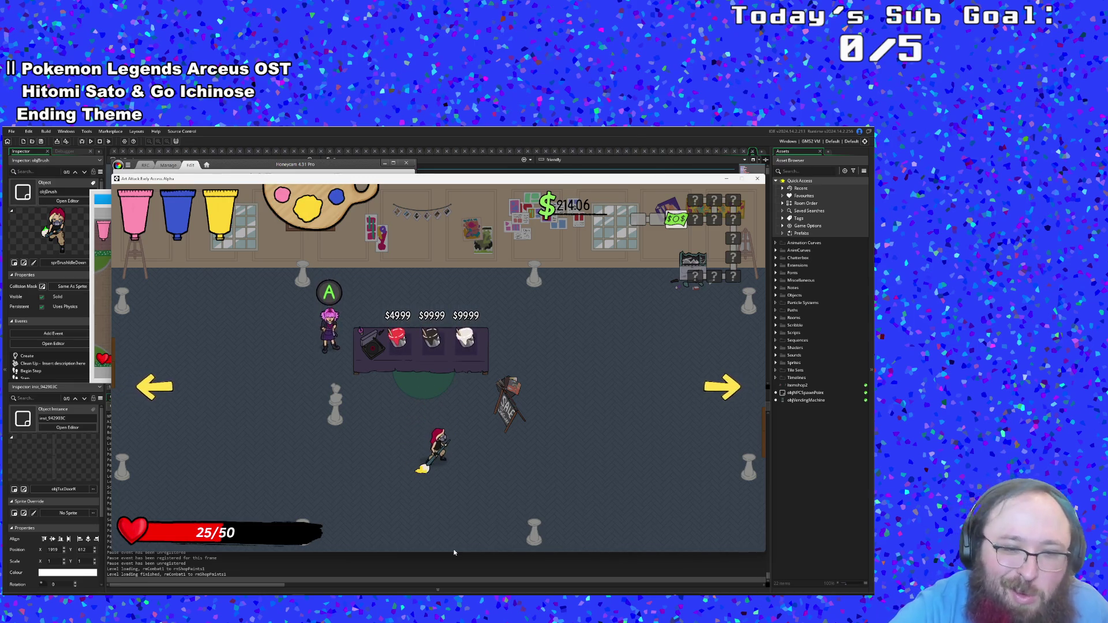
key("w")
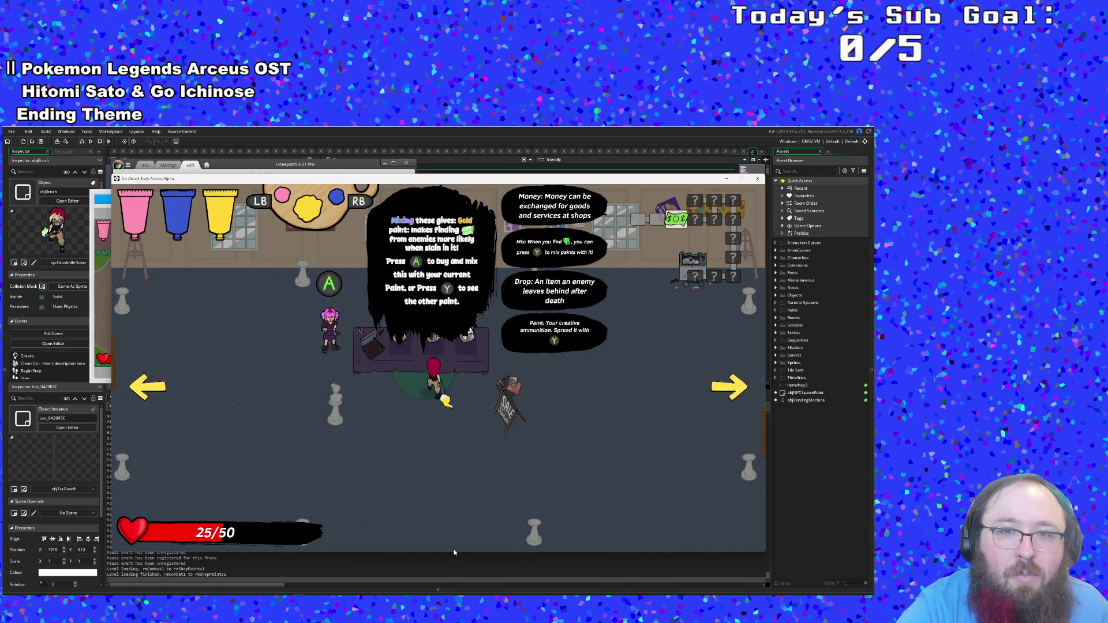
key("s")
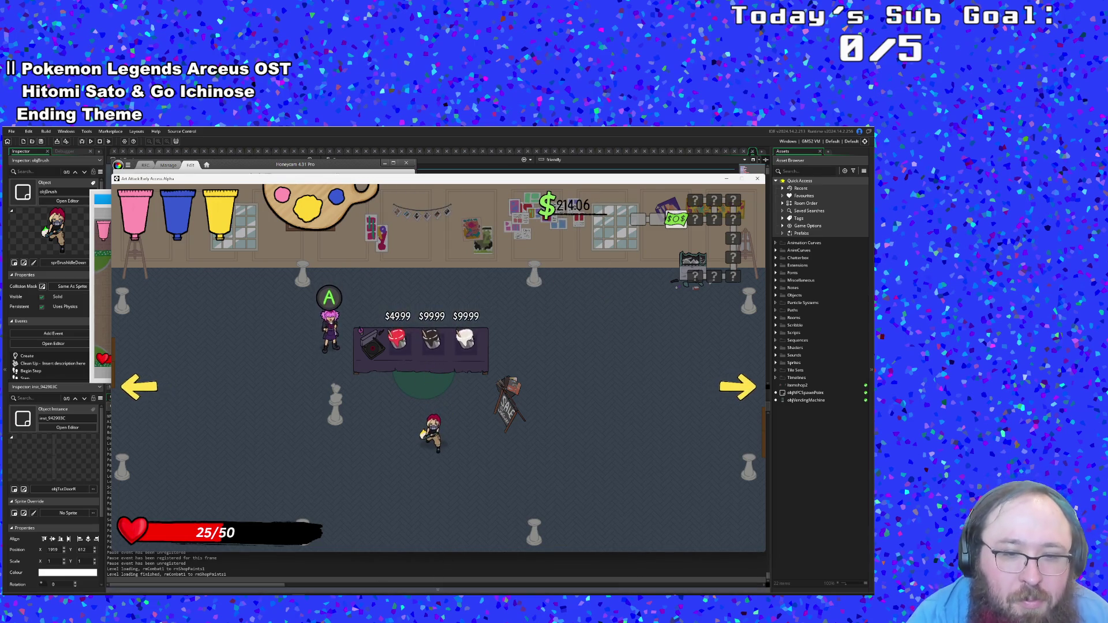
left_click(336, 166)
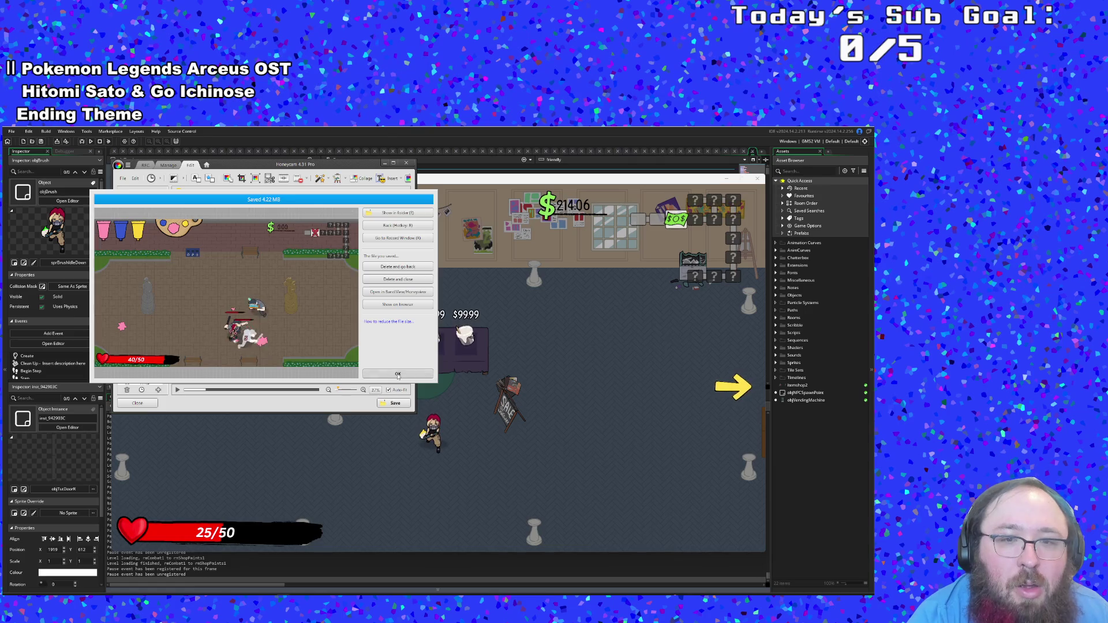
Step: Record the player buying yellow paint at the shop table, money dropping to $114.07
left_click(146, 166)
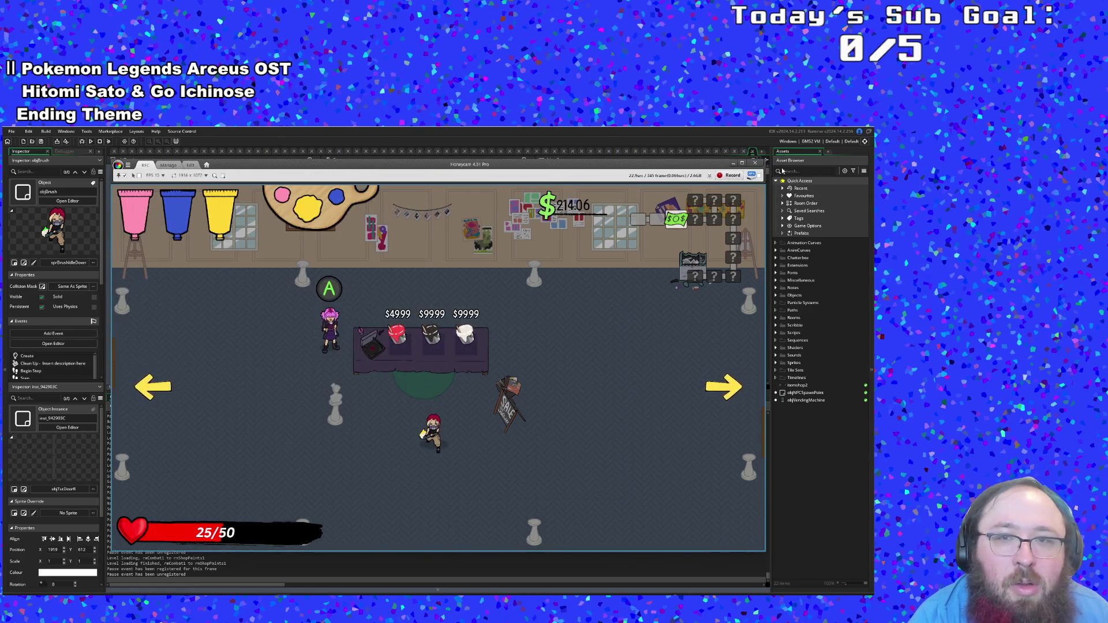
left_click(730, 176)
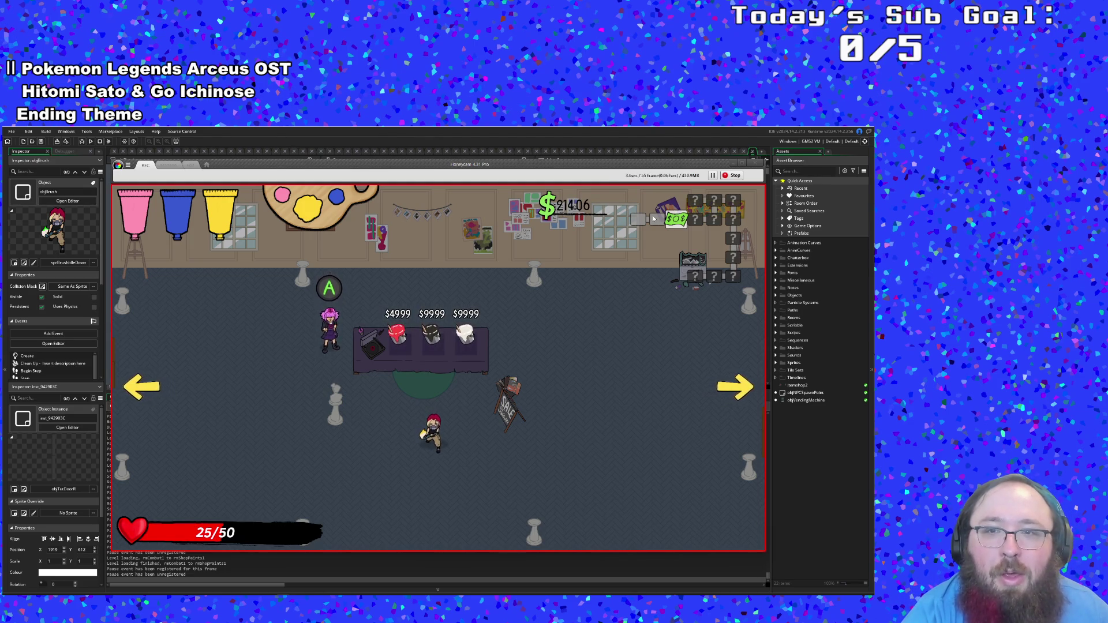
key("w")
key("w")
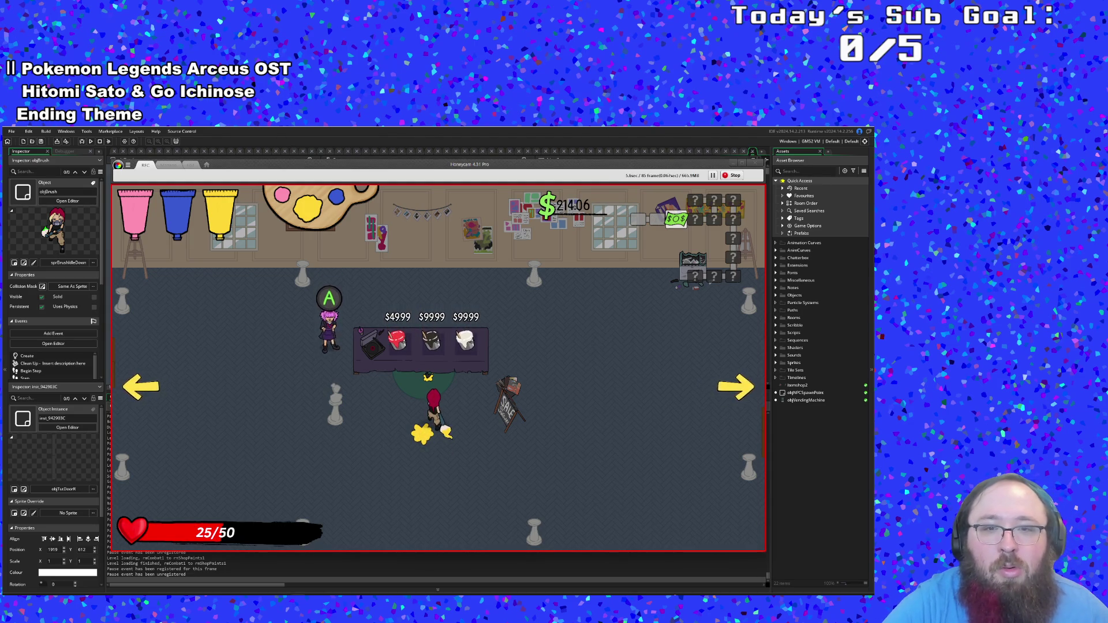
key("a")
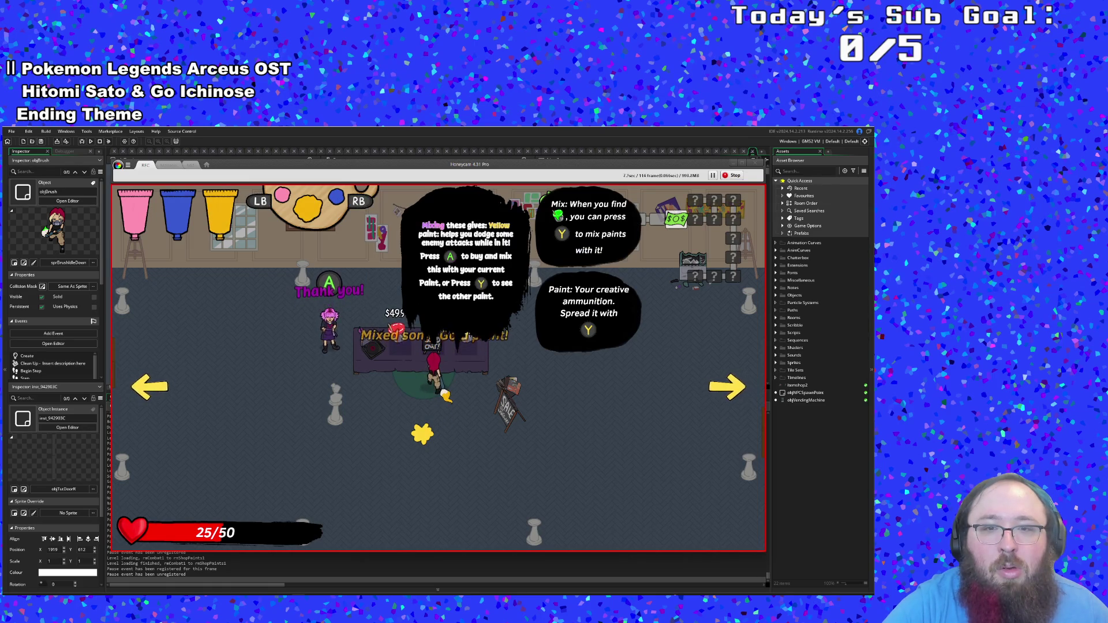
key("s")
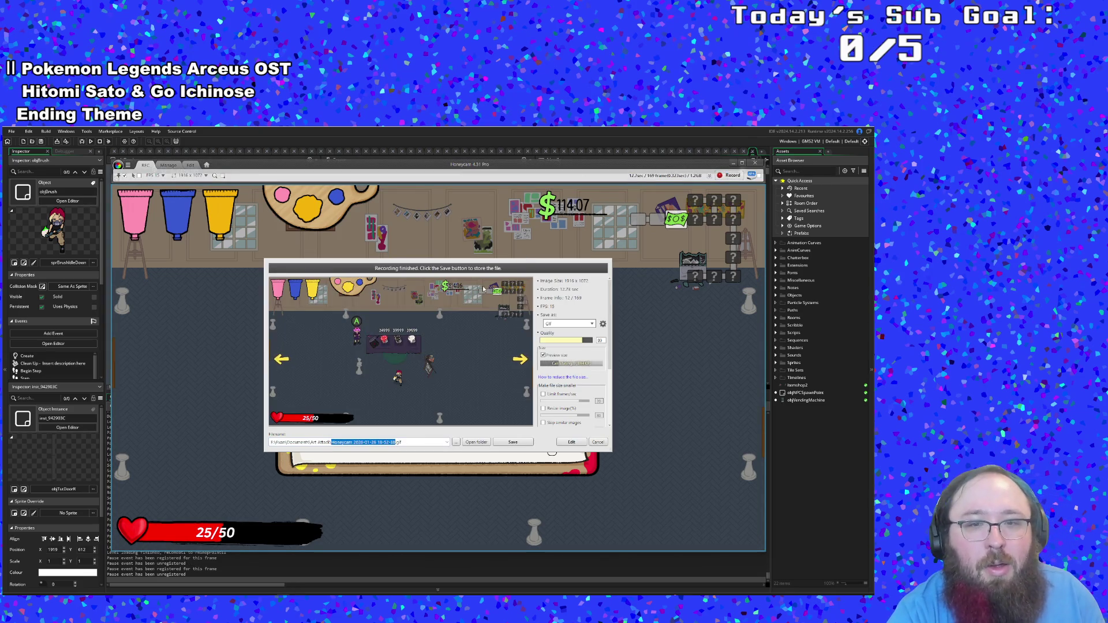
Step: Open the paint-purchase capture for editing and delete its unwanted opening frames
left_click(563, 444)
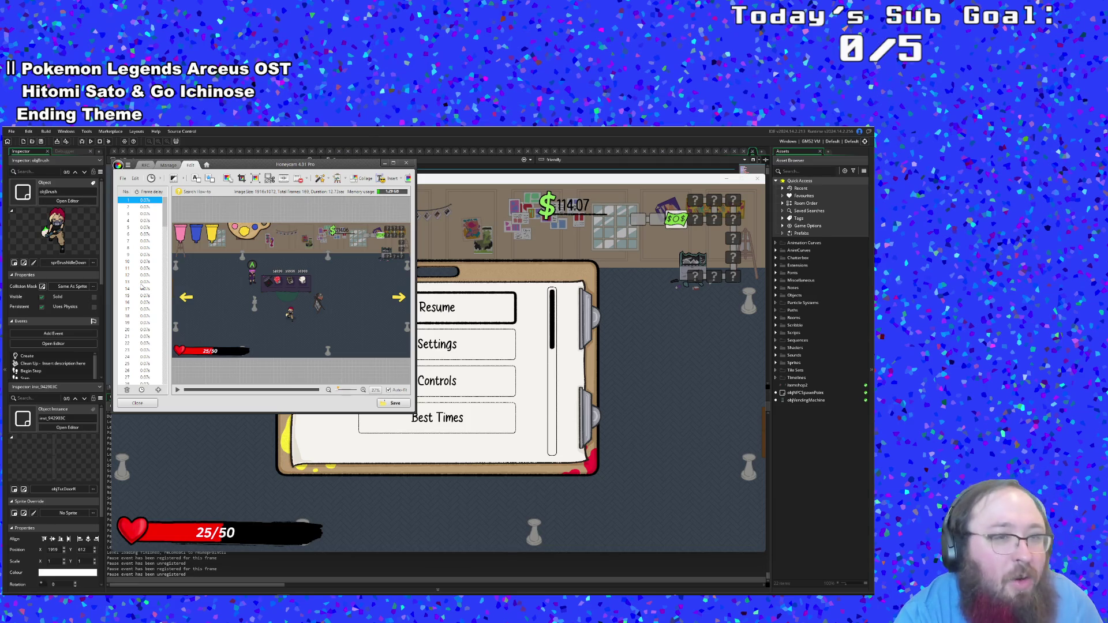
scroll(141, 287, "down", 4)
left_click(141, 283)
scroll(143, 287, "up", 6)
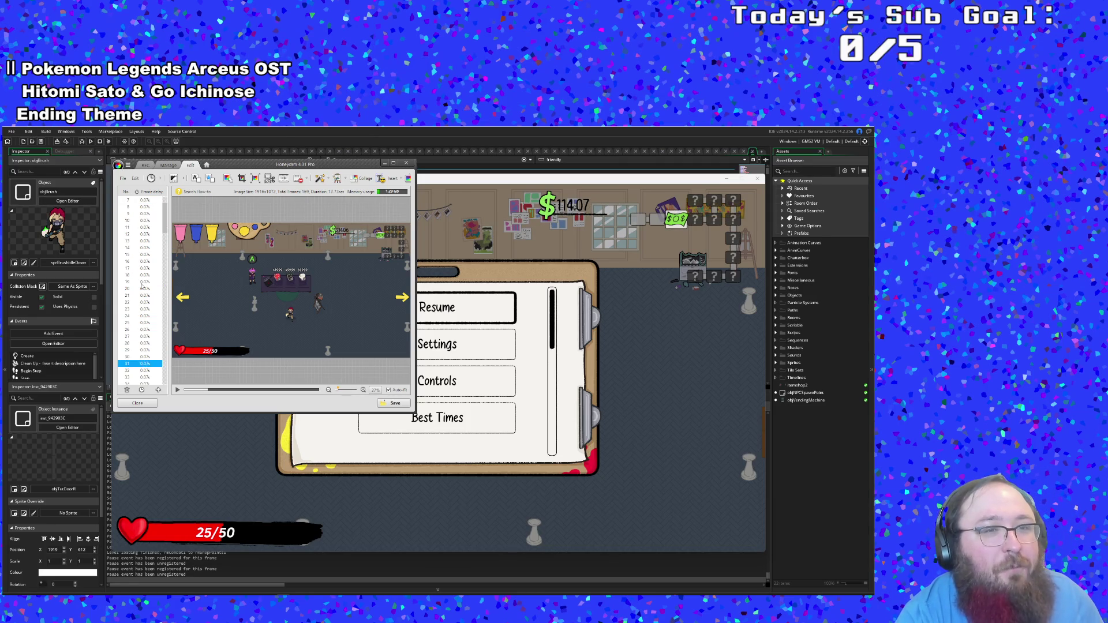
left_click(142, 200)
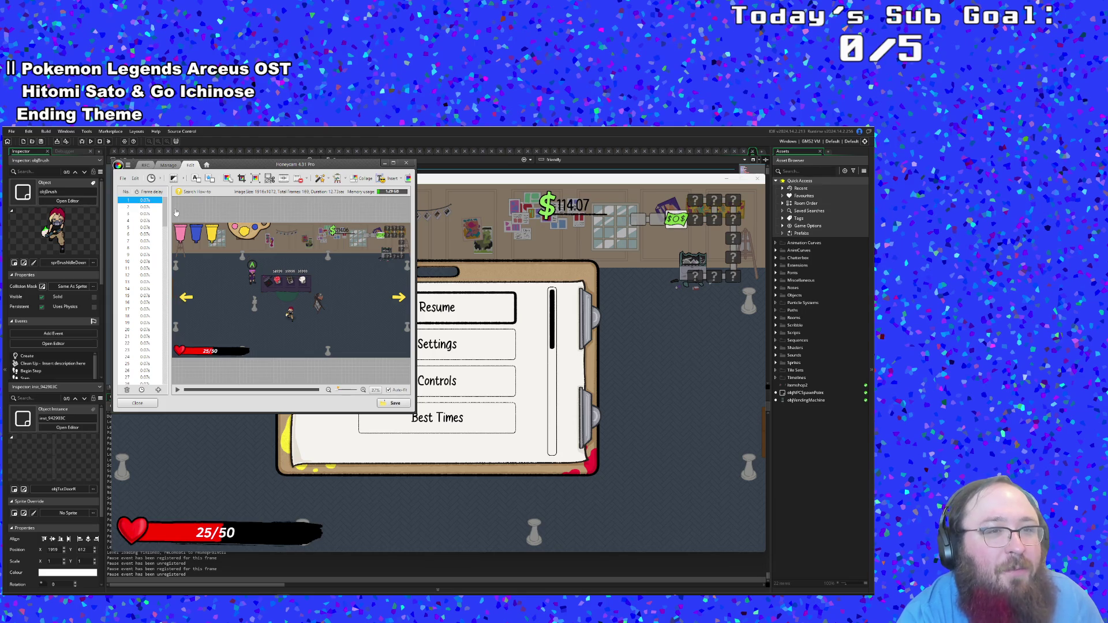
left_click_drag(167, 219, 166, 319)
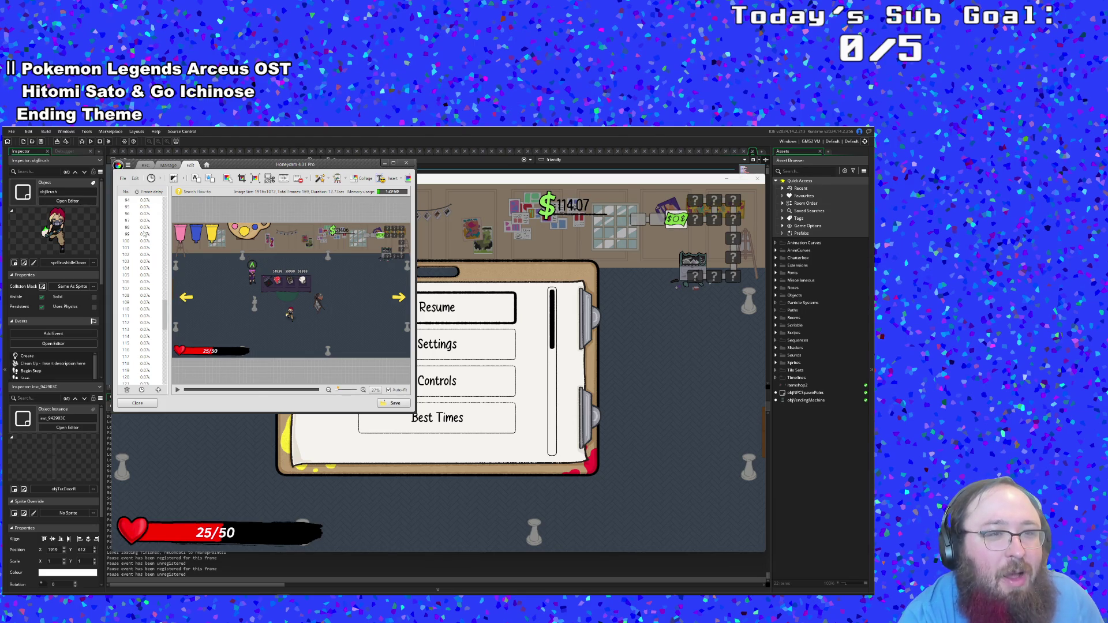
left_click(144, 234, "shift")
scroll(144, 234, "up", 2)
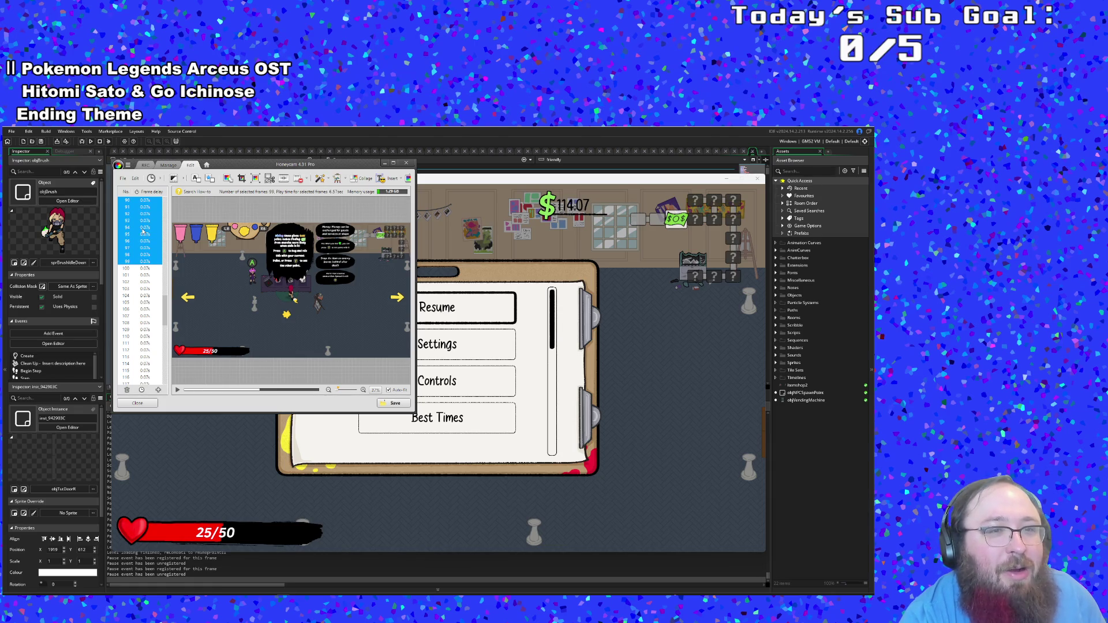
left_click_drag(141, 261, 135, 217)
scroll(142, 231, "up", 2)
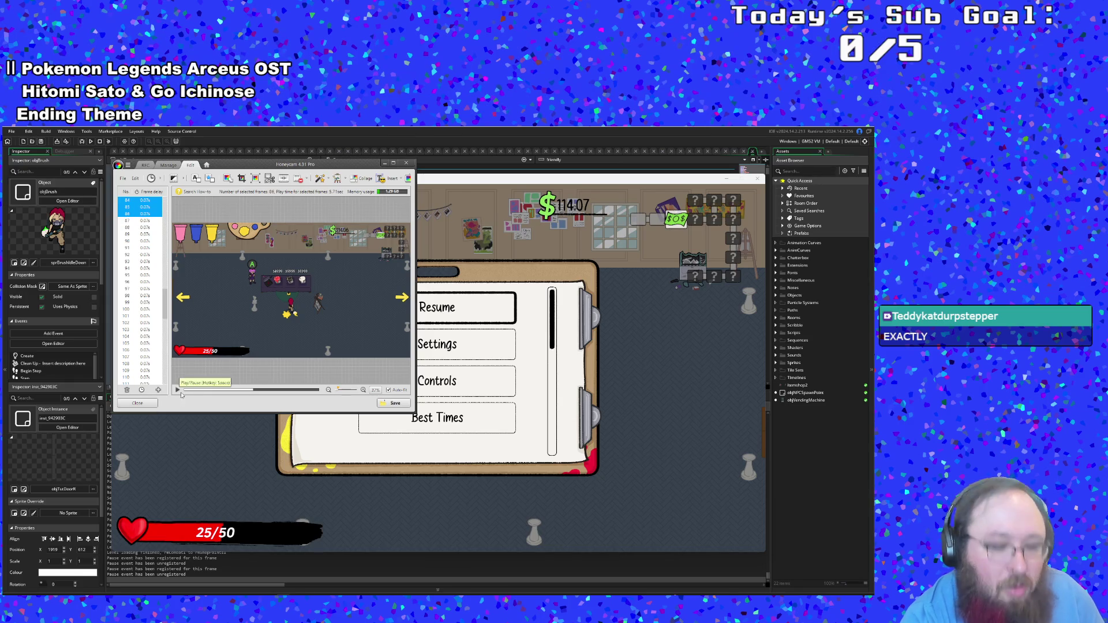
key("Delete")
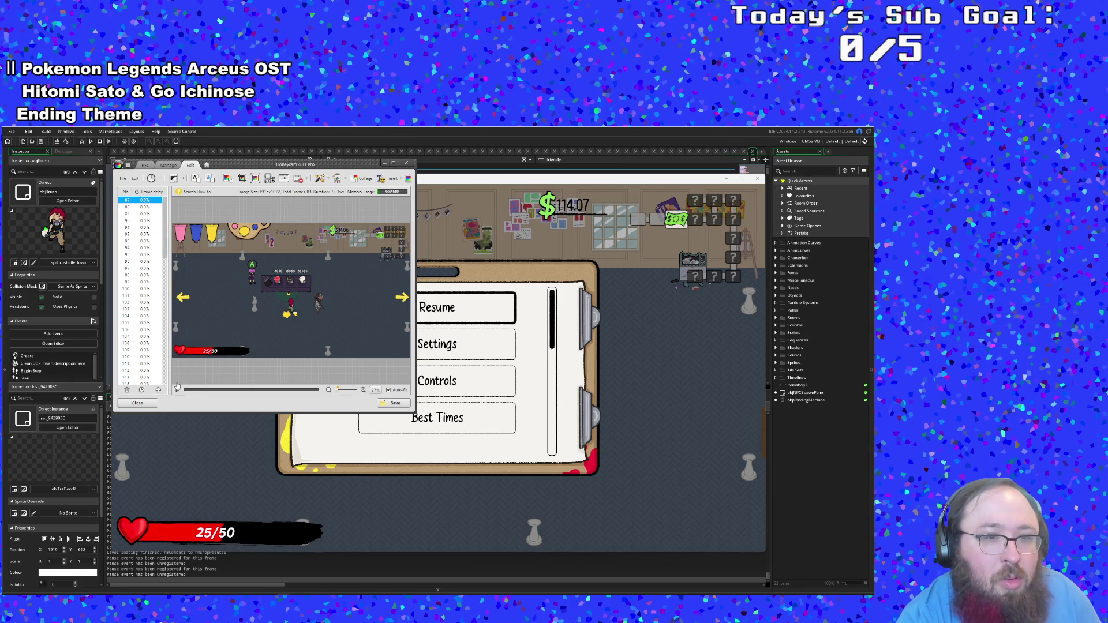
Step: Preview the clip and delete the trailing frames 135–169, leaving 48 frames
left_click(177, 390)
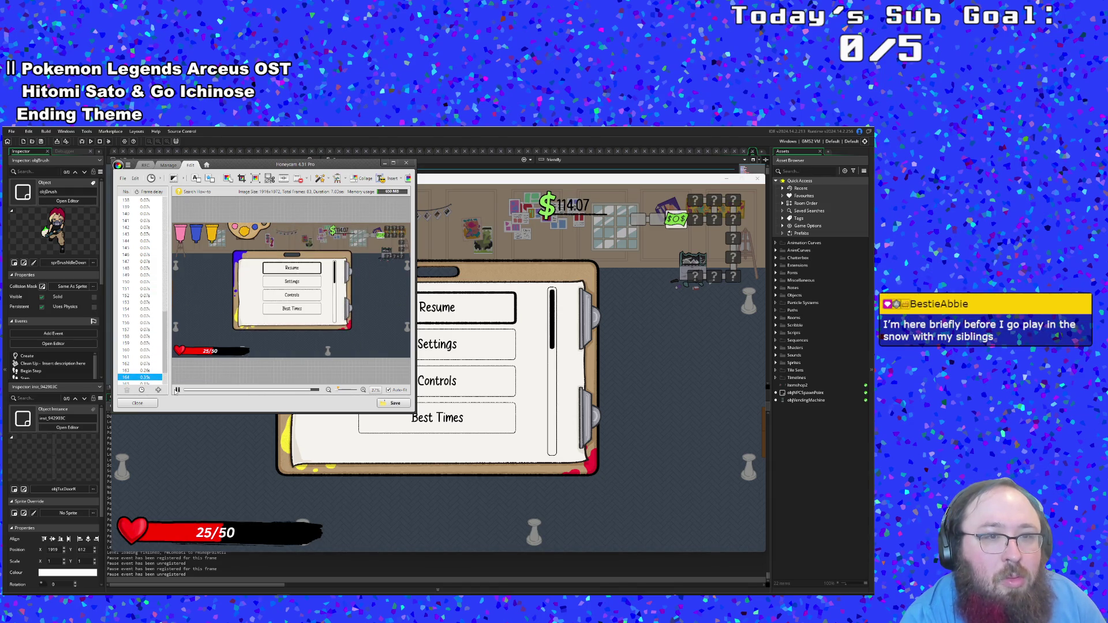
left_click(178, 390)
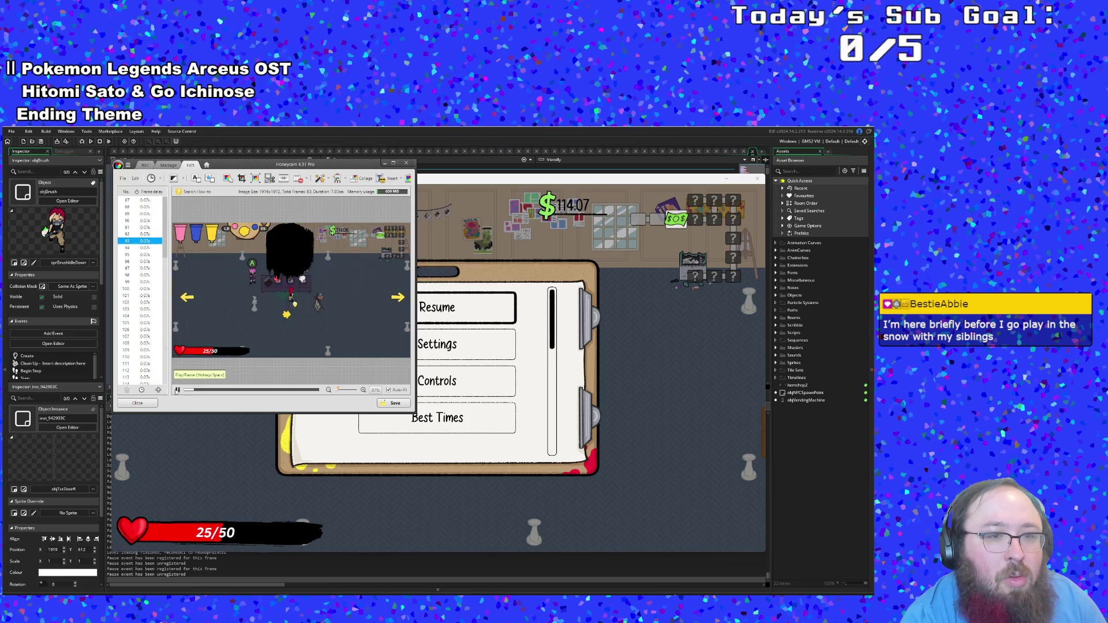
left_click(178, 390)
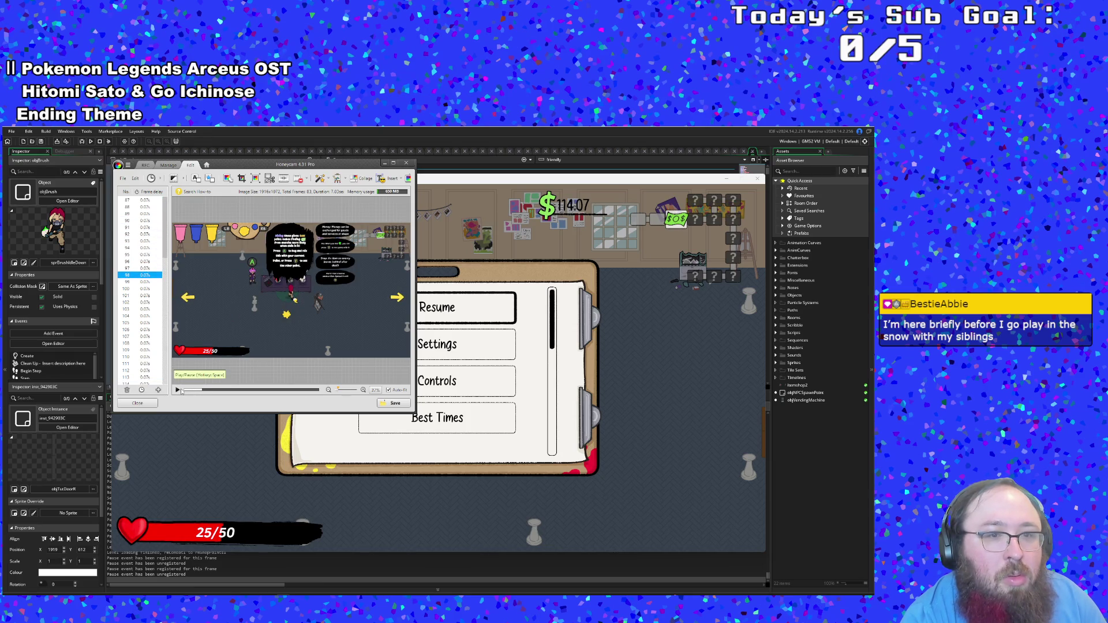
left_click(177, 390)
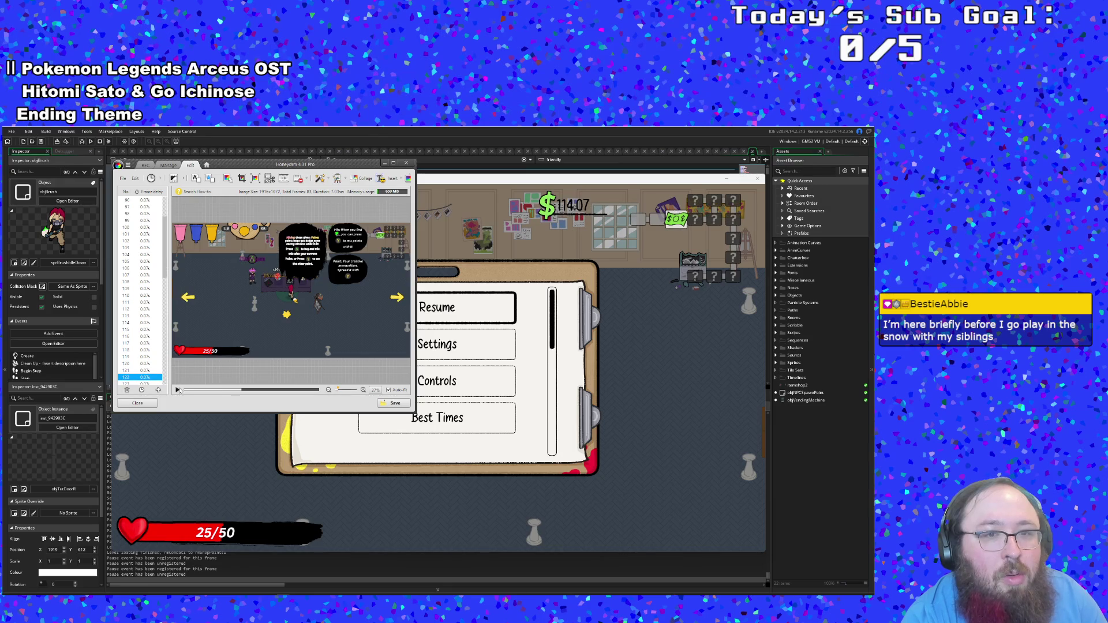
left_click(178, 391)
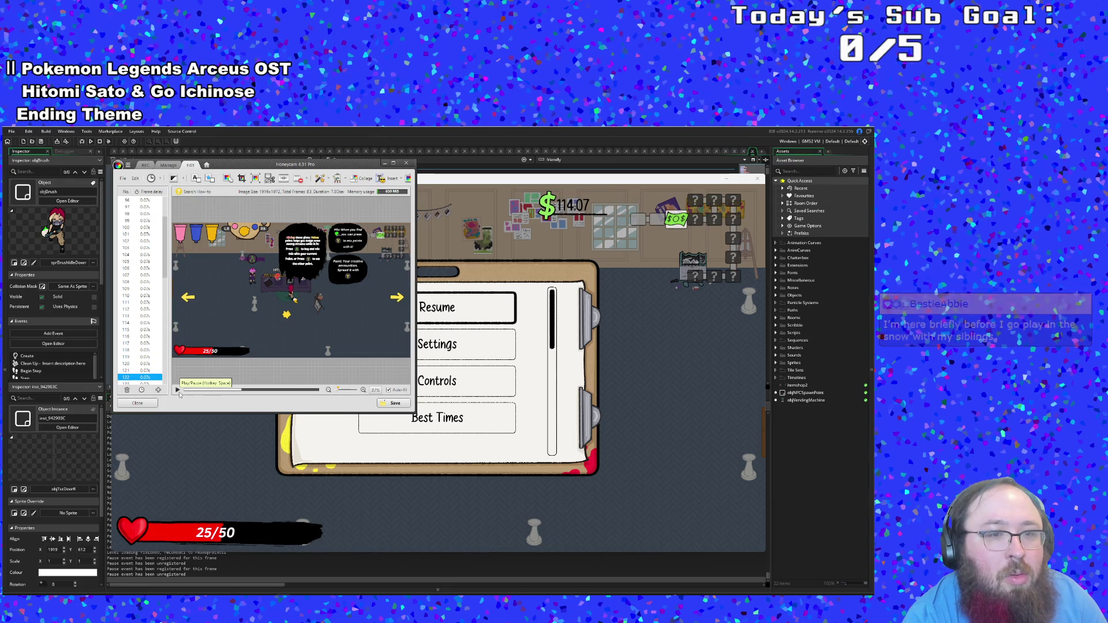
left_click(179, 390)
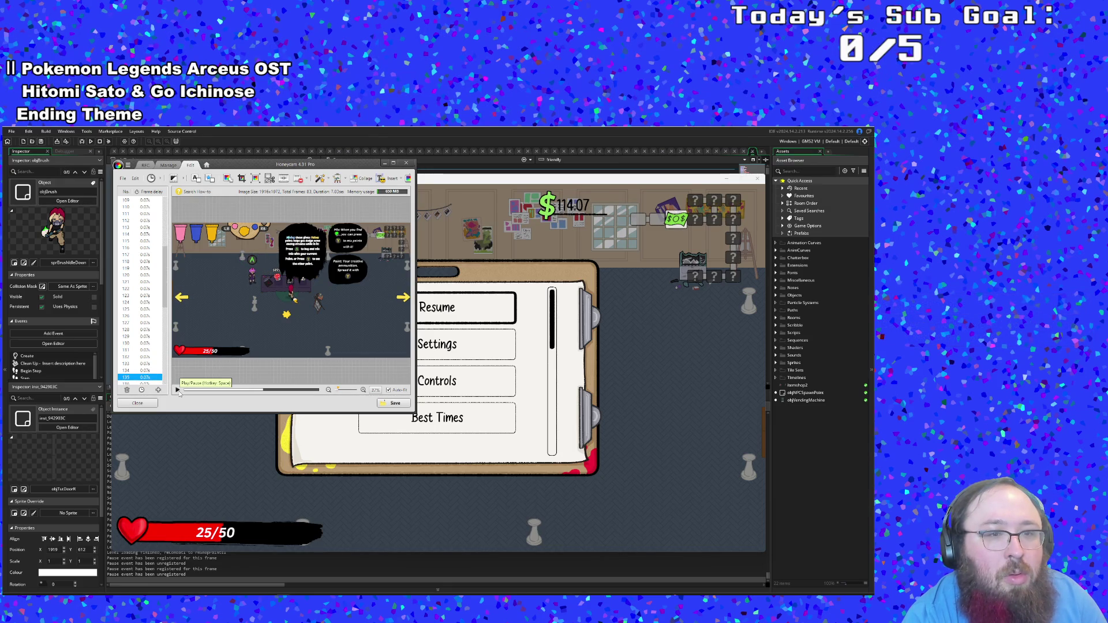
scroll(158, 381, "down", 10)
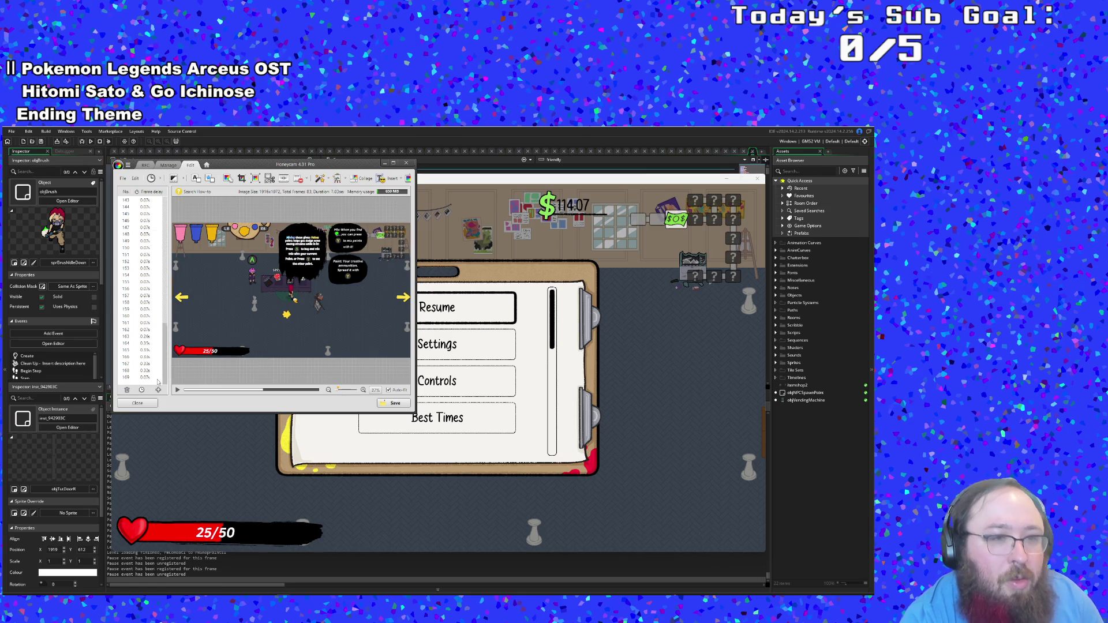
left_click(148, 379, "shift")
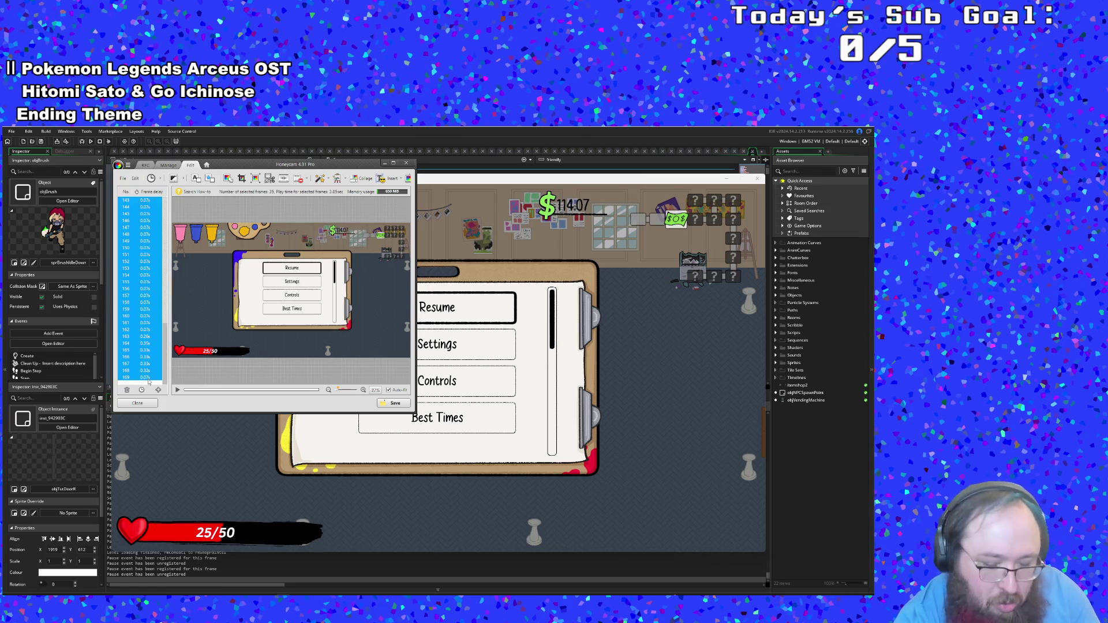
key("Delete")
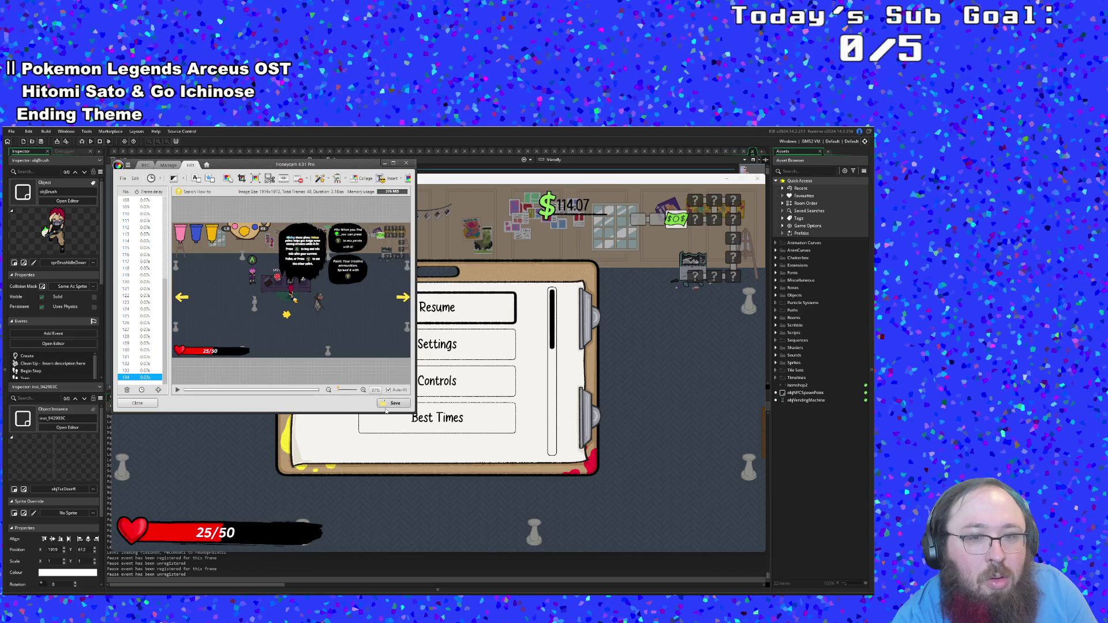
Step: Save the clip as shop part.gif and dismiss the Saved confirmation
left_click(386, 405)
type("sfs")
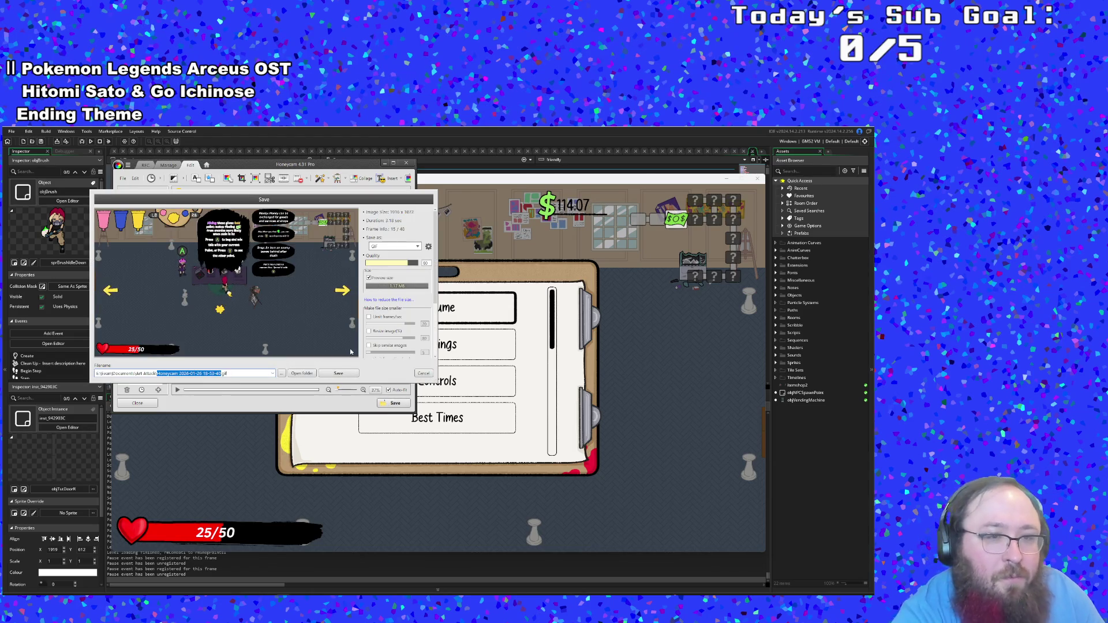
key("BackSpace")
key("BackSpace")
type("hop part")
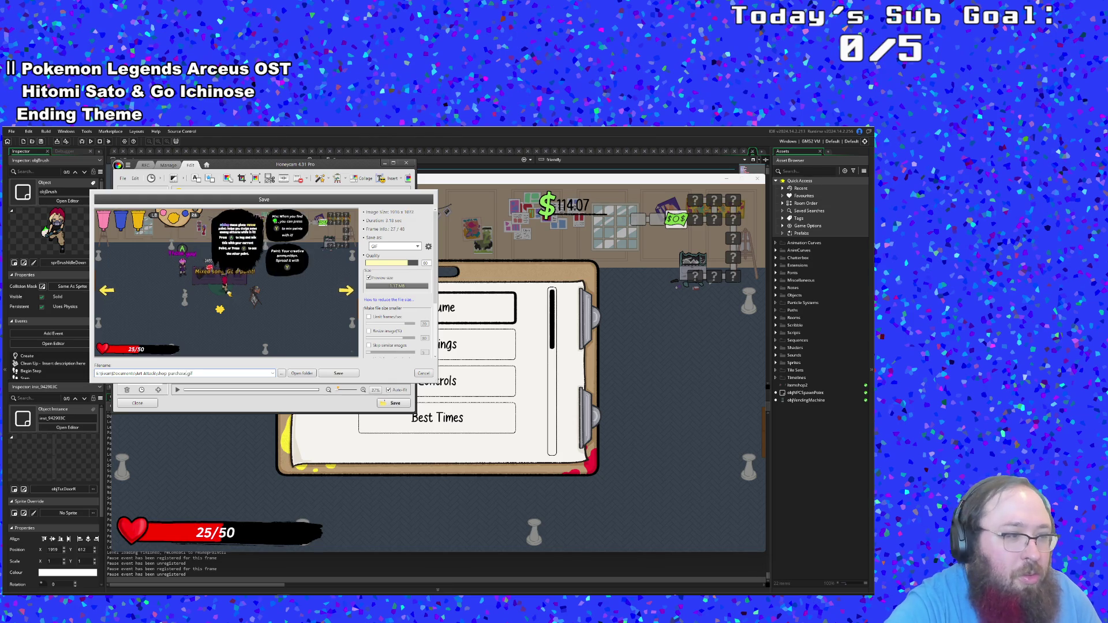
key("Return")
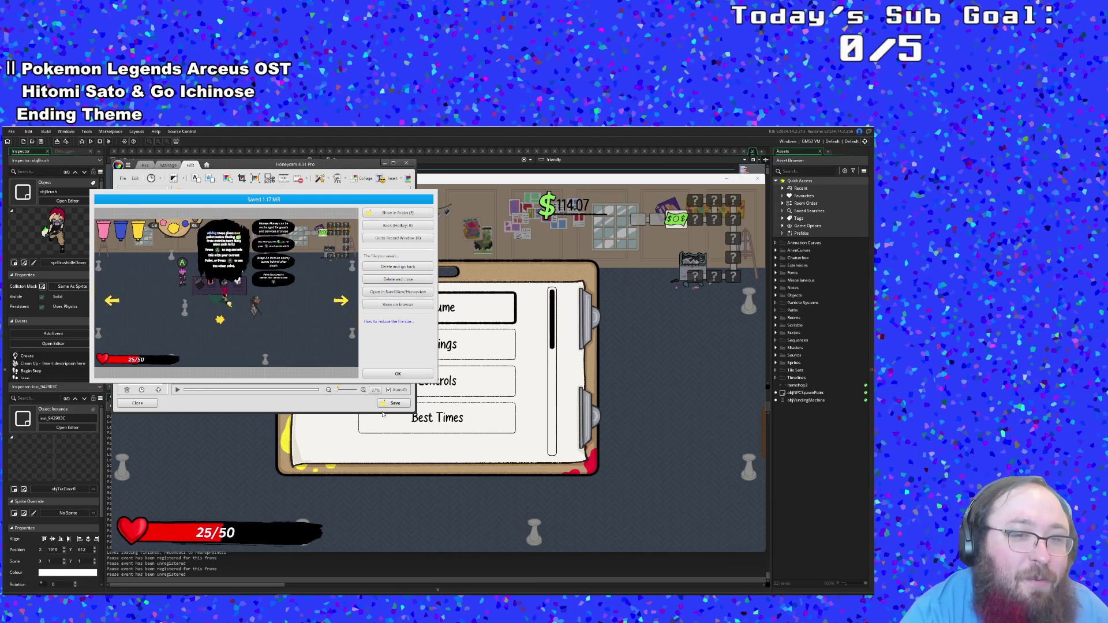
left_click(402, 372)
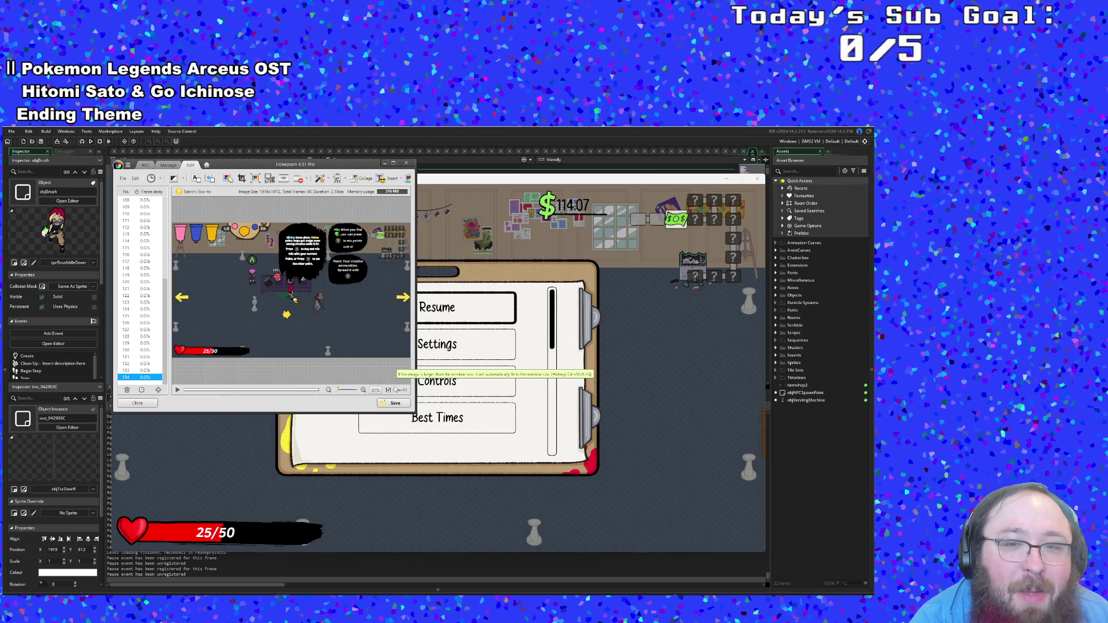
Step: Cancel a second save and close the Honeycam editor
left_click(398, 403)
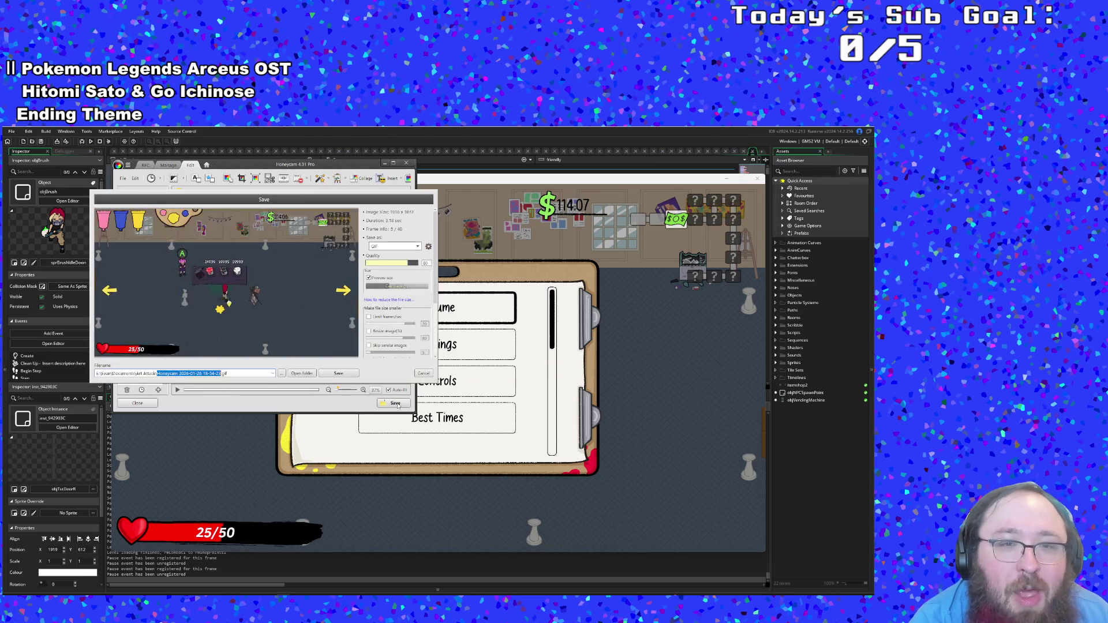
left_click(424, 373)
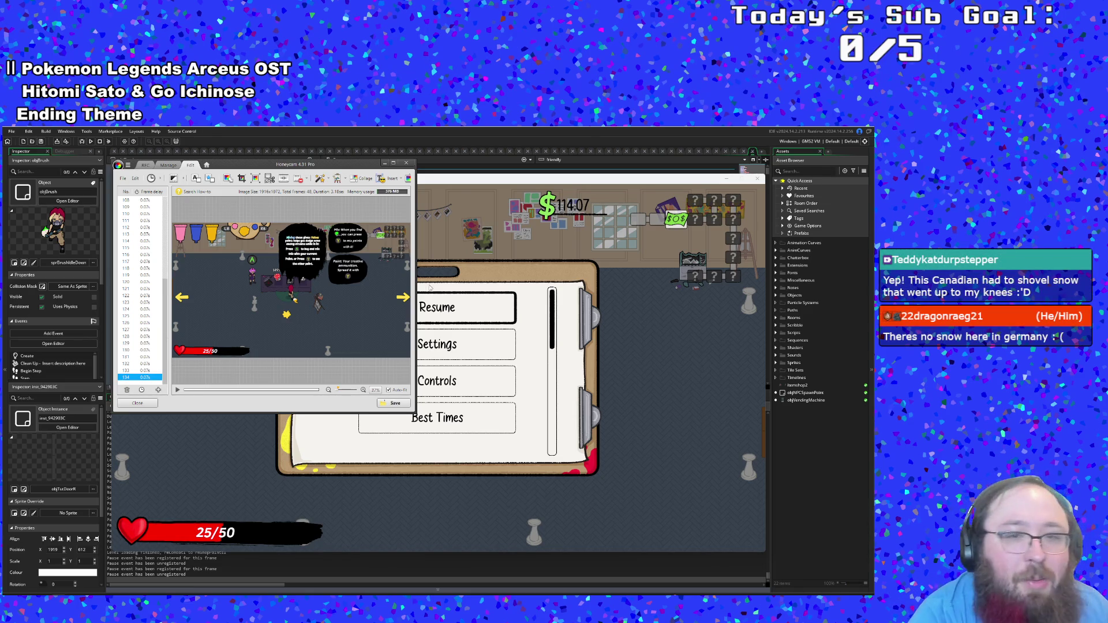
left_click(406, 164)
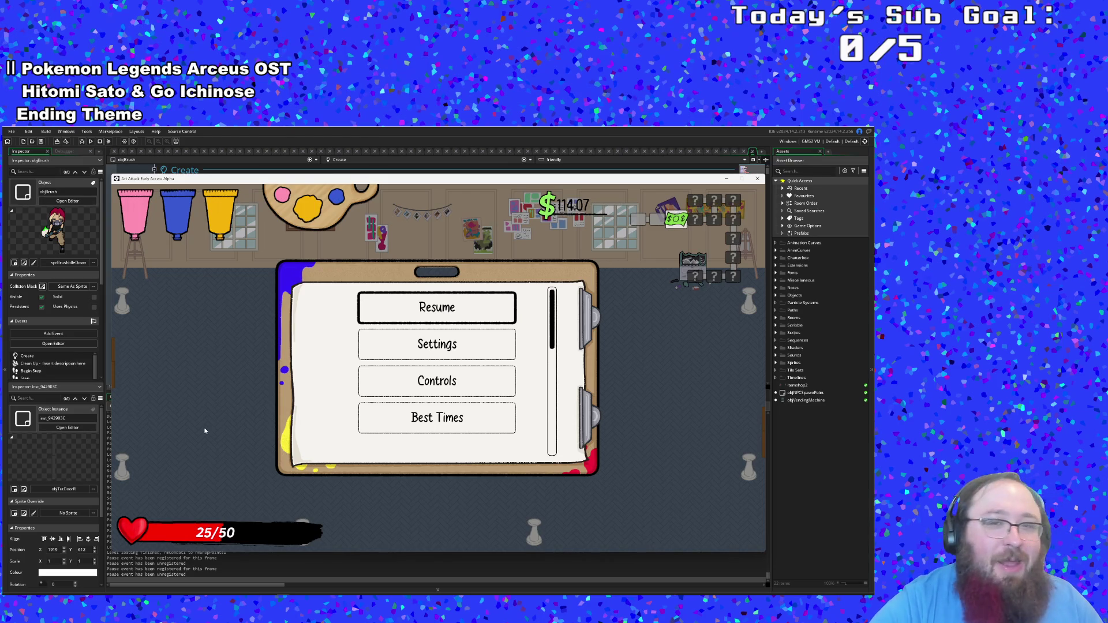
Step: Resume the game from the pause menu and move the player across the shop
key("Down")
key("Down")
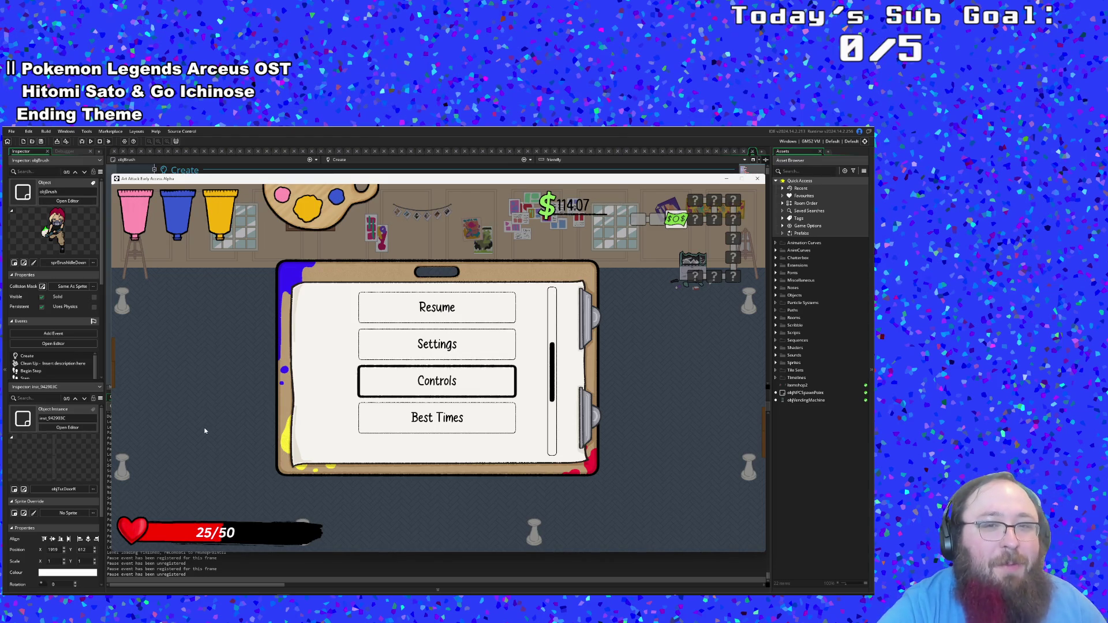
key("Up")
key("Up")
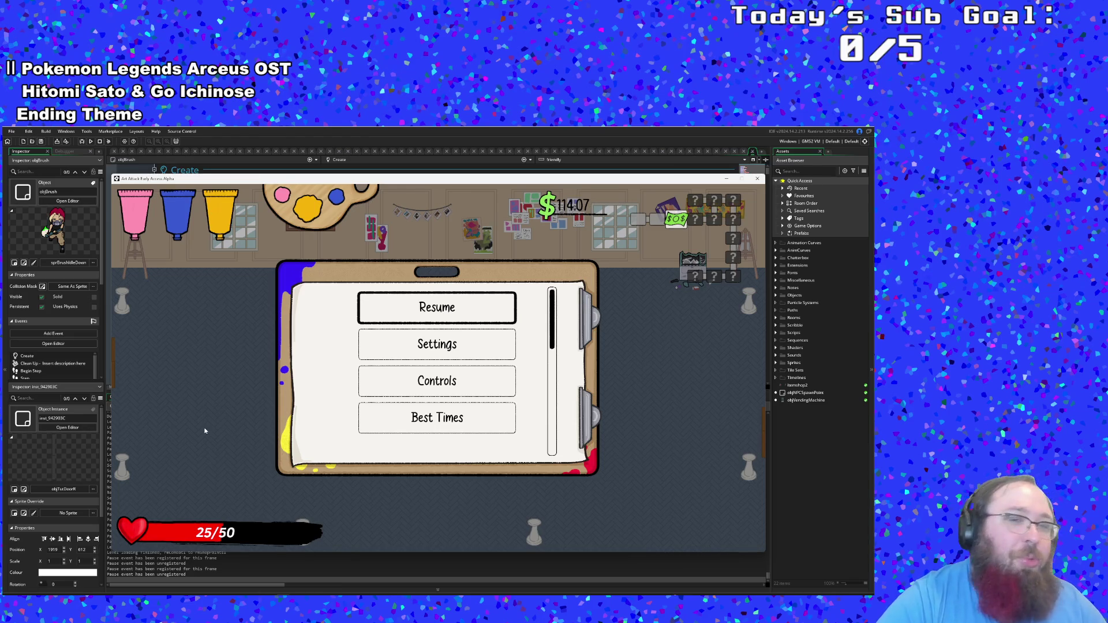
key("Escape")
key("d")
key("w")
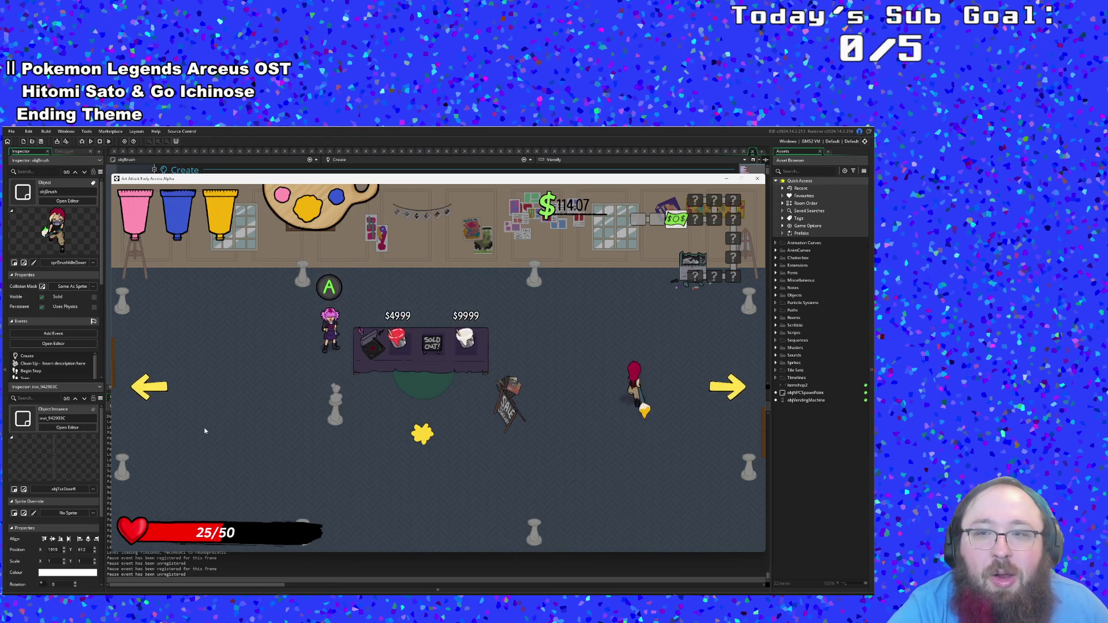
key("s")
key("w")
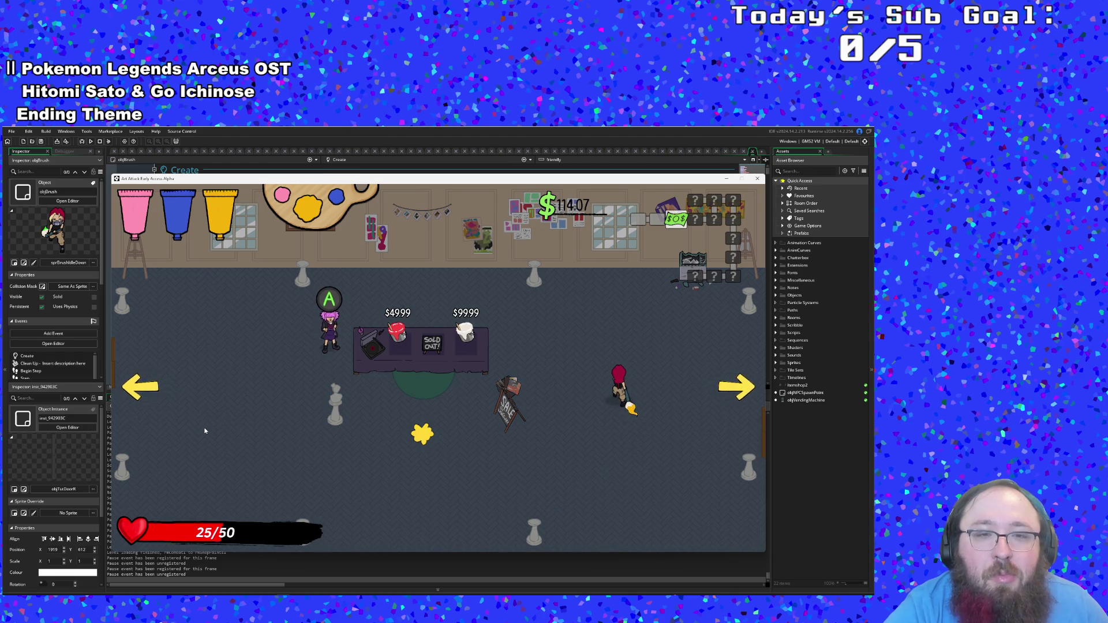
key("s")
Step: Leave through the shop's right exit, pause in the next room, and search for Honeycam
key("s")
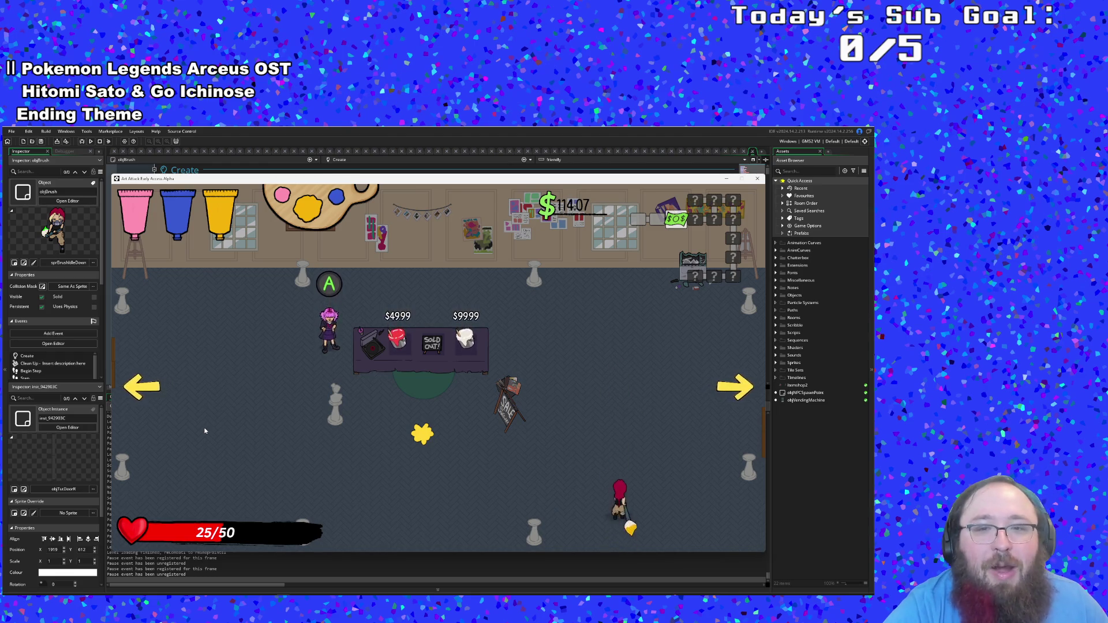
key("w")
key("d")
key("s")
key("d")
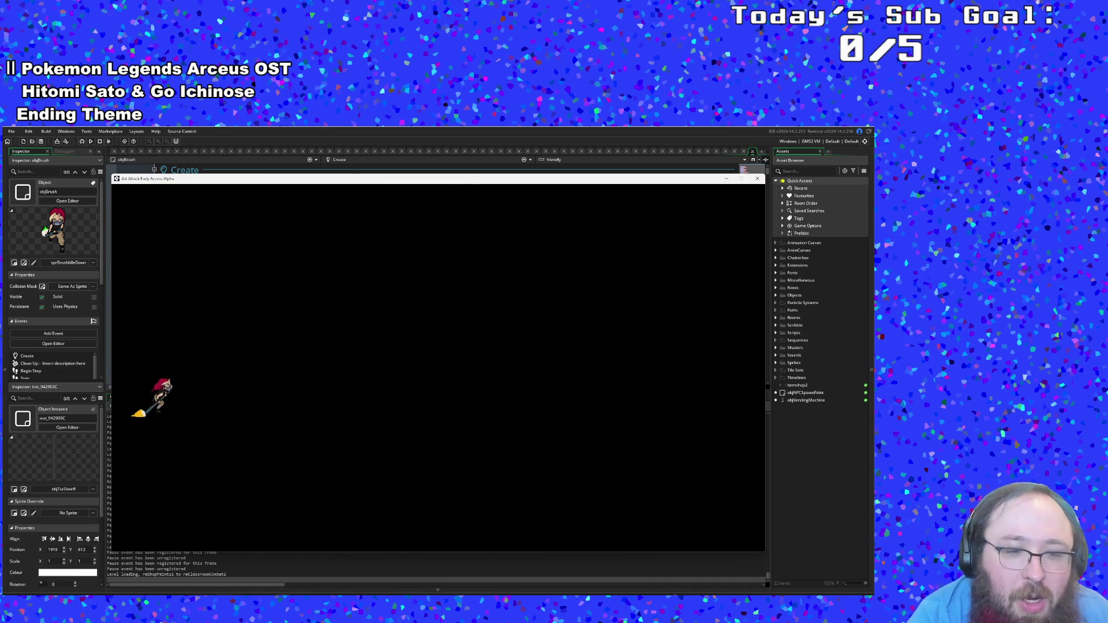
key("Escape")
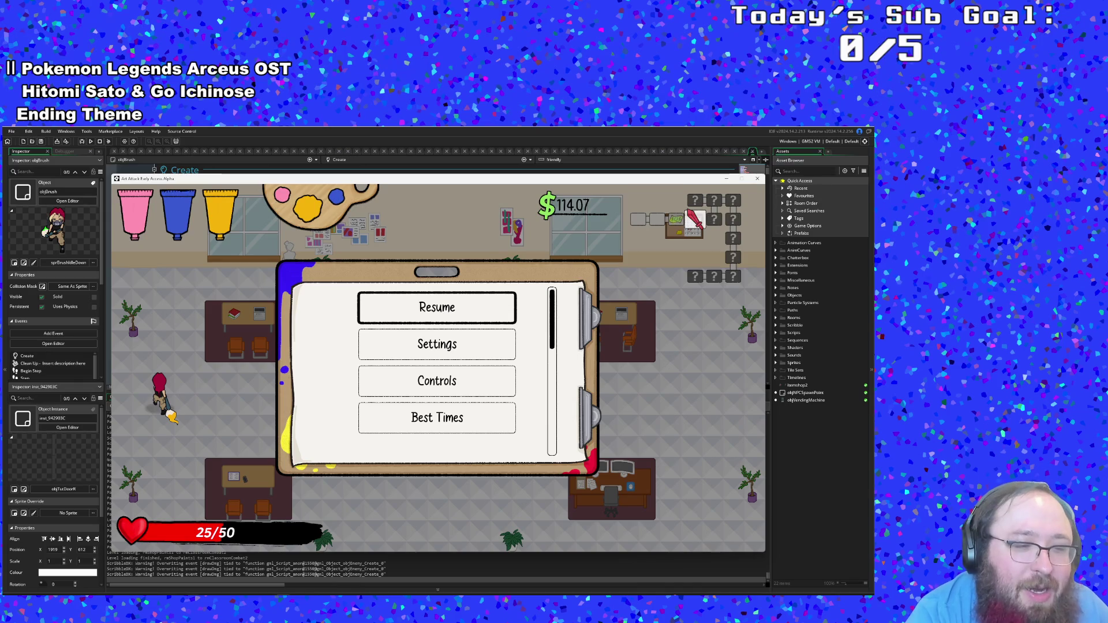
key("super")
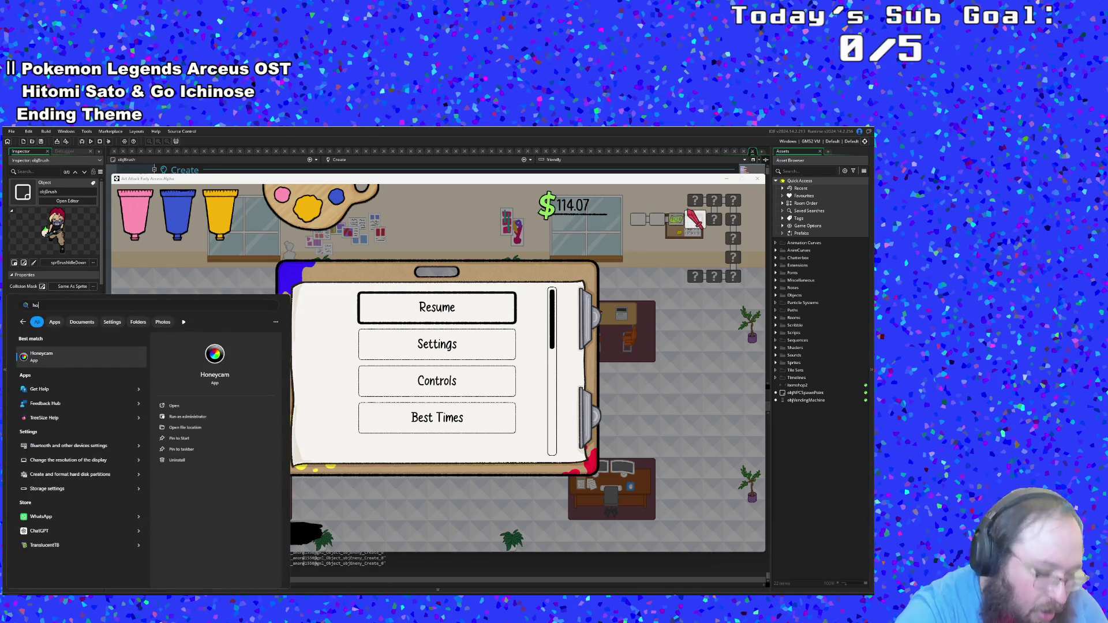
Step: Launch Honeycam from the search and start capturing the game window
key("Escape")
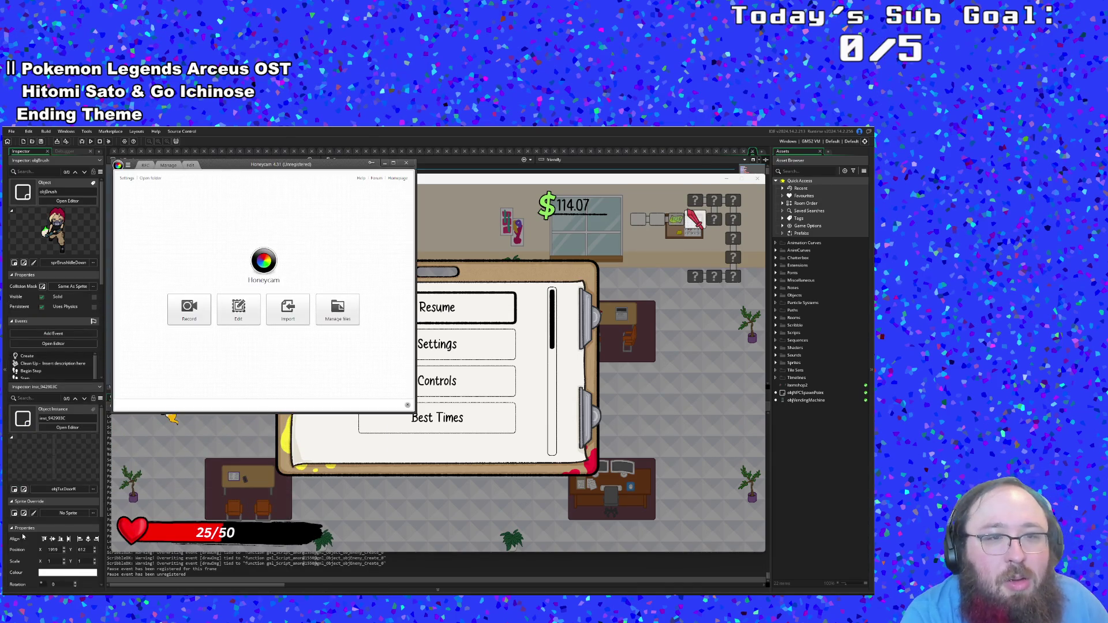
left_click(185, 310)
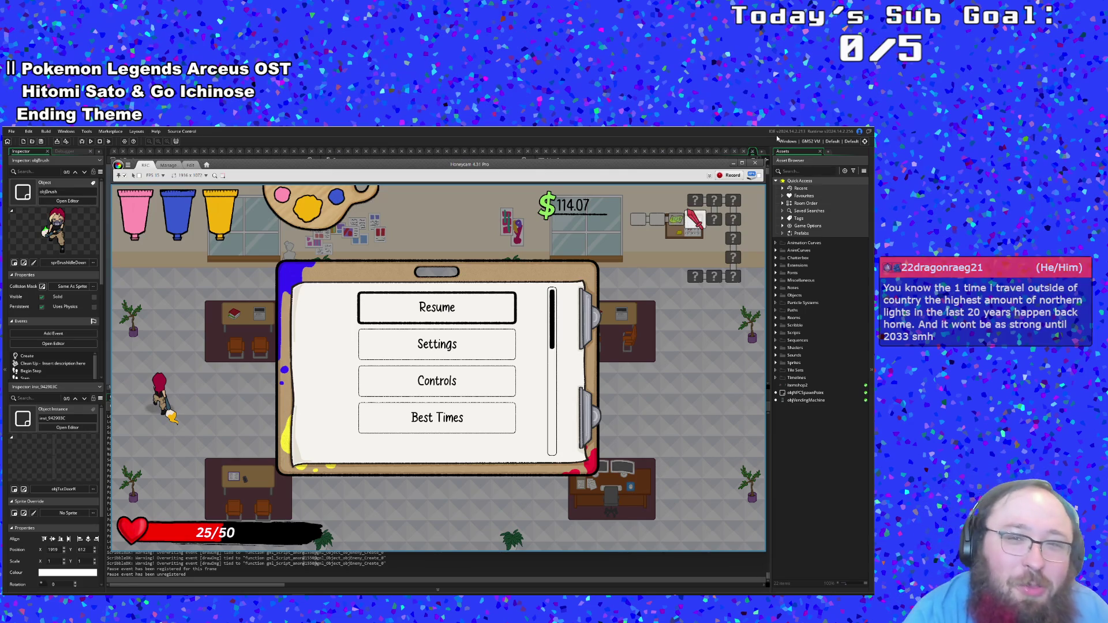
left_click(730, 175)
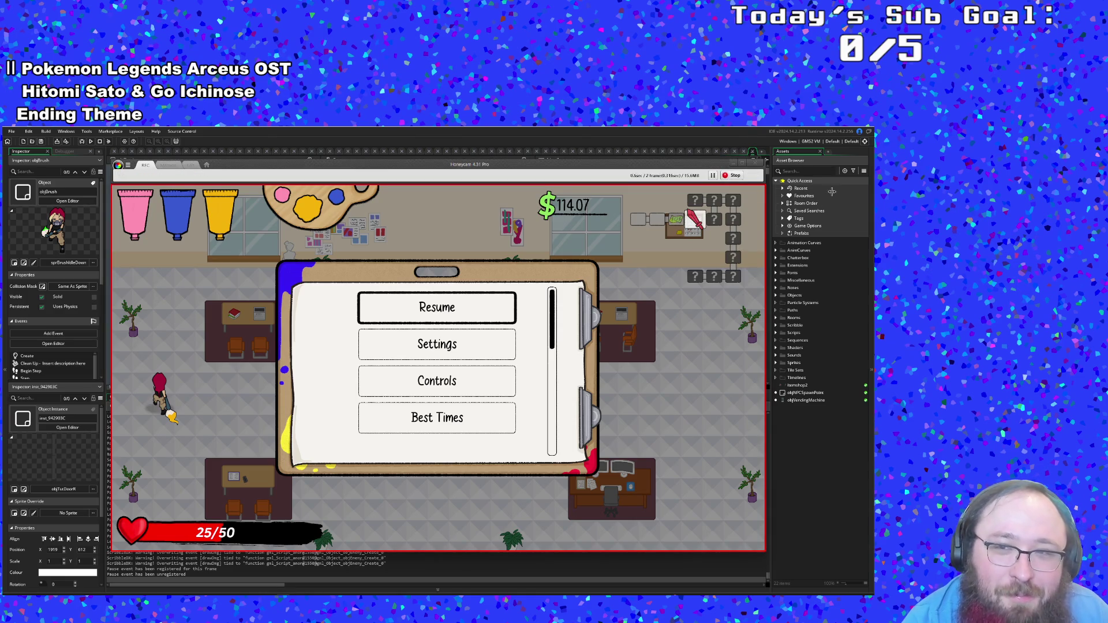
Step: Unpause and fight the office-room enemies with yellow paint, ending at 11/50 health
key("Escape")
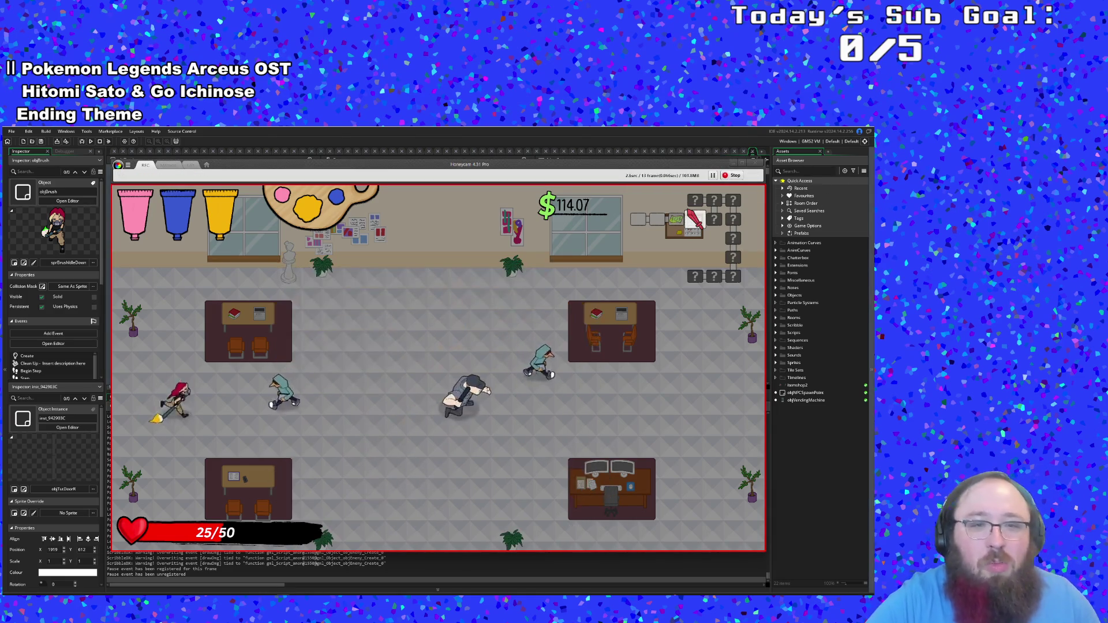
key("a")
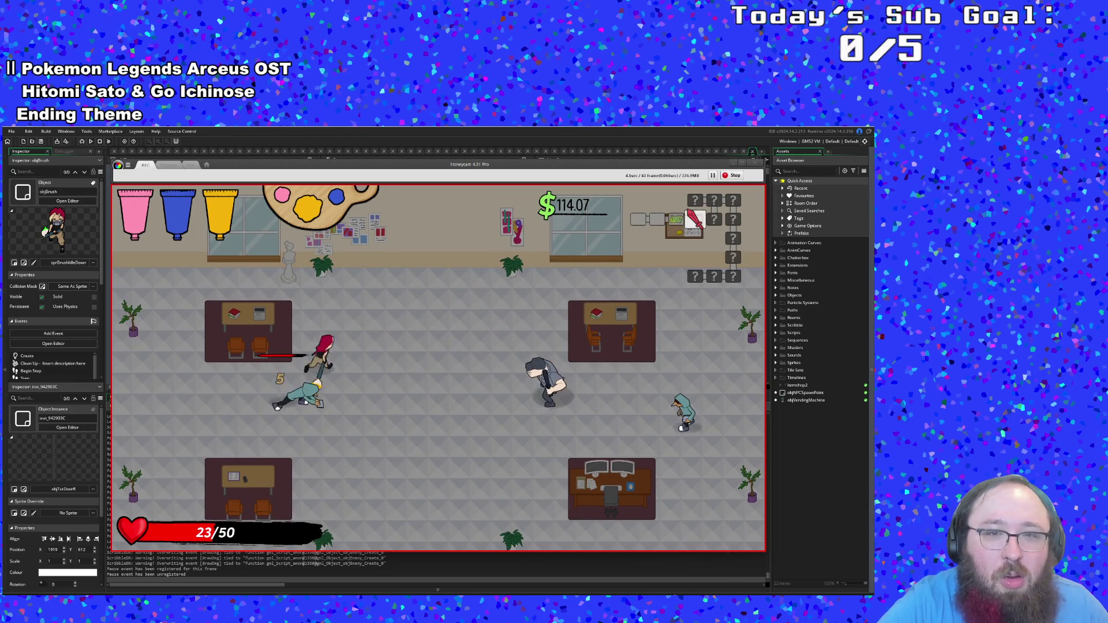
key("s")
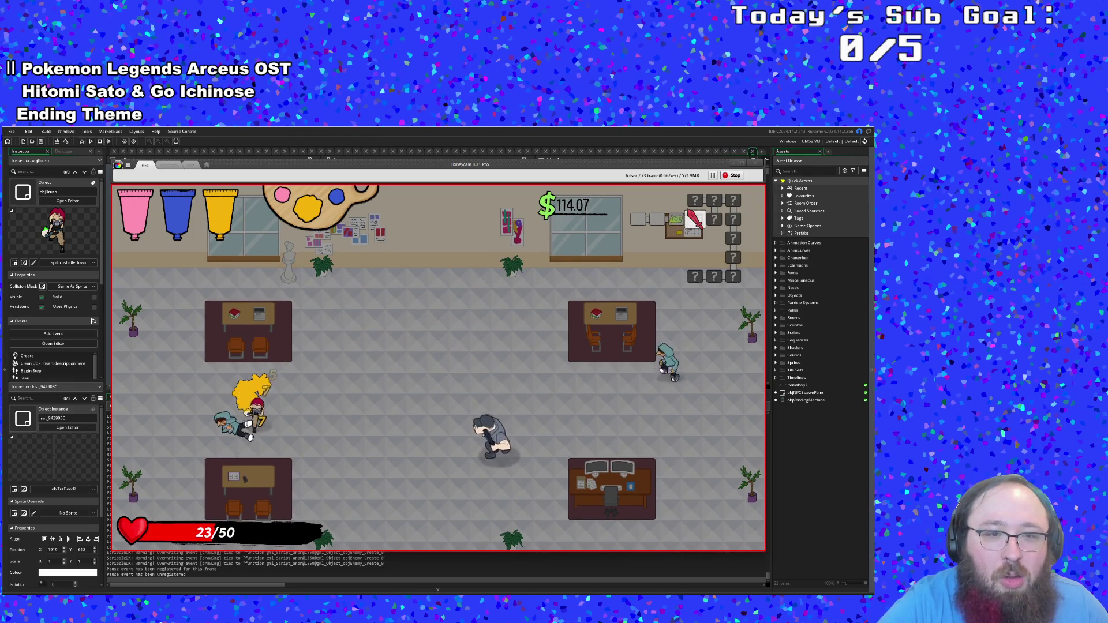
key("d")
key("d")
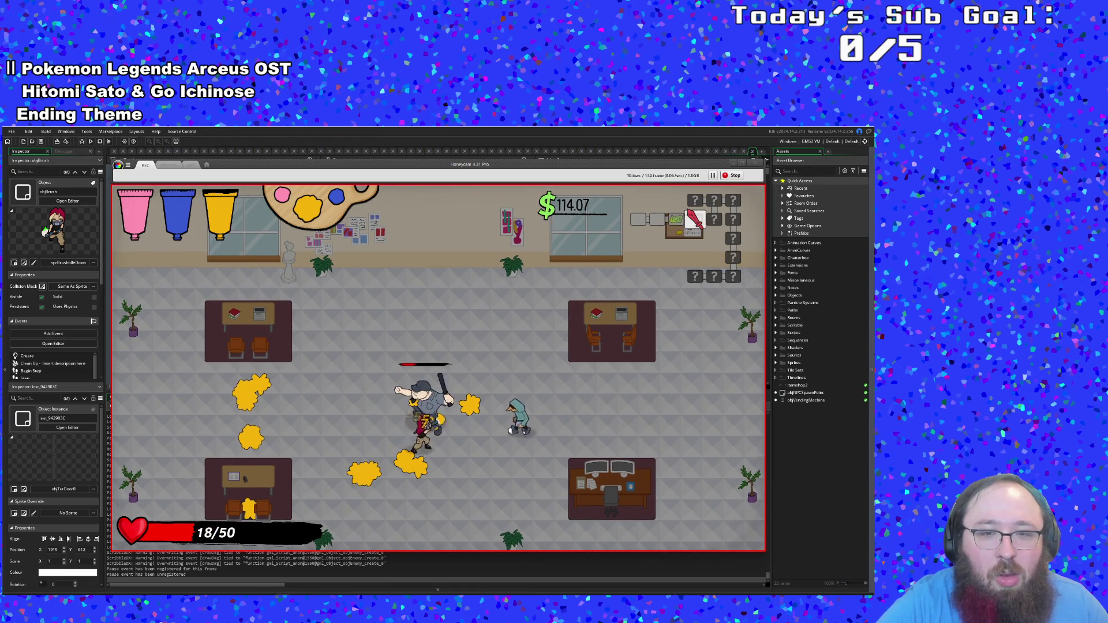
key("d")
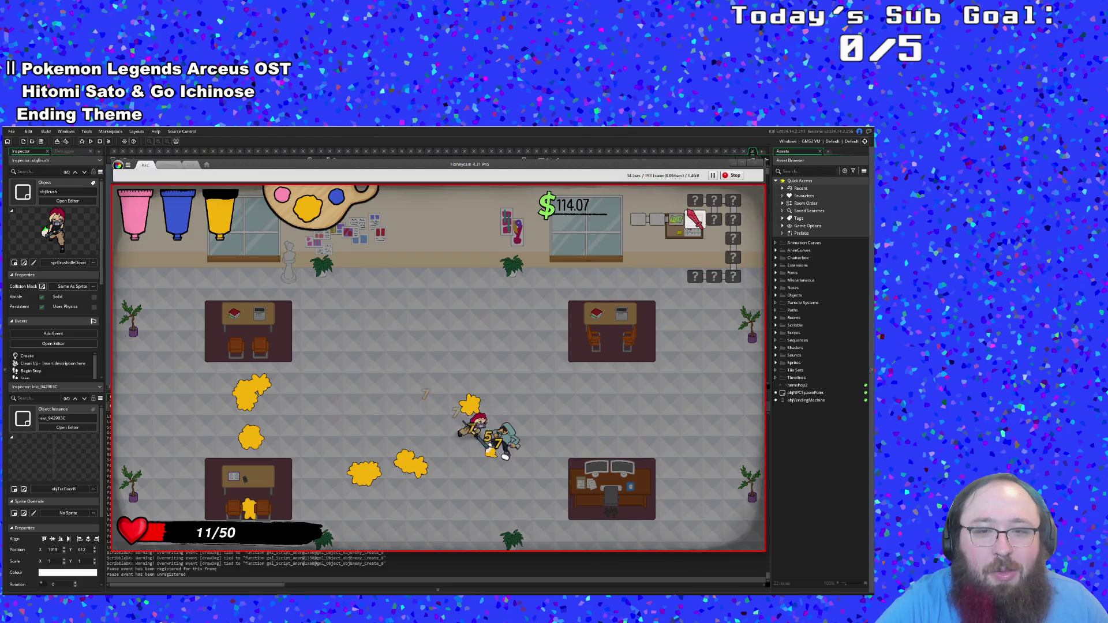
key("a")
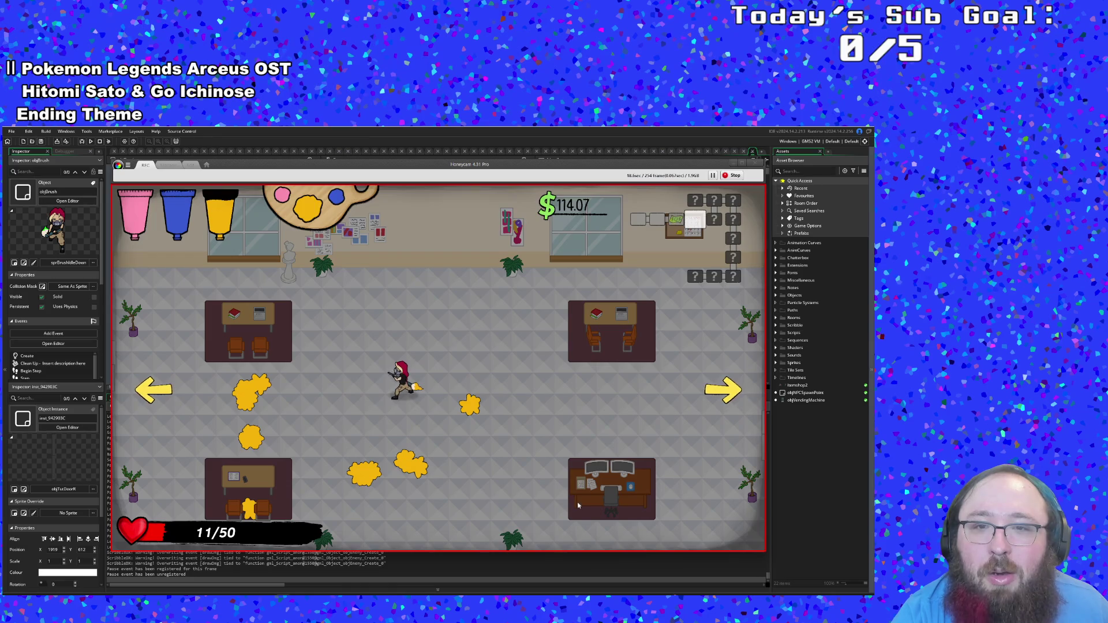
Step: Stop the first Honeycam capture, discard it unsaved, and start a fresh recording
left_click(732, 175)
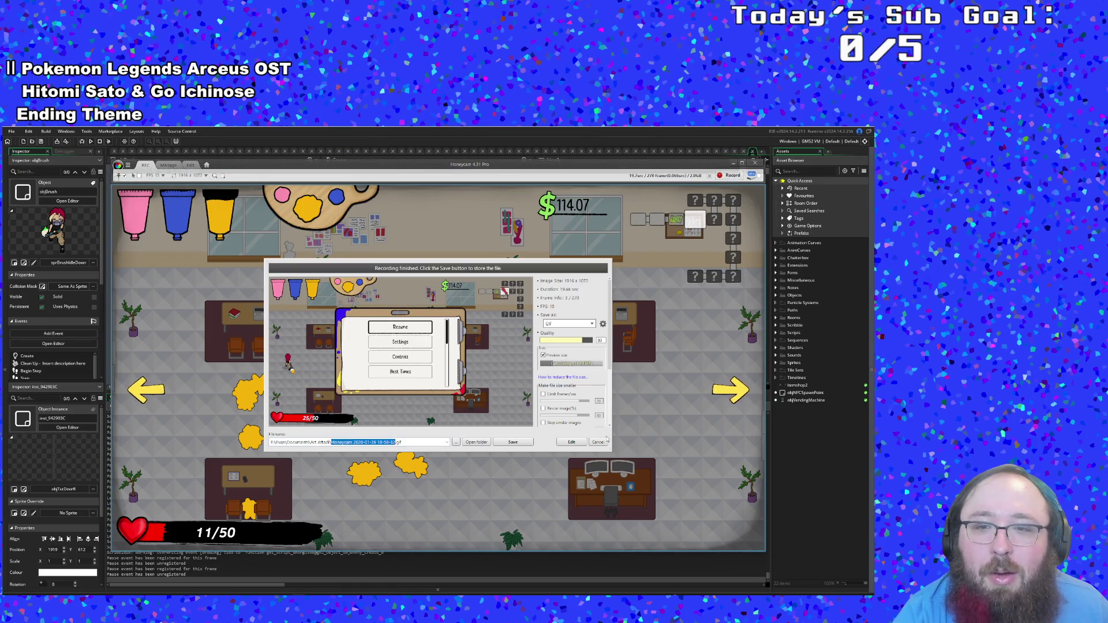
left_click(597, 443)
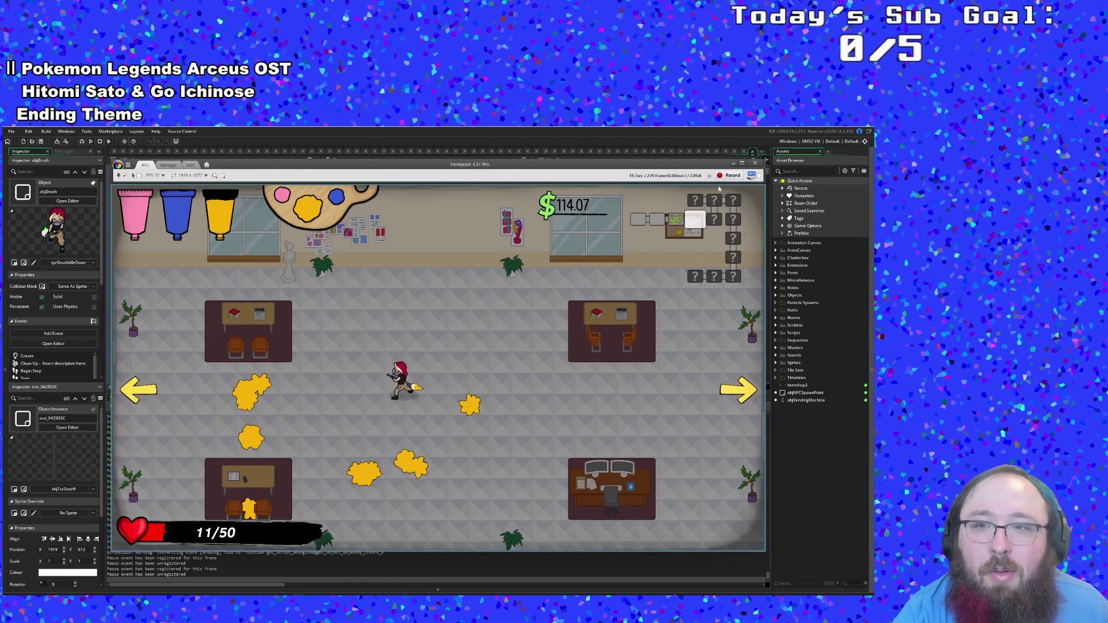
left_click(731, 175)
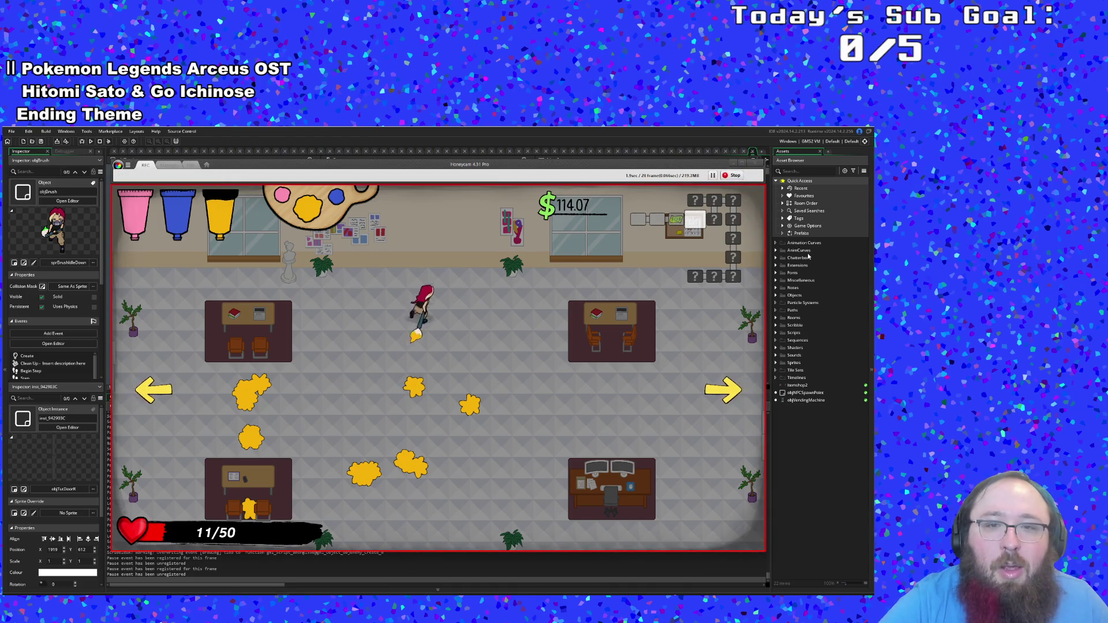
Step: Paint a yellow trail sweeping down, right, and back up across the floor
key("s")
key("d")
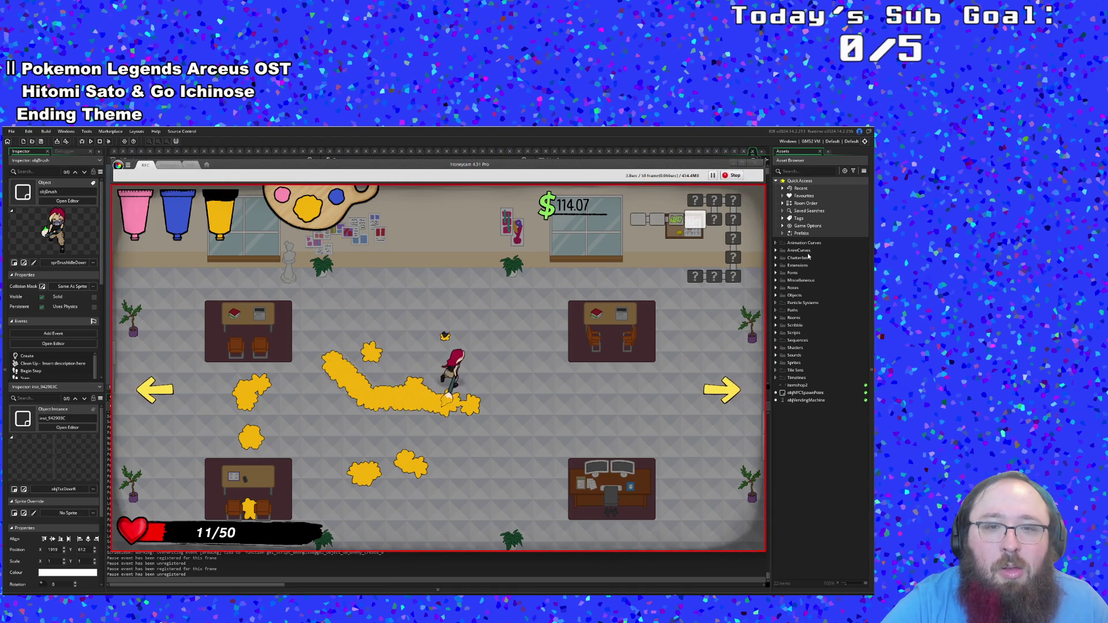
key("w")
key("a")
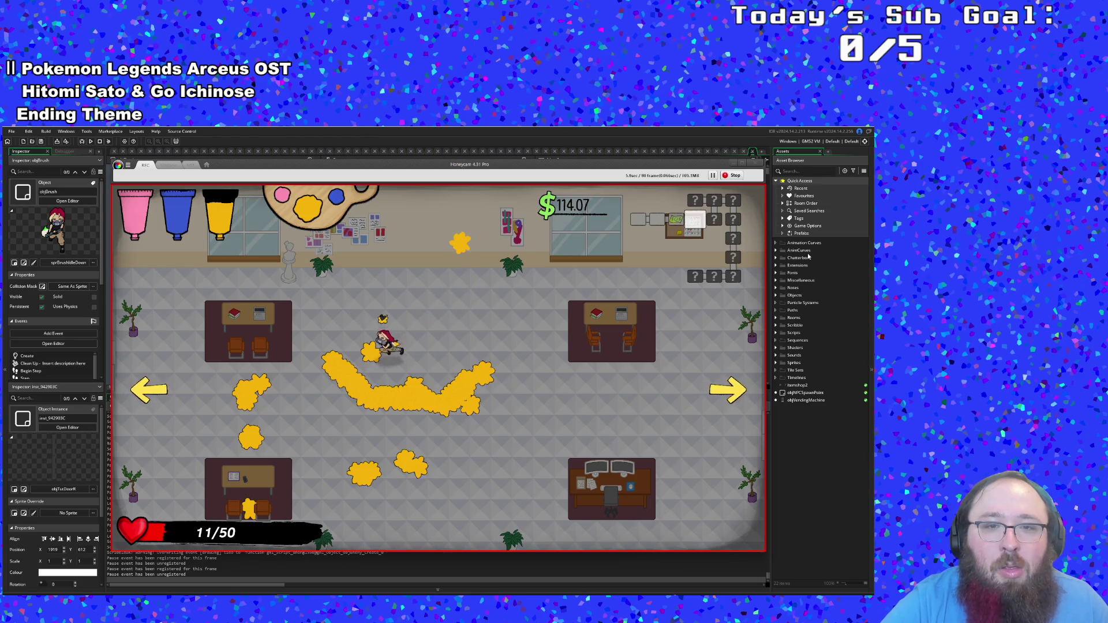
key("w")
Step: Switch to pink paint and lay a pink trail right, then down-left into the yellow
key("d")
key("w")
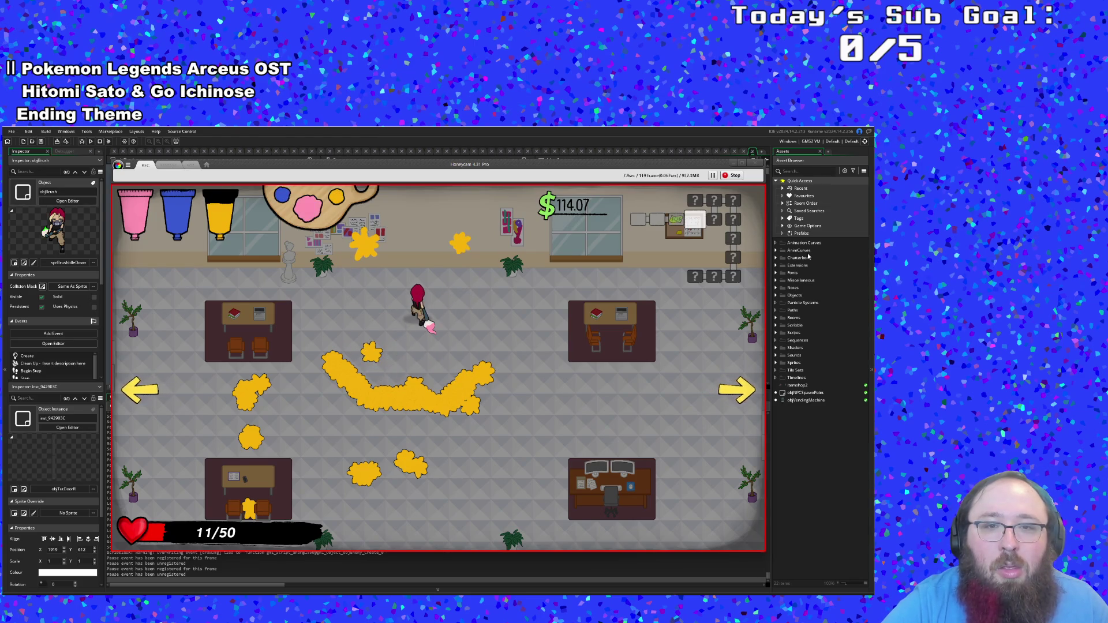
key("e")
key("s")
key("d")
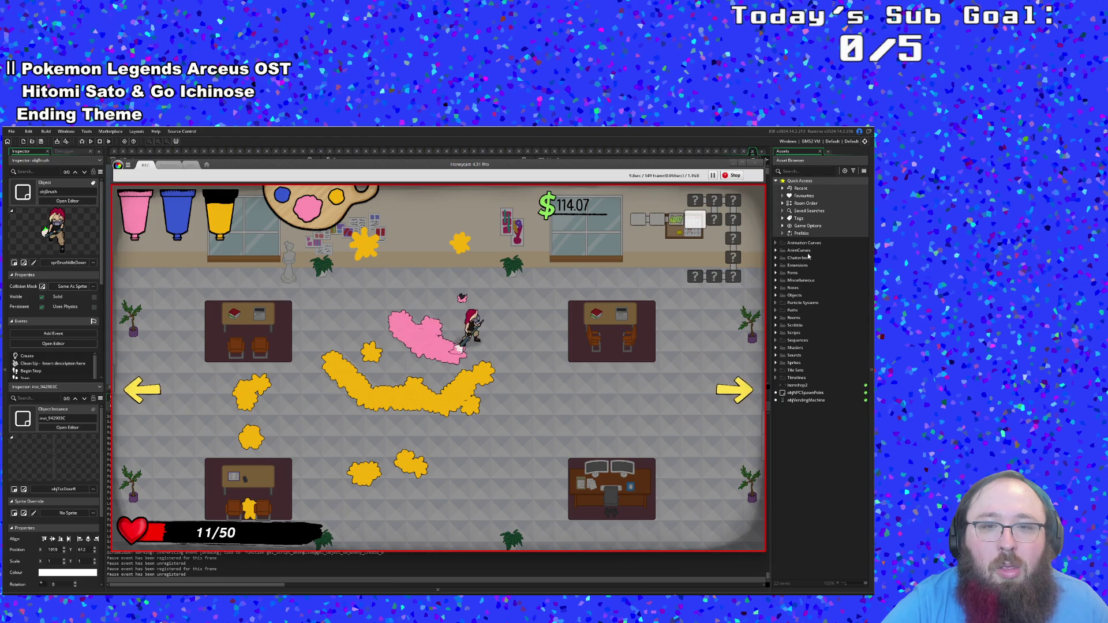
key("s")
key("a")
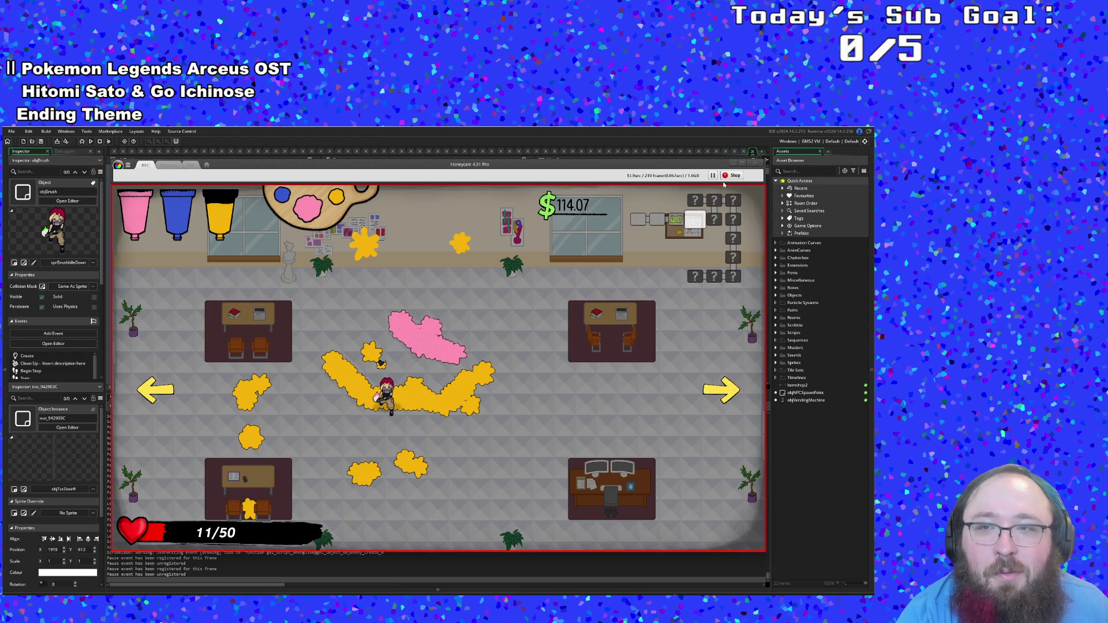
Step: Stop the painting-run capture and open the finished clip in Honeycam's frame editor
left_click(732, 175)
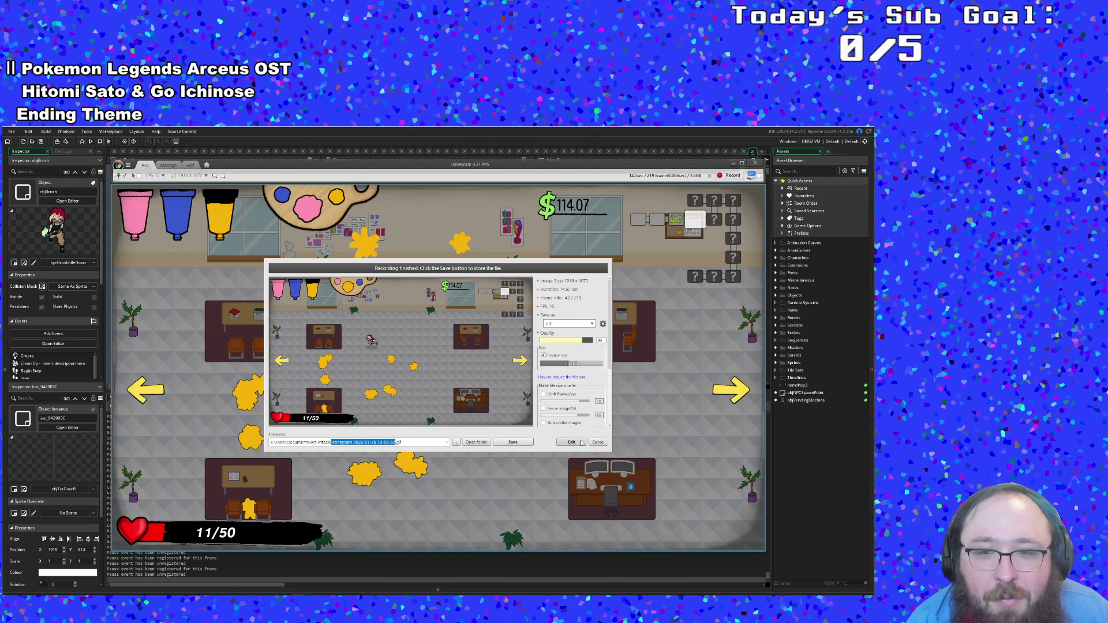
key("Return")
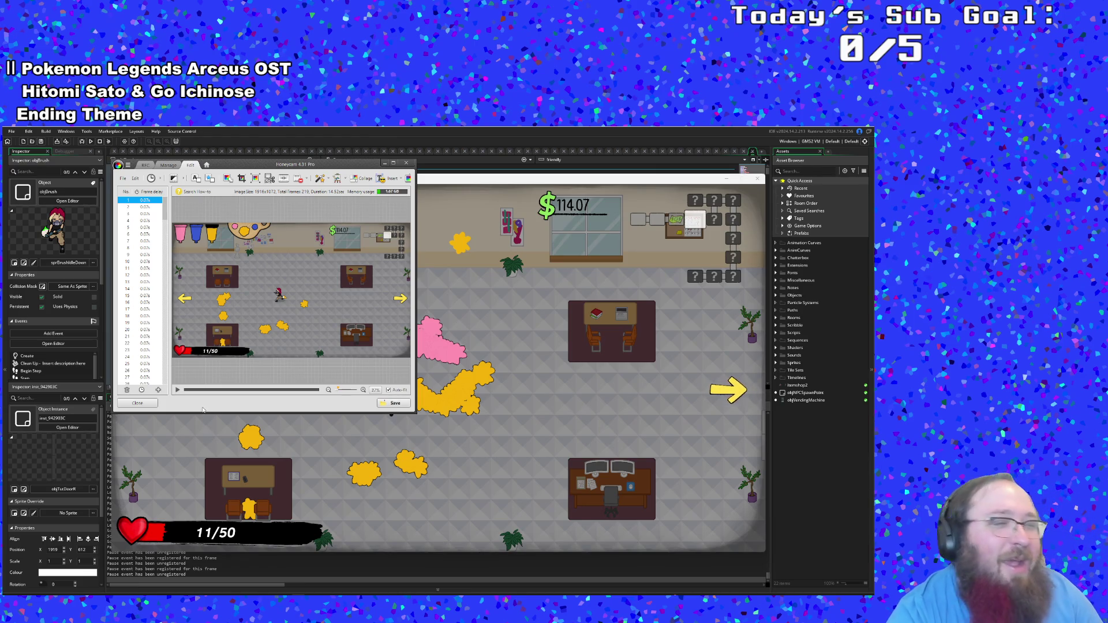
Step: Preview frames 31 through 55 to find where the trimmed opening should end
mouse_move(167, 214)
left_mouse_down()
mouse_move(168, 349)
mouse_move(159, 208)
left_mouse_up()
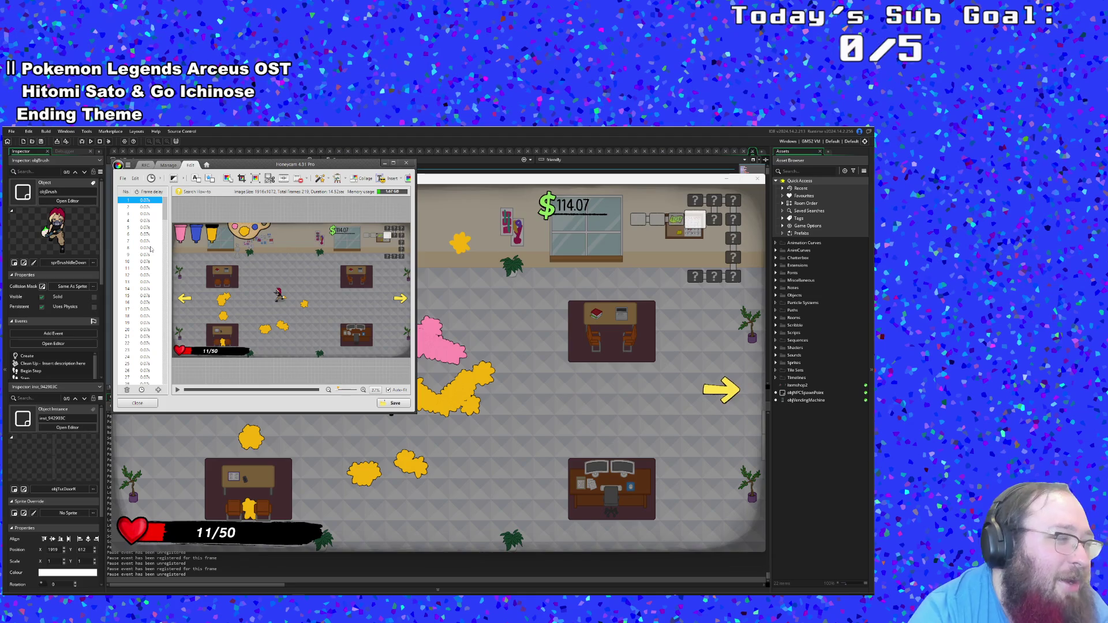
scroll(150, 250, "down", 1)
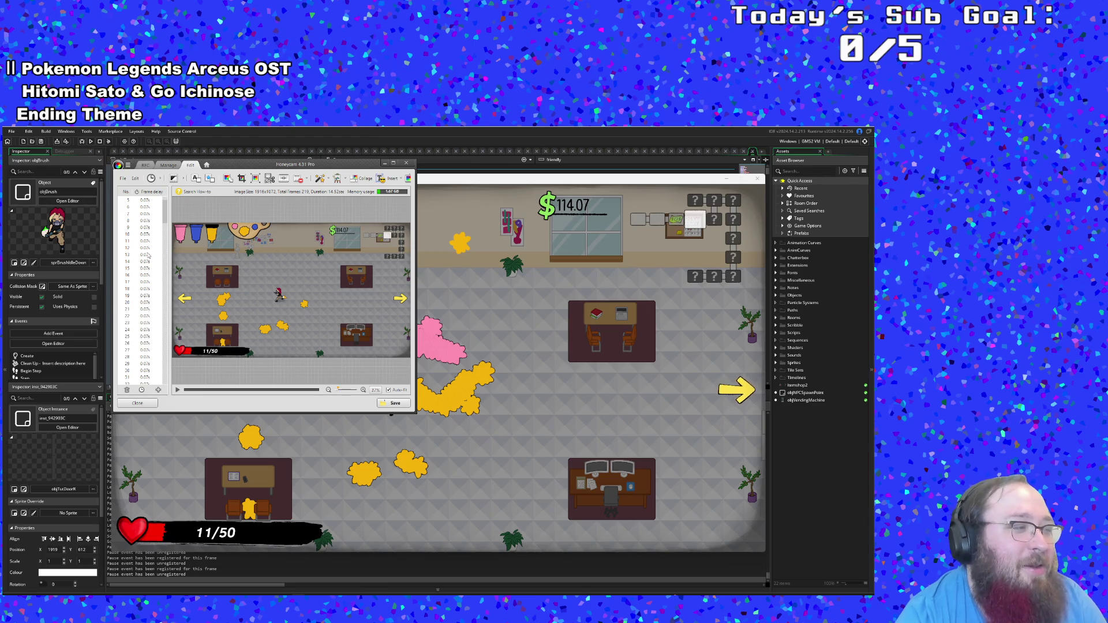
left_click(148, 255)
scroll(148, 255, "down", 3)
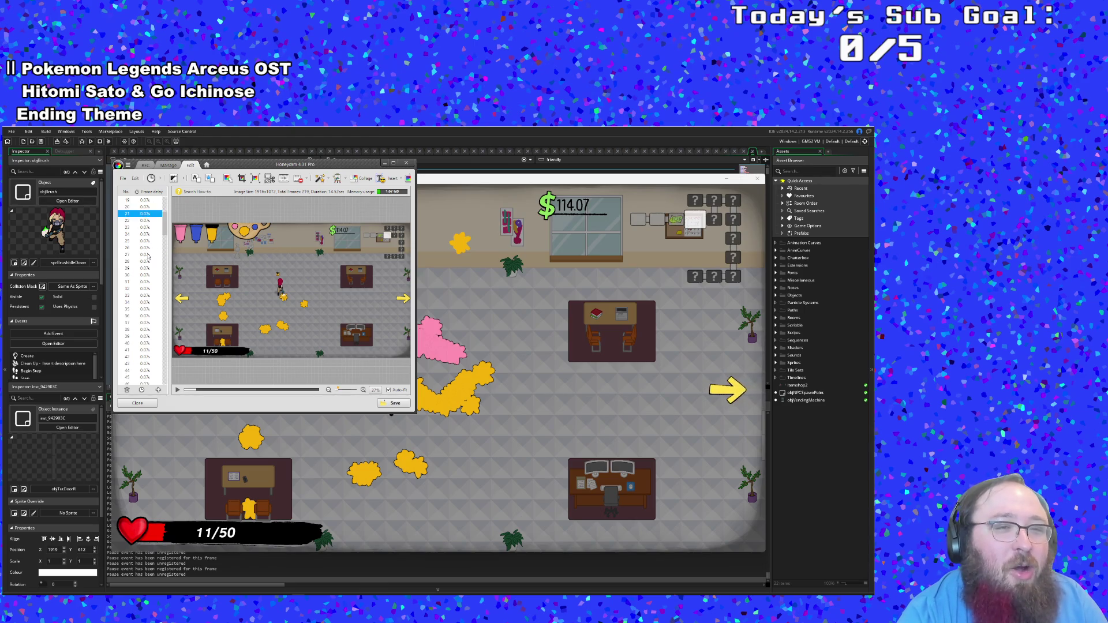
left_click(148, 255)
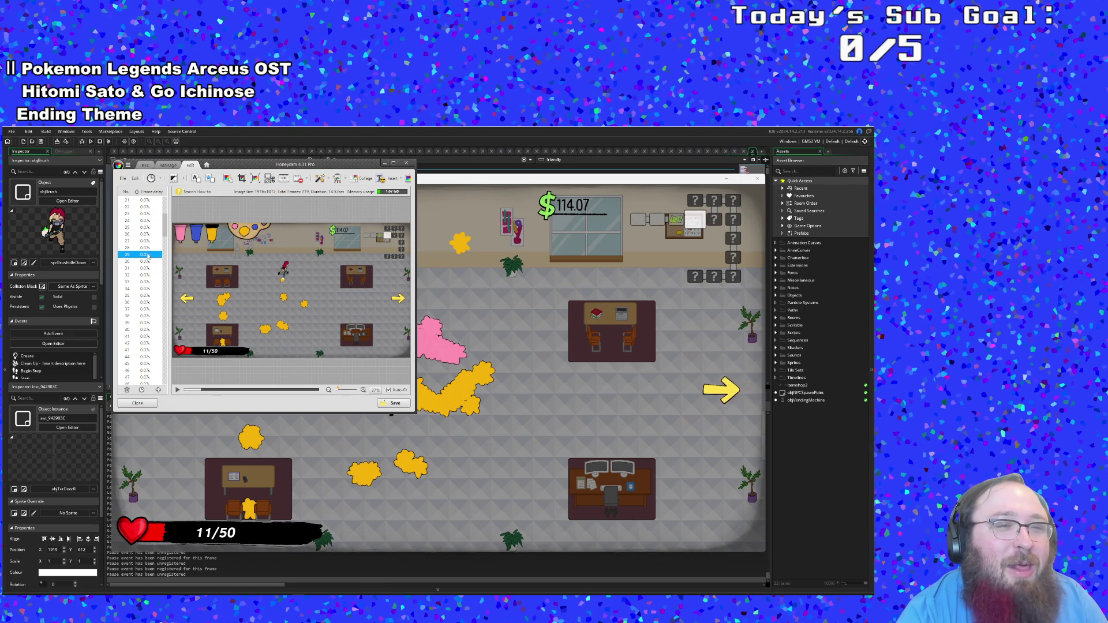
scroll(148, 271, "up", 1)
left_click(148, 275)
scroll(147, 277, "down", 1)
left_click(147, 275)
scroll(146, 276, "down", 1)
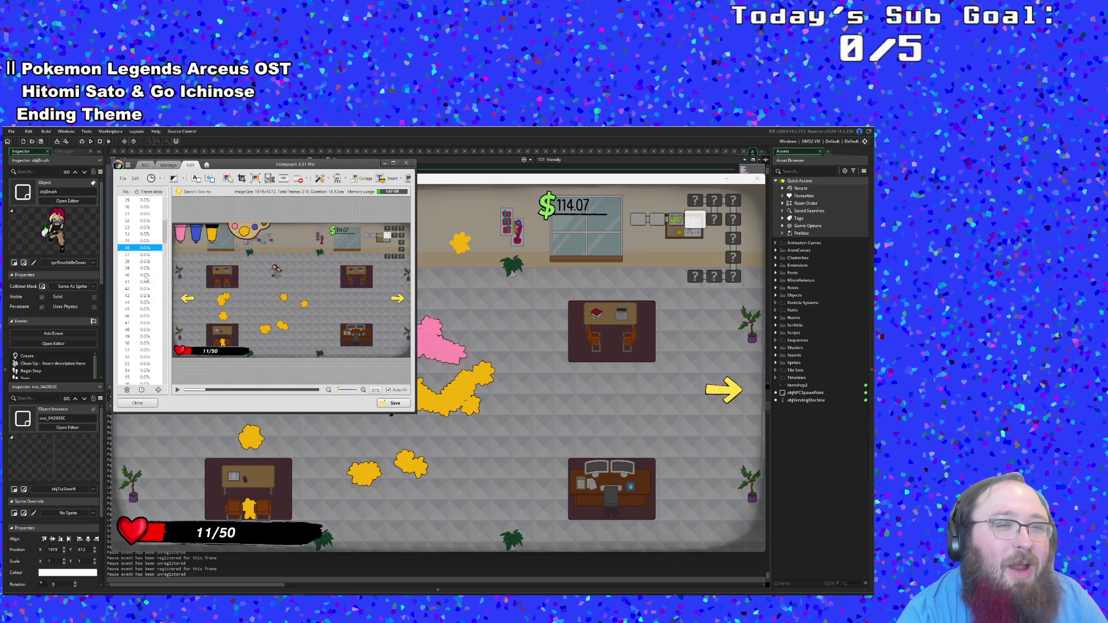
left_click(146, 275)
scroll(146, 275, "down", 1)
left_click(147, 275)
scroll(146, 276, "down", 1)
left_click(147, 274)
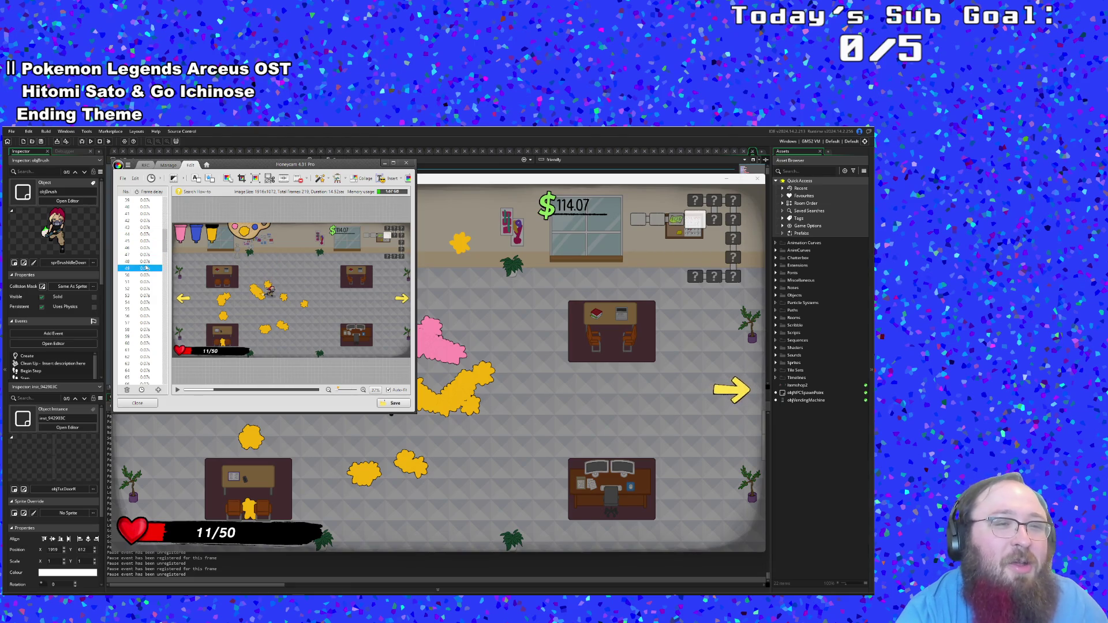
scroll(146, 277, "down", 1)
left_click(145, 282)
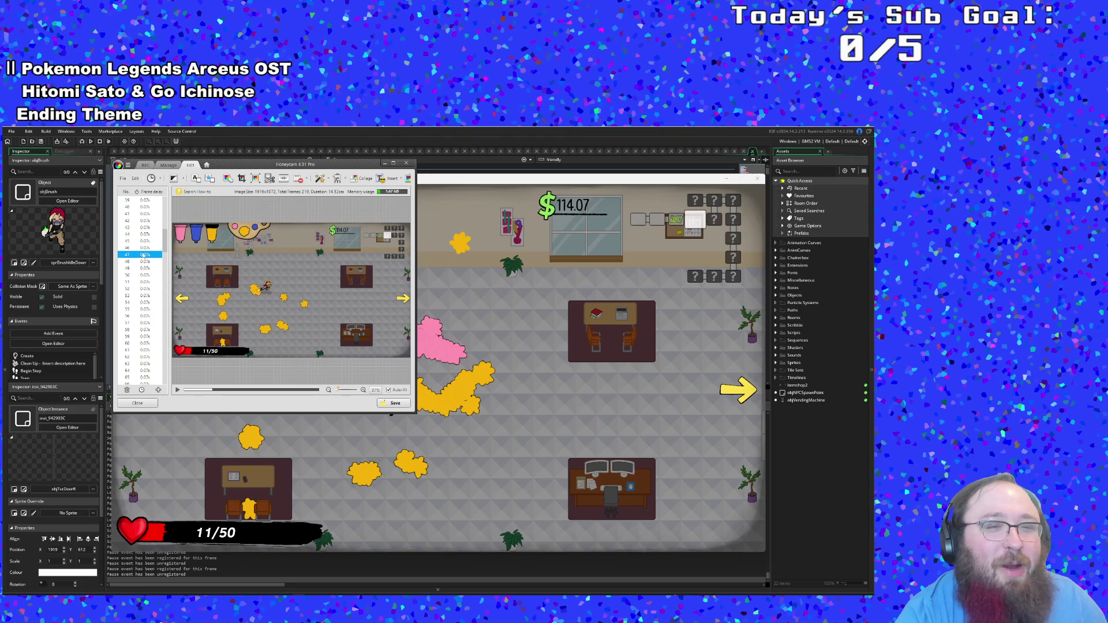
Step: Select frames 1 through 44, with frame 44 as the cut point
scroll(144, 248, "up", 1)
left_click(142, 236)
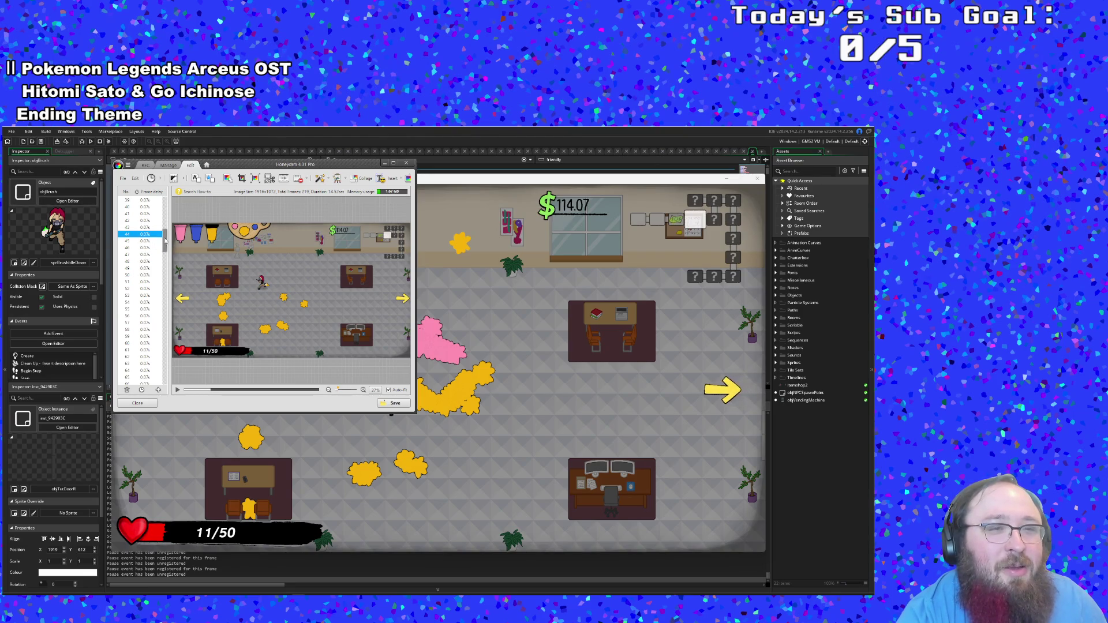
left_click_drag(165, 239, 165, 202)
left_click(150, 201, "shift")
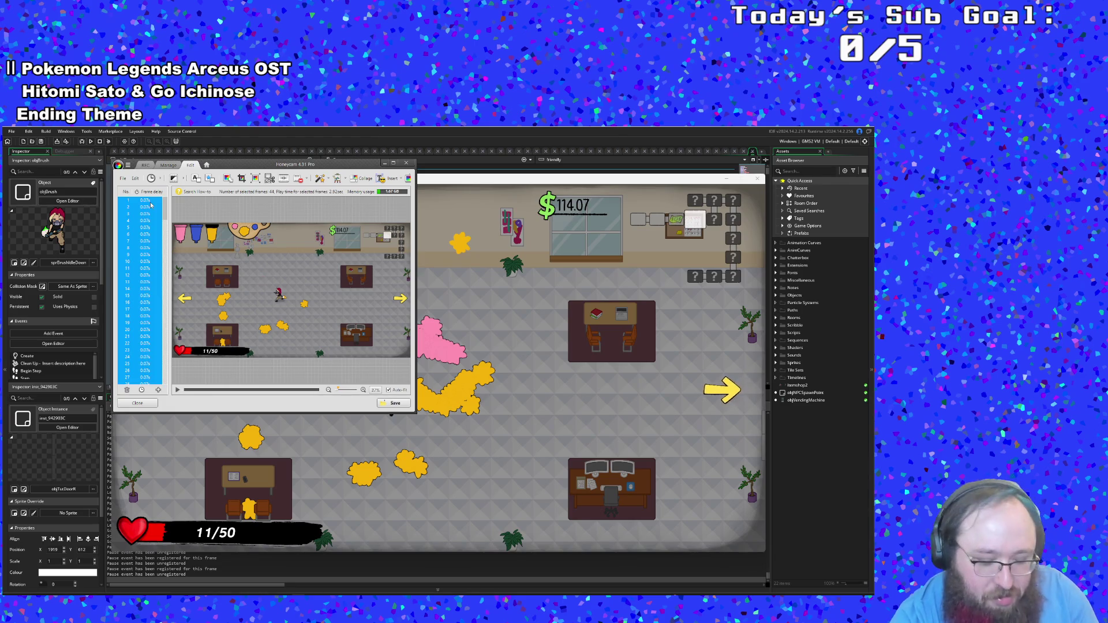
Step: Delete the first 44 frames and jump to the clip's end near frame 198
key("Delete")
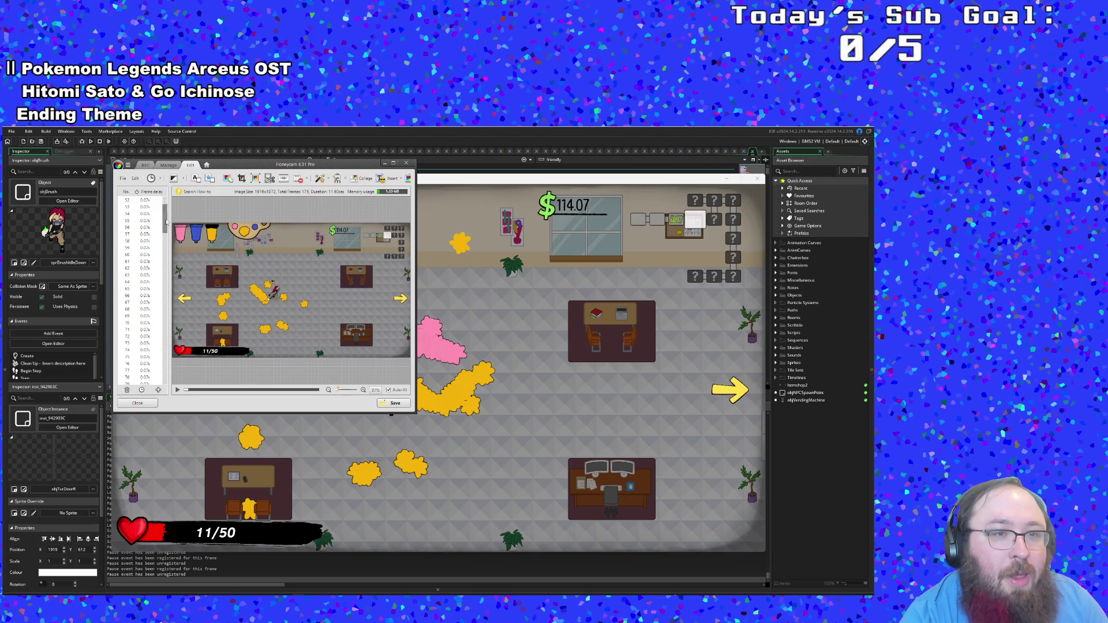
left_click_drag(165, 219, 166, 371)
left_click(144, 289)
left_click(143, 235)
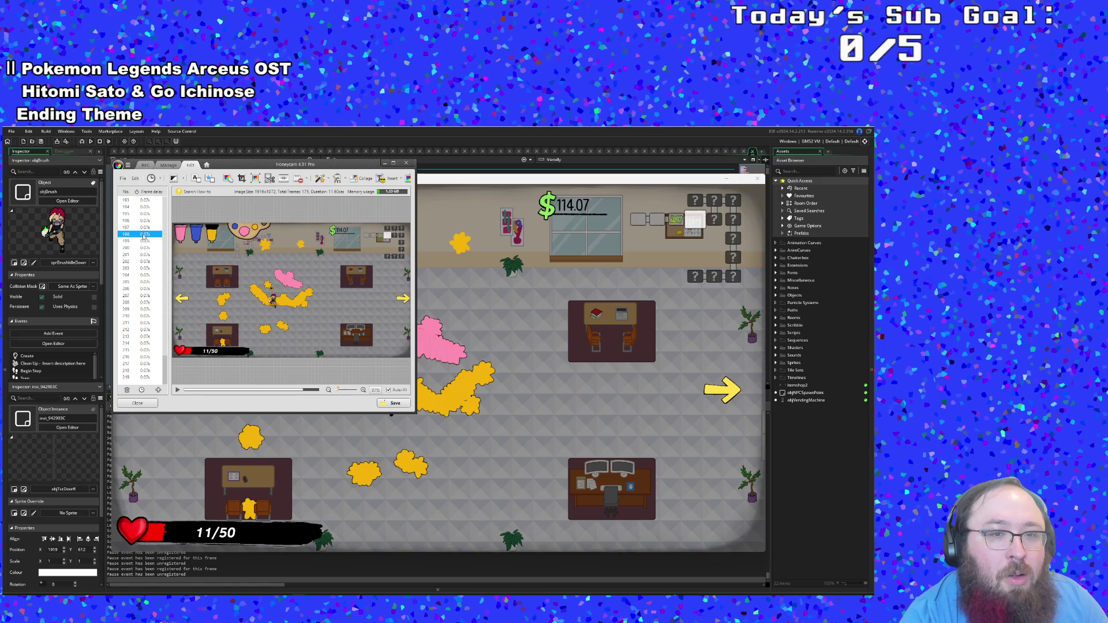
scroll(144, 236, "up", 3)
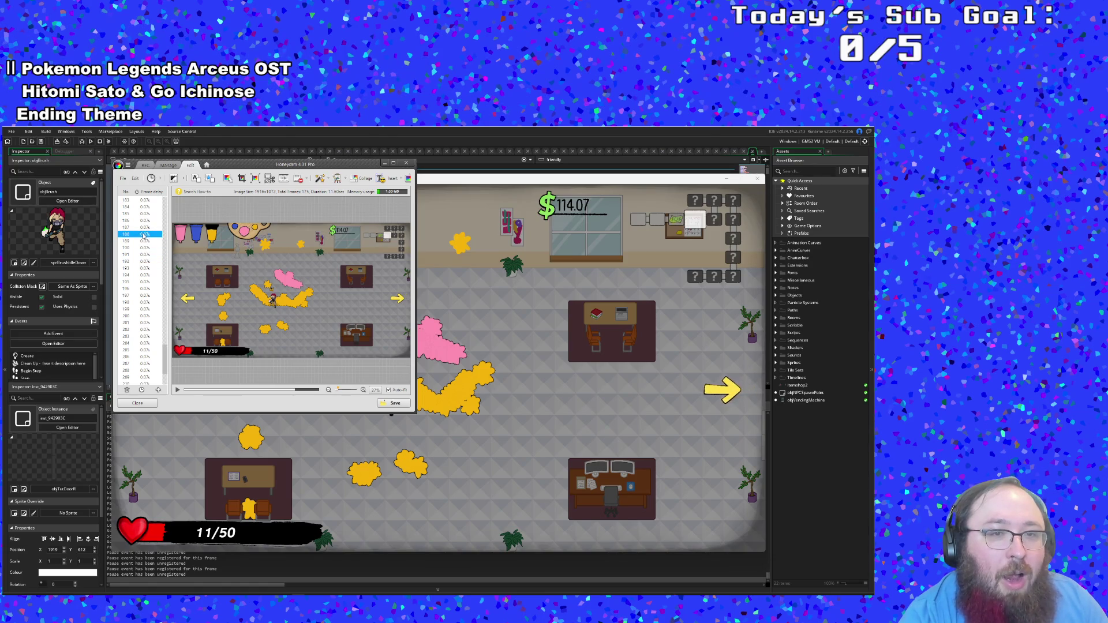
scroll(144, 235, "up", 6)
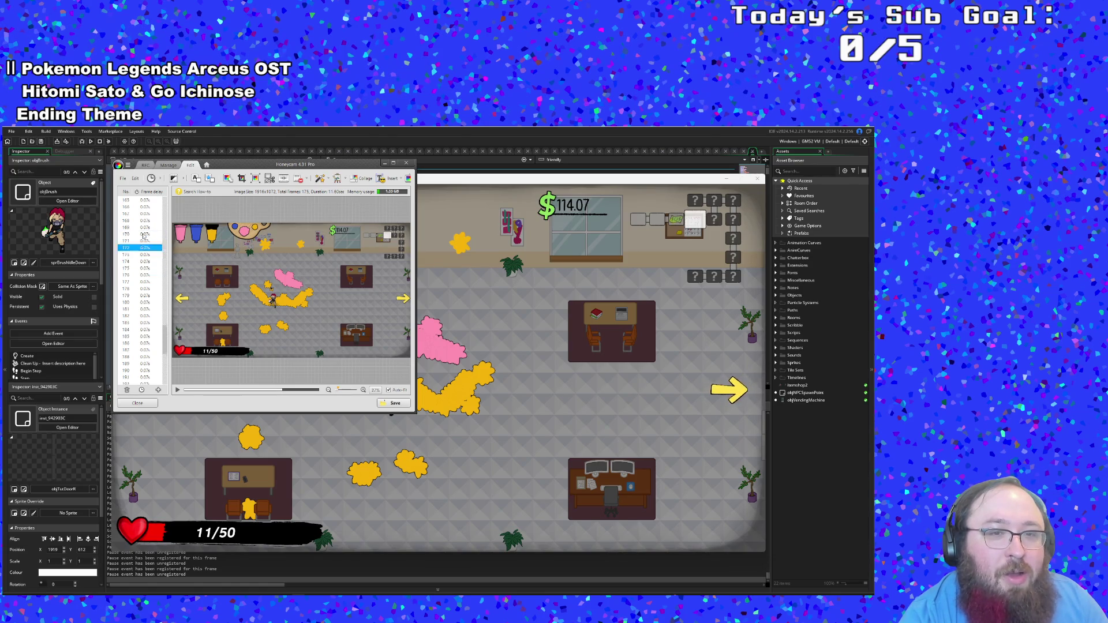
scroll(144, 234, "up", 2)
Step: Select frames 173 through 219 as the unwanted tail
left_click(144, 241)
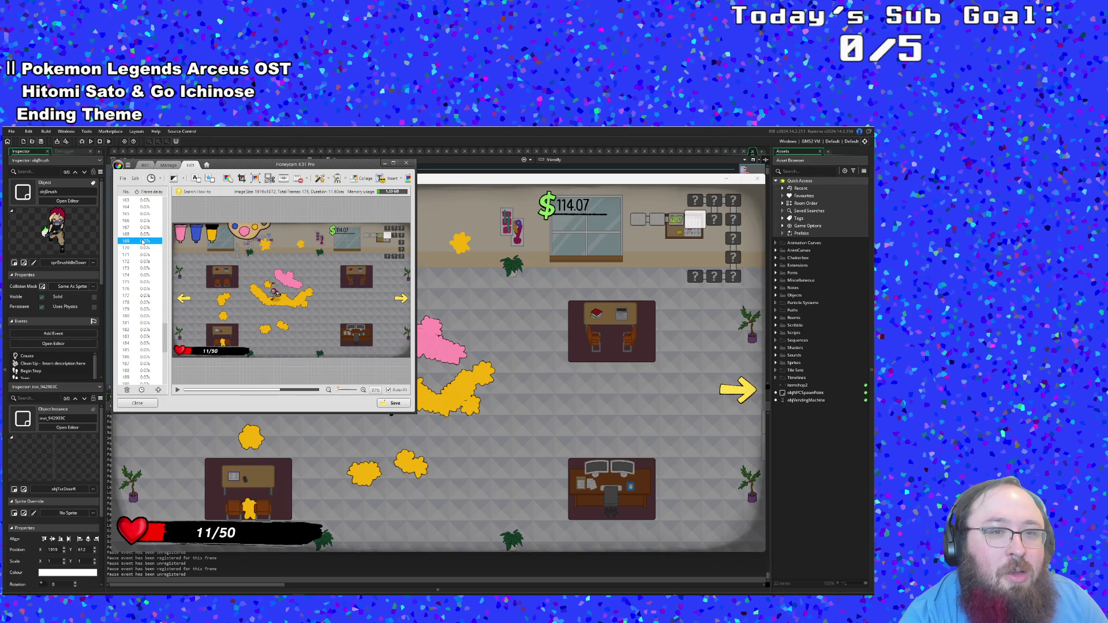
left_click(136, 275)
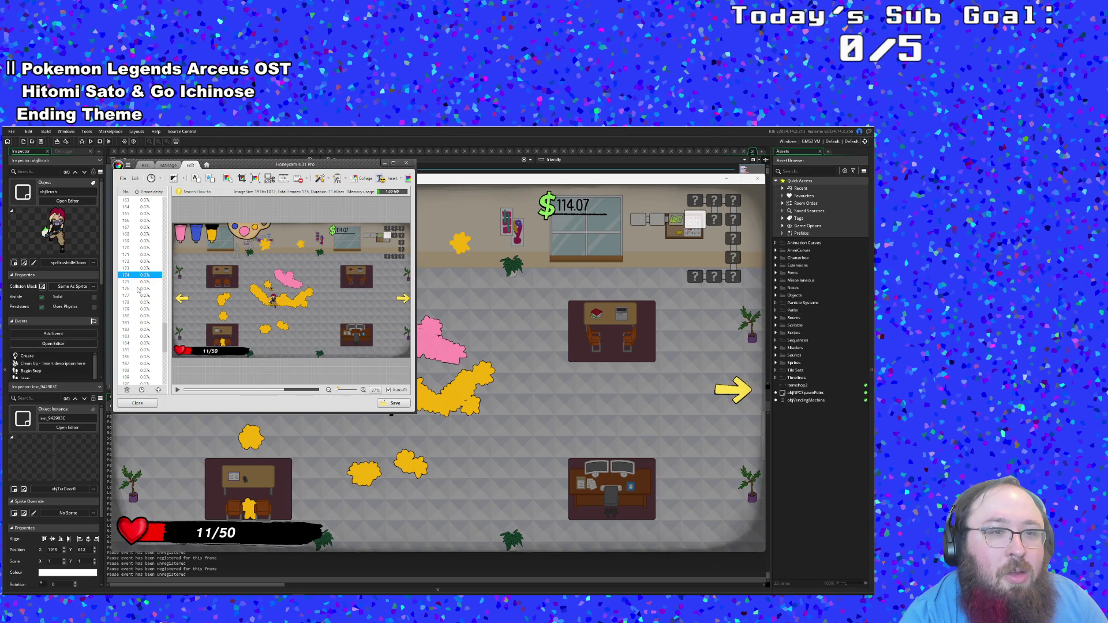
left_click(137, 268)
left_click(136, 282)
left_click(133, 261)
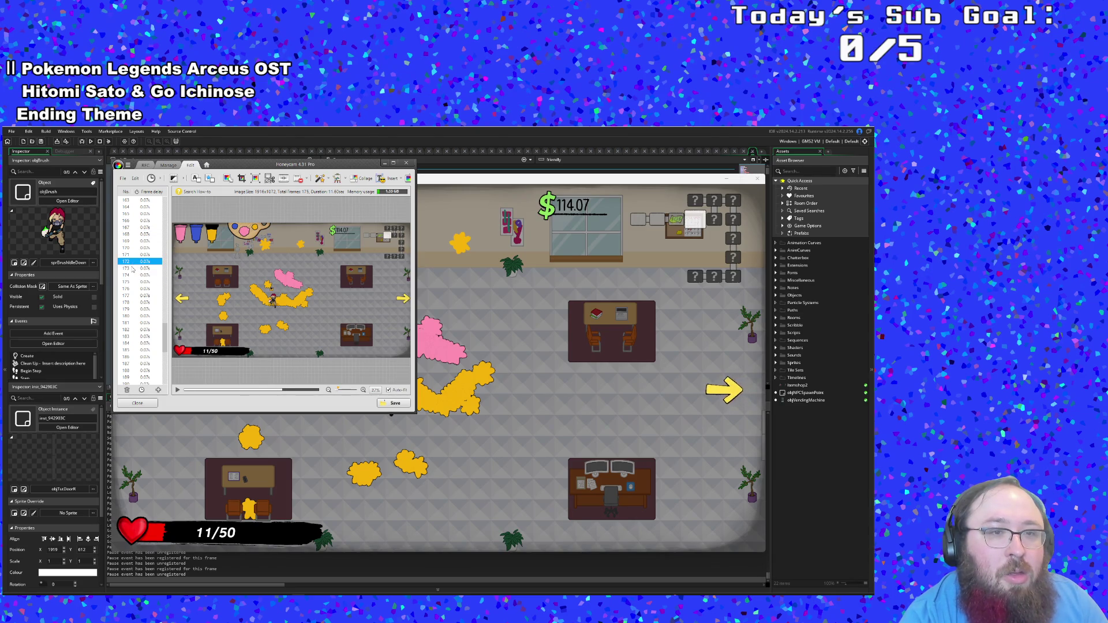
left_click(132, 269)
left_click_drag(165, 330, 167, 377)
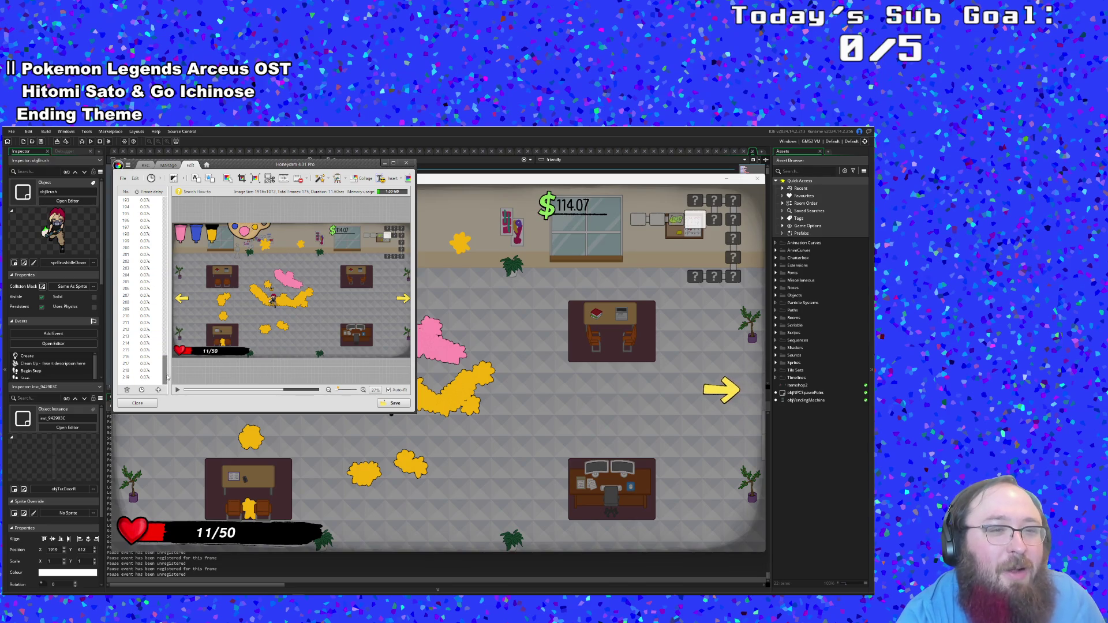
left_click(156, 378, "shift")
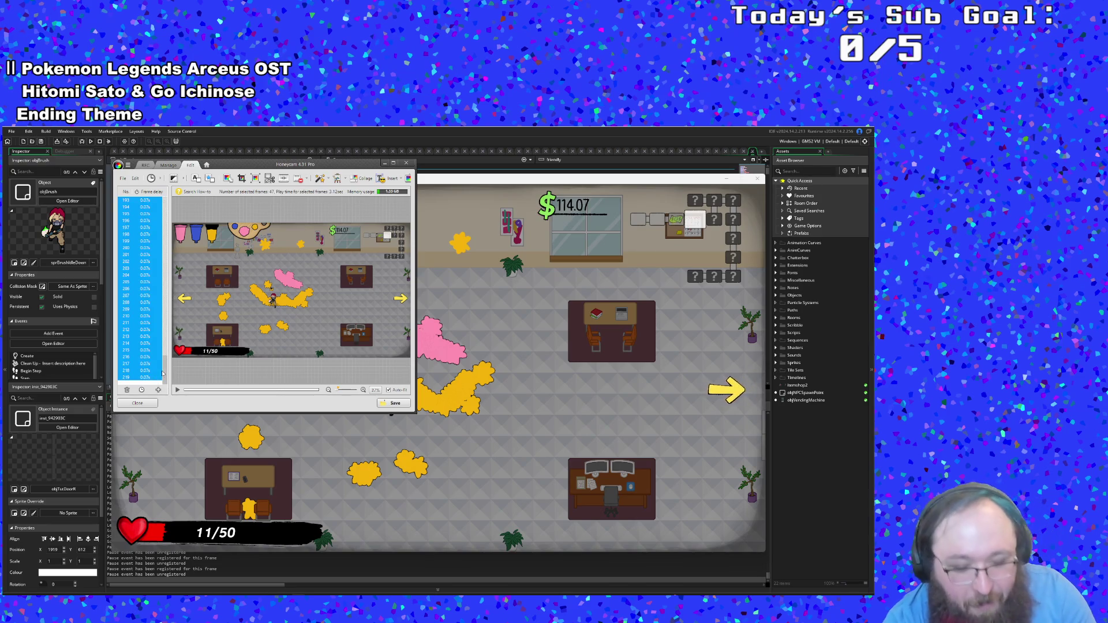
Step: Delete the 47 trailing frames, save the 128-frame GIF as 'floor painting', and close the editor
key("Delete")
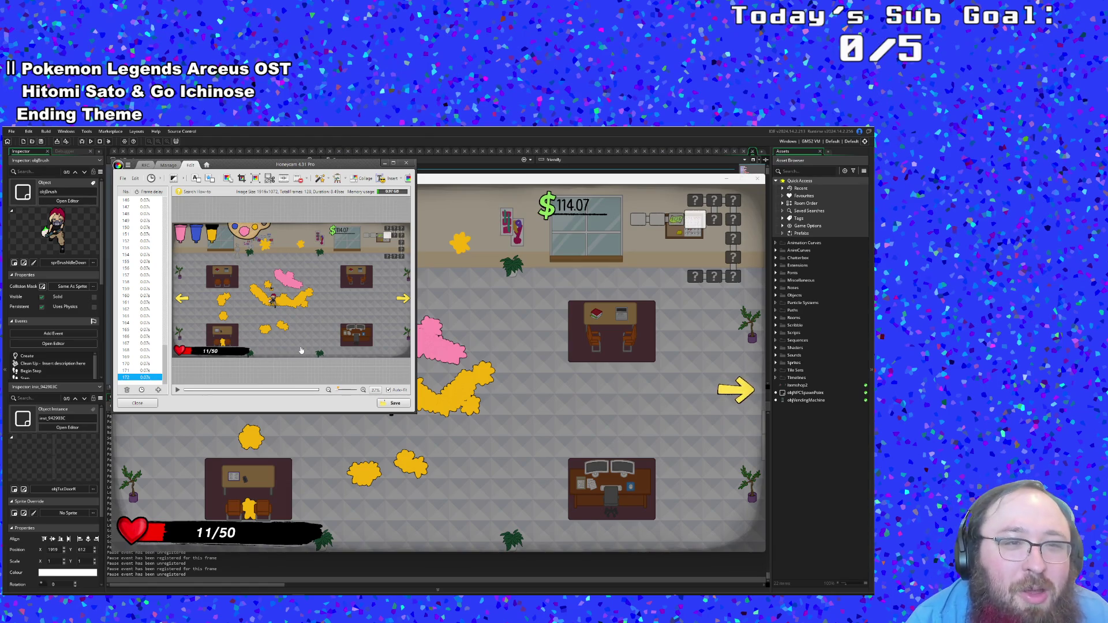
left_click(394, 403)
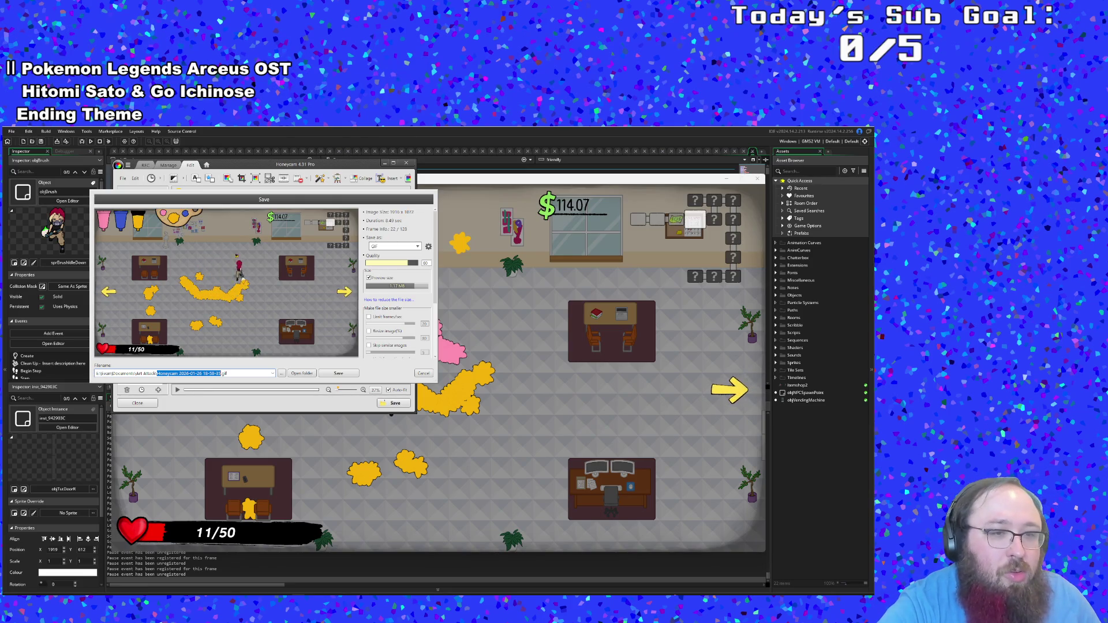
key("BackSpace")
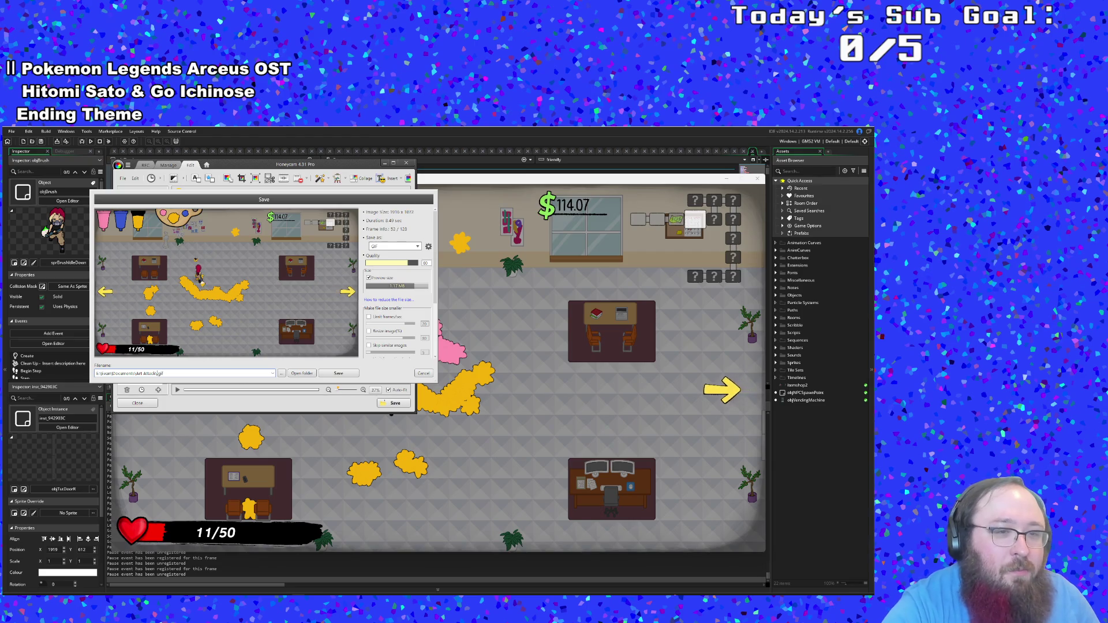
type("floor painting")
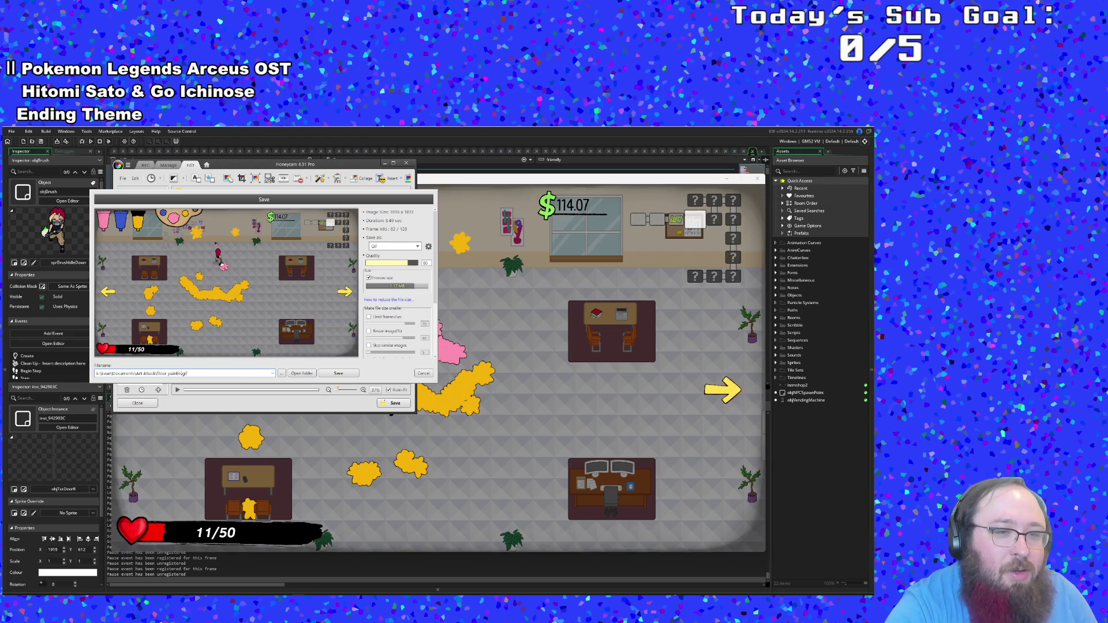
key("Return")
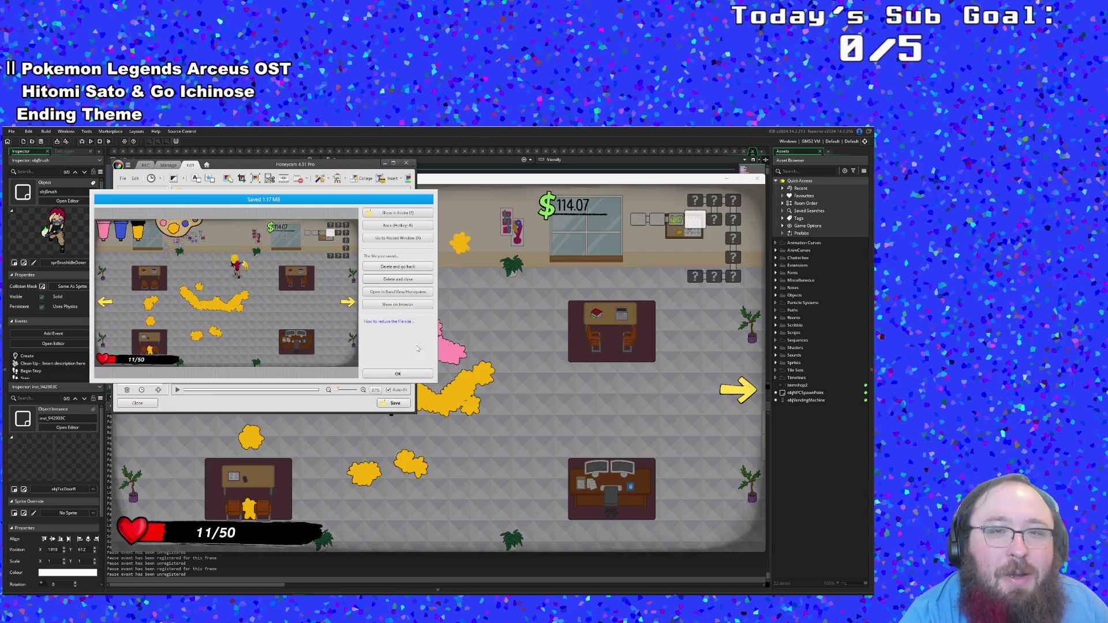
left_click(398, 373)
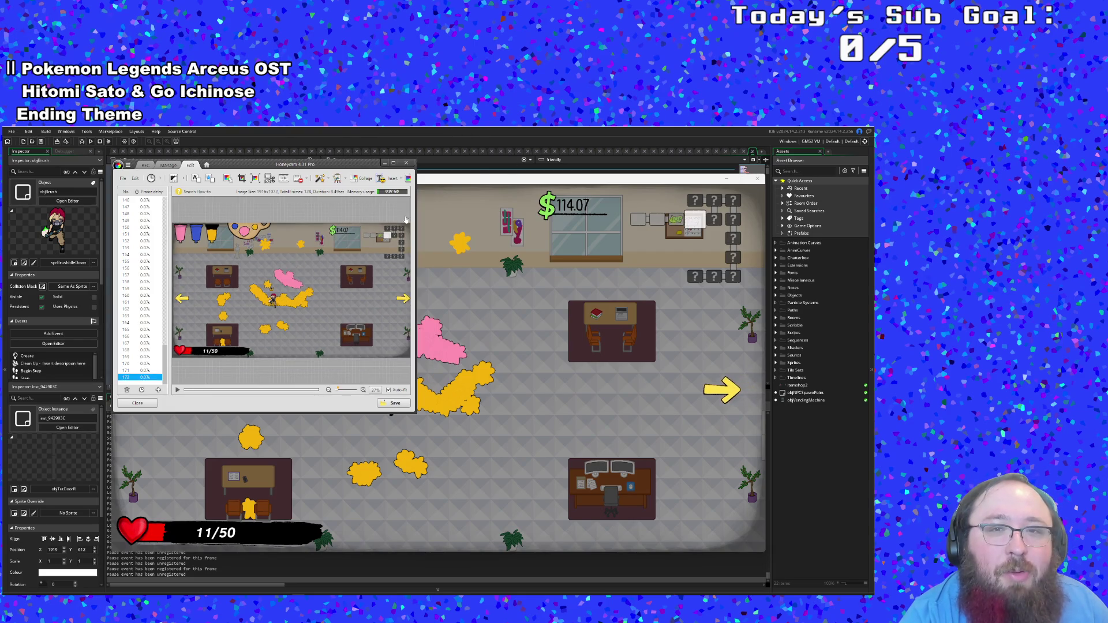
left_click(406, 163)
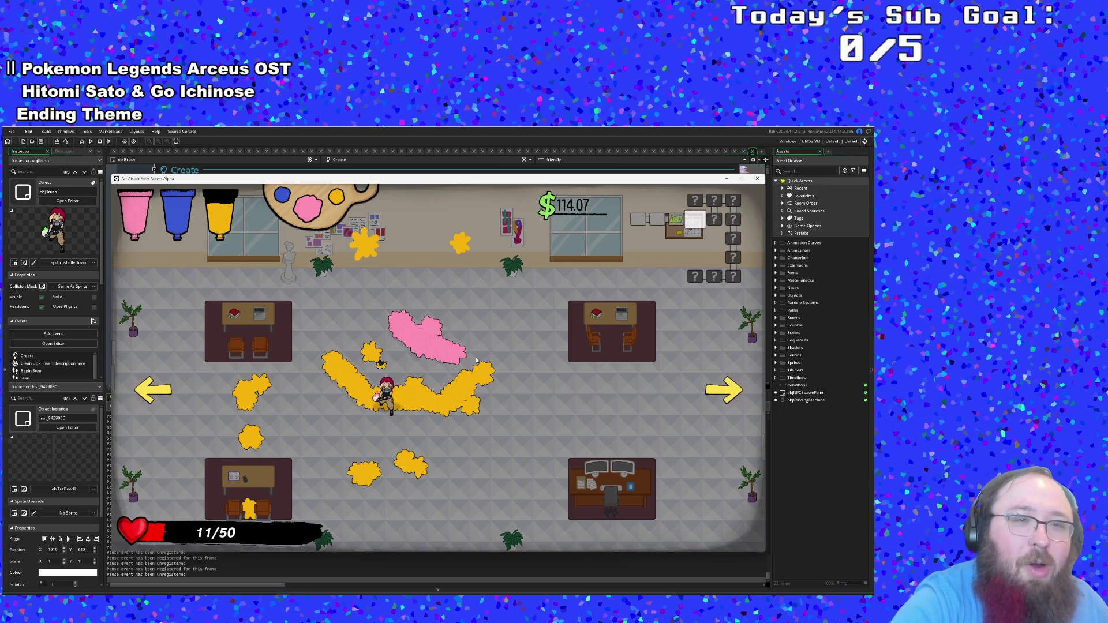
Step: Walk right out of the room and up to the shop counter
key("d")
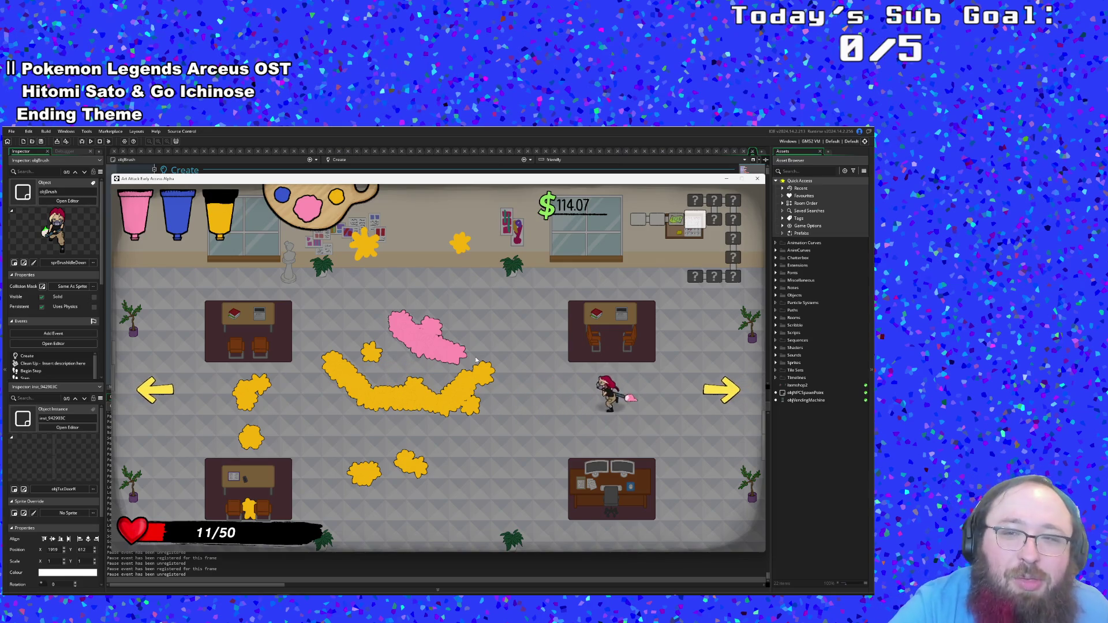
key("d")
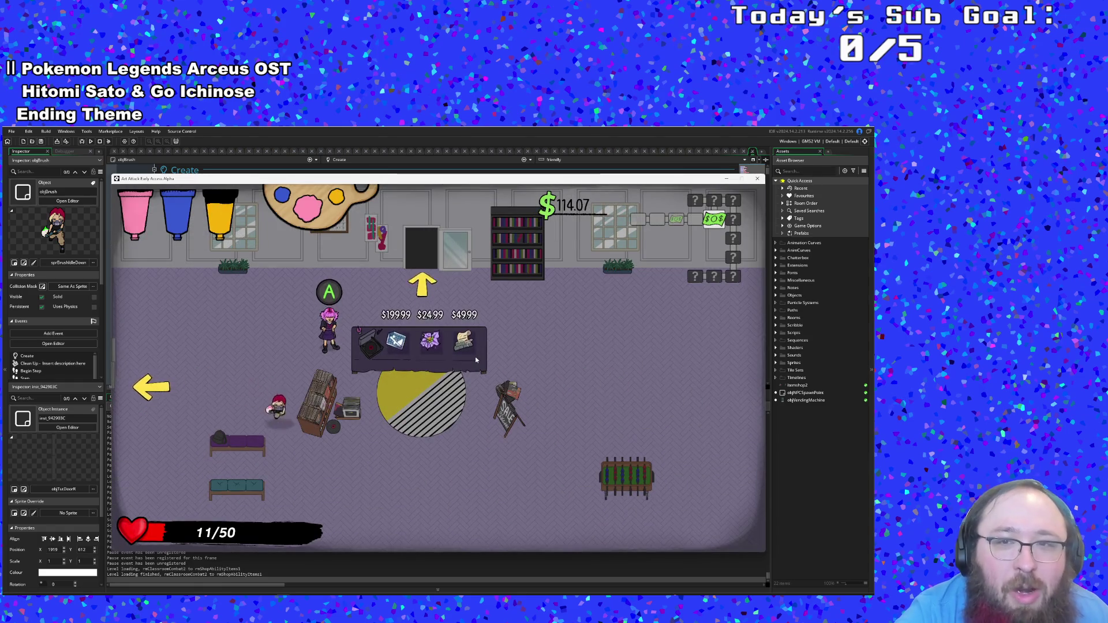
key("d")
key("w")
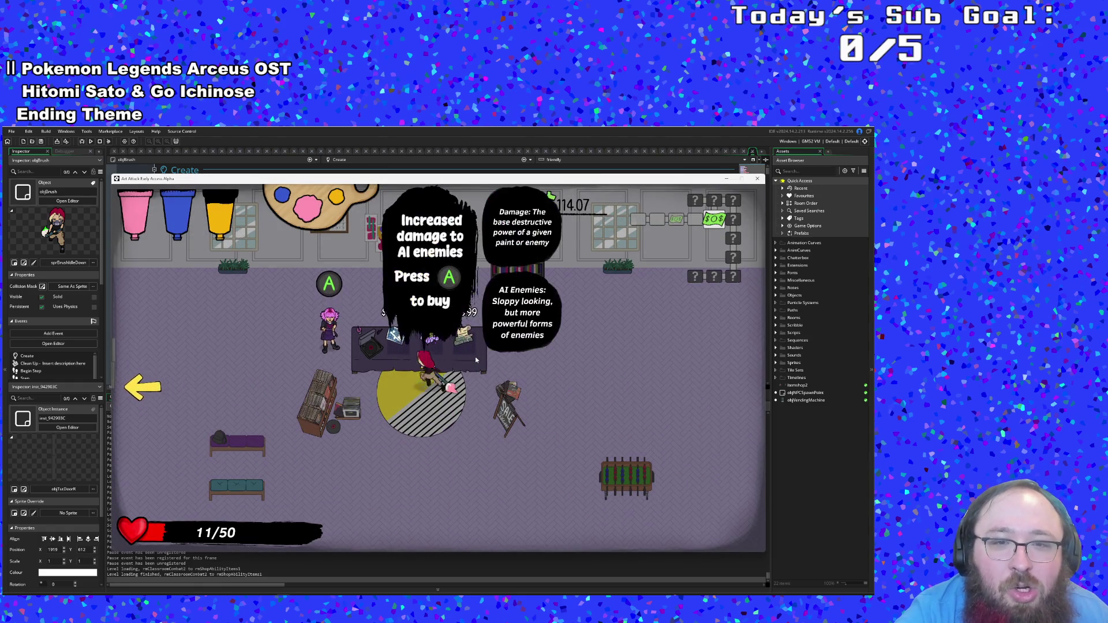
Step: Buy the Nightshade damage upgrade and the Arts Scholarship item
key("d")
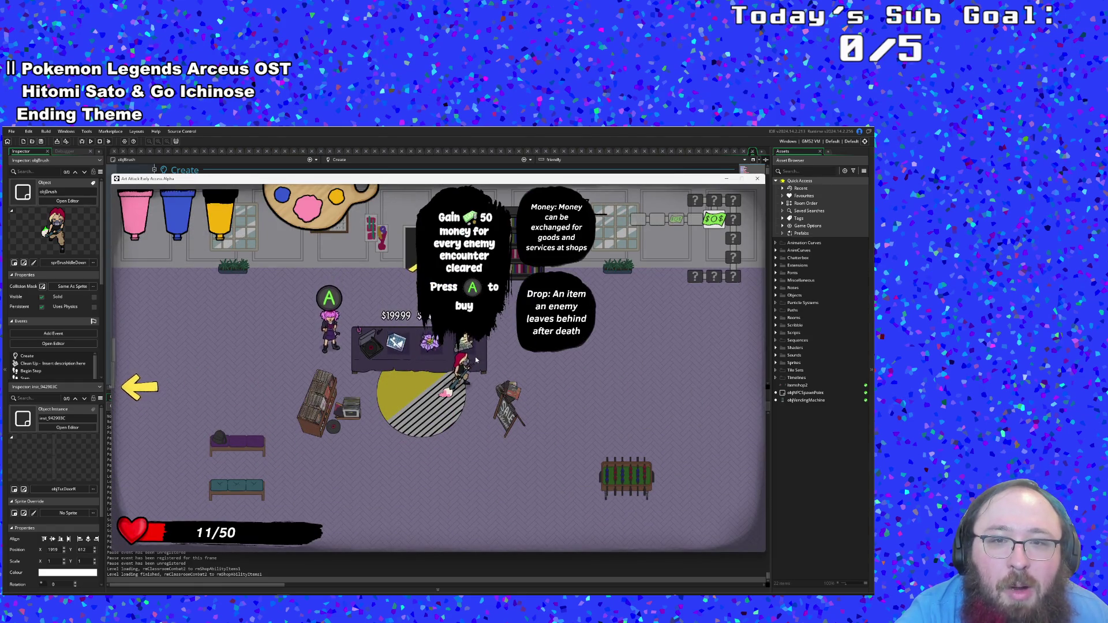
key("a")
key("space")
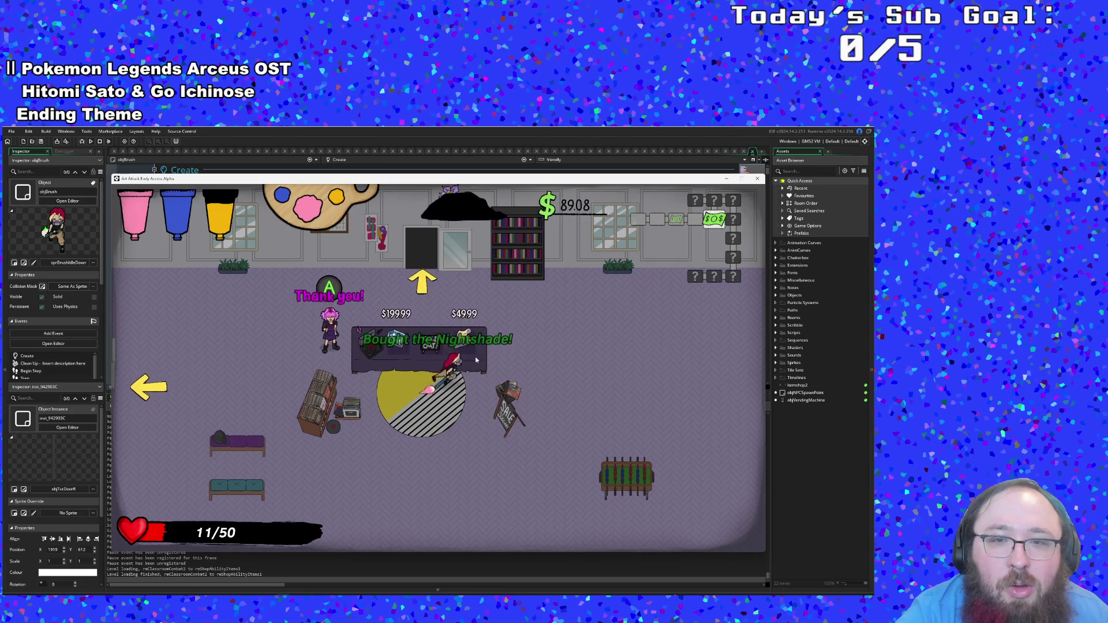
key("d")
key("space")
key("s")
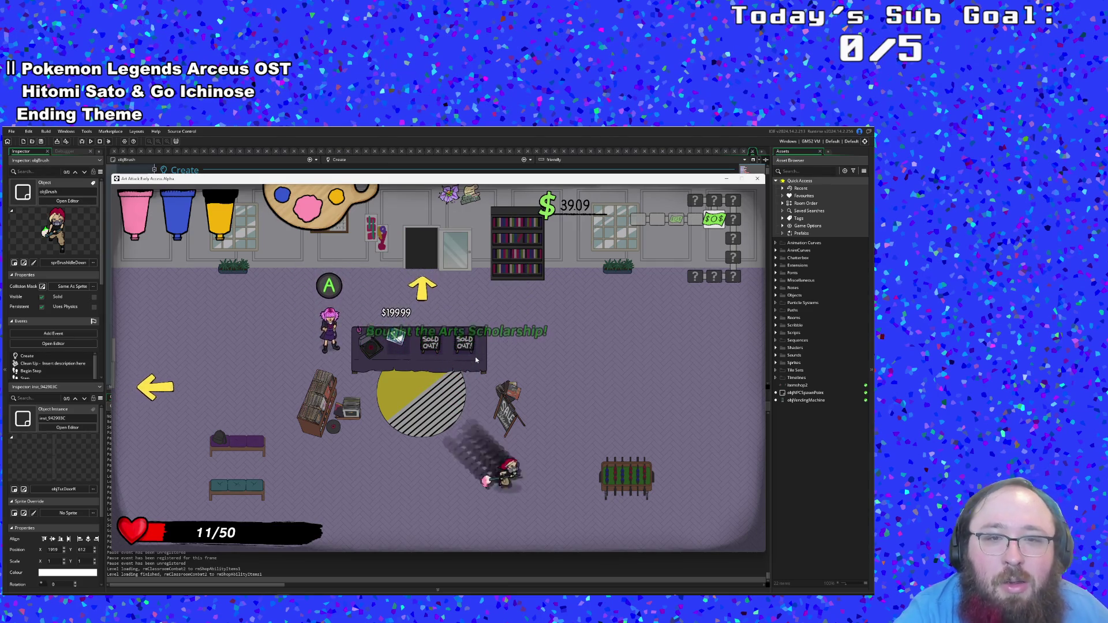
Step: Go through the shop door into the café room and fire pink paint at the enemies
key("d")
key("w")
key("a")
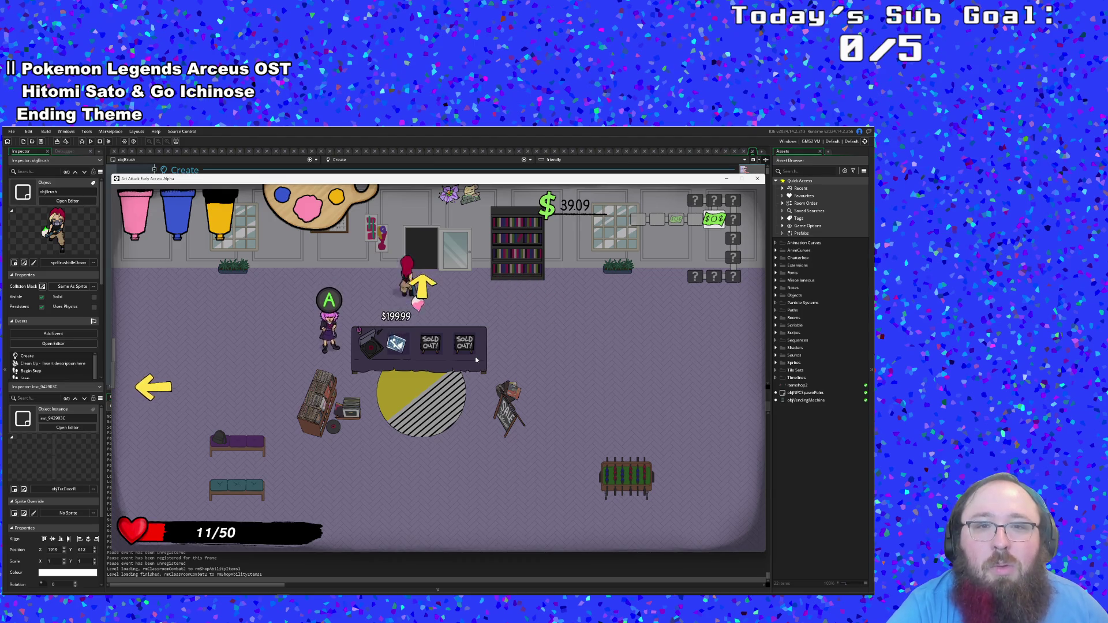
key("w")
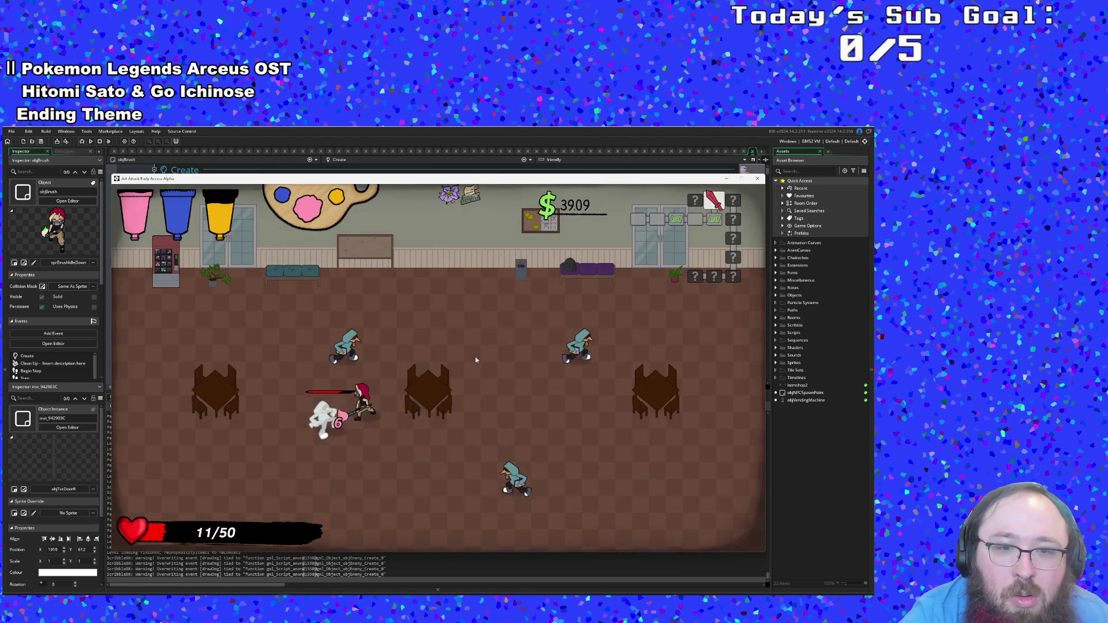
key("a")
key("s")
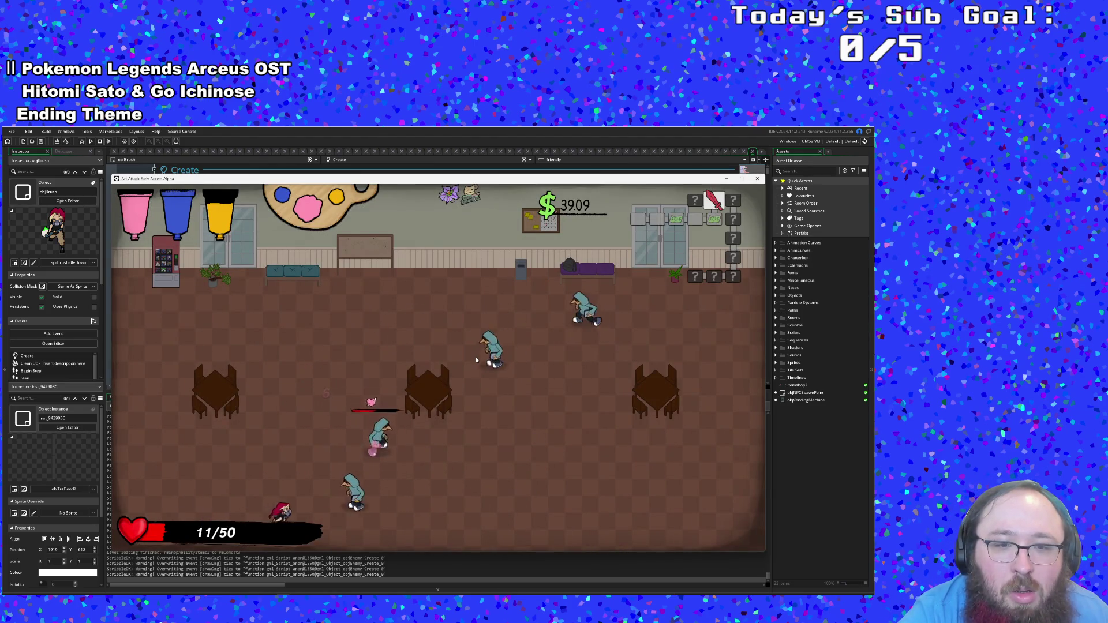
key("a")
left_click(476, 360)
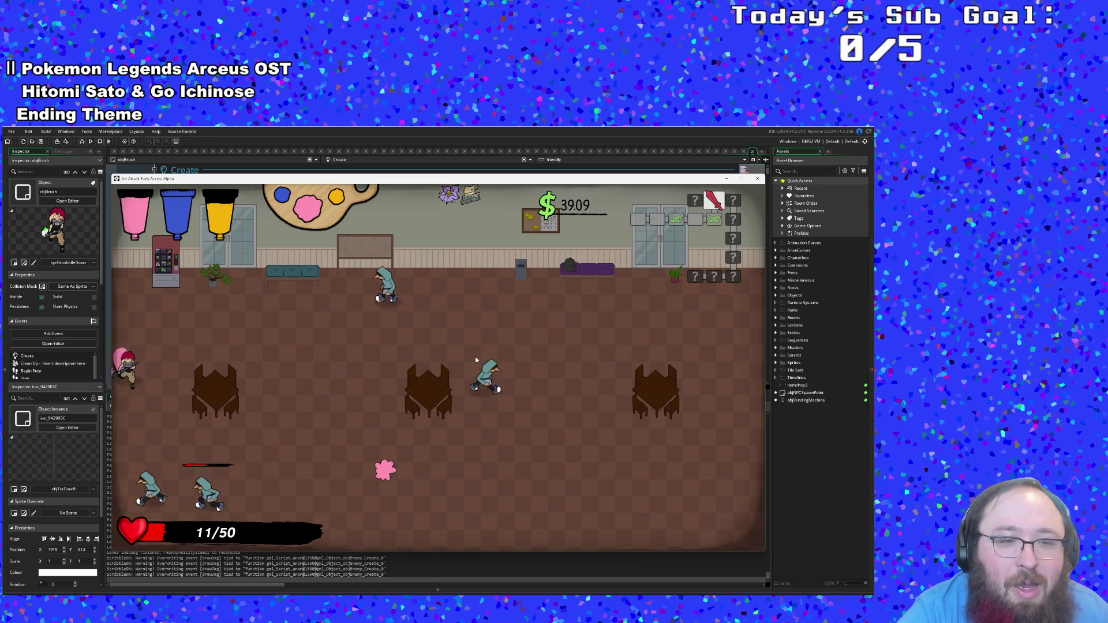
Step: Dodge enemies along the left edge, then lay a pink trail across the lower centre
key("d")
key("a")
key("w")
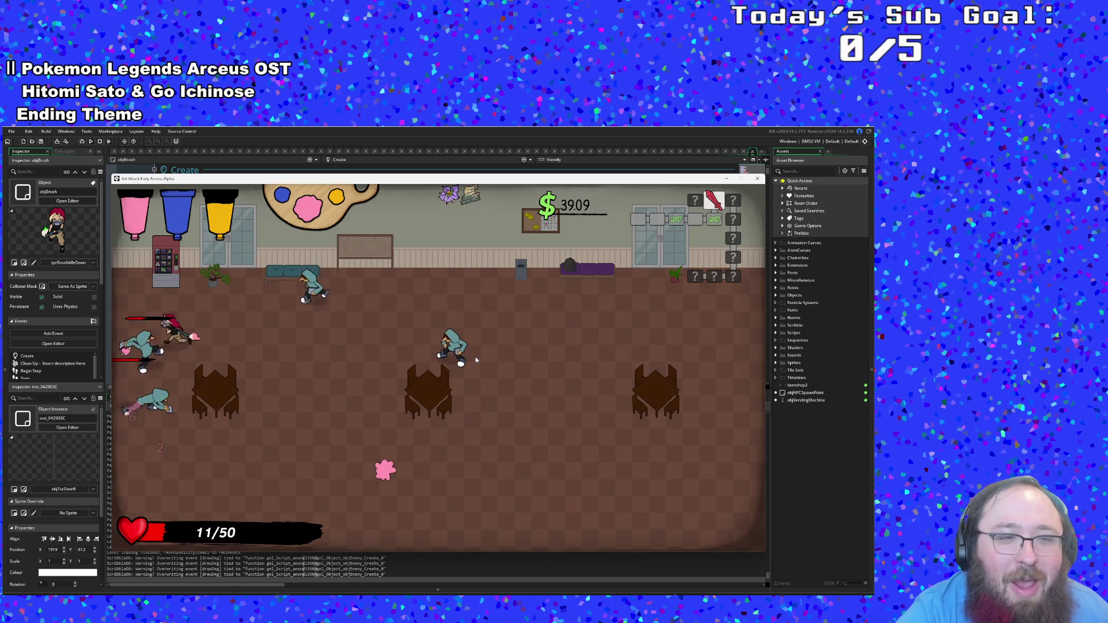
key("s")
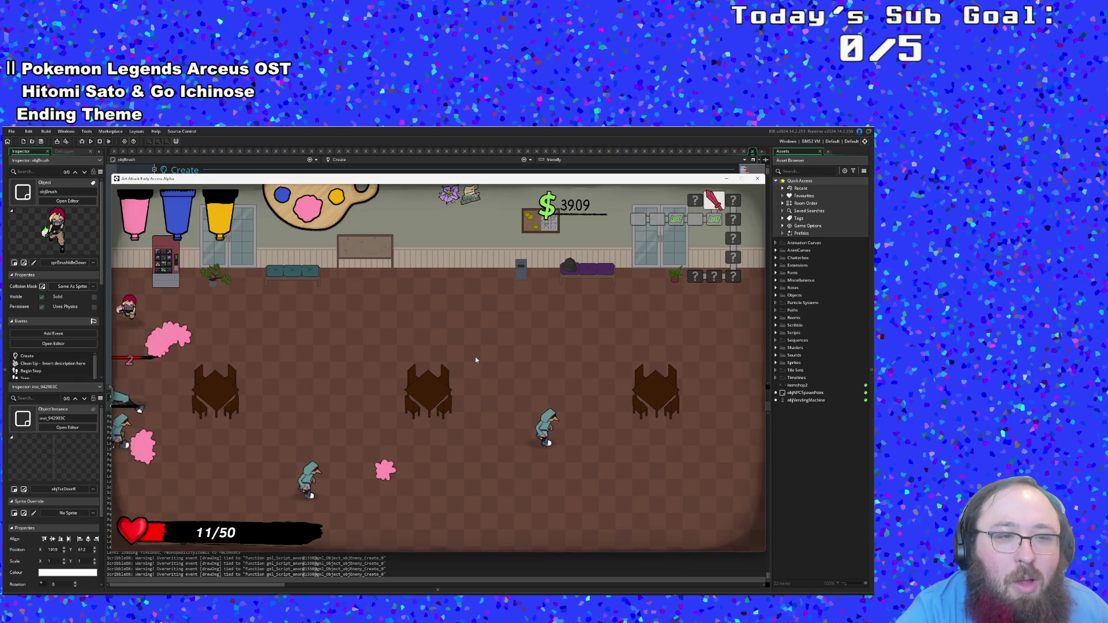
key("w")
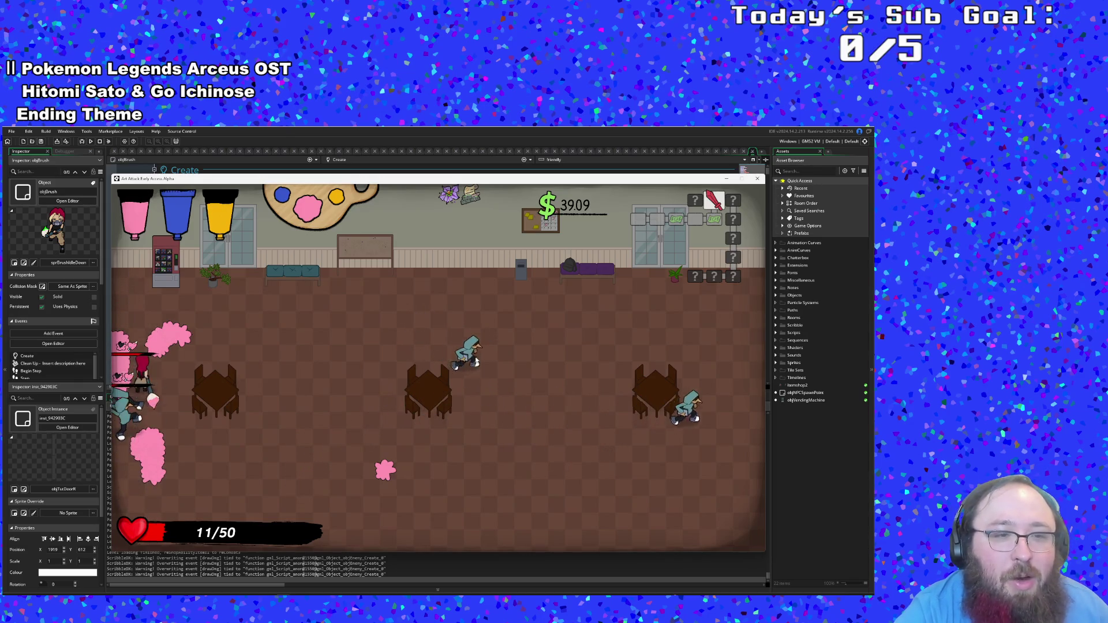
key("w")
key("d")
key("a")
key("w")
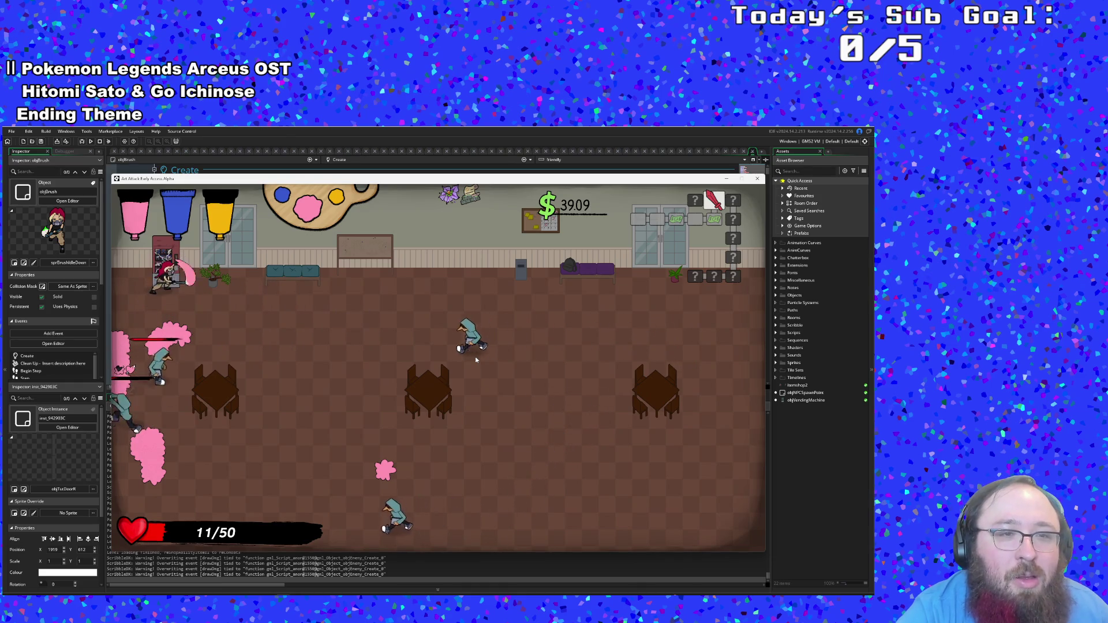
key("s")
key("d")
key("d")
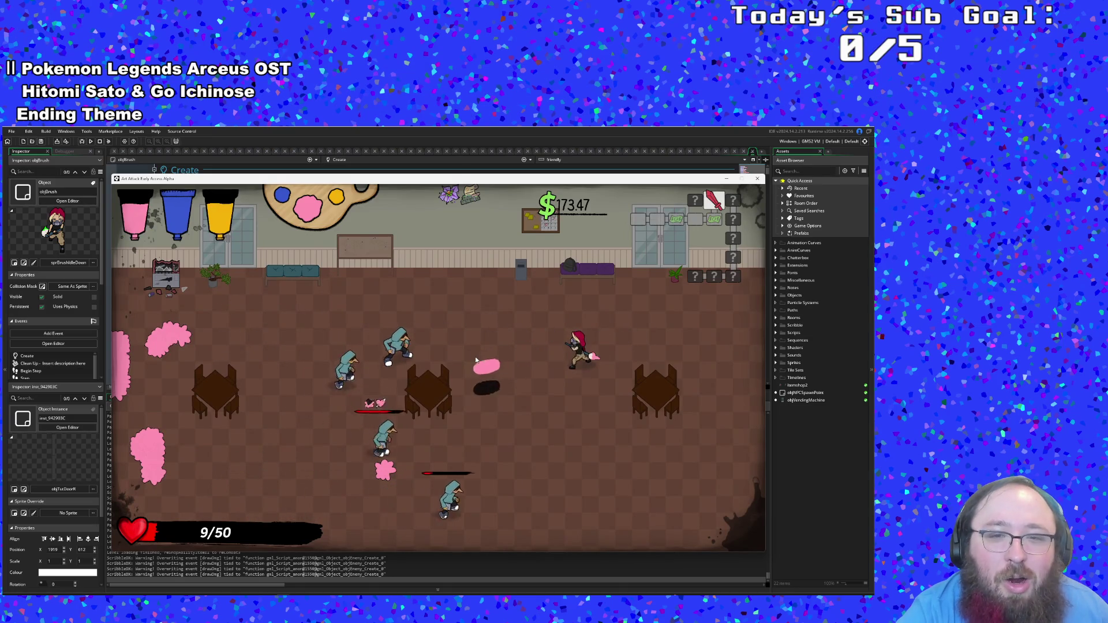
key("s")
key("s")
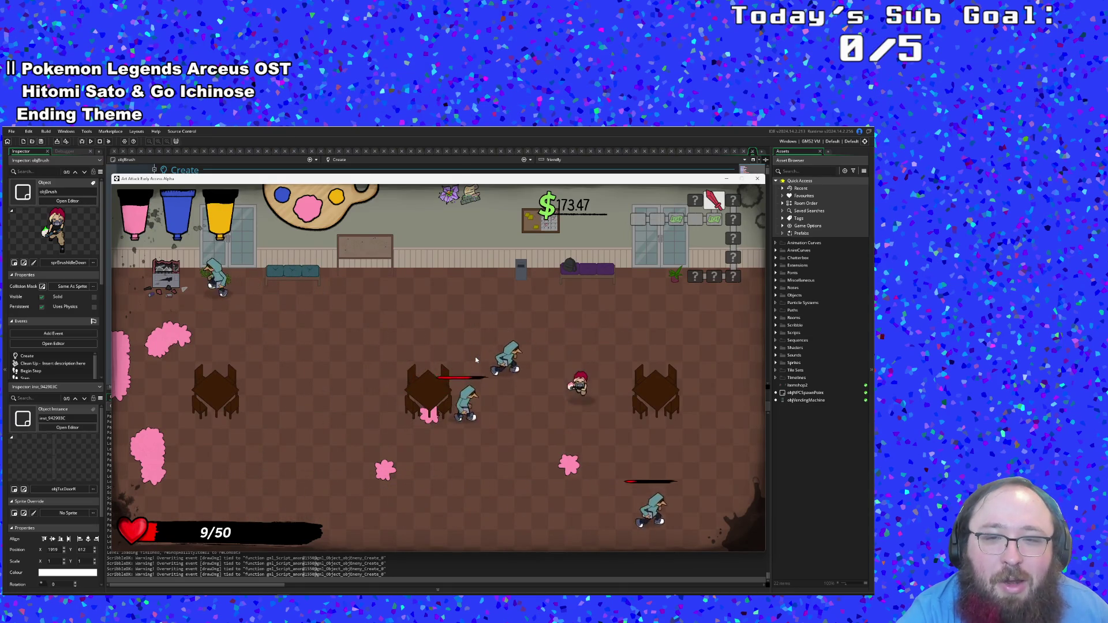
key("a")
key("w")
key("w")
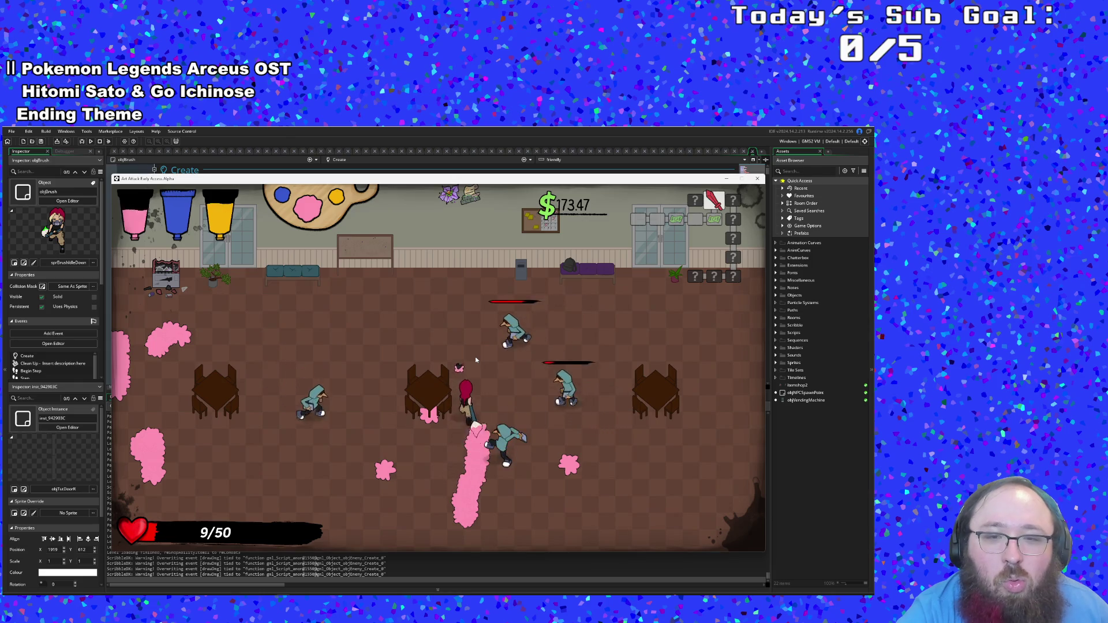
Step: Circle the café room along the walls and bottom edge, painting while evading enemies
key("a")
key("s")
key("a")
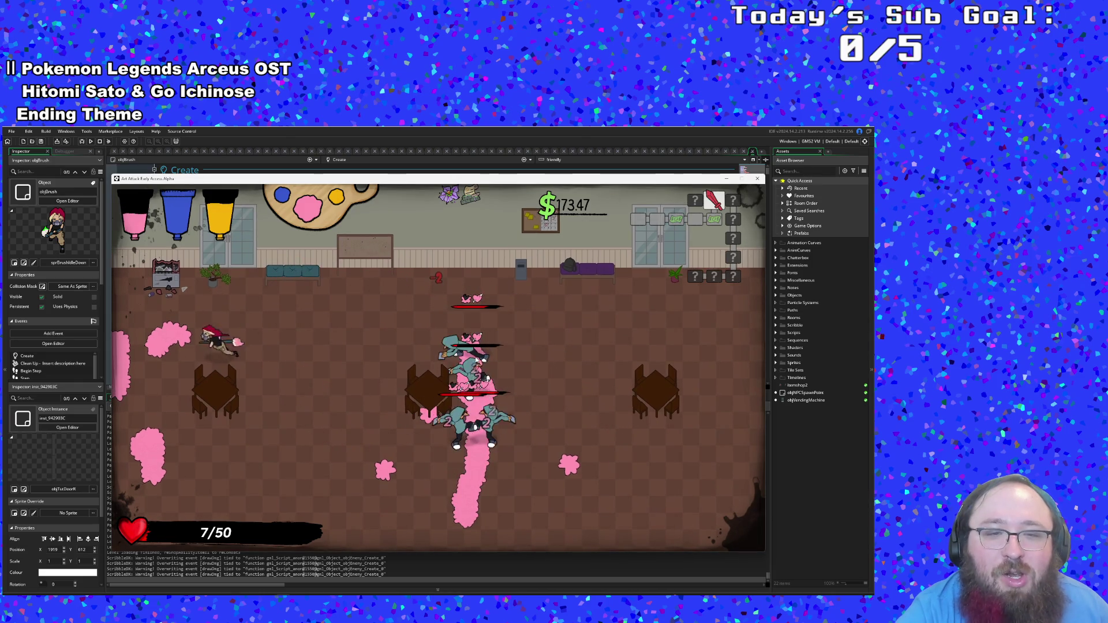
key("d")
key("s")
key("s")
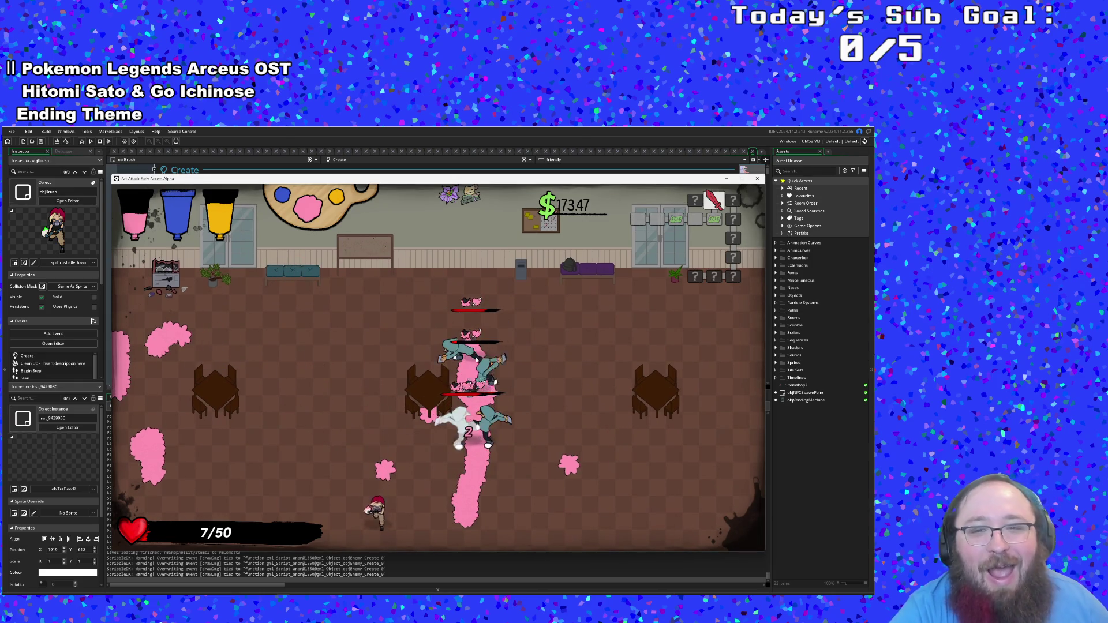
key("a")
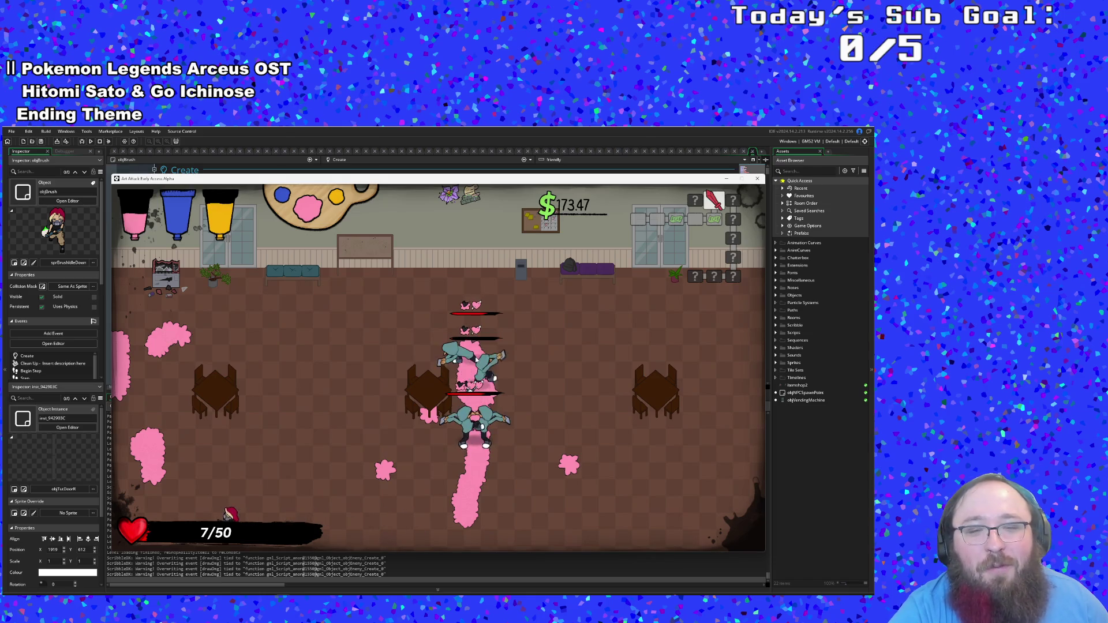
key("d")
key("w")
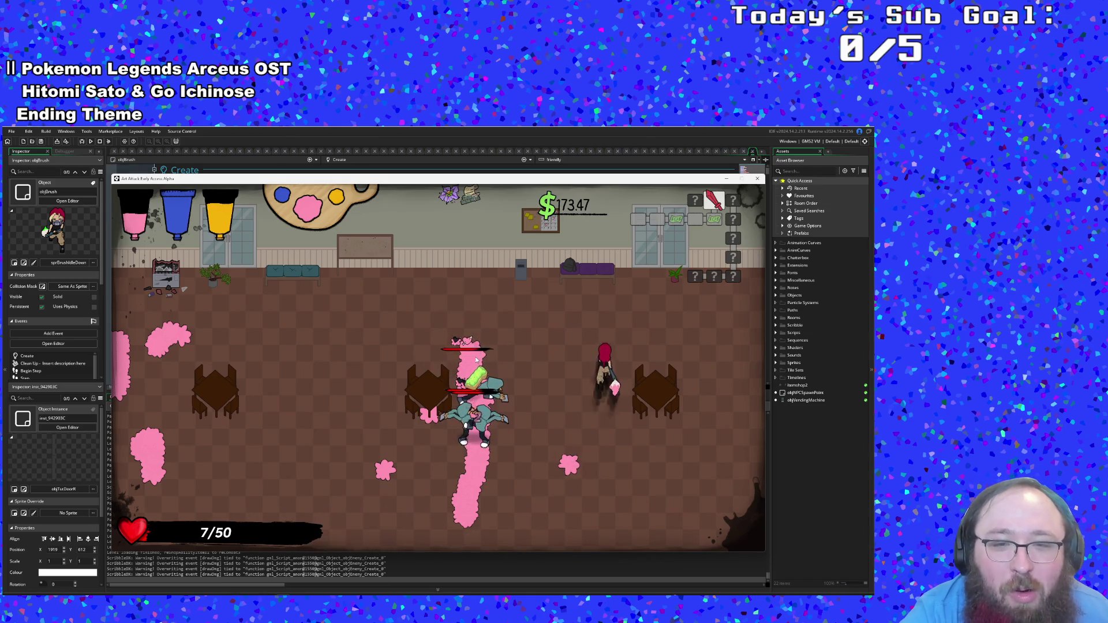
key("w")
key("a")
Step: Charge into the enemy group and attack, bringing health back to 20/50
key("d")
key("s")
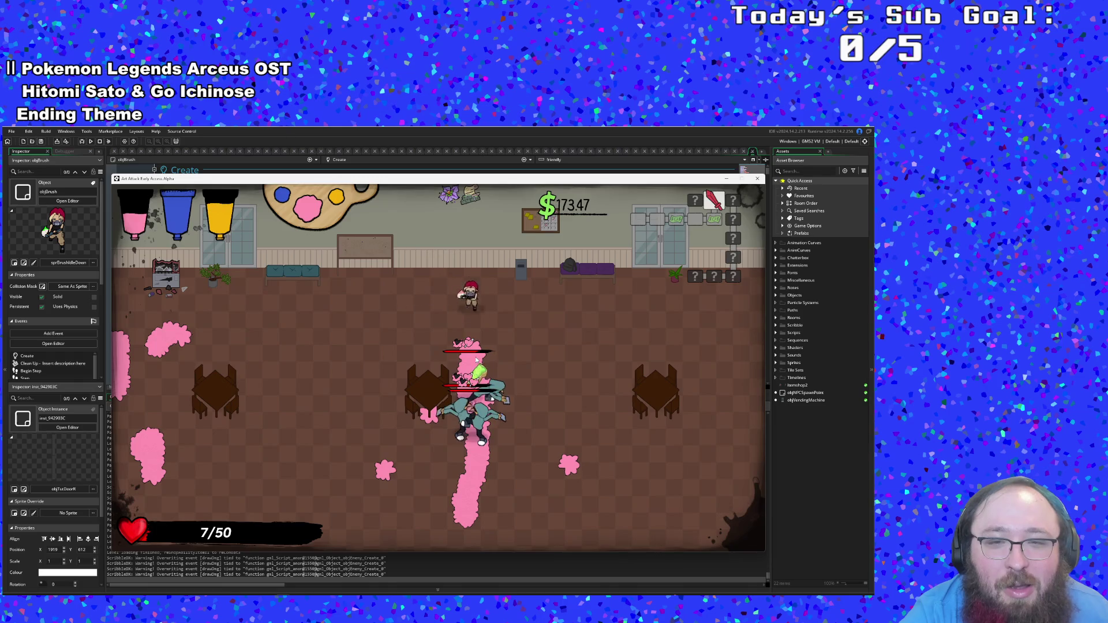
key("s")
key("d")
key("w")
key("s")
key("a")
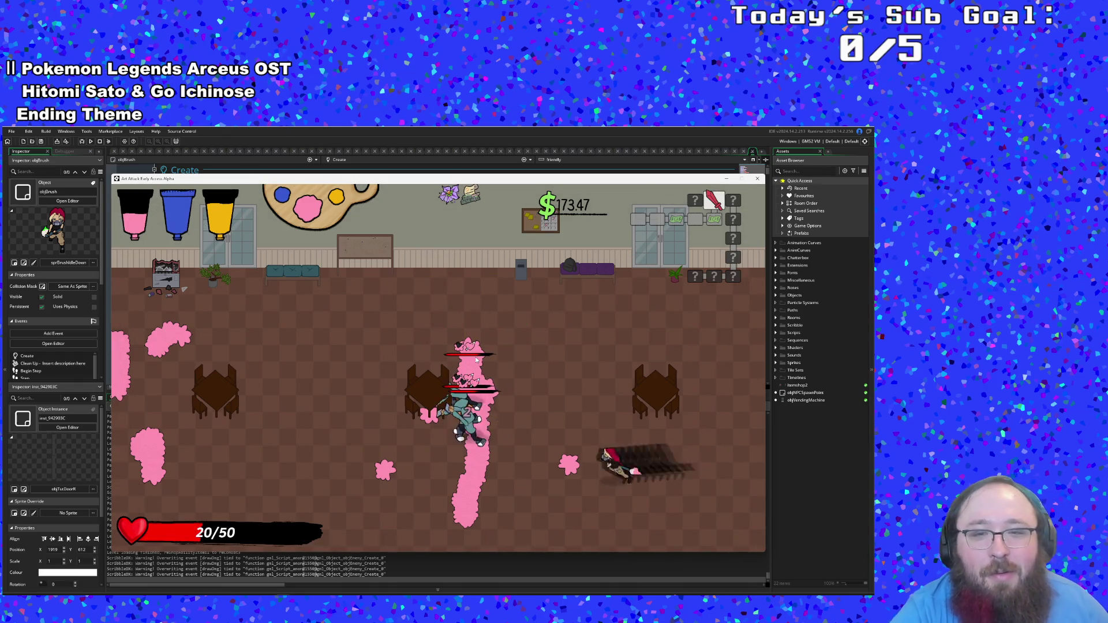
key("w")
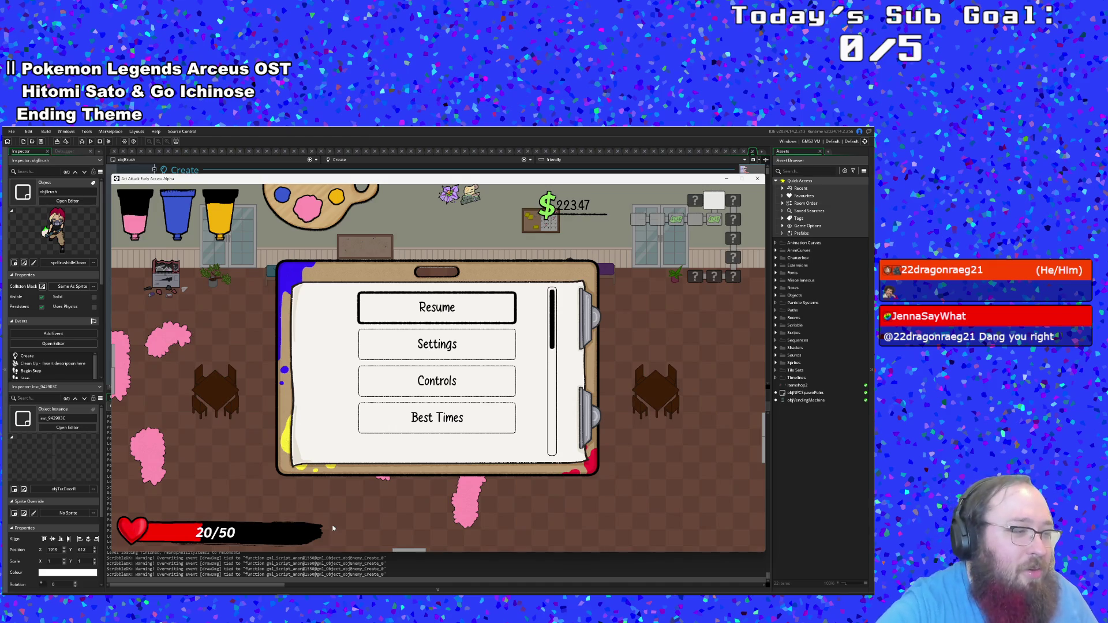
Step: Resume the paused game and run out through the room's left exit
key("Down")
key("Escape")
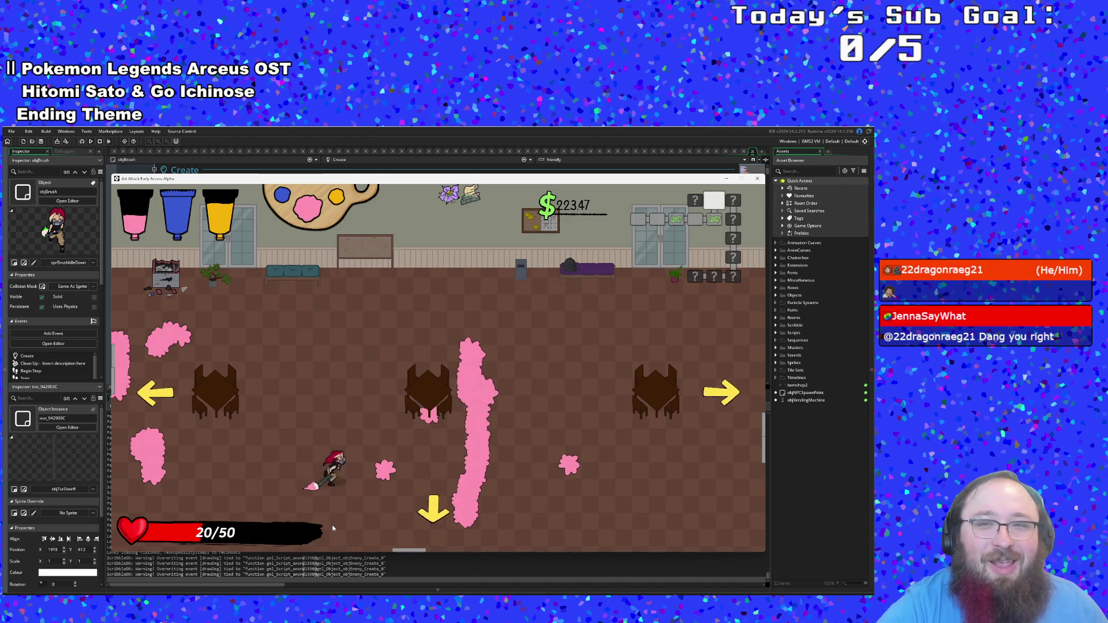
key("a")
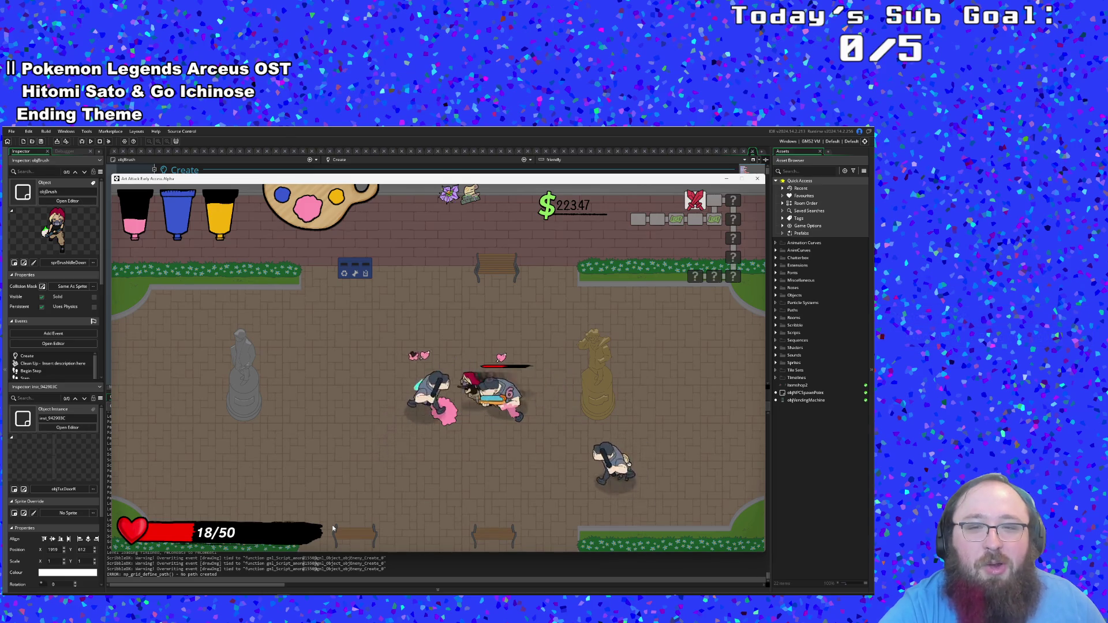
Step: Fight across the plaza, running through the enemy group and laying pink paint
key("a")
key("s")
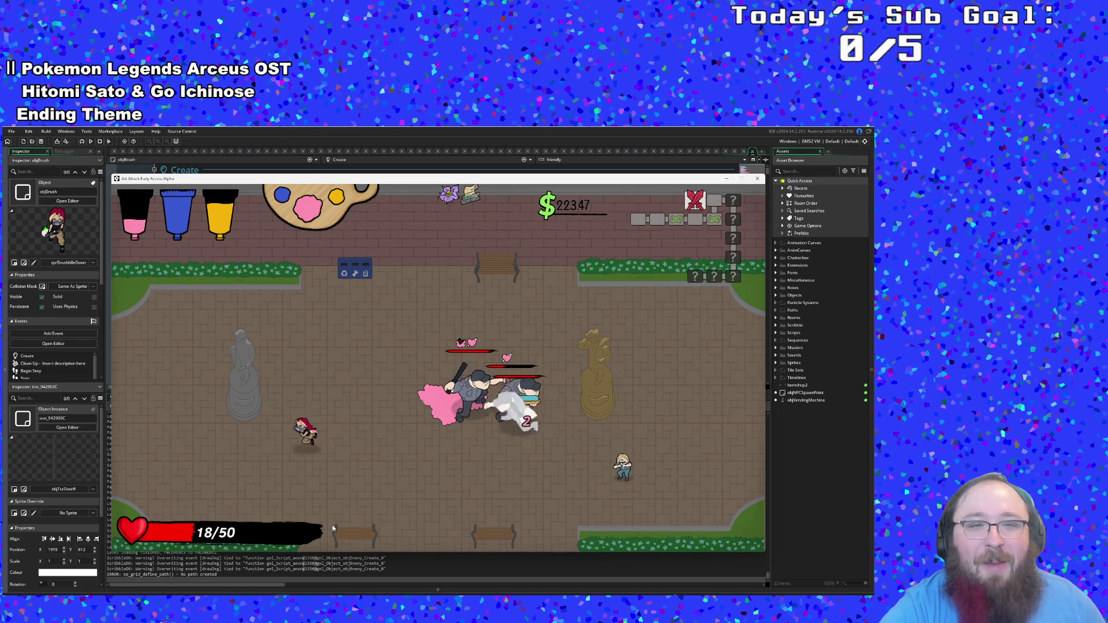
key("d")
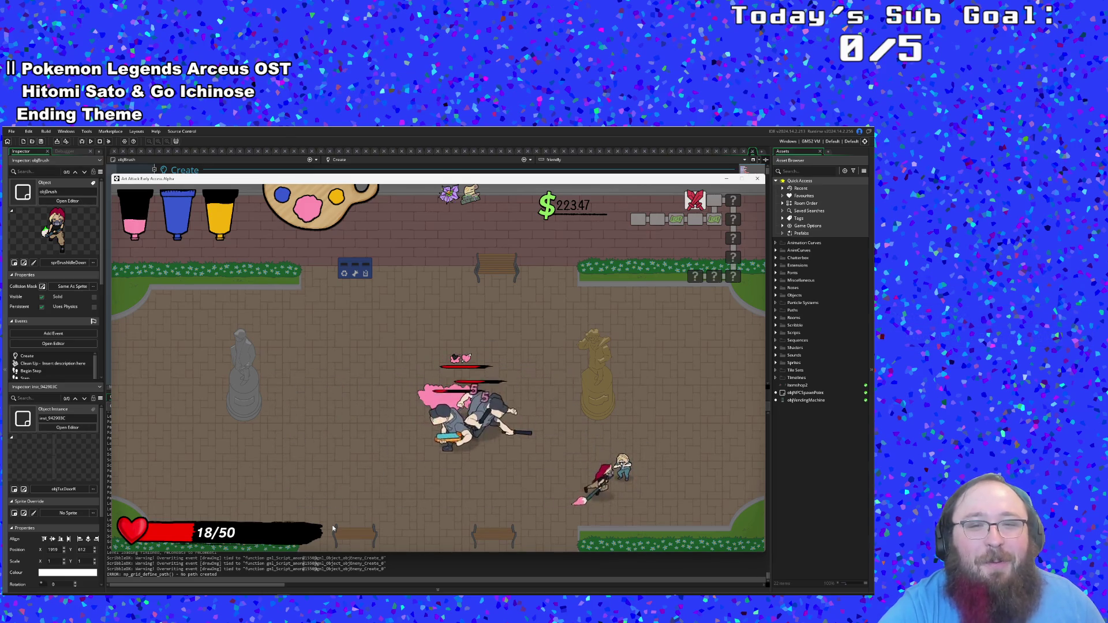
key("w")
key("a")
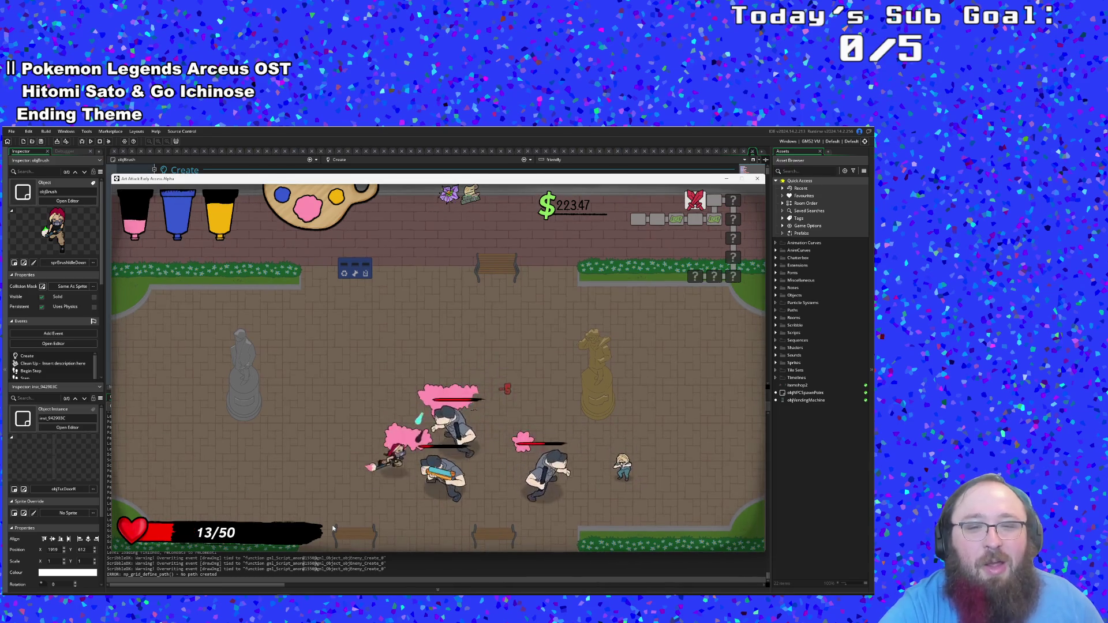
key("d")
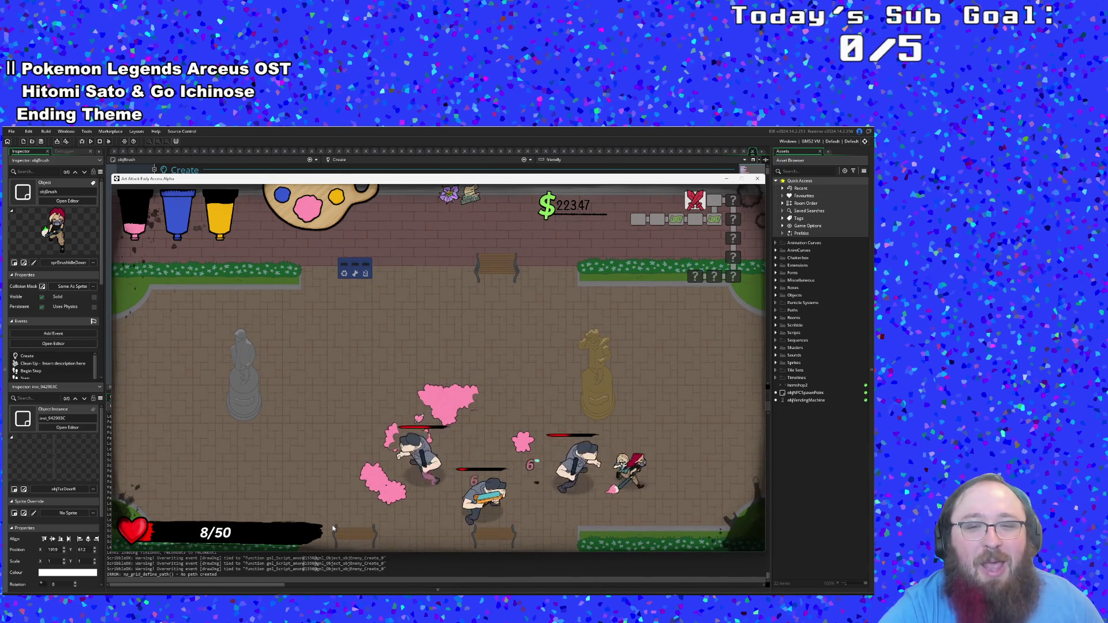
key("w")
Step: Keep battling around the left statue and hedge until the character dies
key("w")
key("a")
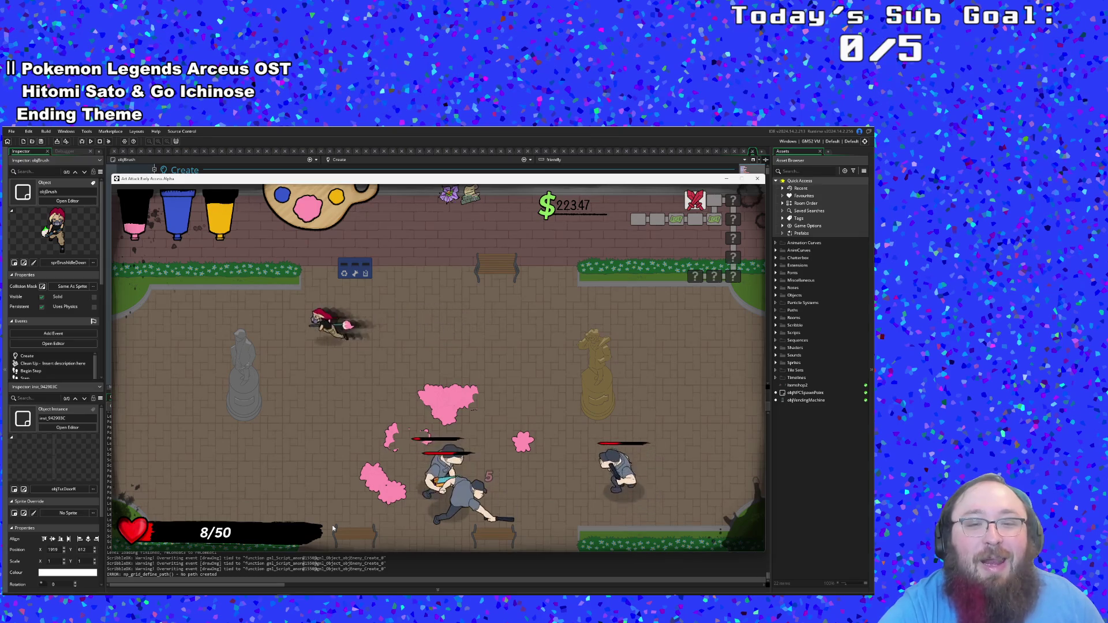
key("s")
key("s")
key("d")
key("w")
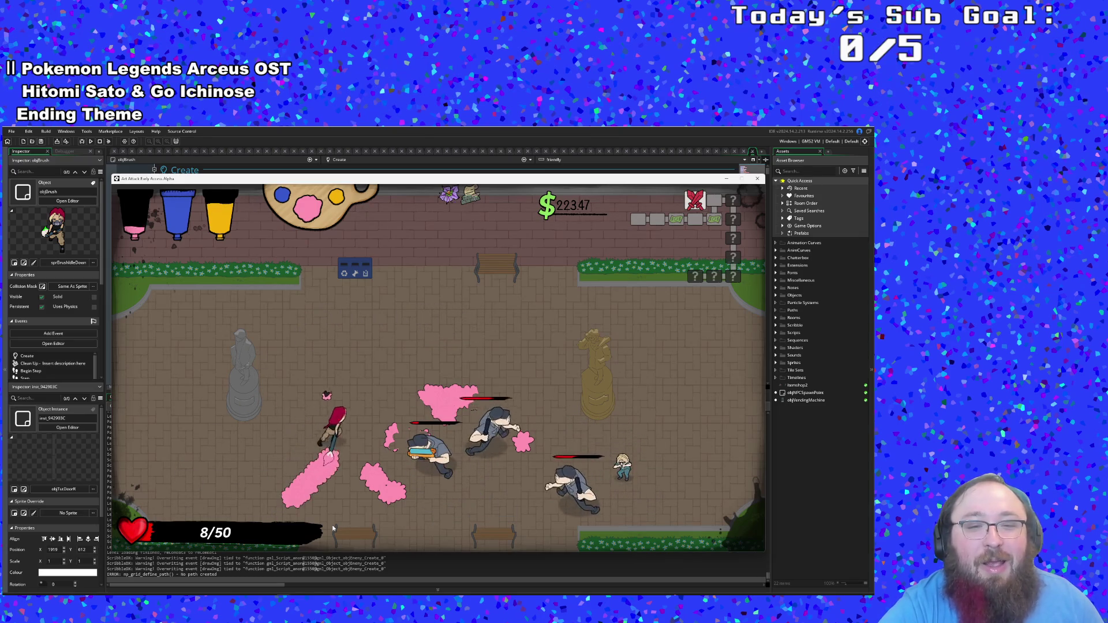
key("s")
key("a")
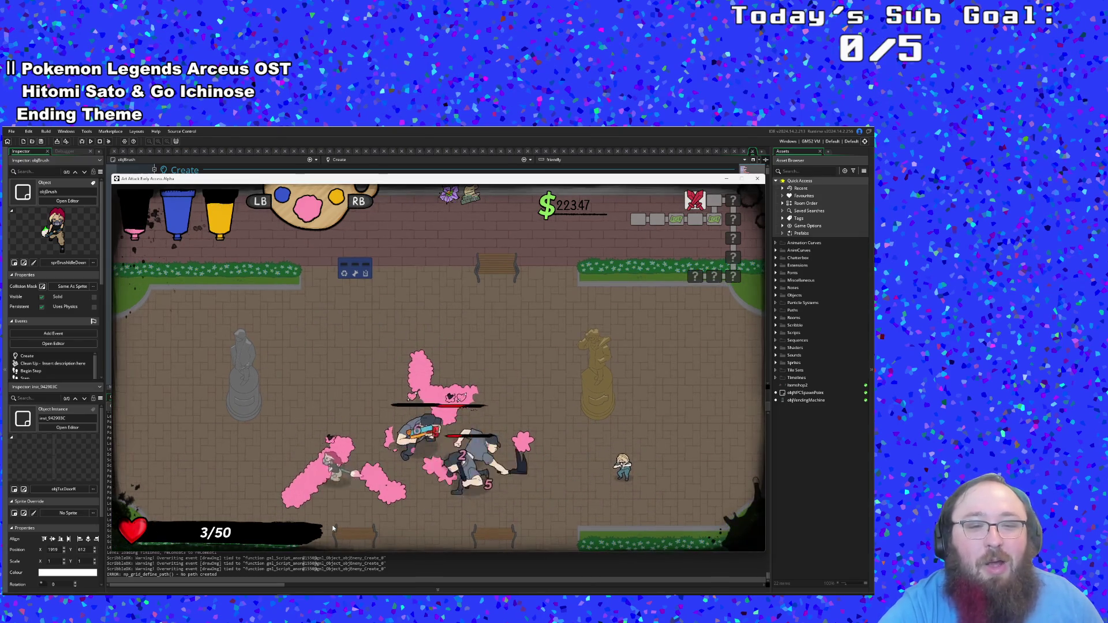
key("w")
key("d")
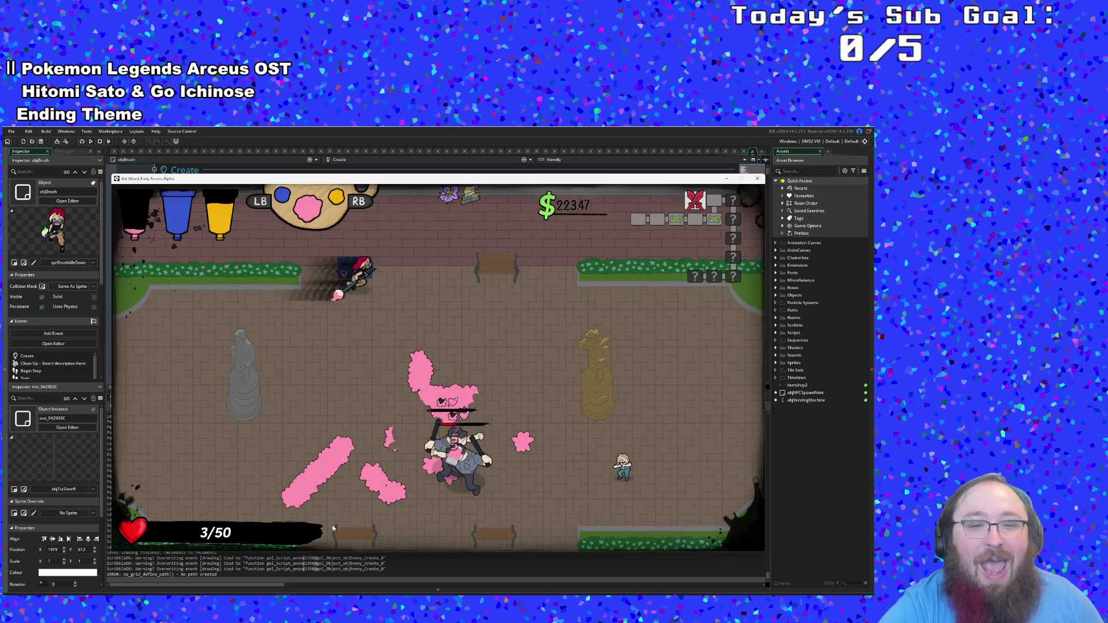
key("s")
key("a")
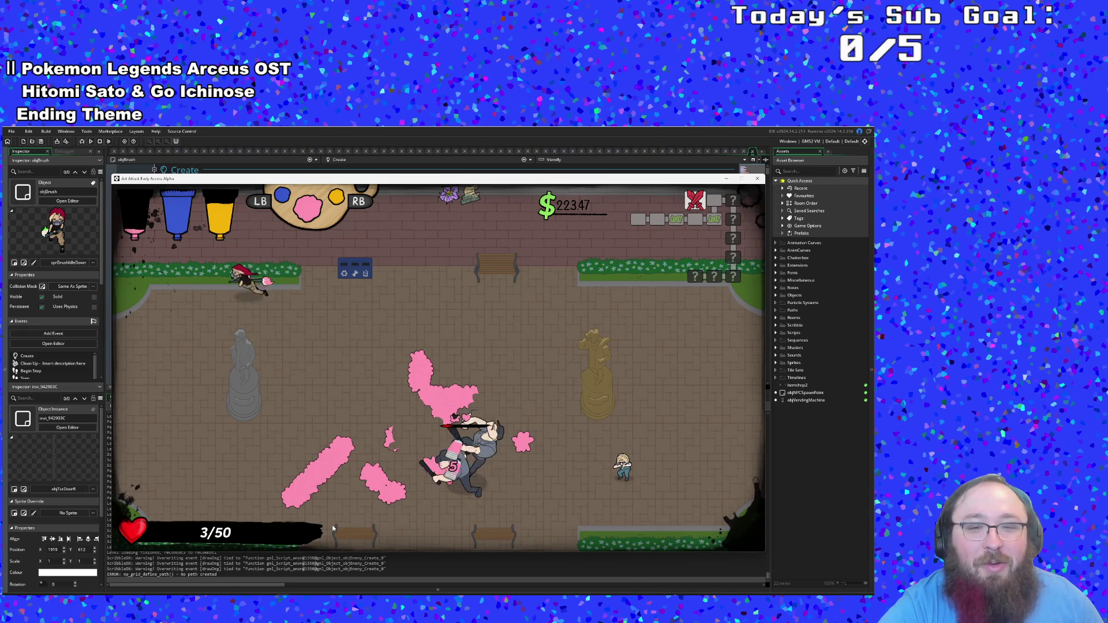
key("s")
key("s")
key("d")
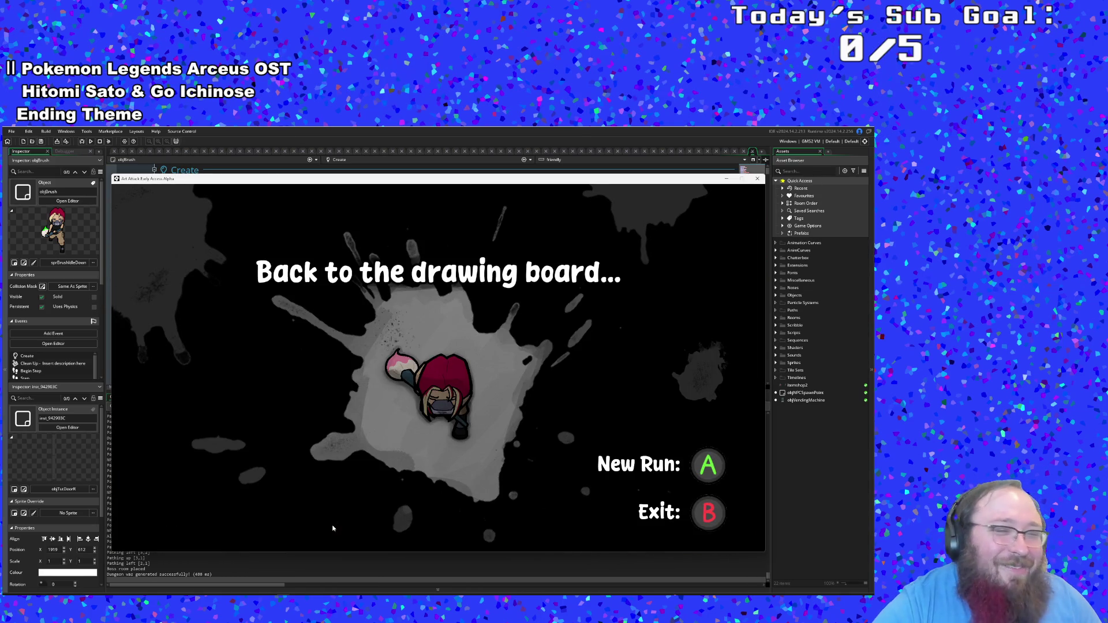
Step: Start a new run and walk up to the yellow paint bucket in the starting room
key("Return")
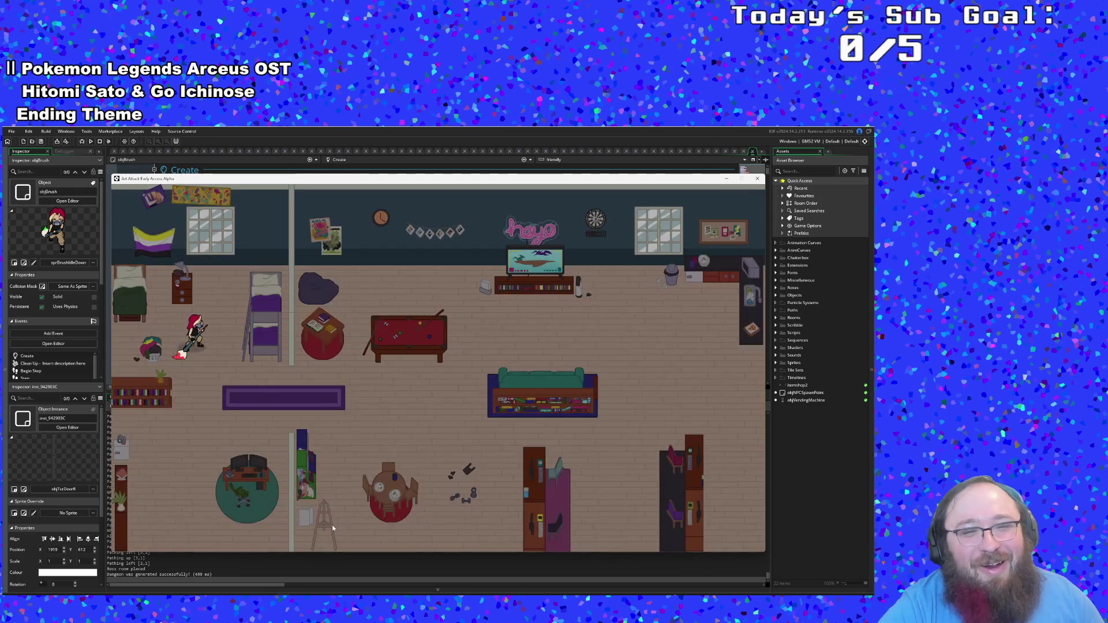
key("d")
key("d")
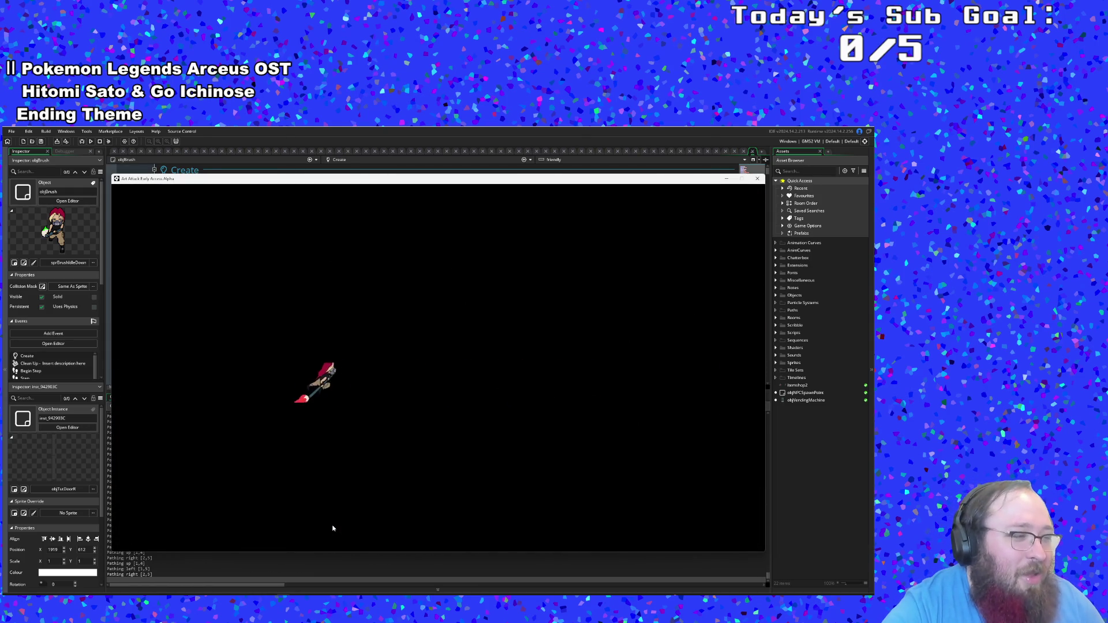
key("d")
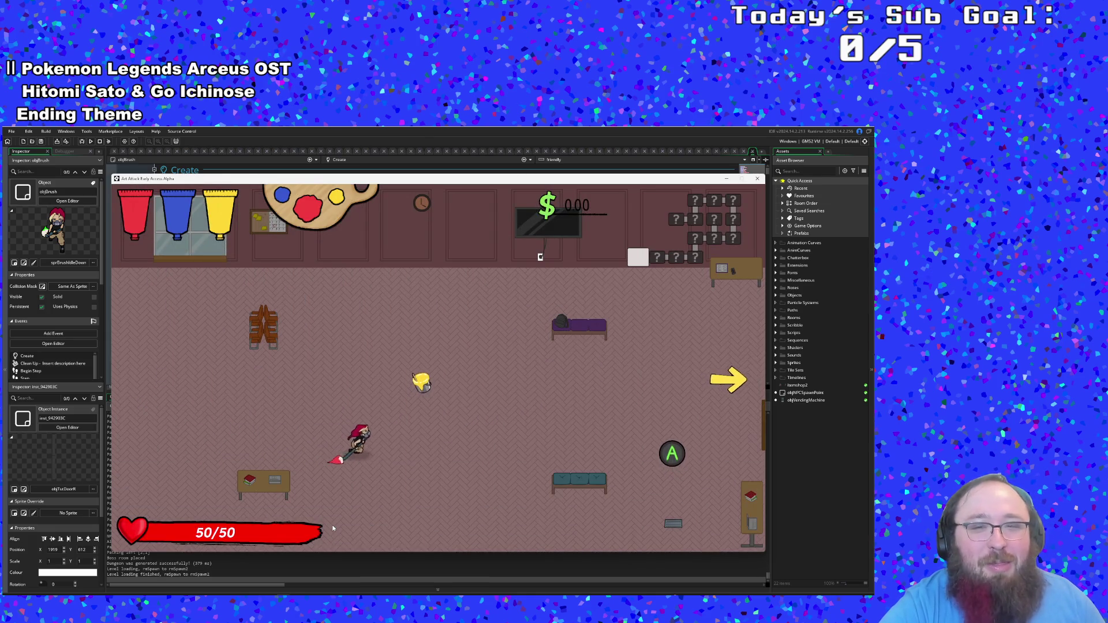
key("w")
Step: Cycle the paint tutorial, make red current and mix it into orange, then head right
key("y")
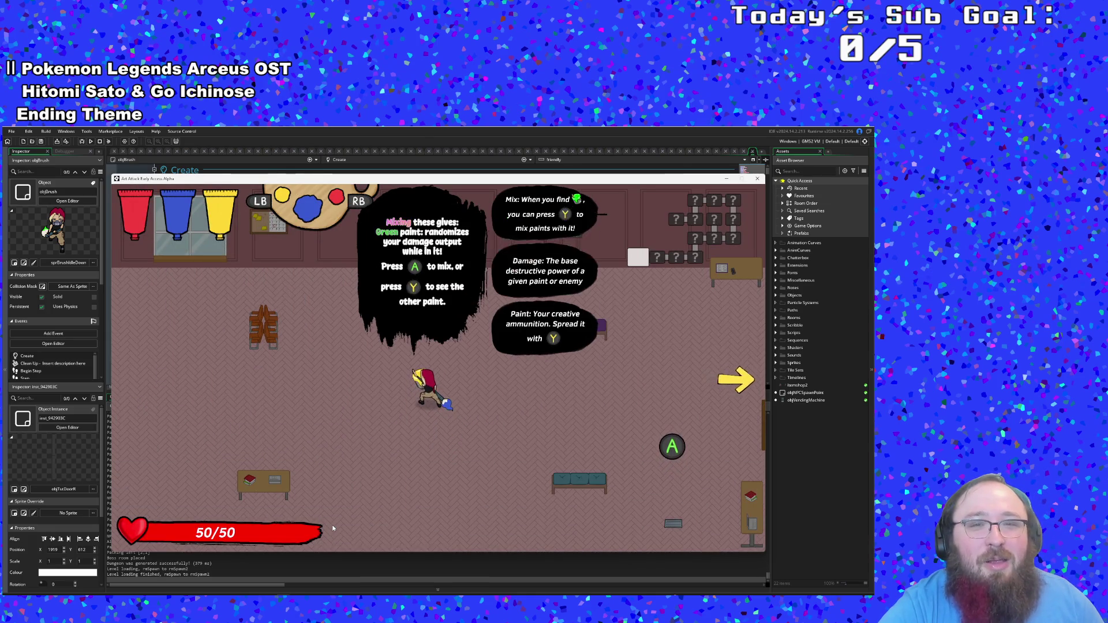
key("y")
key("y")
key("e")
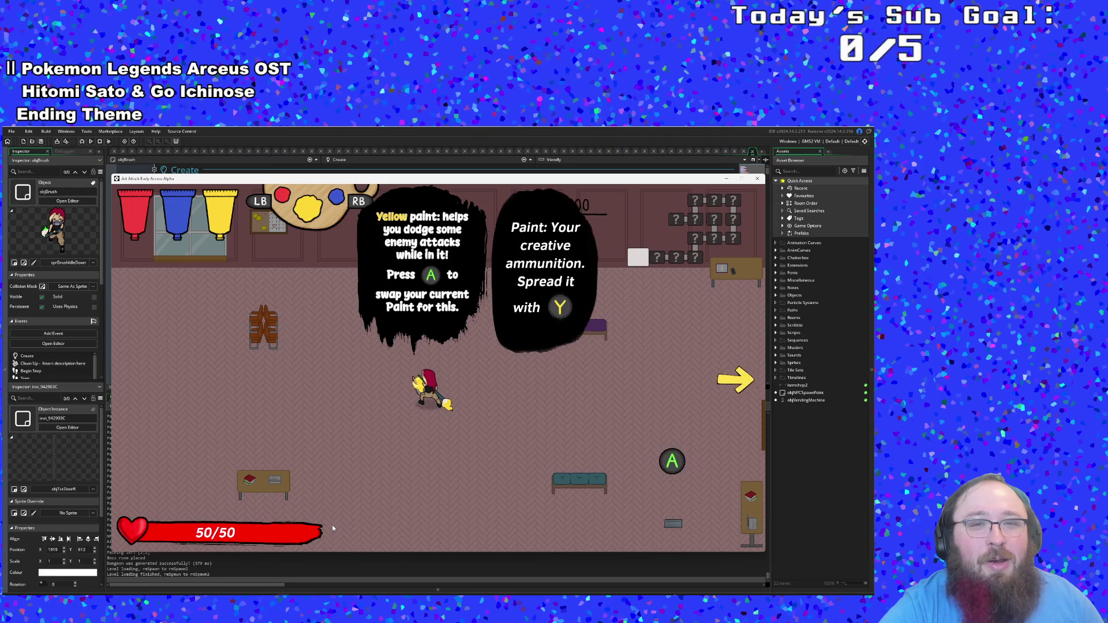
key("y")
key("space")
key("Right")
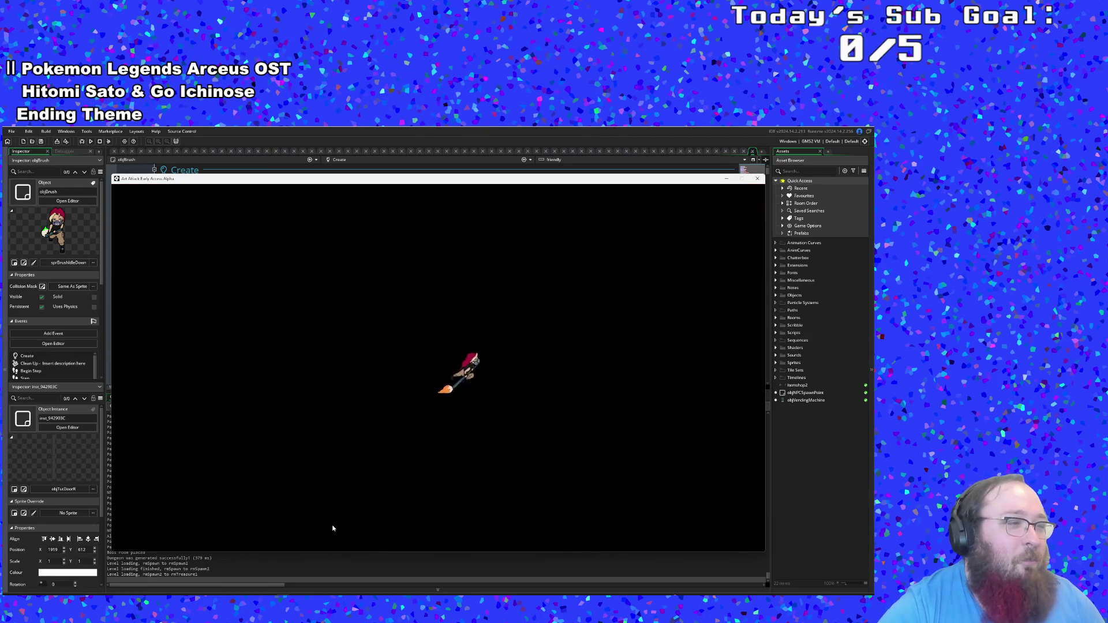
Step: Pick up the Sponge, visit the vending machine, and start dodging enemies in the office room
key("Right")
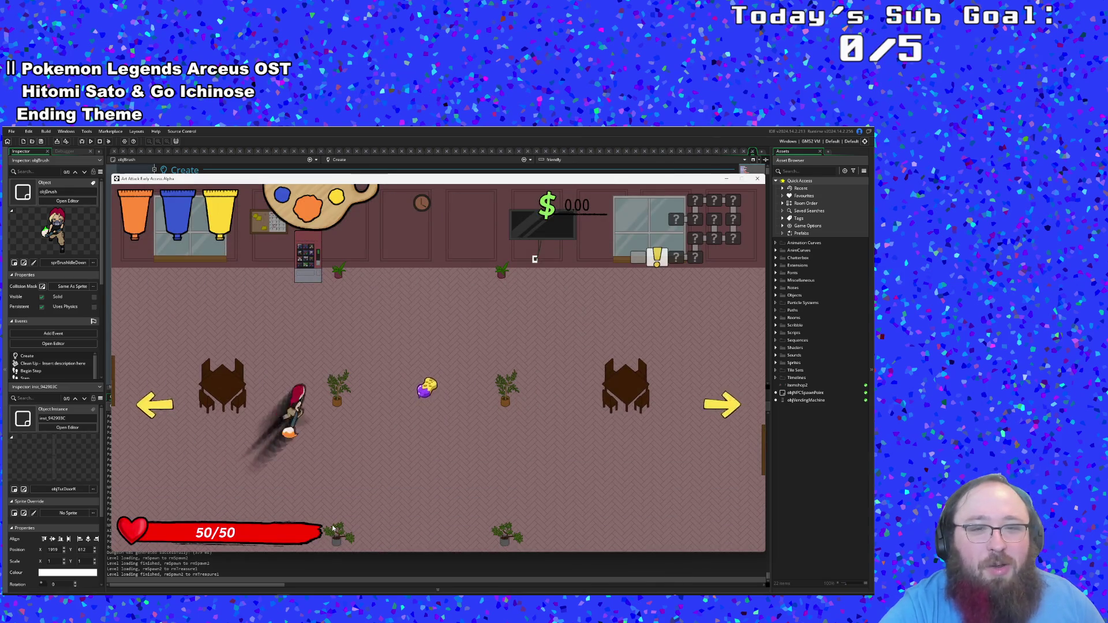
key("Up")
key("Left")
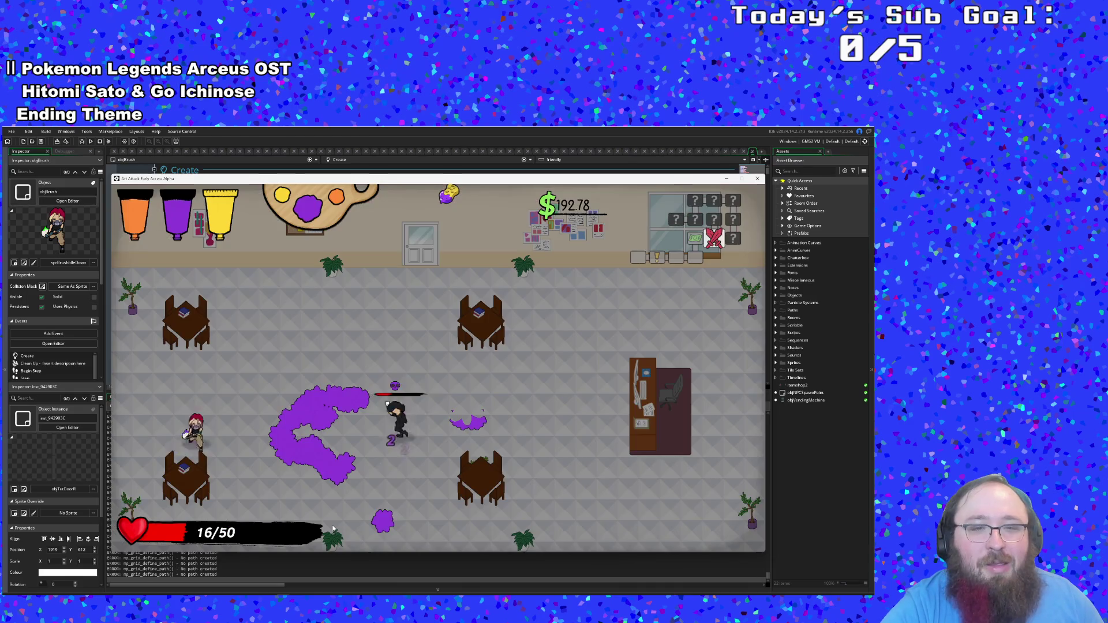
key("Right")
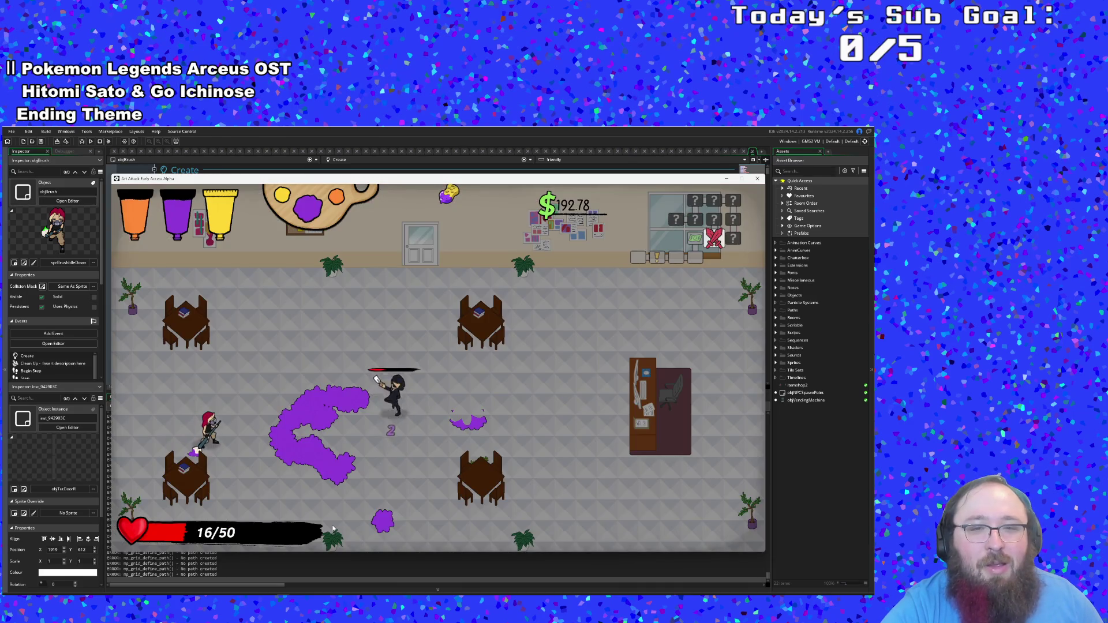
key("Right")
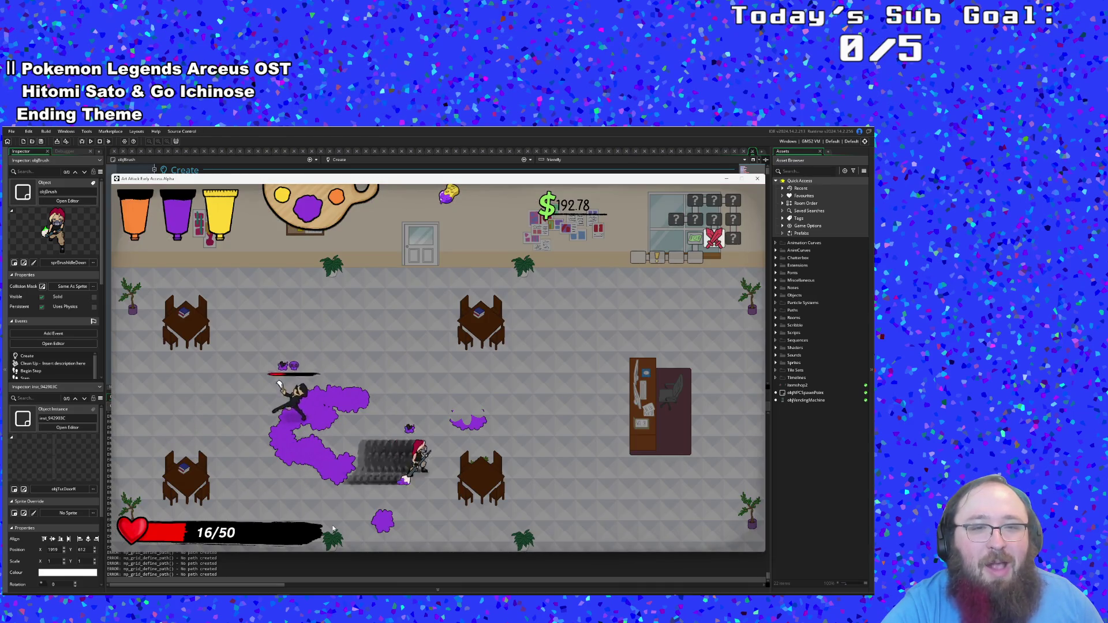
key("Left")
key("Down")
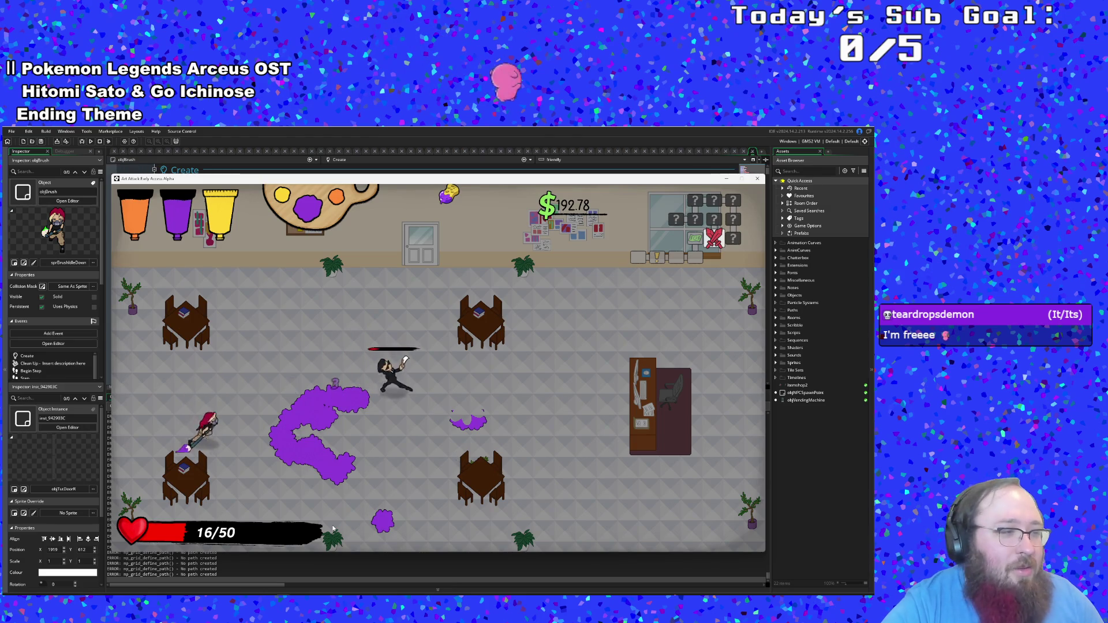
key("Right")
Step: Weave through the purple paint and defeat the last enemy to clear the office room
key("Up")
key("Left")
key("Right")
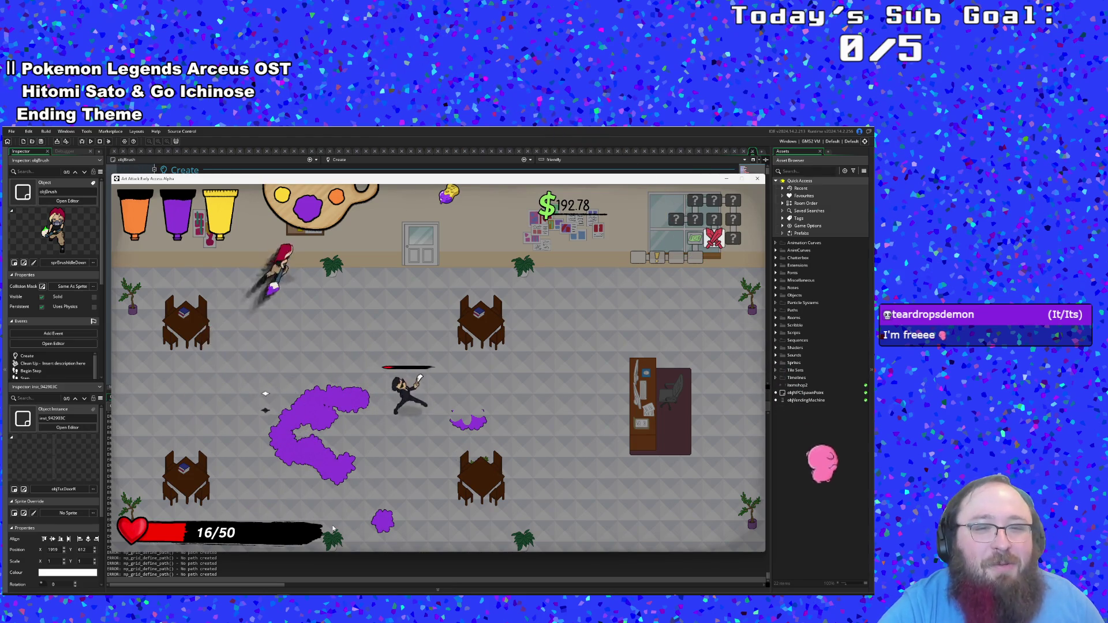
key("Down")
key("Left")
key("Right")
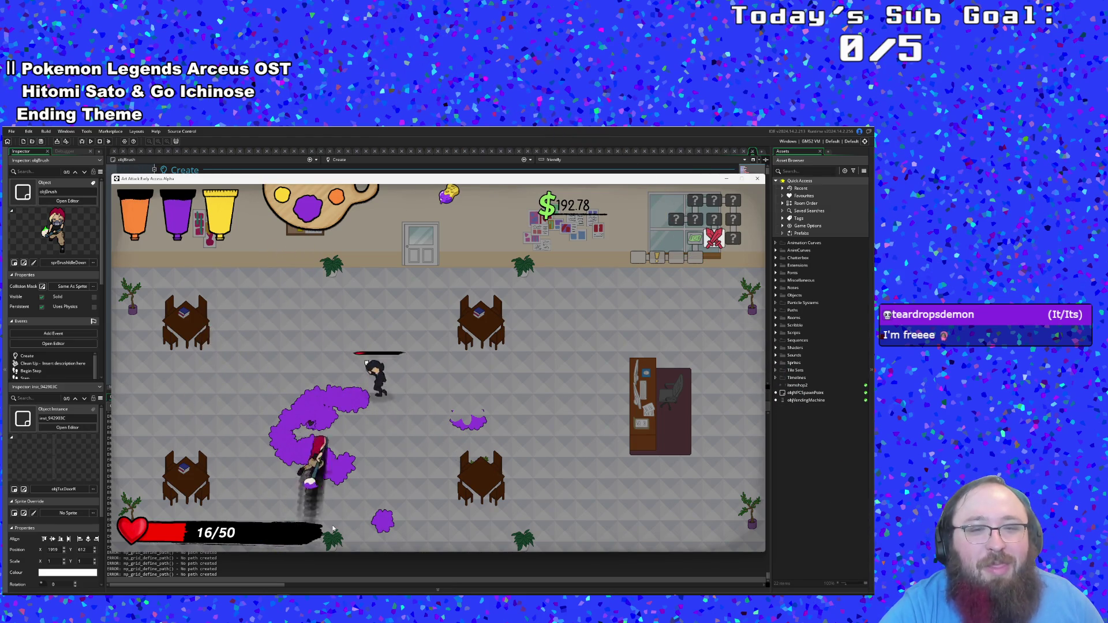
key("Up")
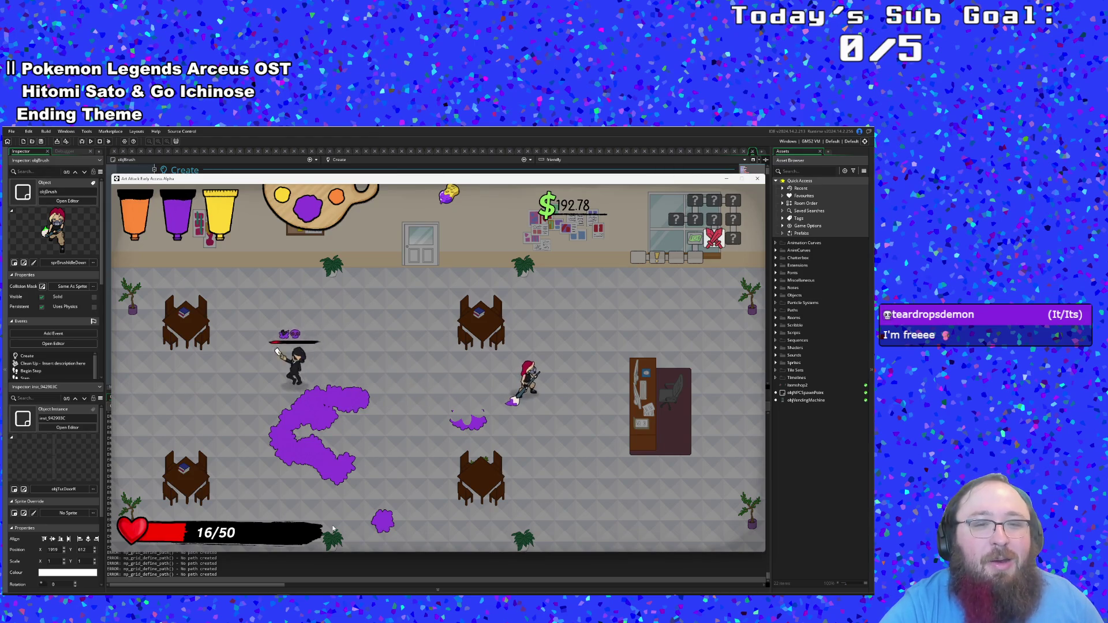
key("Left")
key("Left")
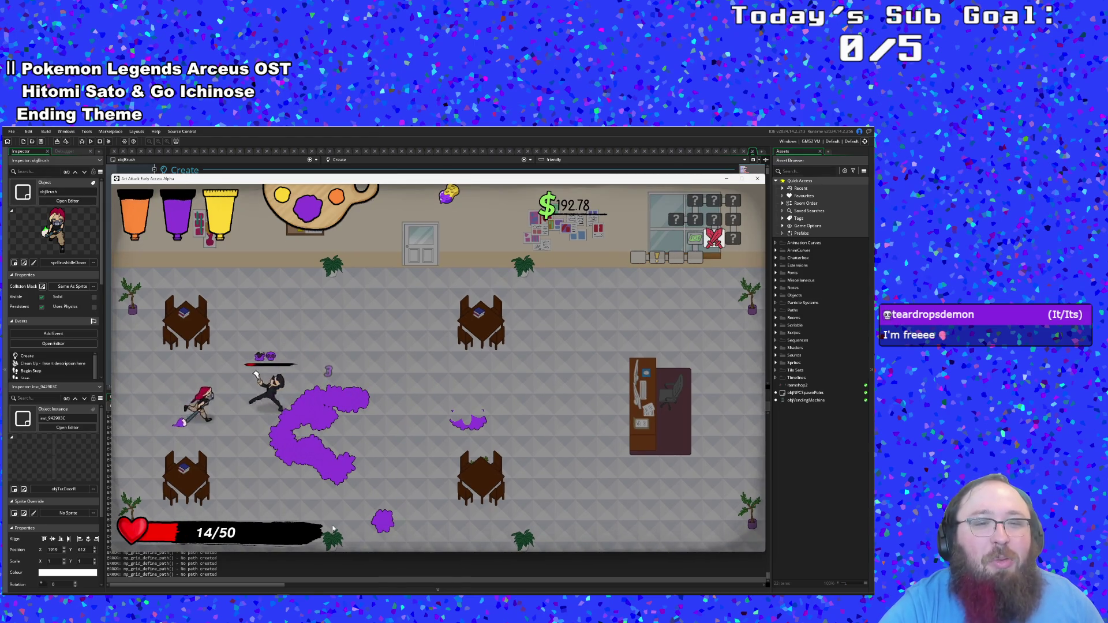
key("Right")
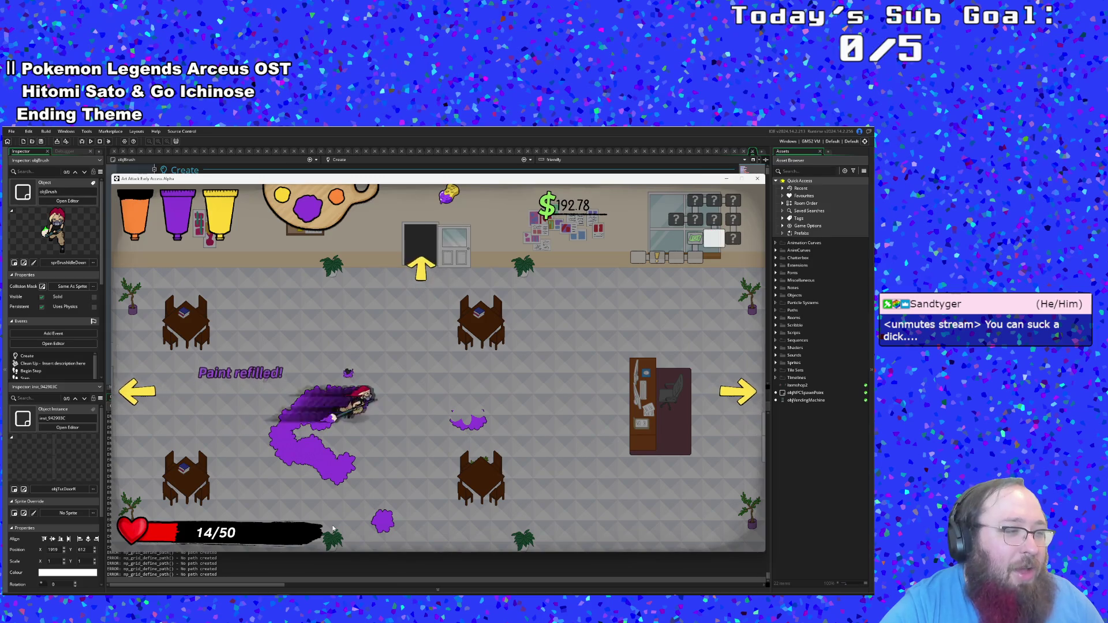
Step: Cross the cleared room and leave through the right exit
key("Left")
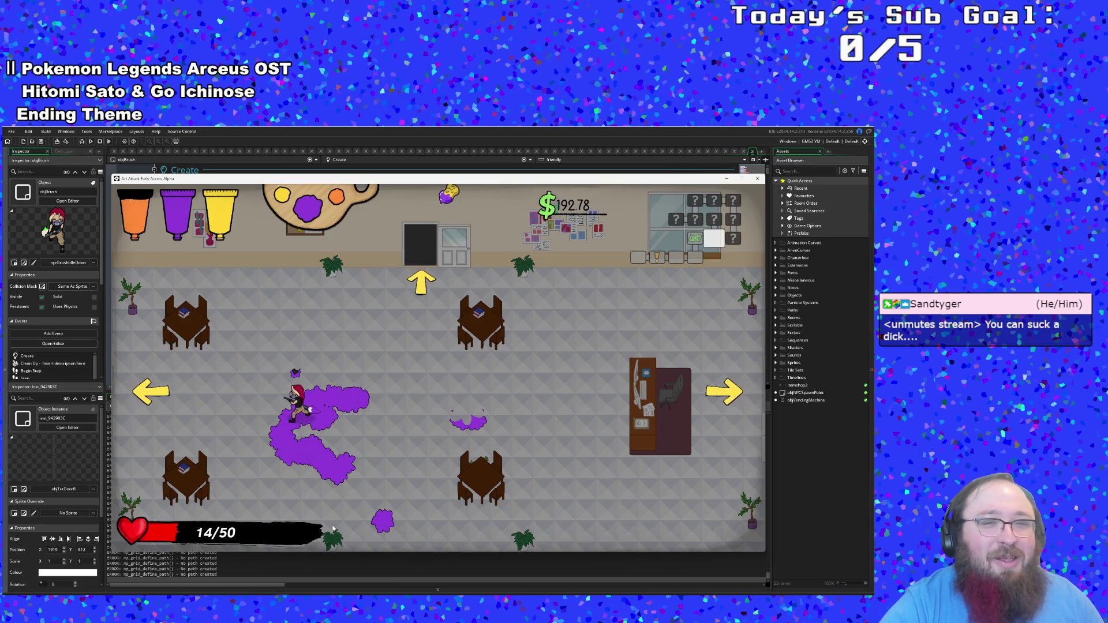
key("Up")
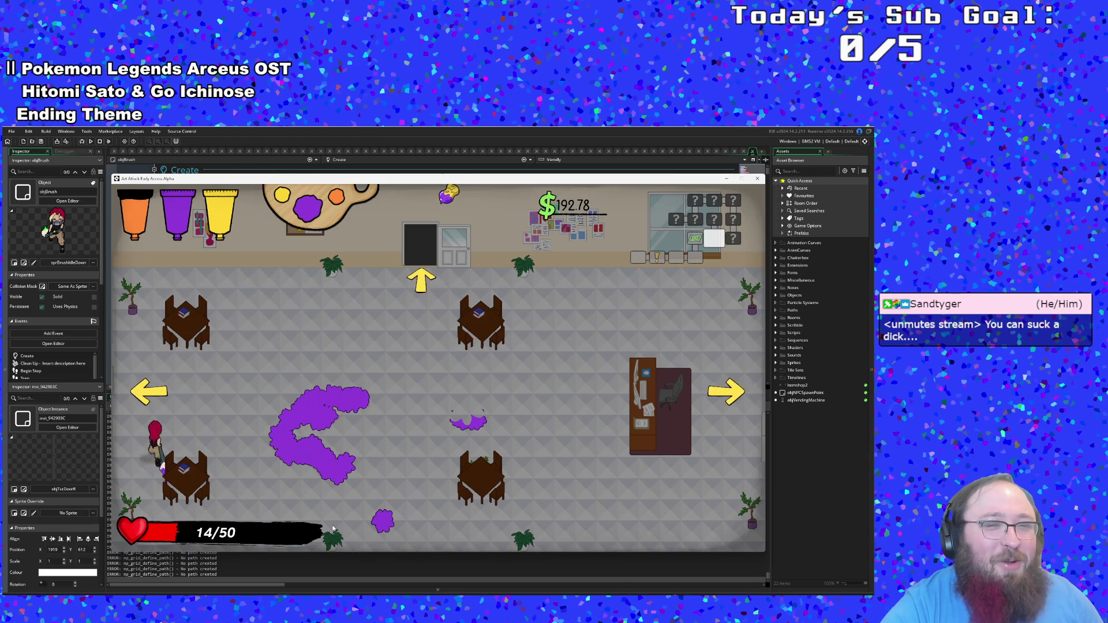
key("Up")
key("Right")
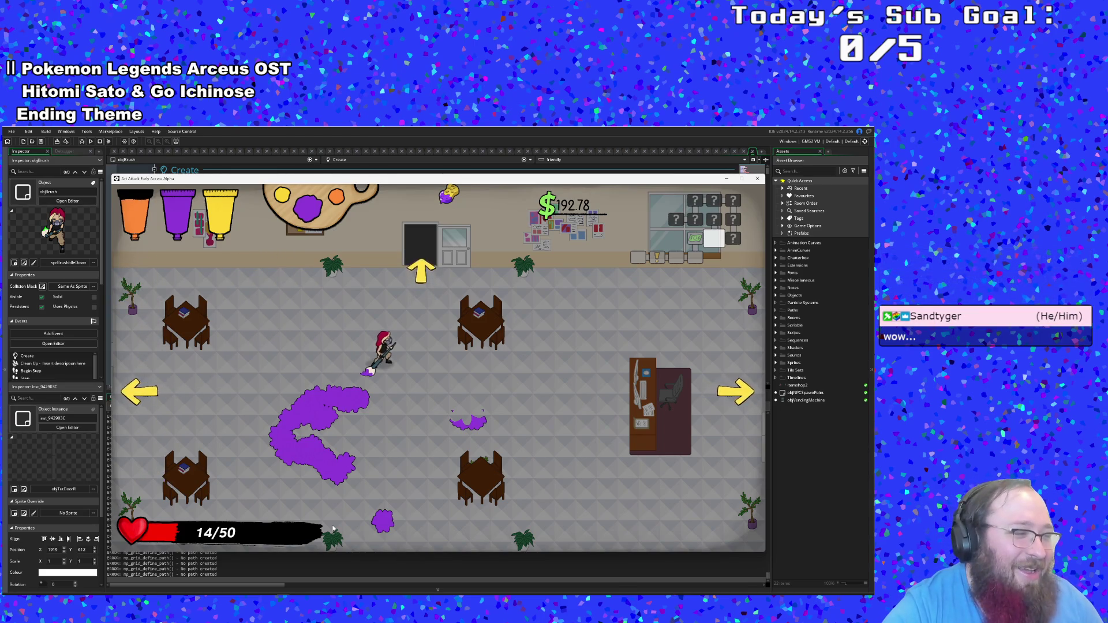
key("Right")
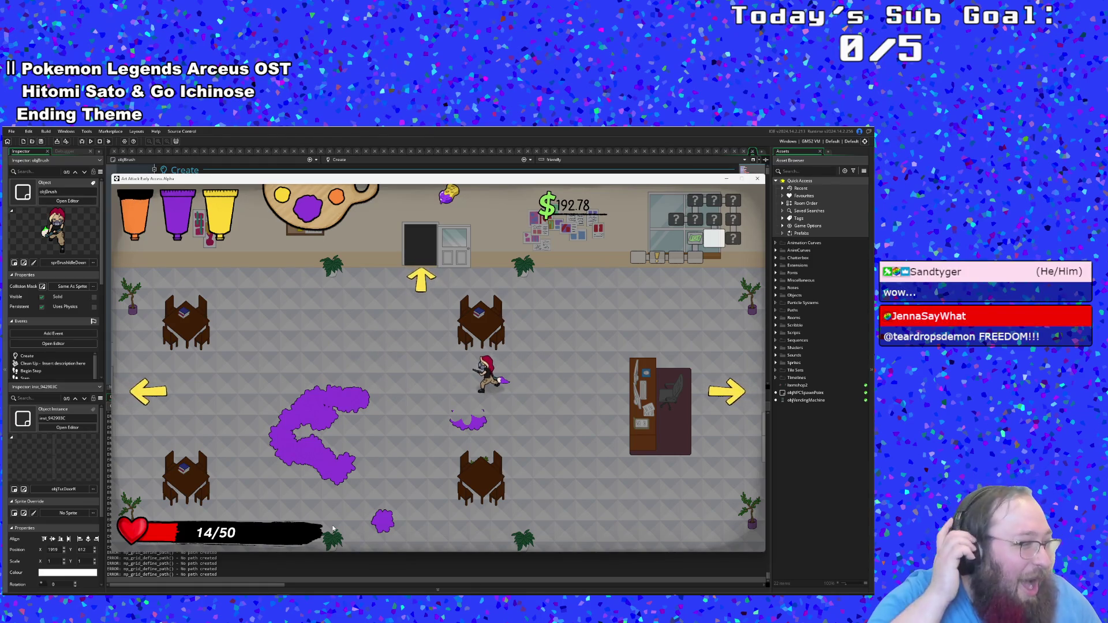
key("Right")
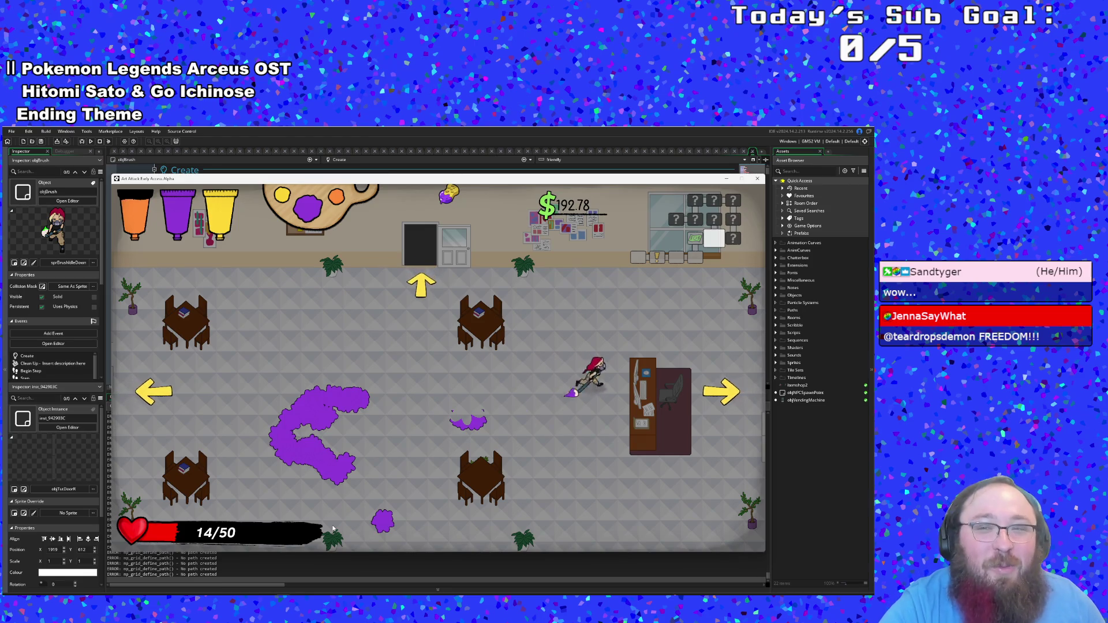
key("Right")
key("Down")
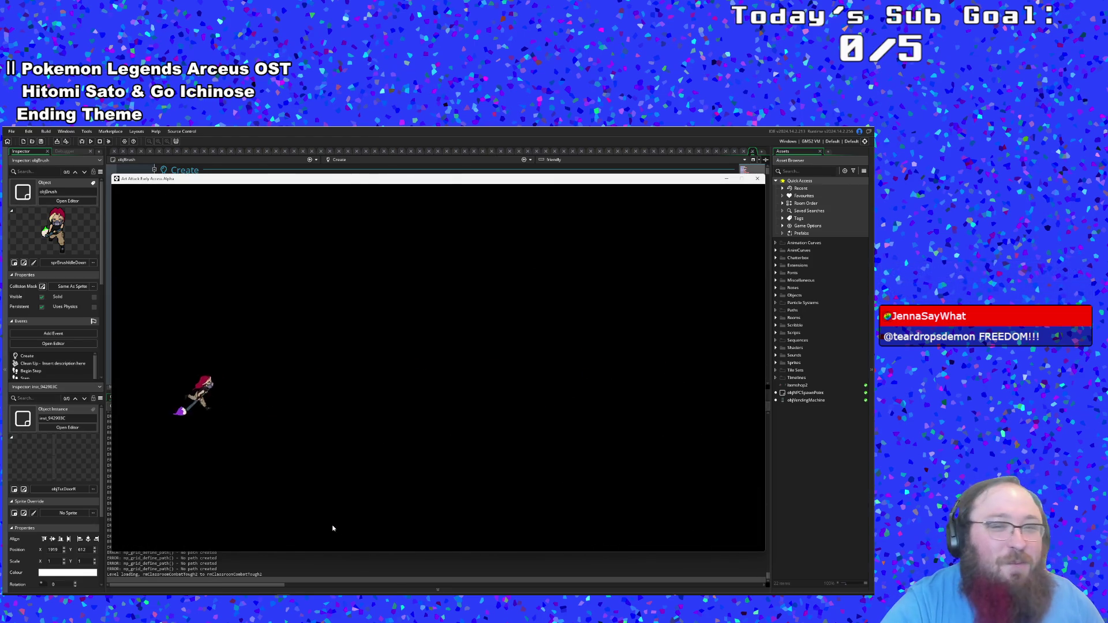
Step: Fight in the next combat room with a purple paint trail until health runs out
key("Up")
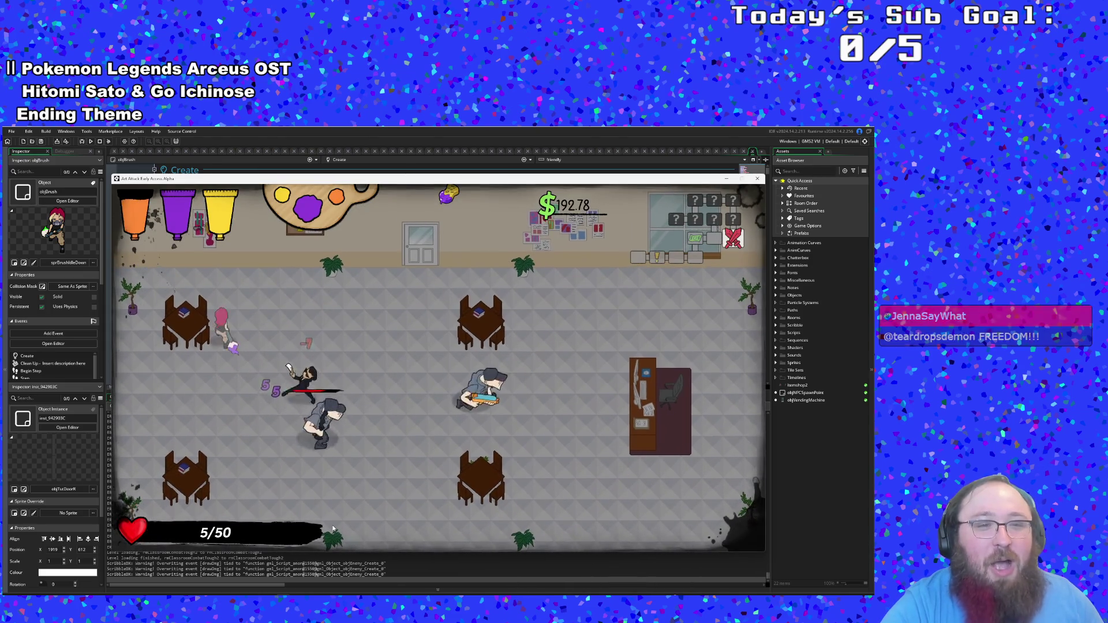
key("Down")
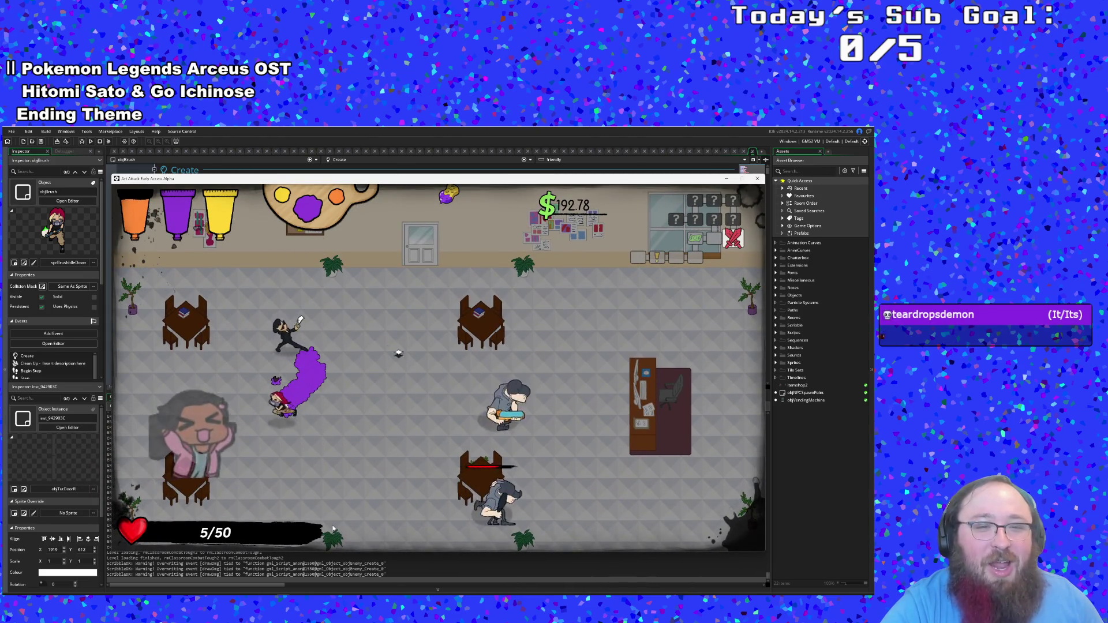
key("Up")
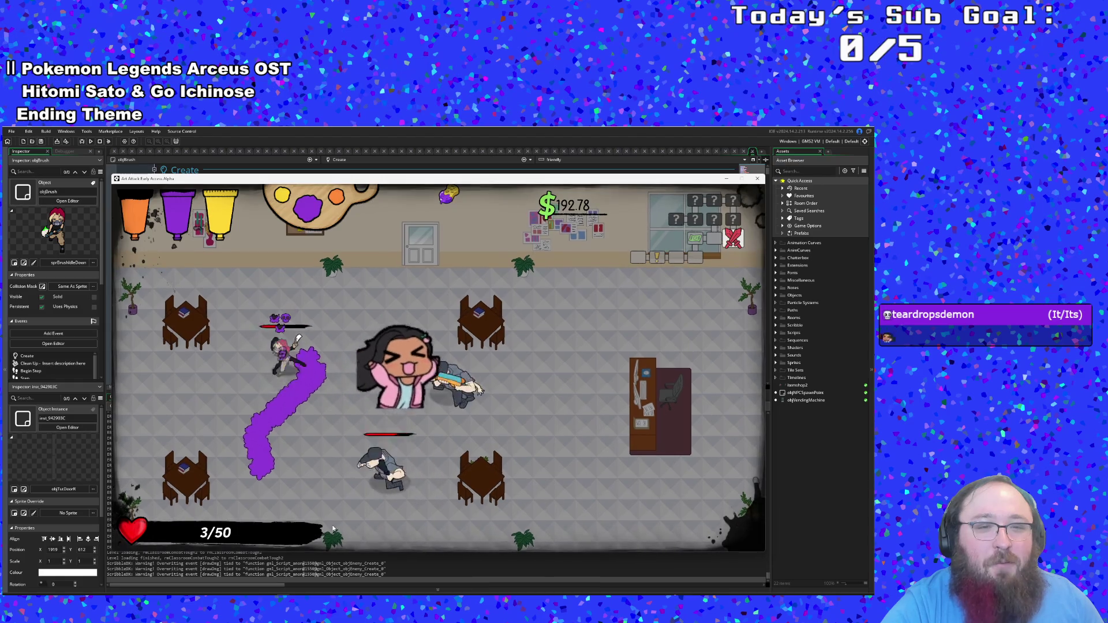
key("Left")
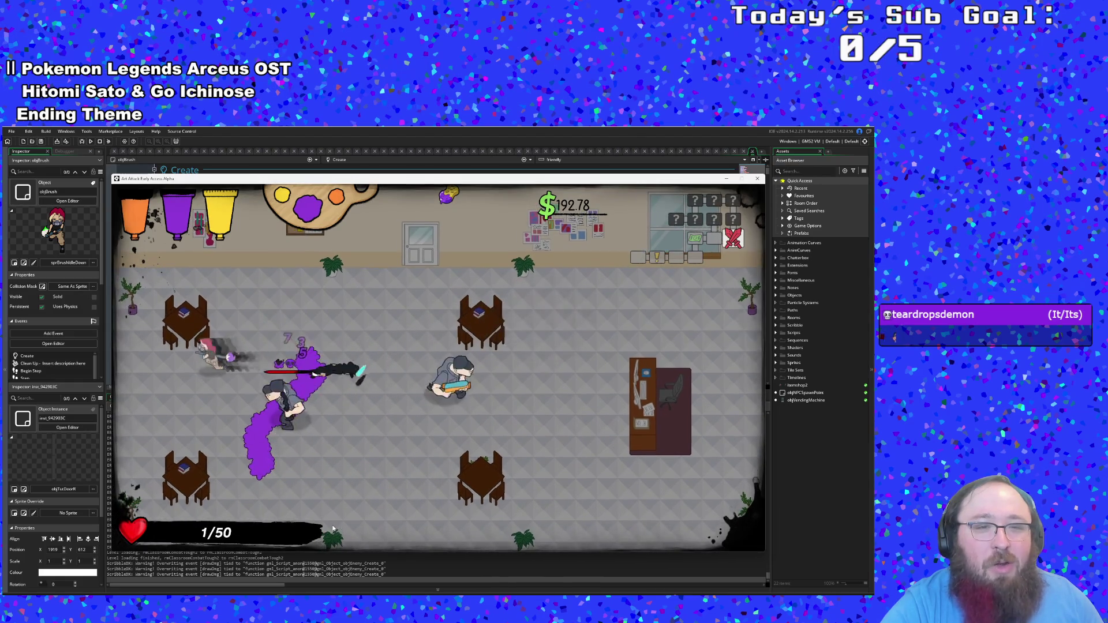
key("Down")
key("Right")
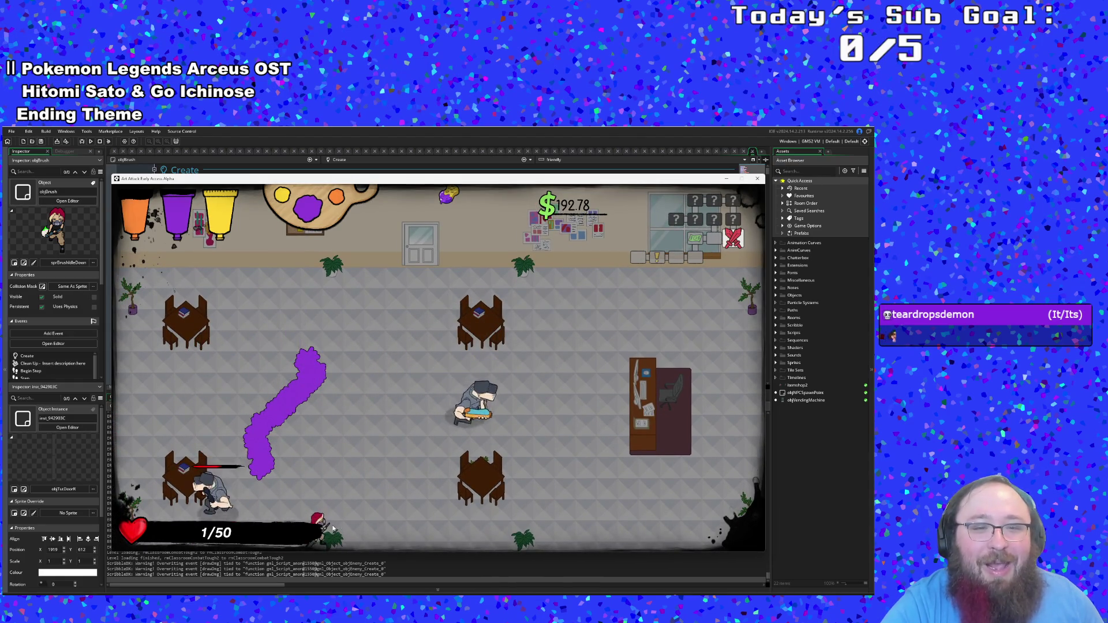
key("Right")
key("Up")
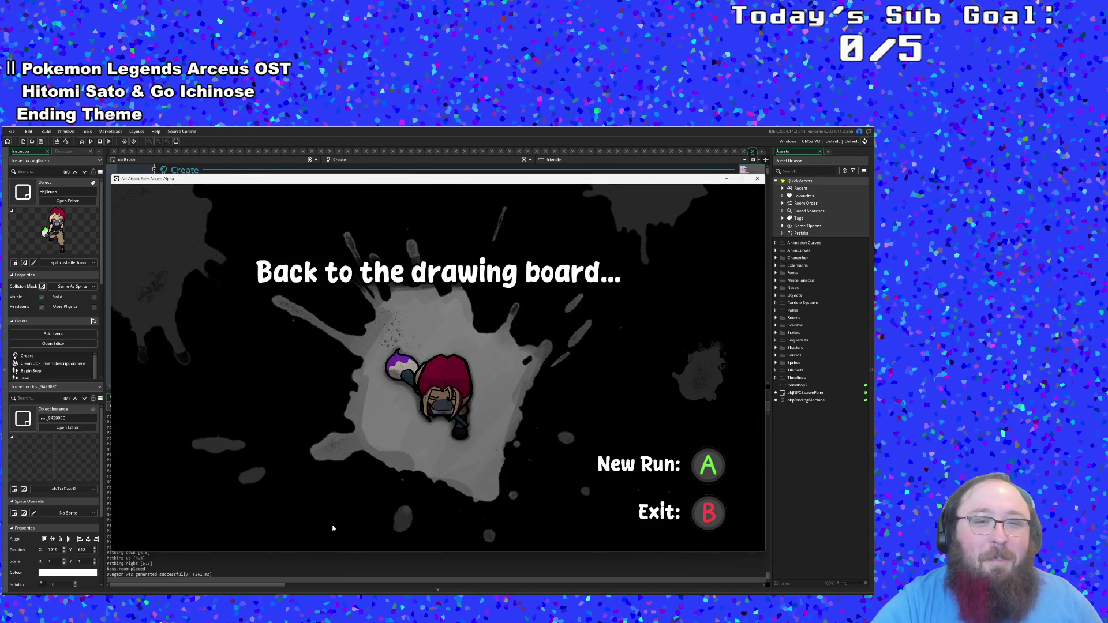
Step: Start a new run and pick up red paint in the library to mix purple
key("Return")
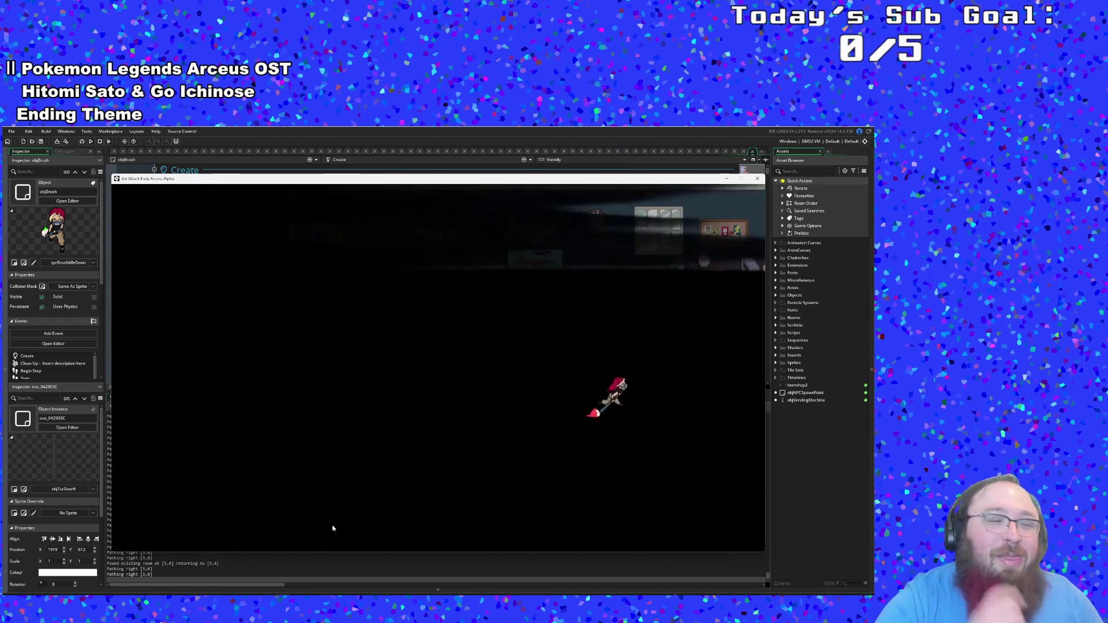
key("a")
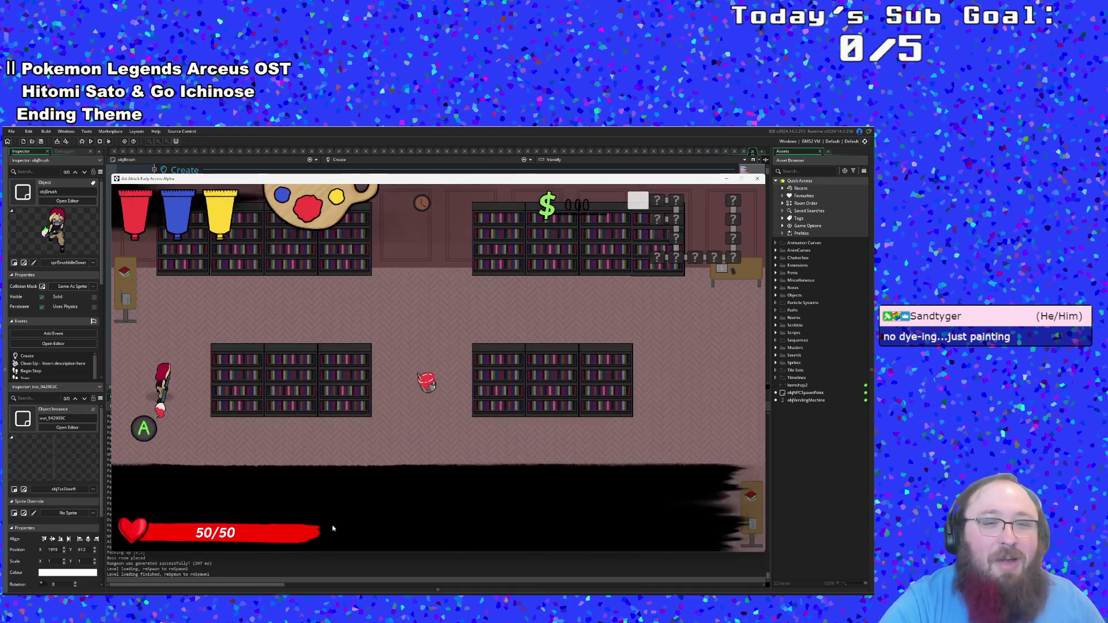
key("s")
key("d")
key("w")
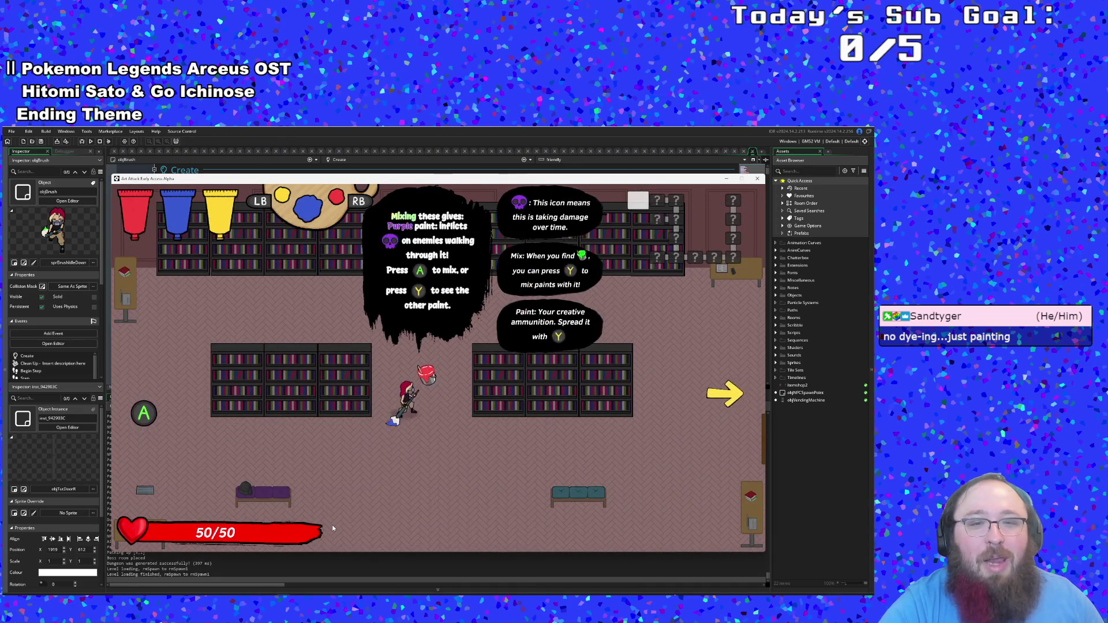
key("s")
Step: Walk through the paint shop past its shelves and leave by the right exit
key("d")
key("w")
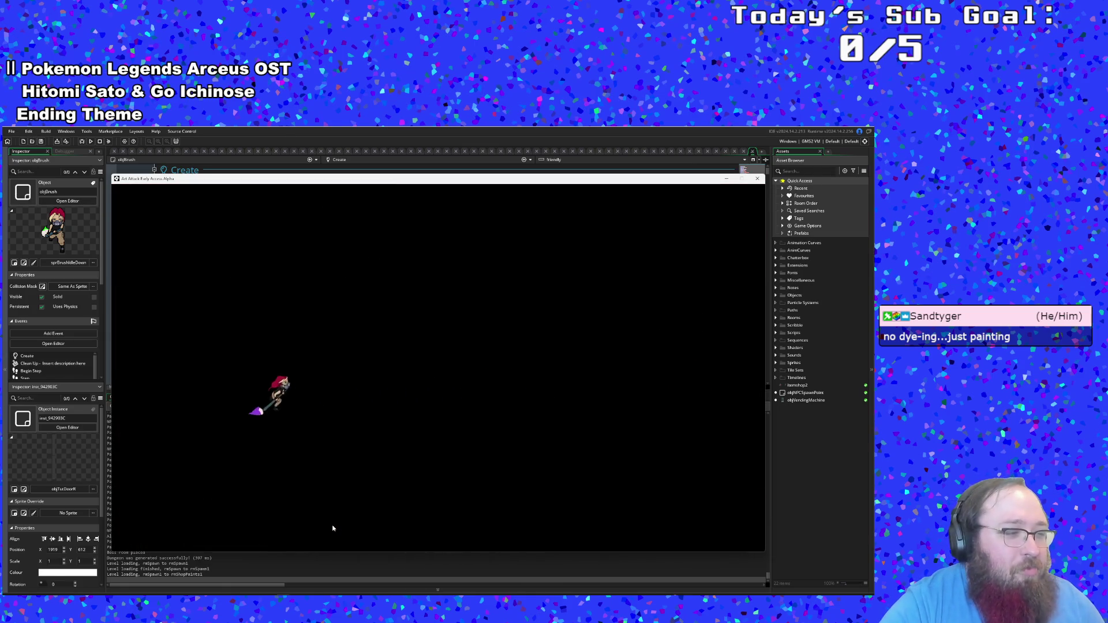
key("d")
key("s")
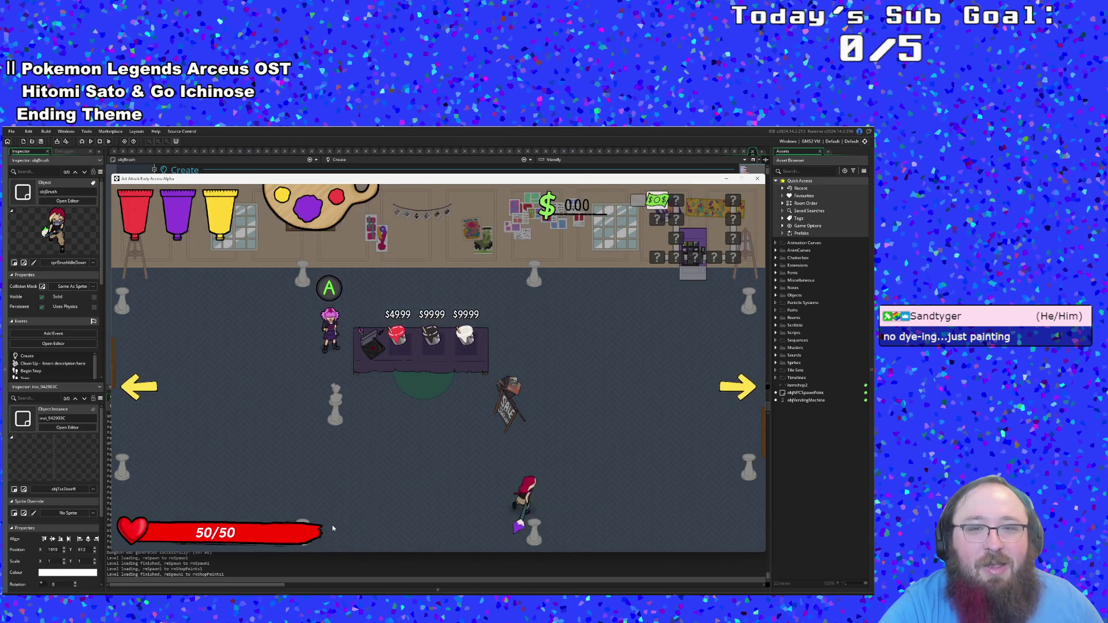
key("d")
key("w")
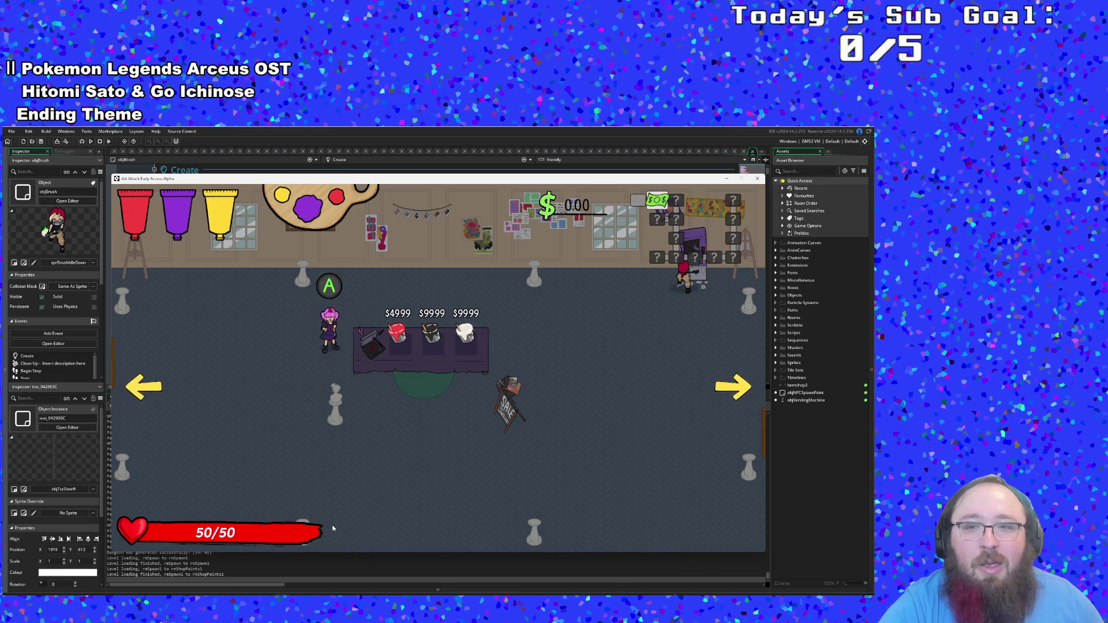
key("s")
key("d")
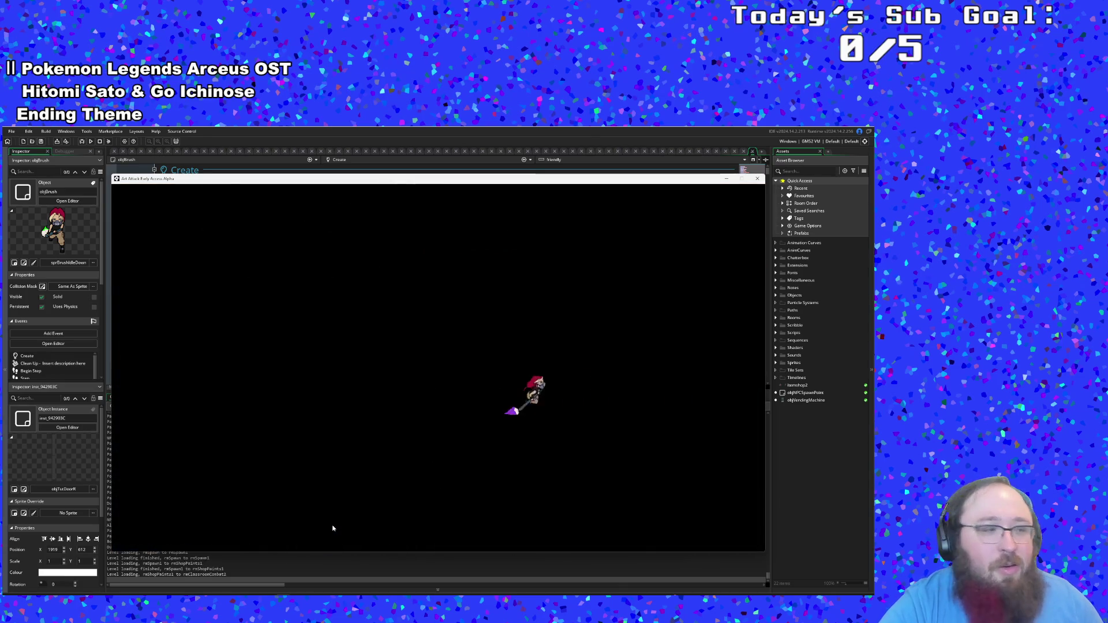
Step: Splash purple paint on the teal and grey classroom enemies and collect the cash
key("d")
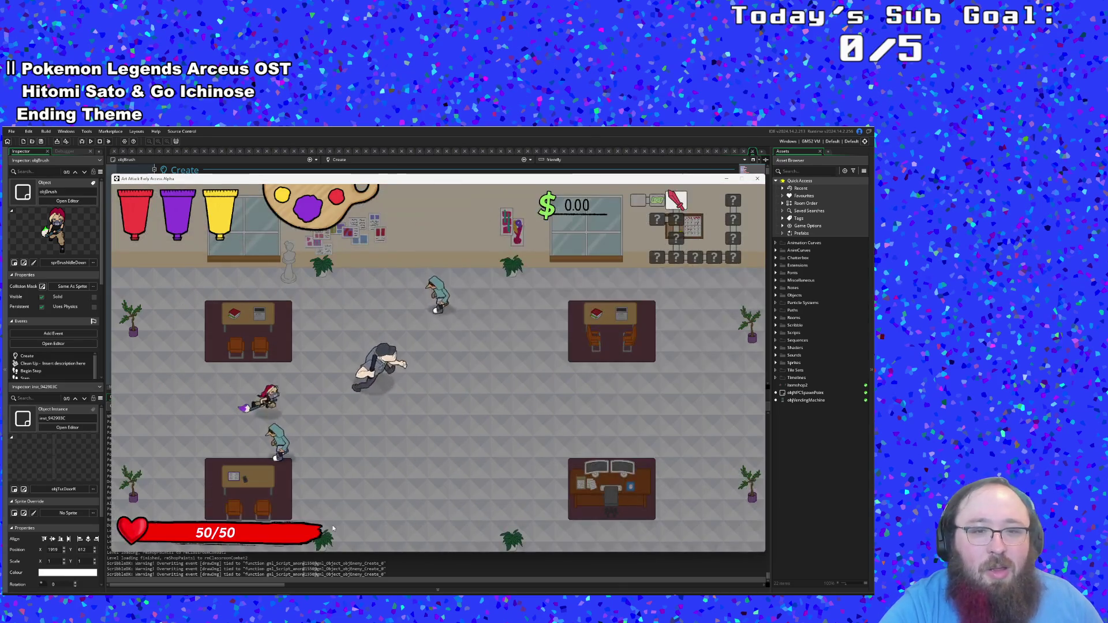
left_click(333, 528)
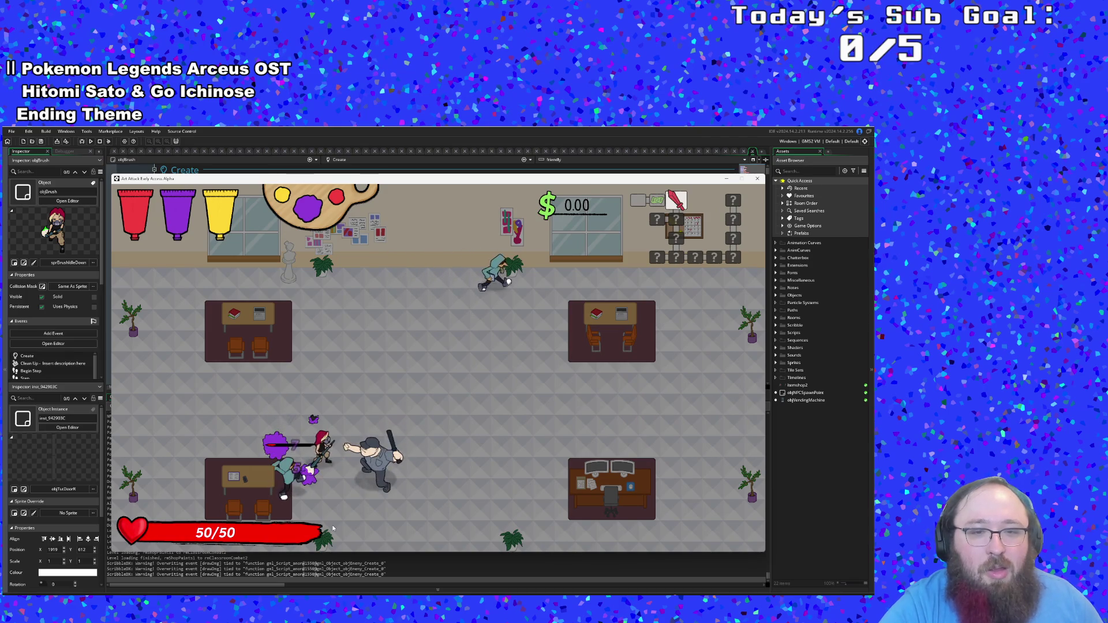
left_click(333, 528)
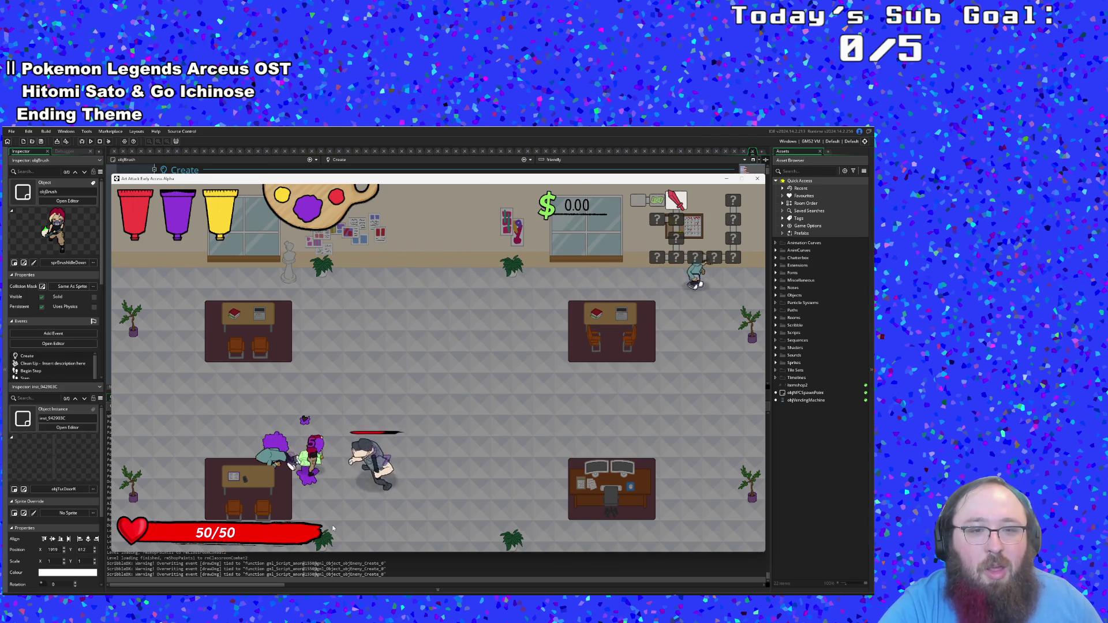
key("a")
left_click(333, 529)
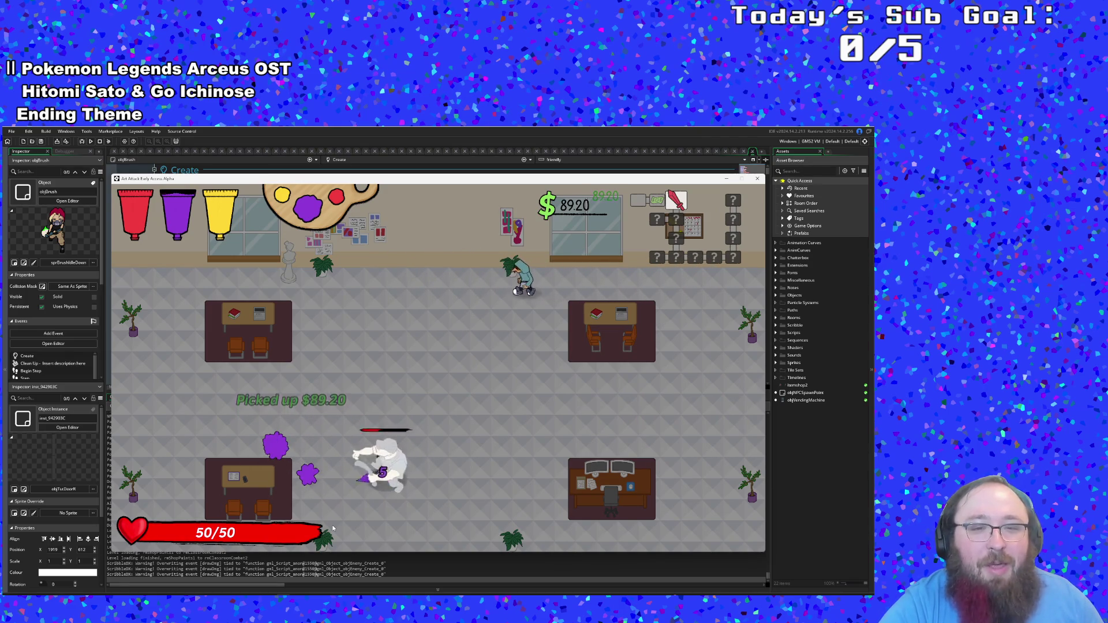
key("d")
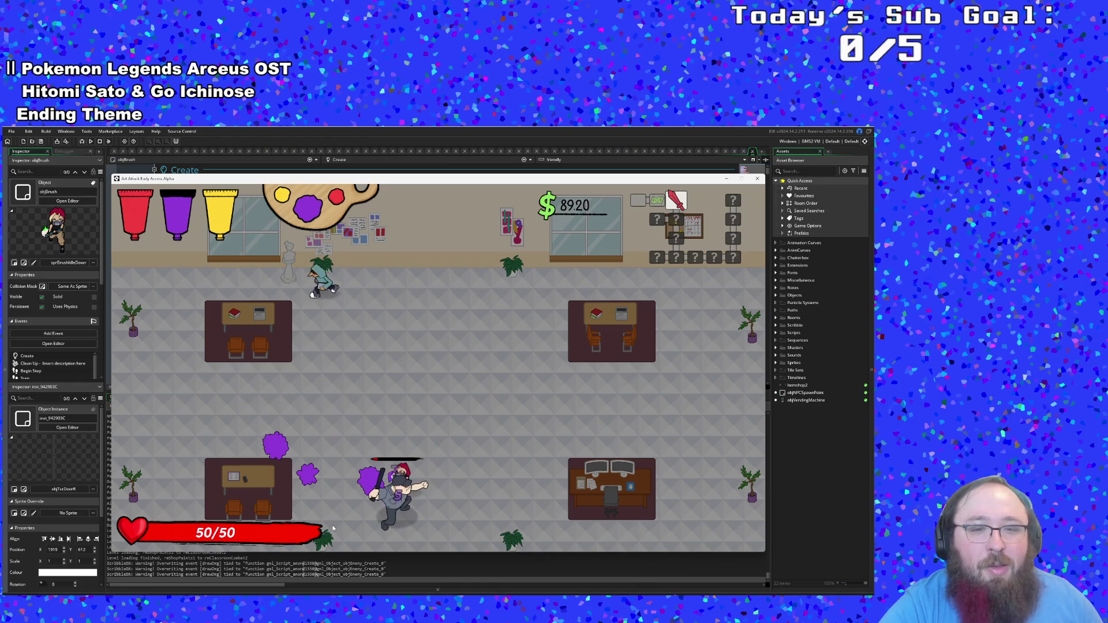
left_click(333, 528)
left_click(333, 529)
Step: Fight near the top desk, then walk down to the classroom's bottom exit
key("w")
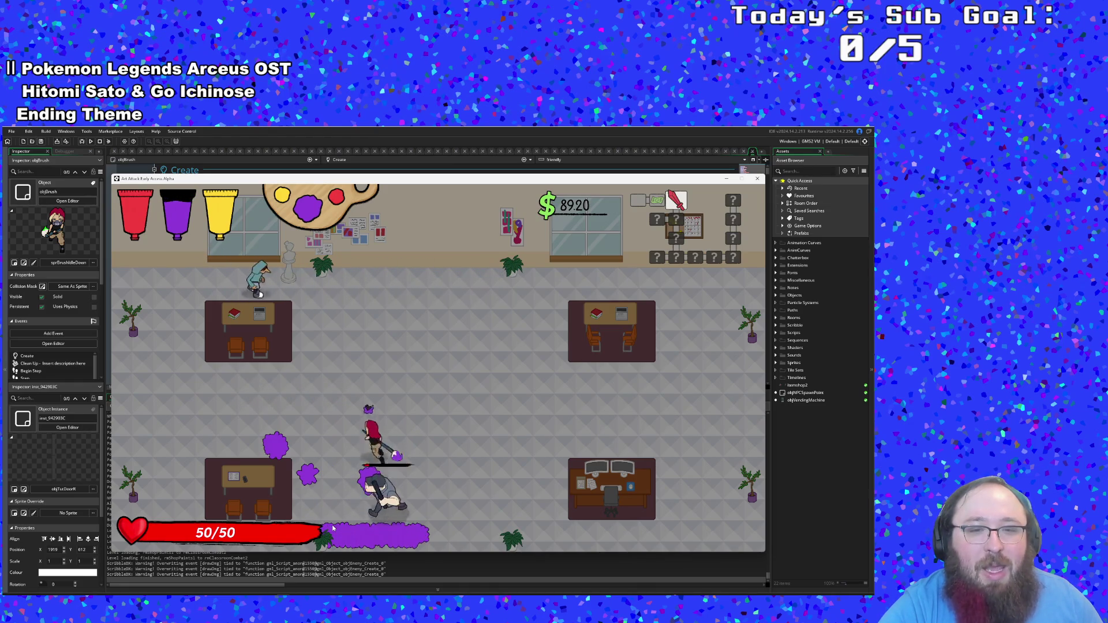
key("a")
key("w")
key("d")
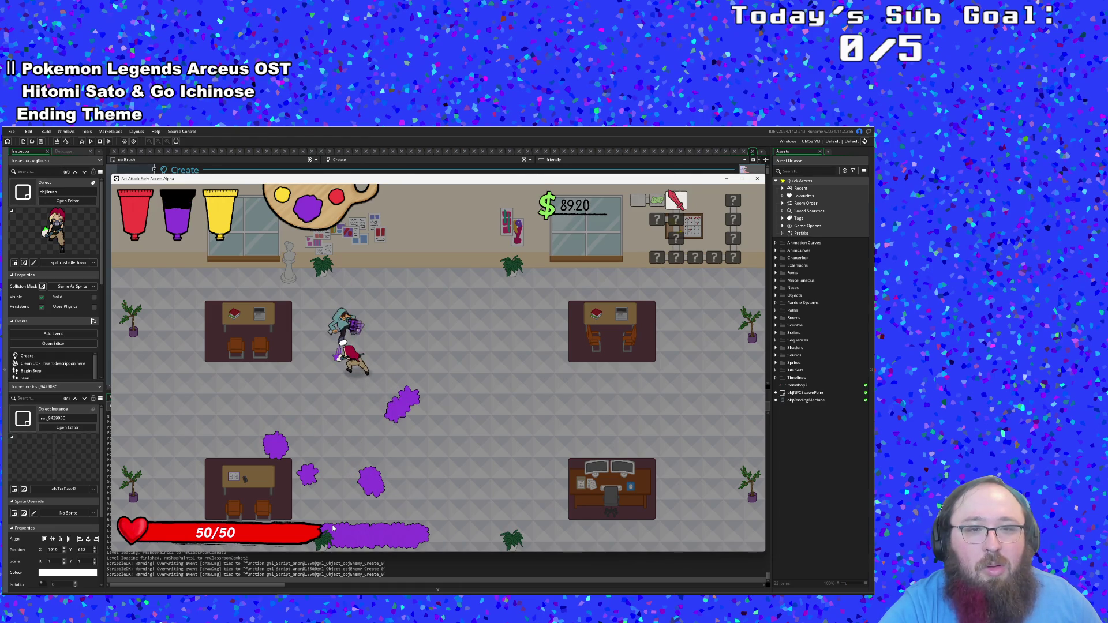
key("s")
key("d")
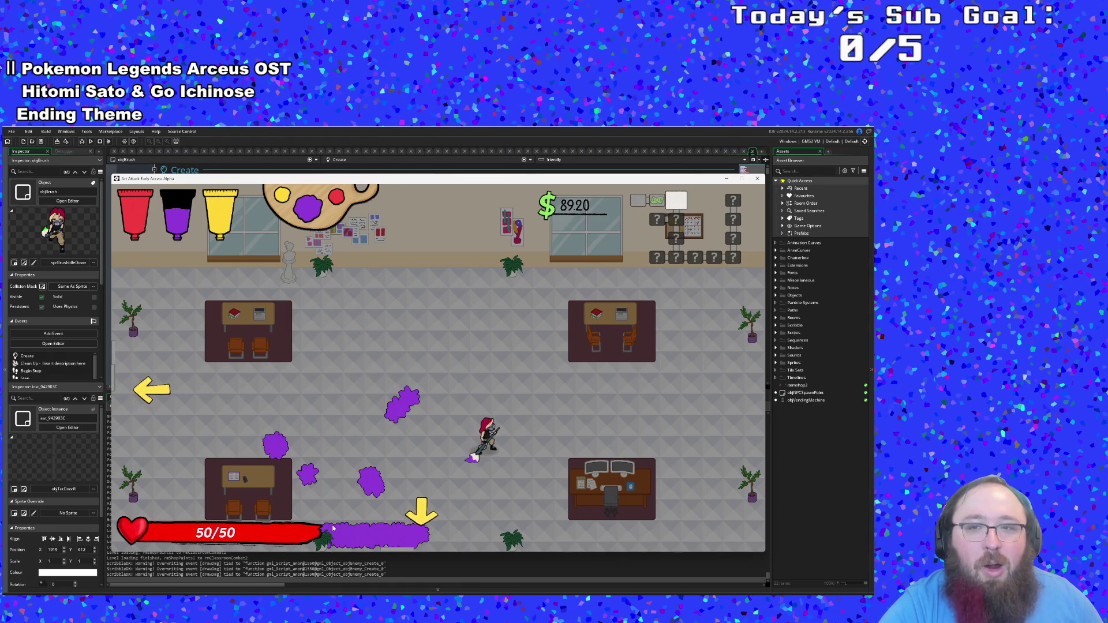
key("s")
key("a")
key("a")
key("s")
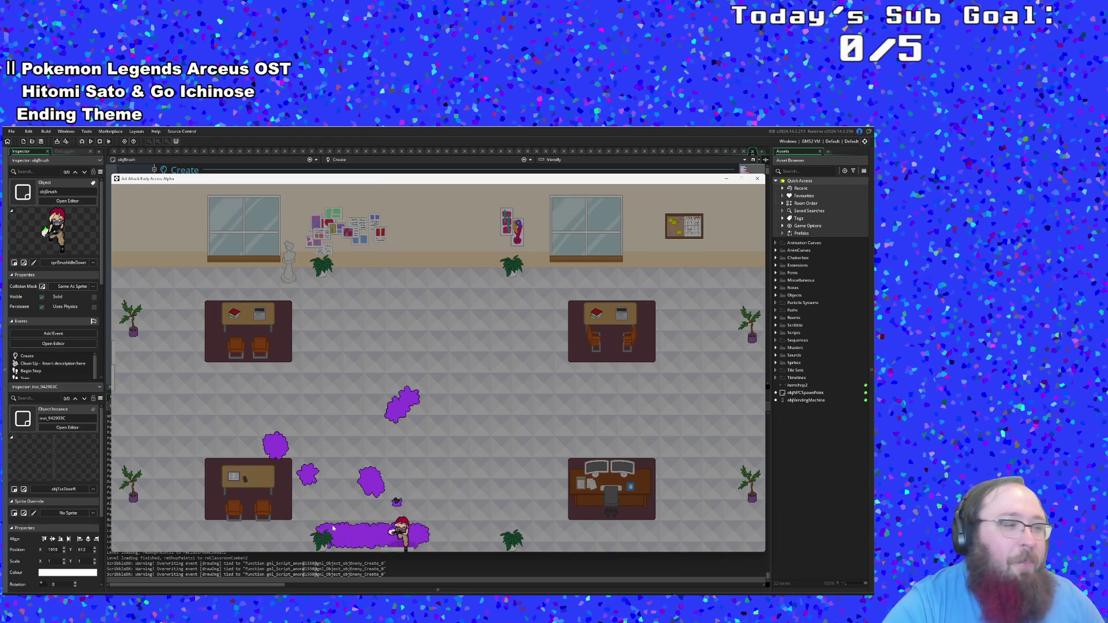
key("s")
key("a")
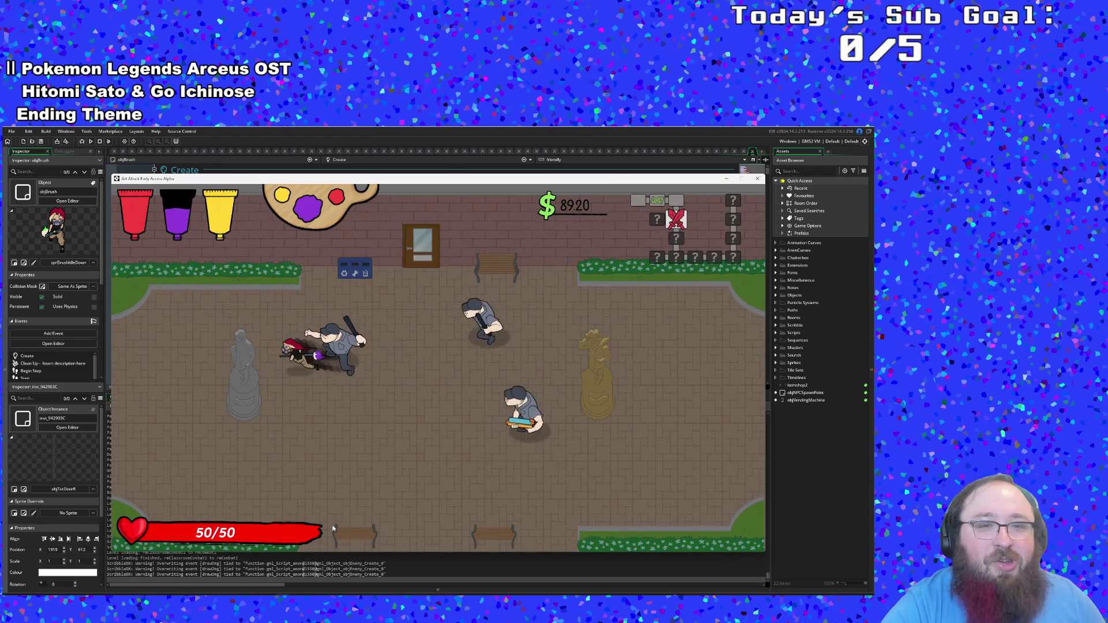
Step: Fight the courtyard enemies, switching to yellow paint, then leave through the left exit
key("d")
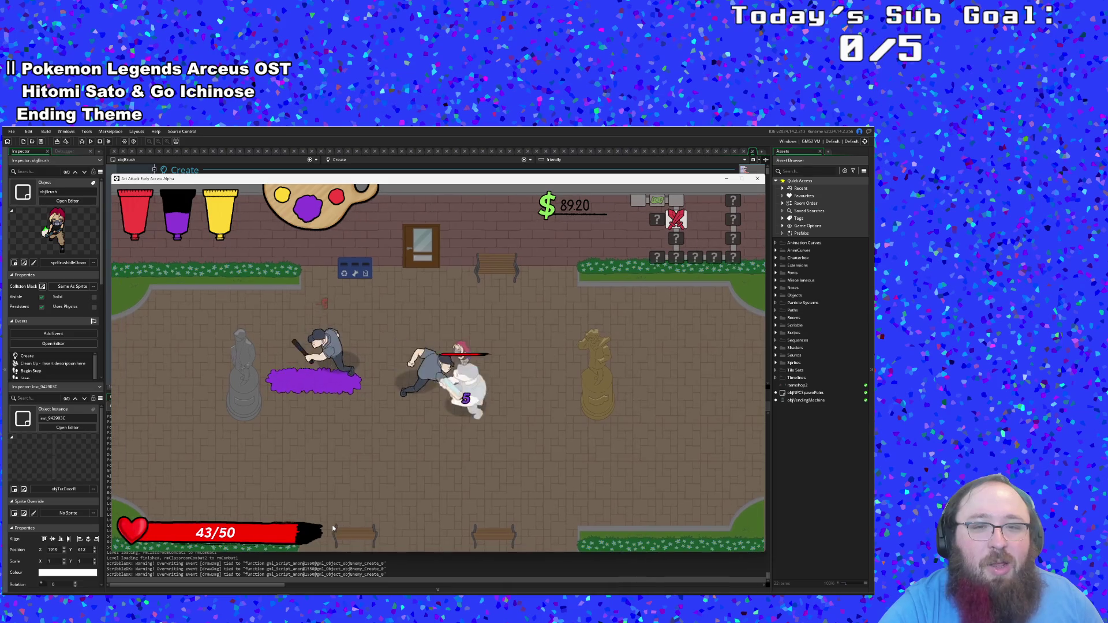
key("s")
key("a")
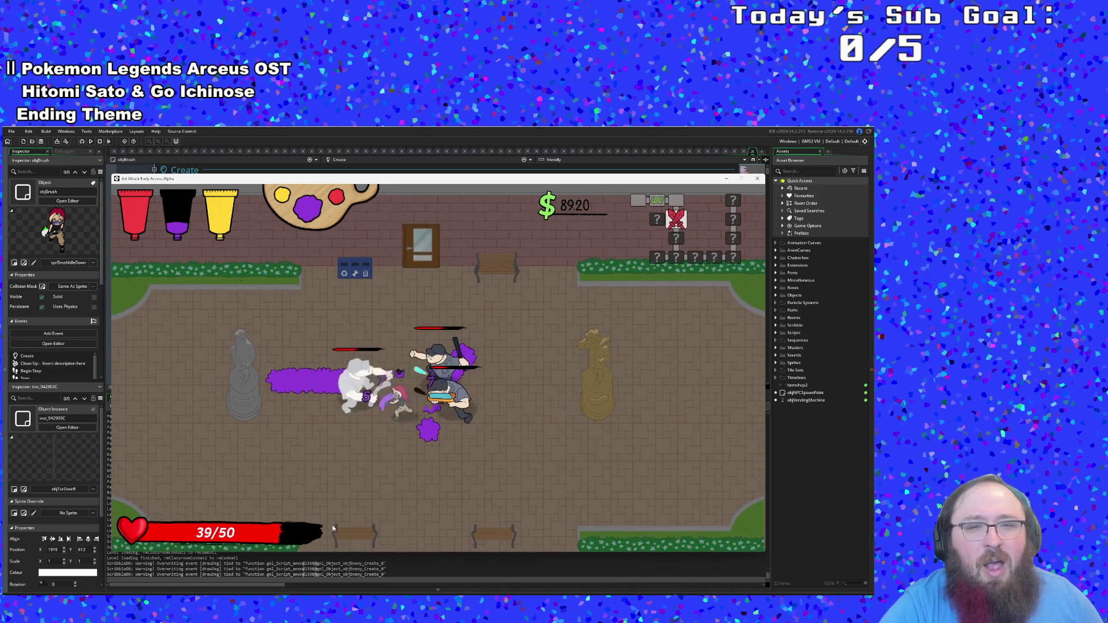
key("a")
key("e")
key("d")
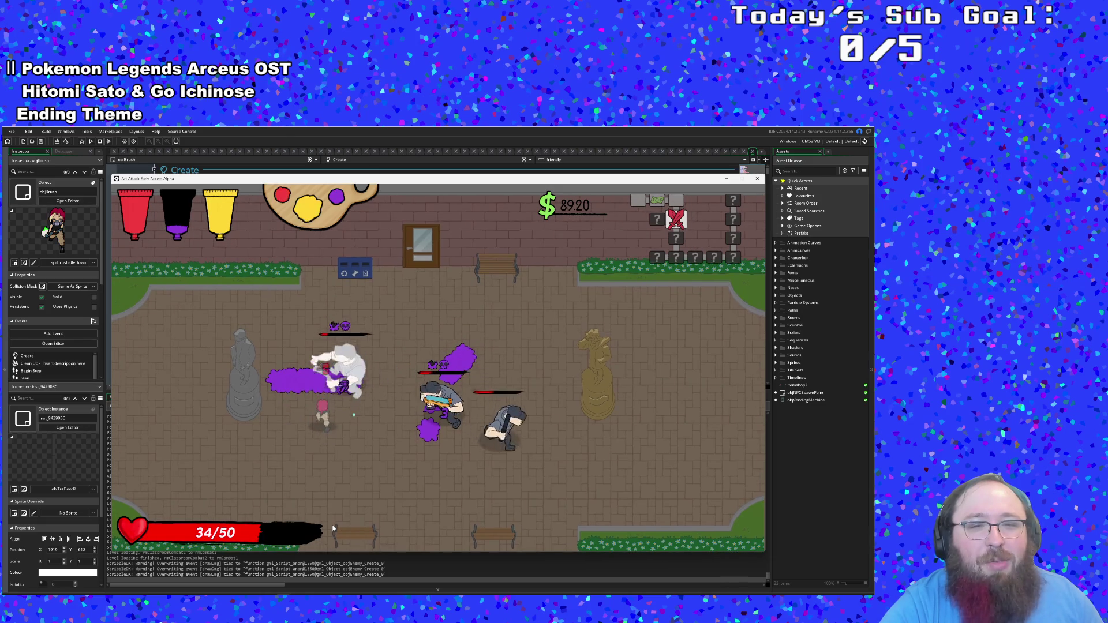
key("d")
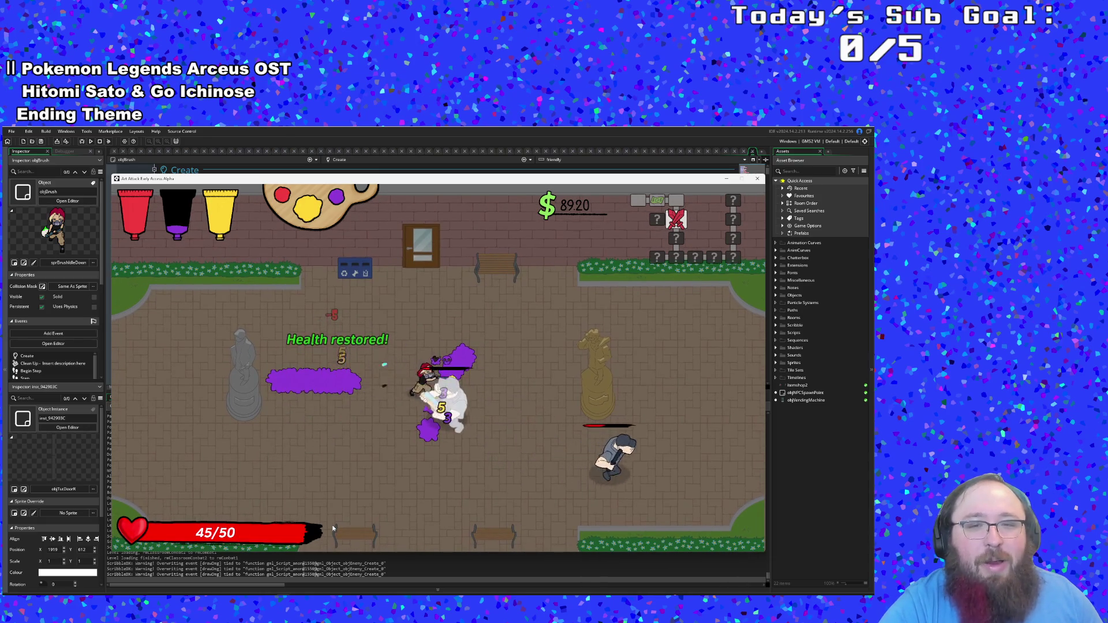
key("d")
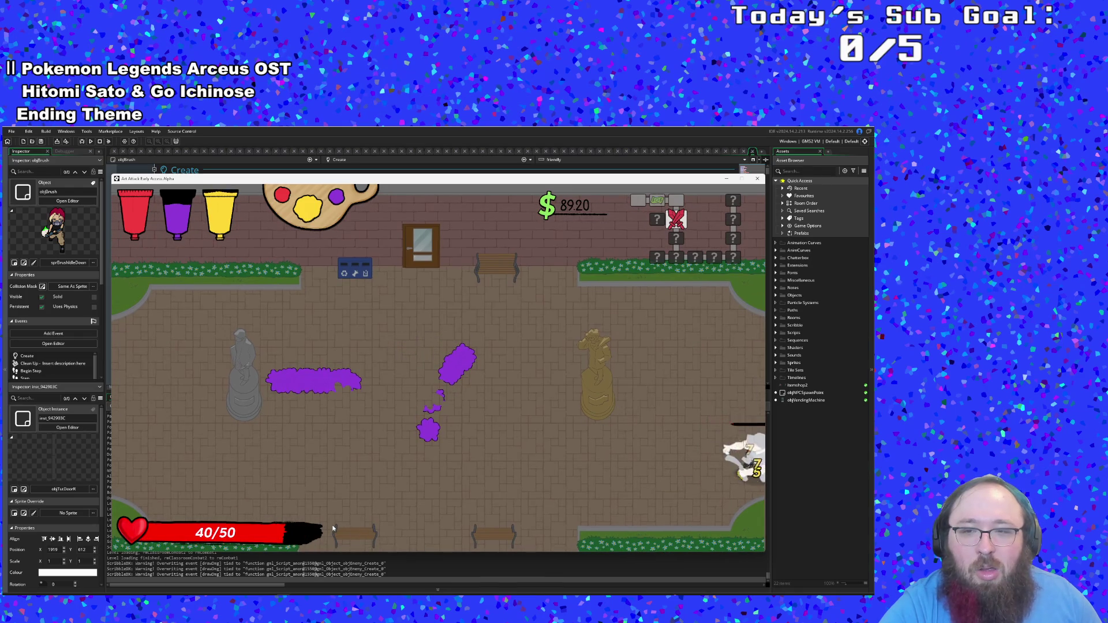
key("a")
key("w")
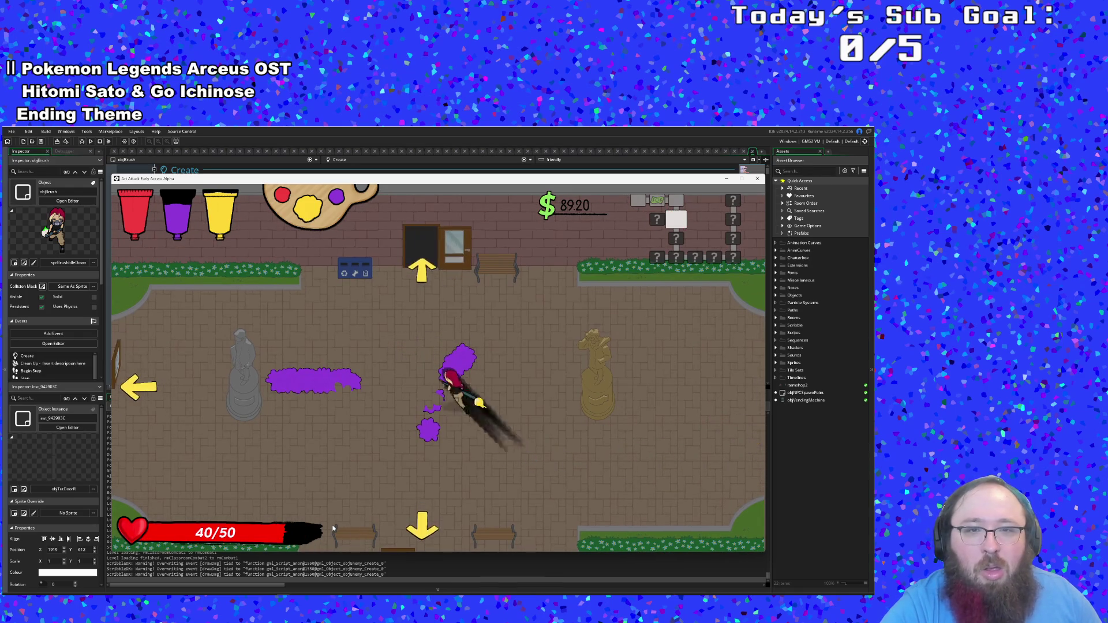
key("a")
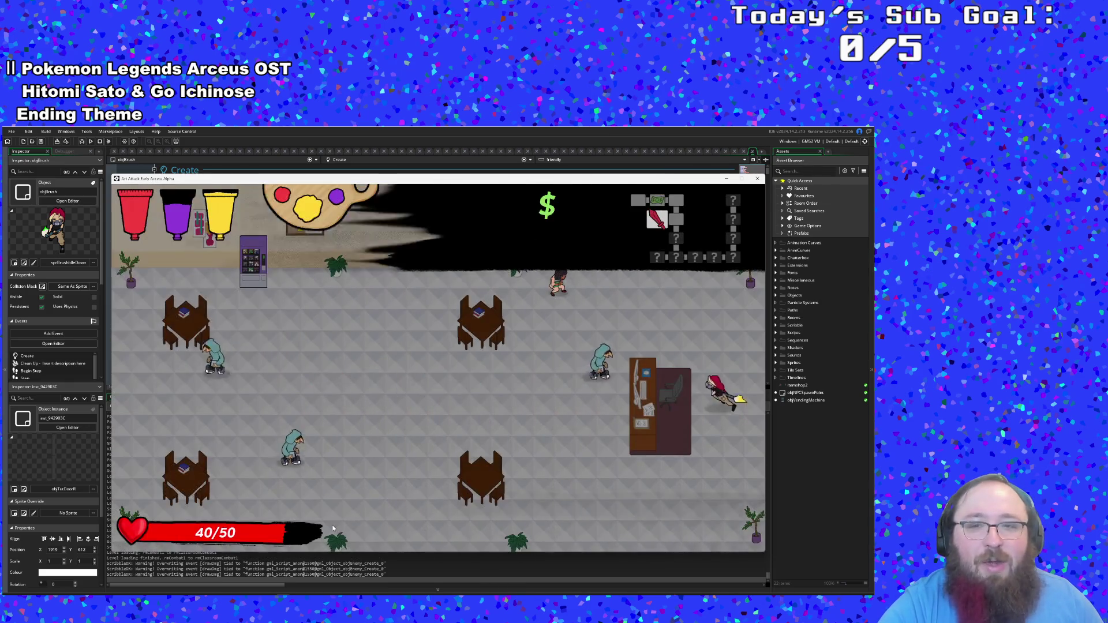
Step: Defeat the white enemy near the desk in the next room
key("w")
key("a")
key("s")
key("a")
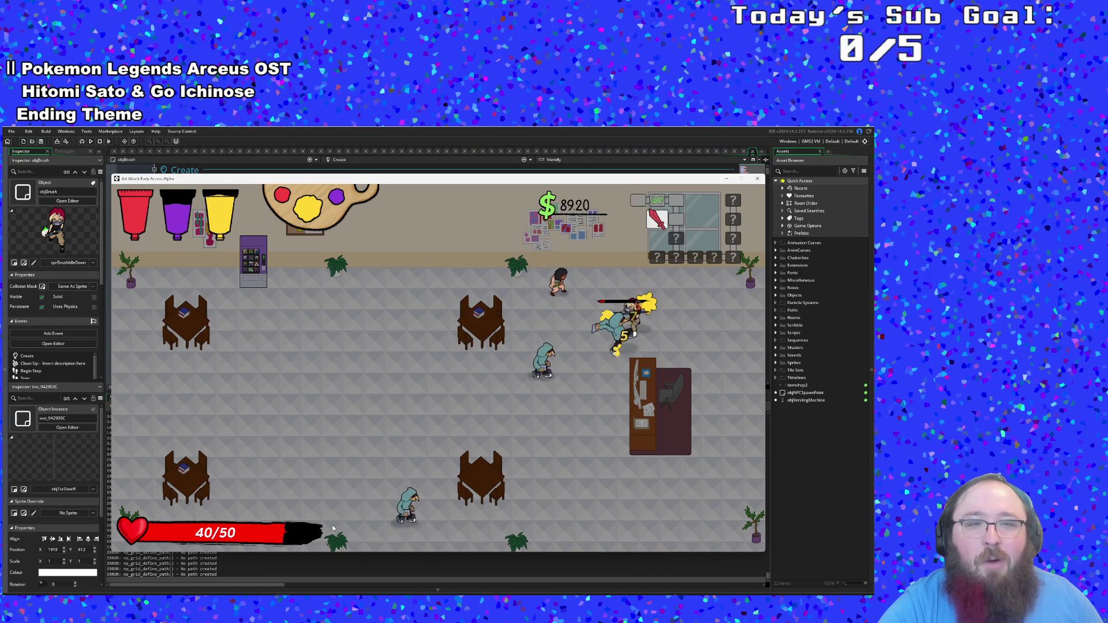
scroll(332, 528, "down", 1)
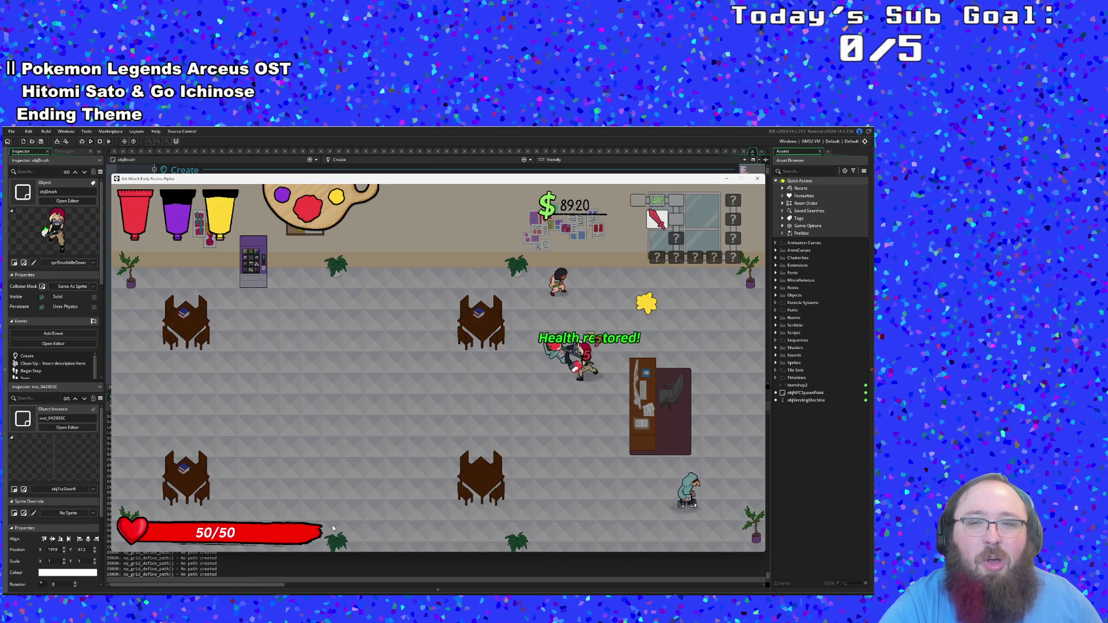
key("s")
key("d")
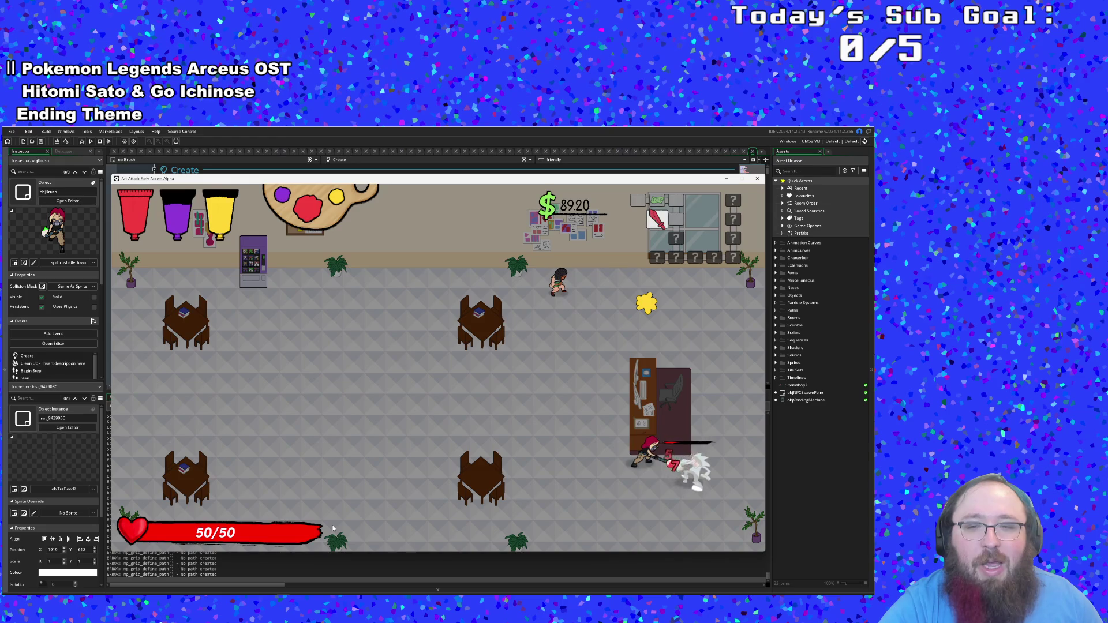
key("d")
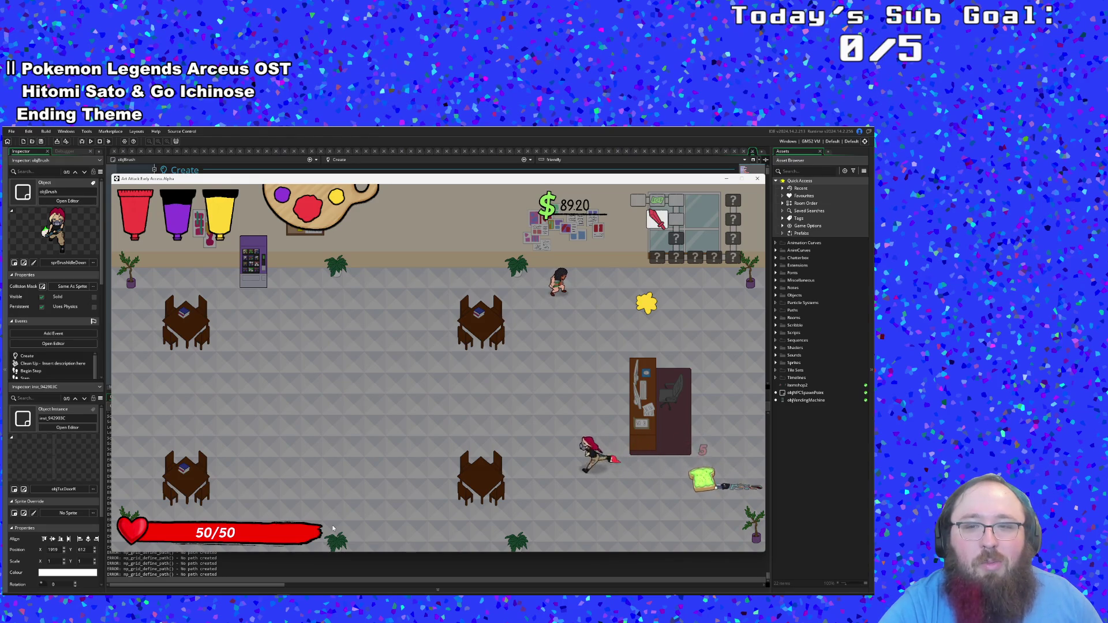
Step: Walk to the student at the top and start the conversation with Hue
key("d")
key("s")
key("w")
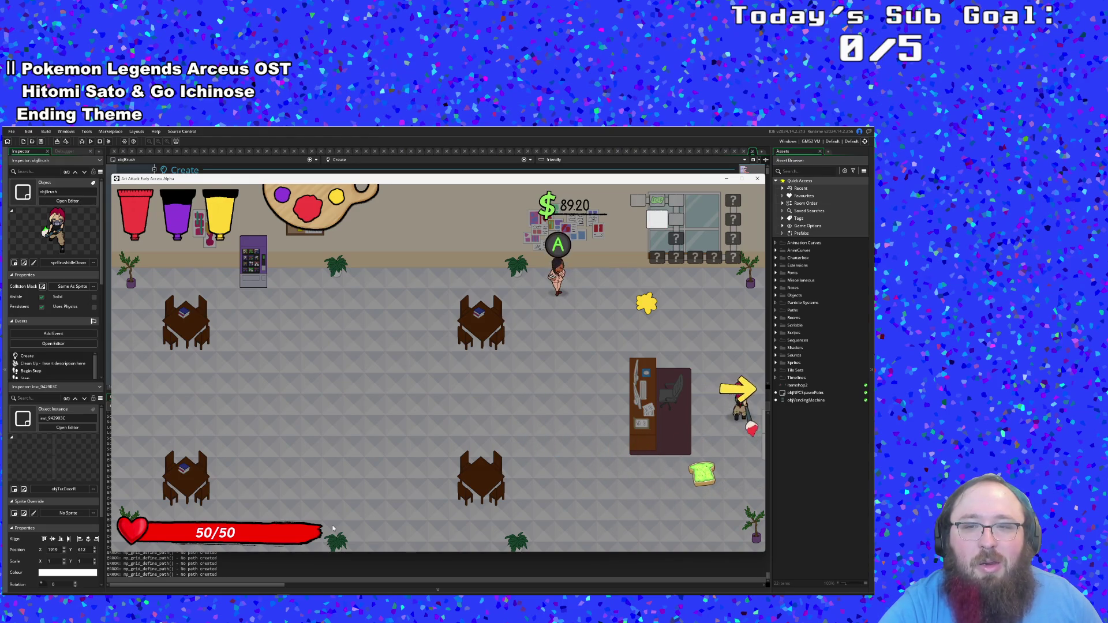
key("a")
key("a")
key("space")
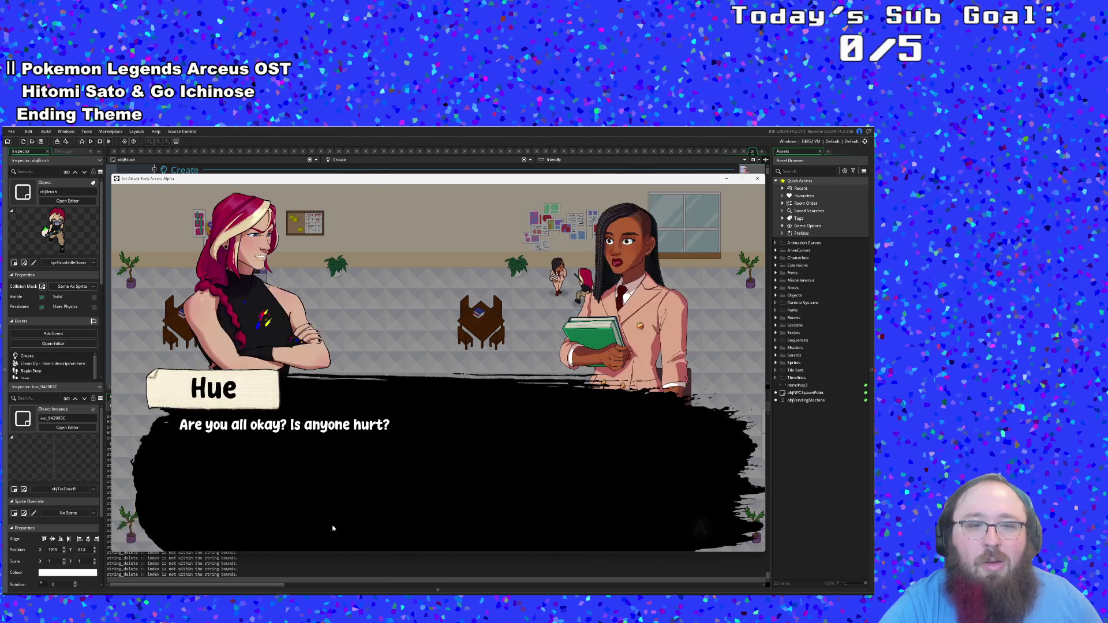
Step: Advance the Hue and Paige lines until Hue explains the protest against Faceless
key("space")
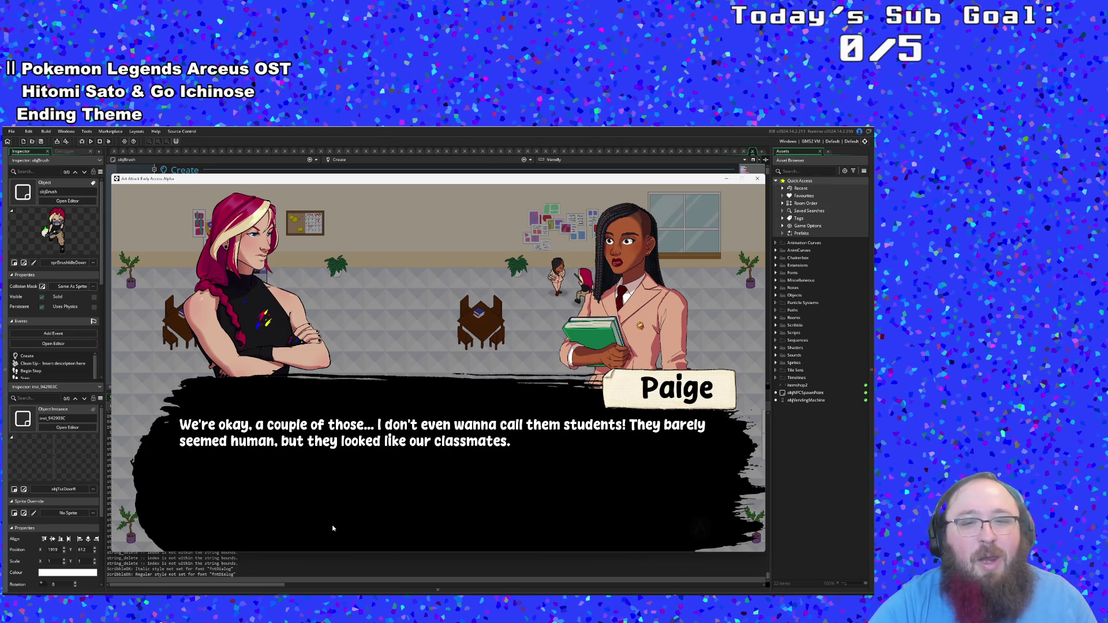
key("space")
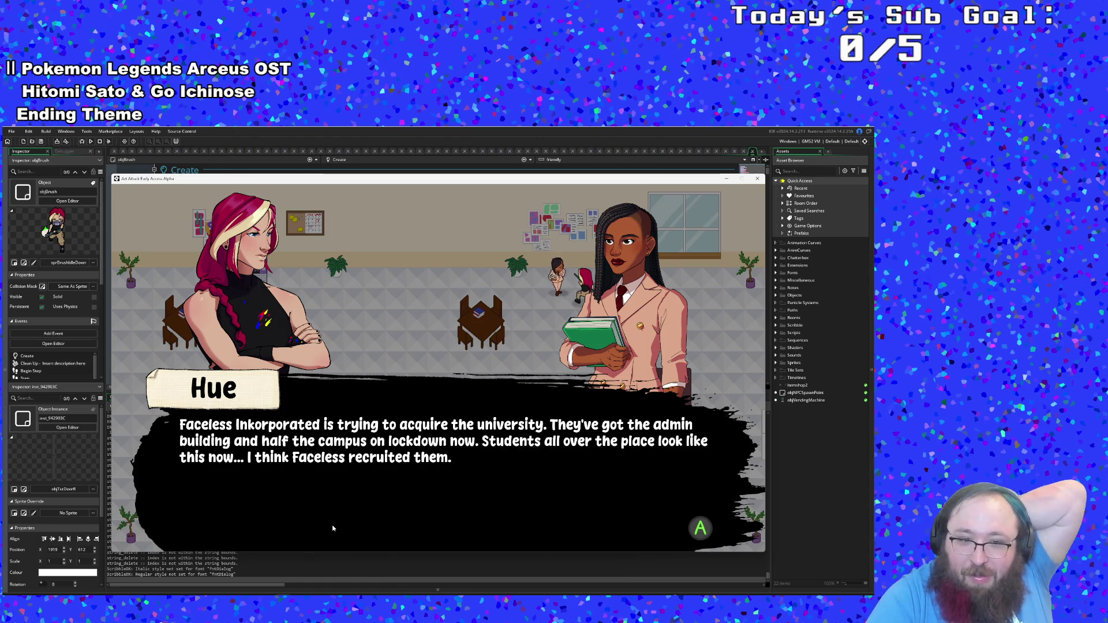
key("Return")
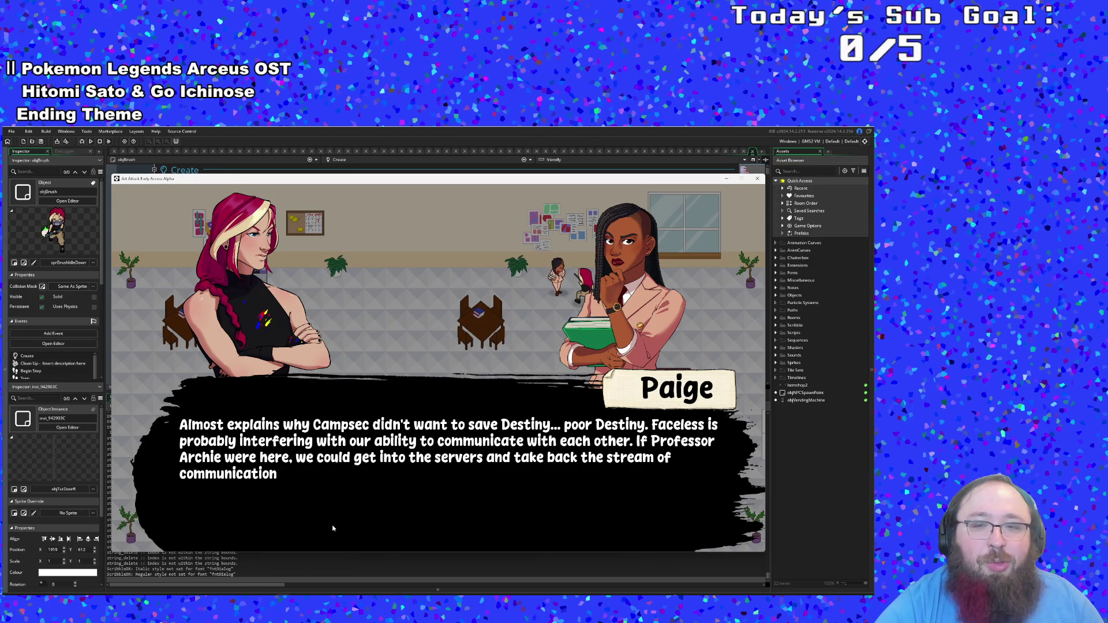
key("space")
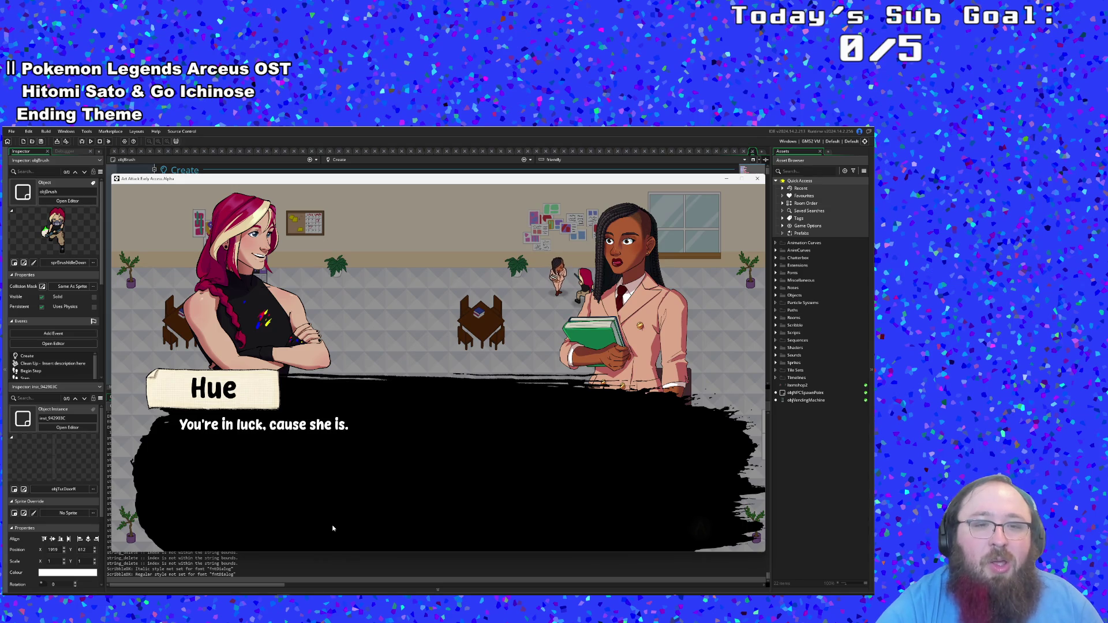
key("space")
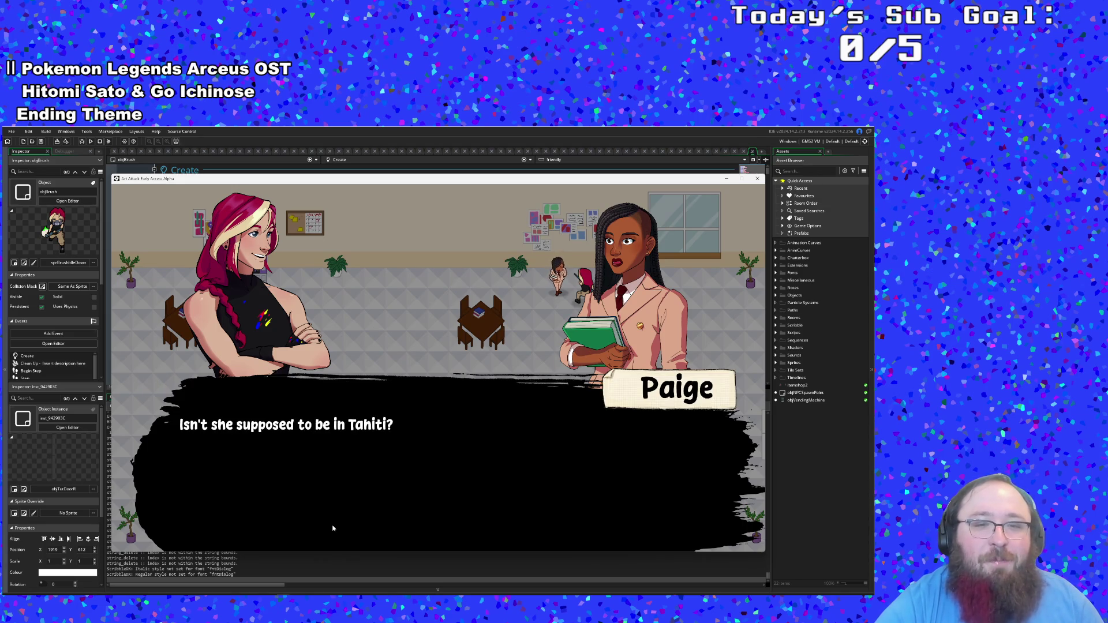
key("space")
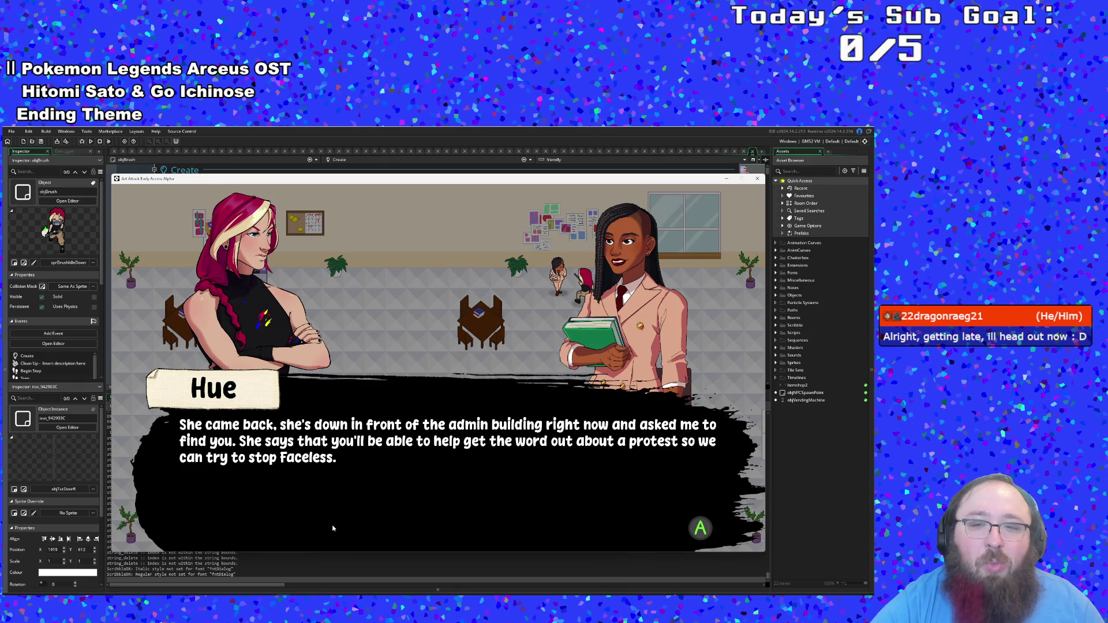
left_click(332, 528)
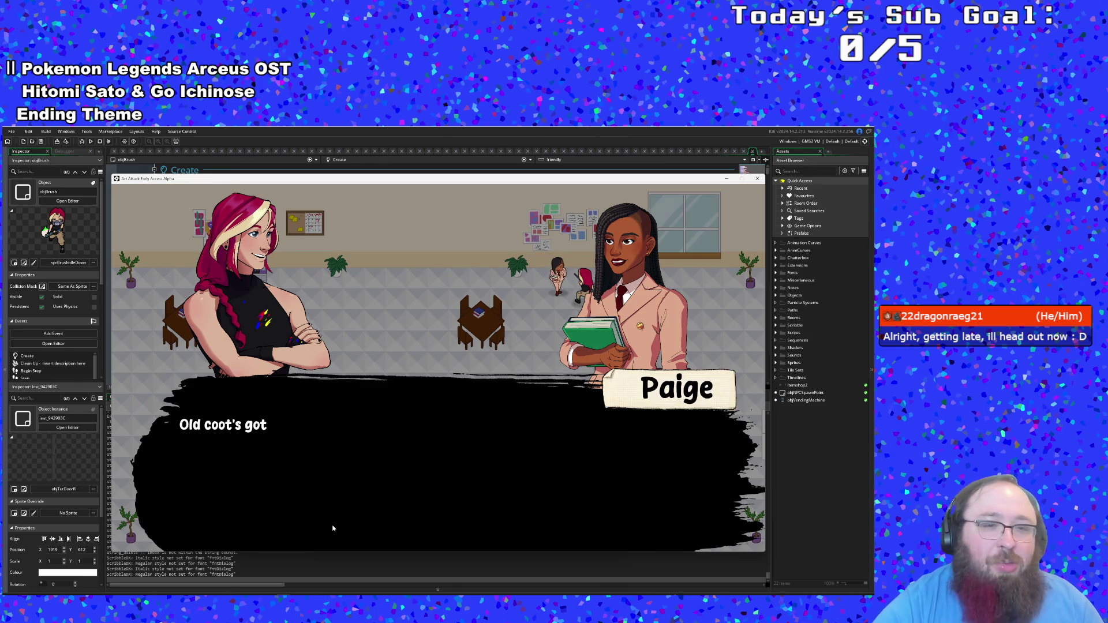
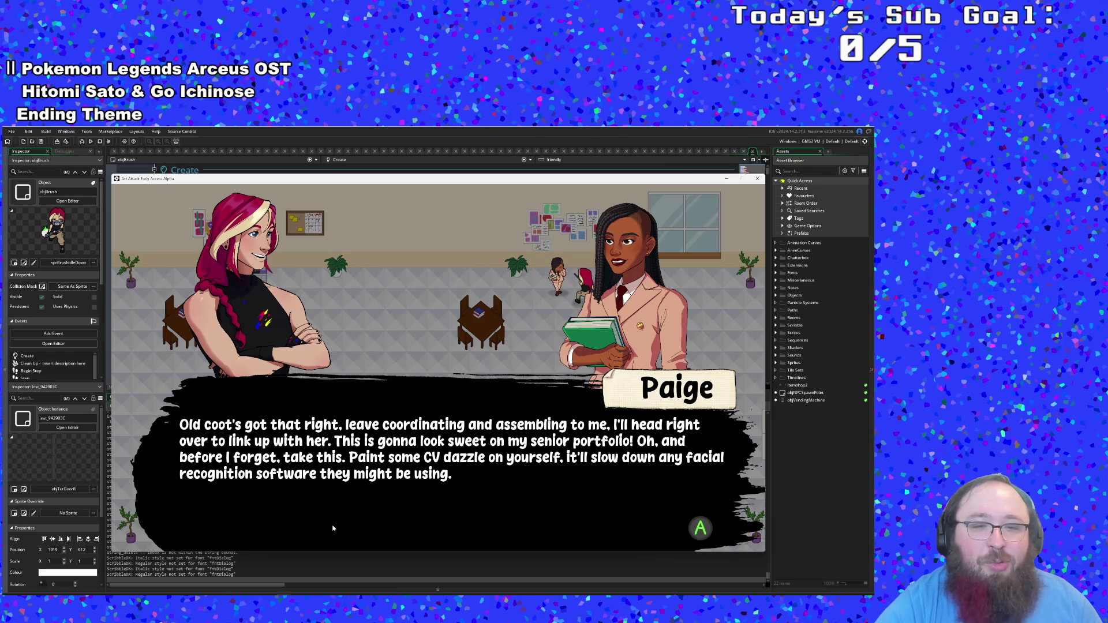
Step: Finish the Paige and Hue dialogue and walk across the room toward the shop table
key("Return")
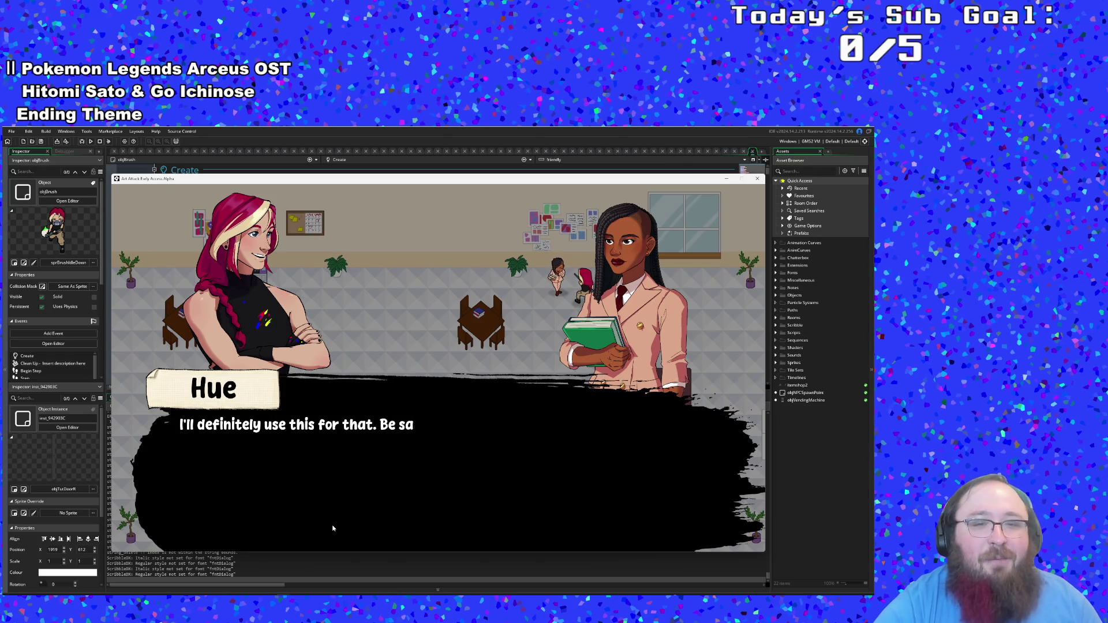
key("Return")
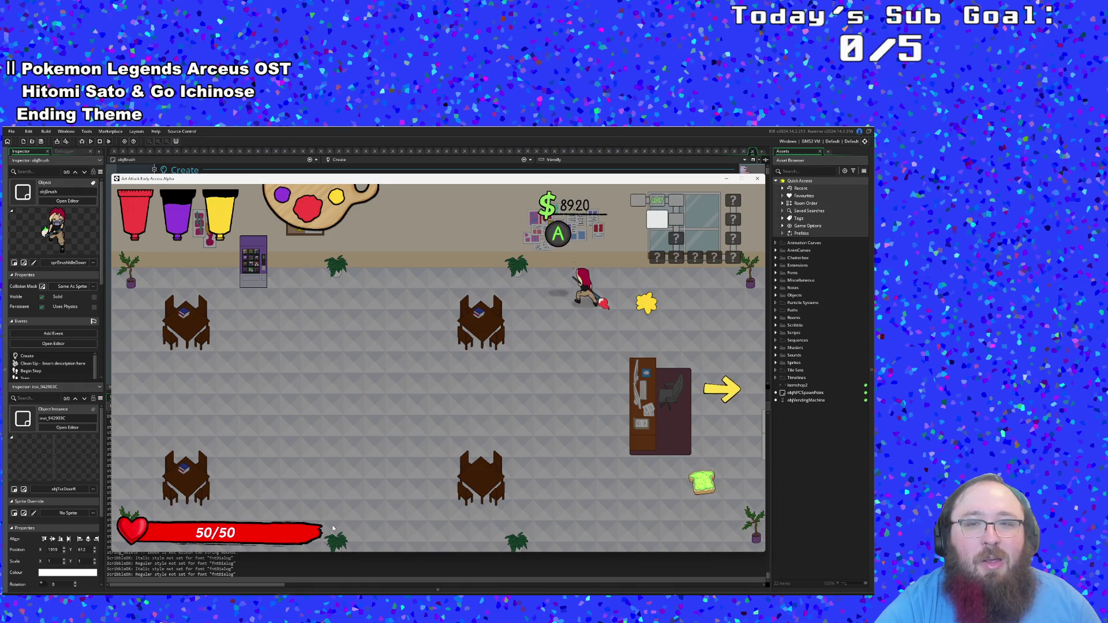
key("a")
key("a")
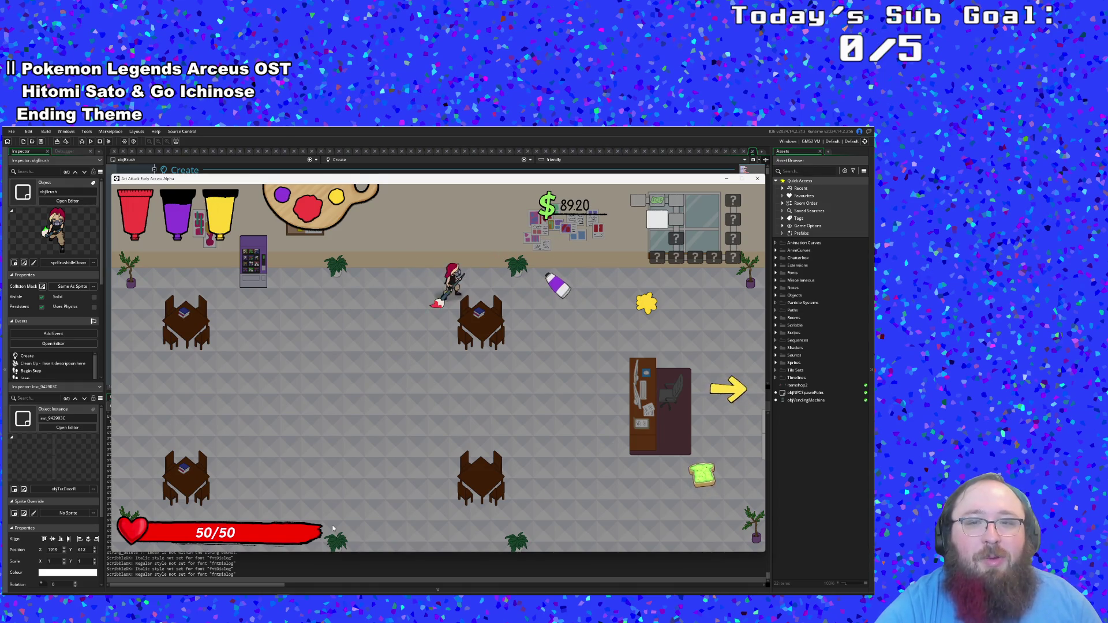
key("a")
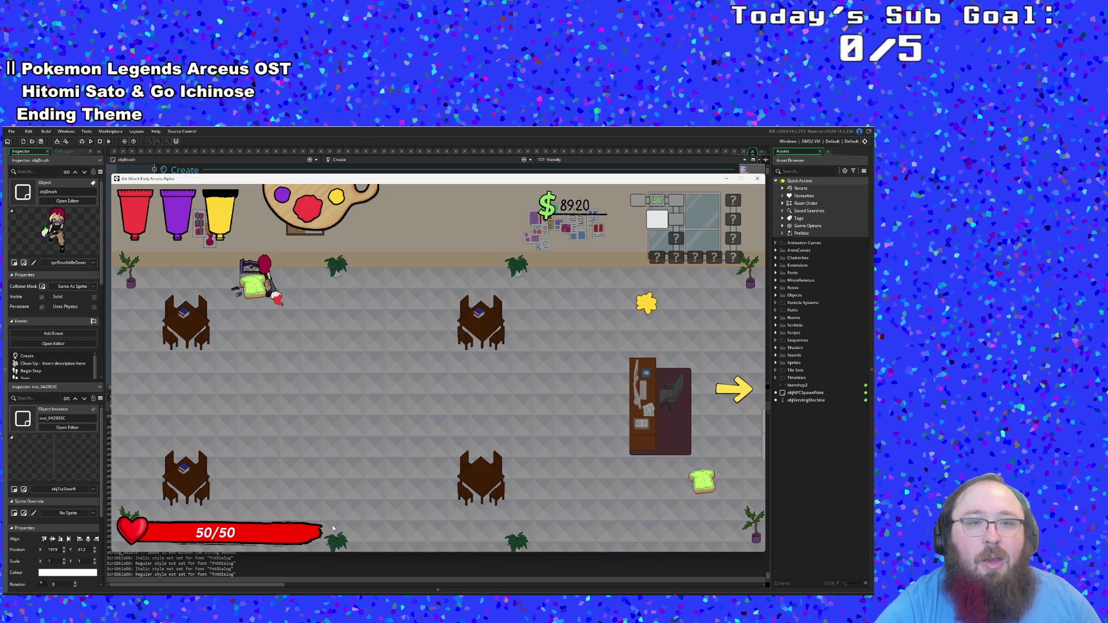
key("d")
key("s")
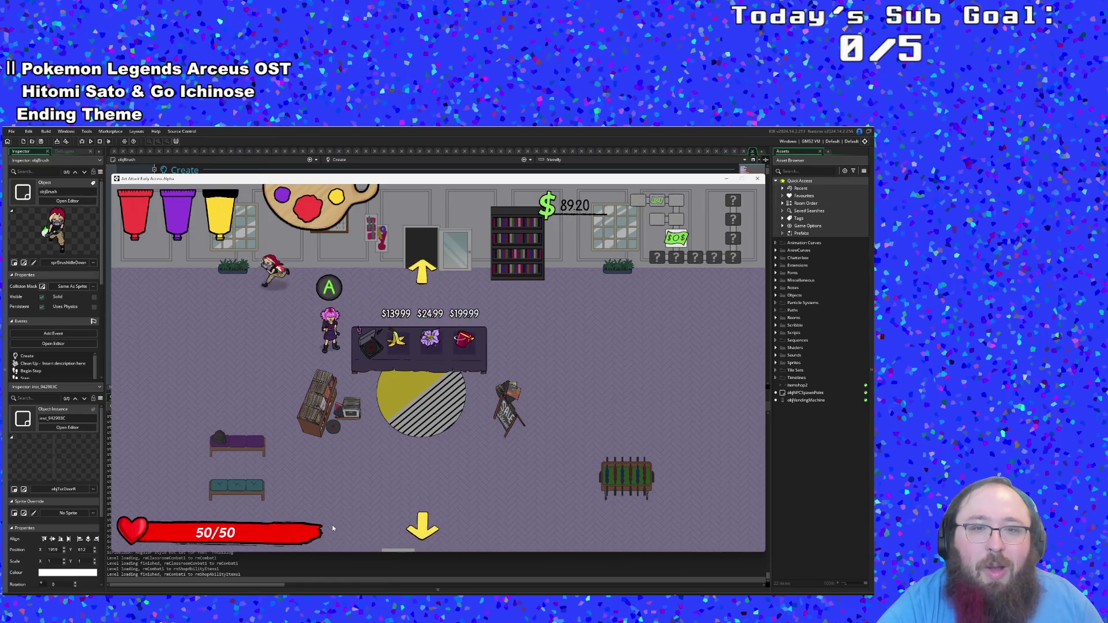
Step: Buy the Nightshade for $24.99 and walk down onto the bottom exit
key("Right")
key("Up")
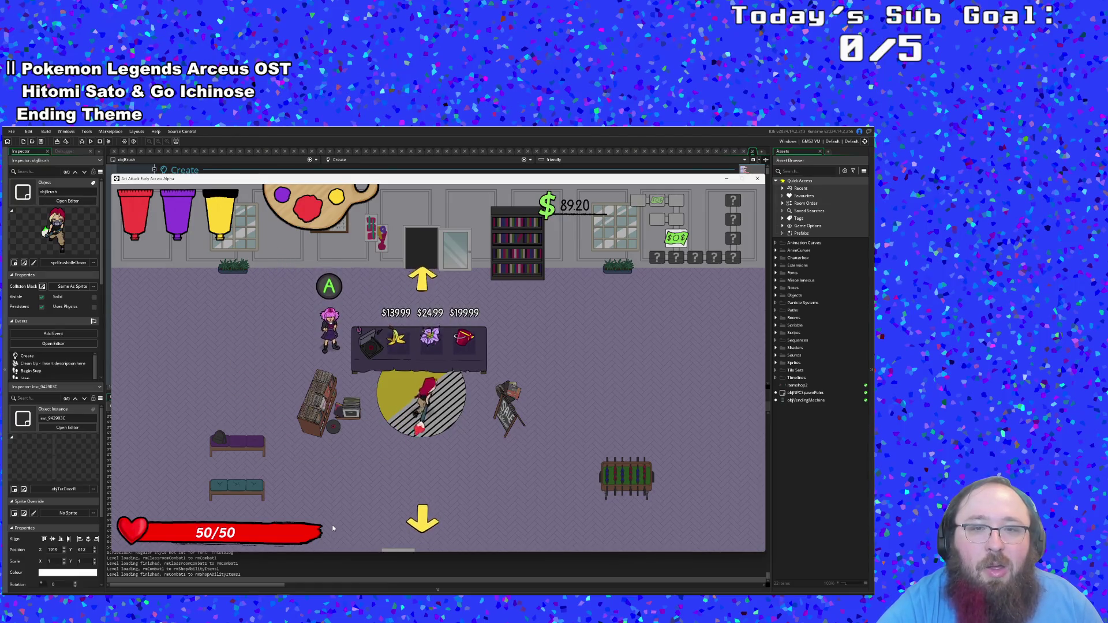
key("Right")
key("Left")
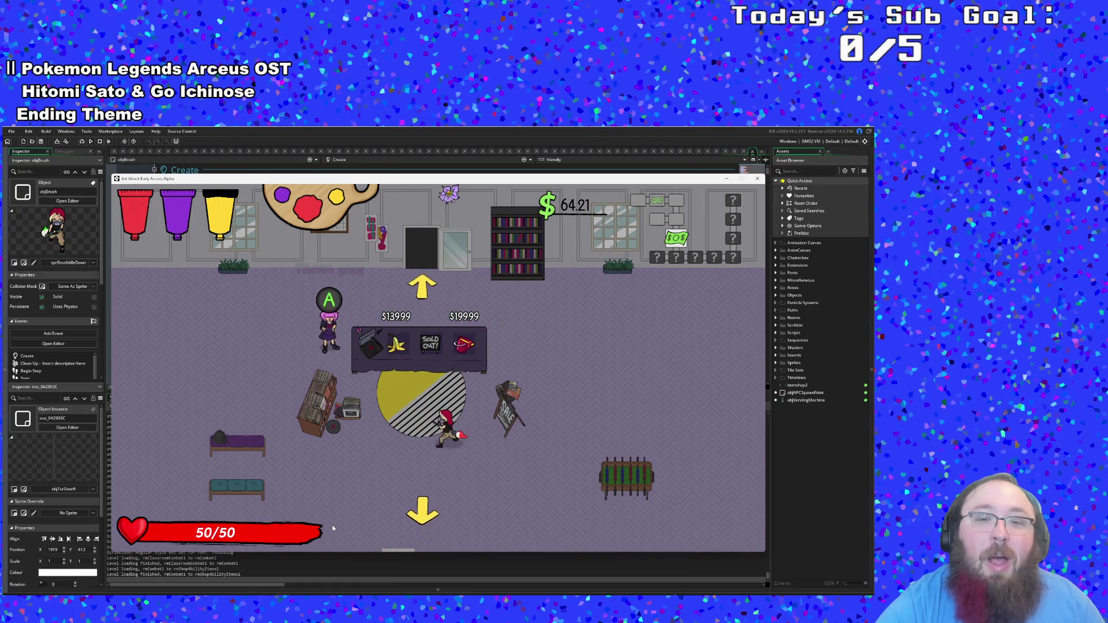
key("Down")
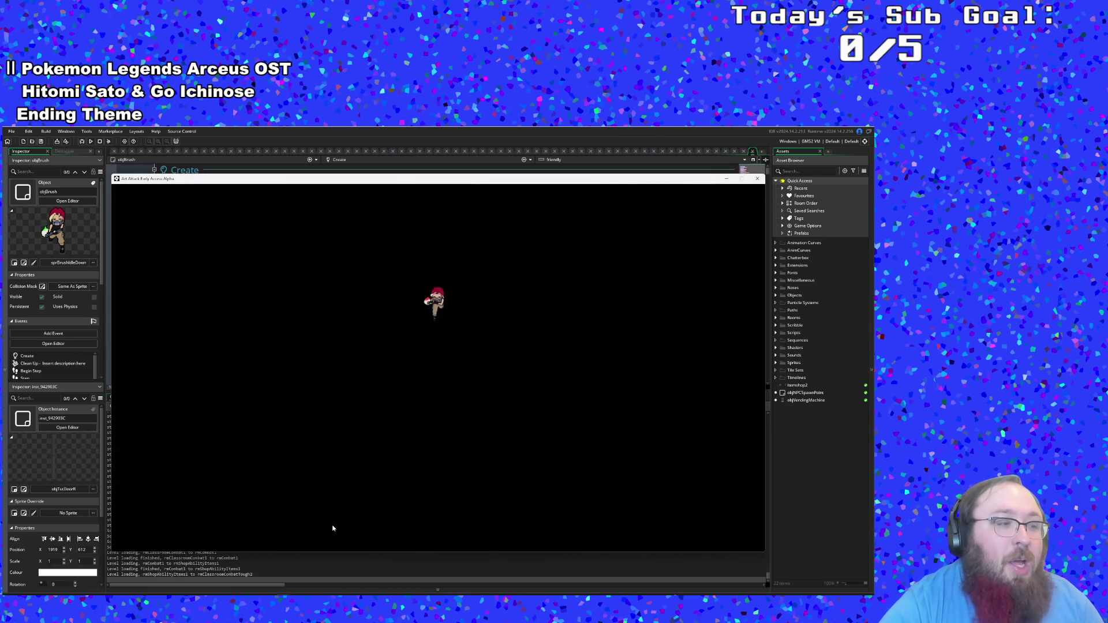
Step: Clear the first combat room's enemies, including the gunman, and run to its left edge
key("Down")
key("Left")
key("Left")
key("Down")
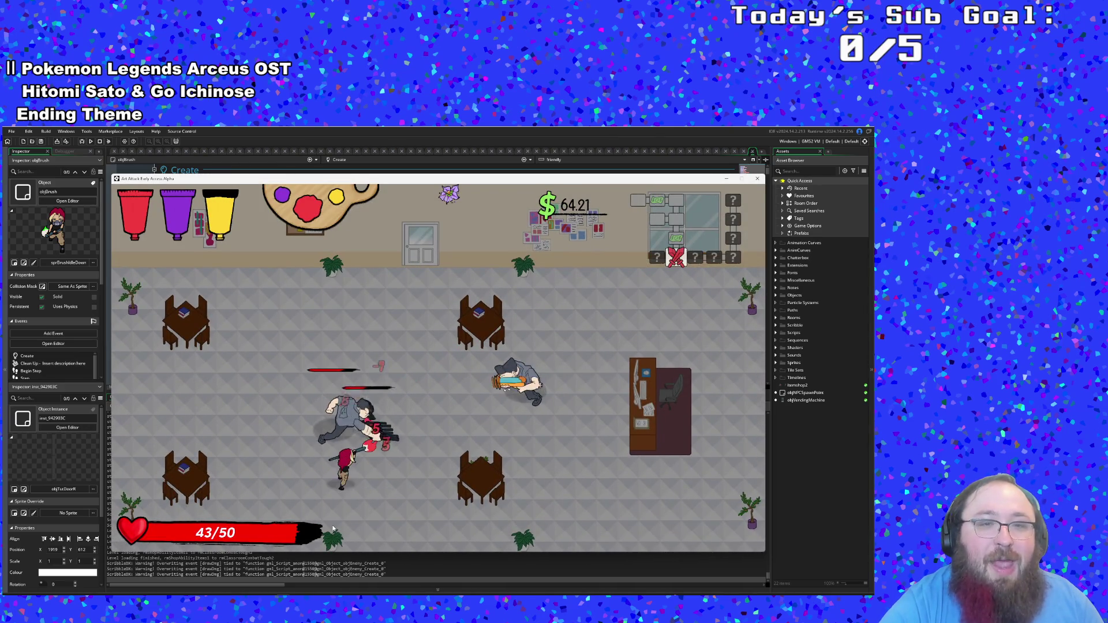
key("Up")
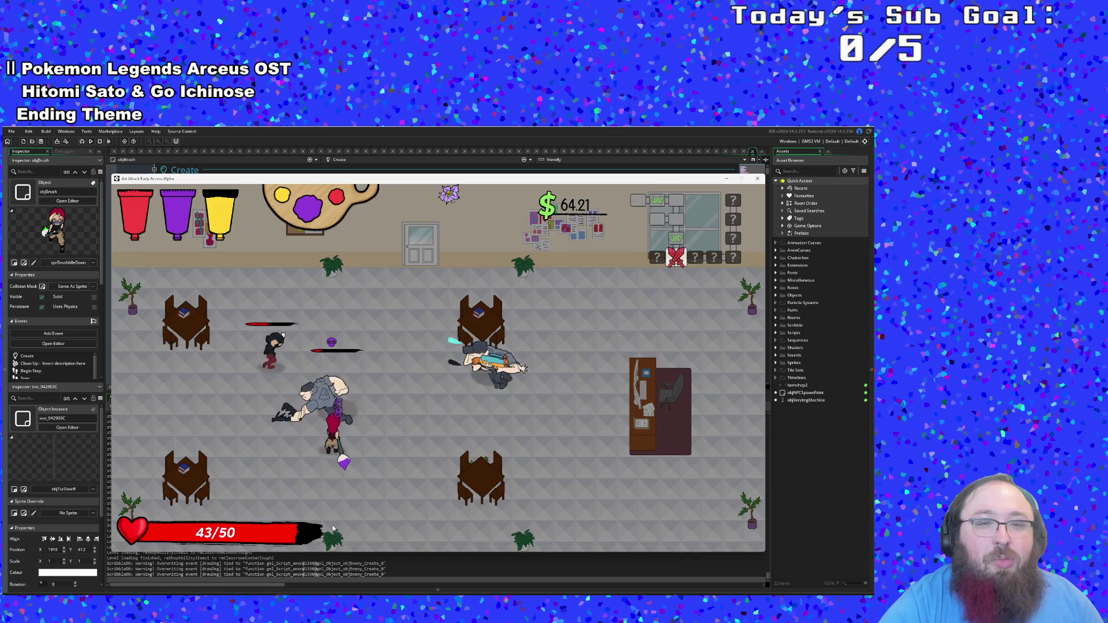
key("Left")
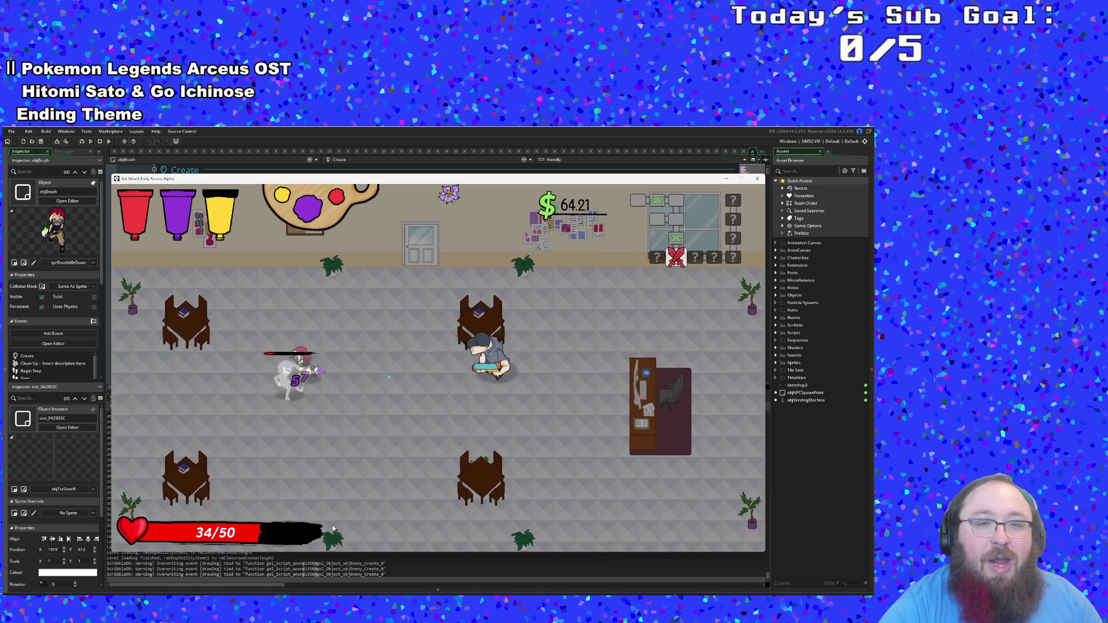
key("Right")
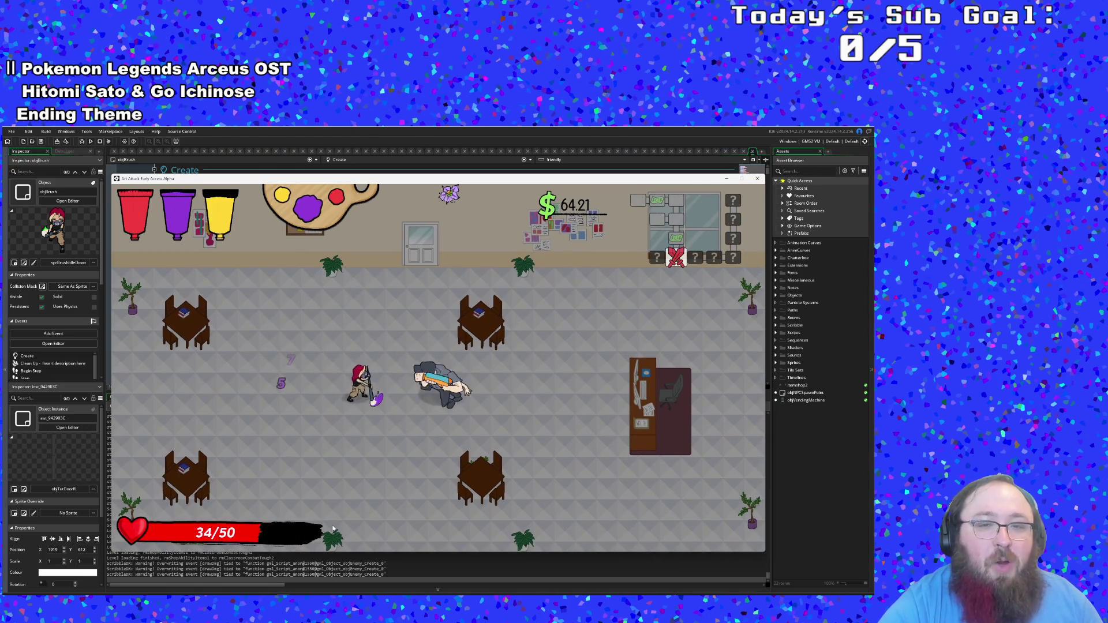
key("Right")
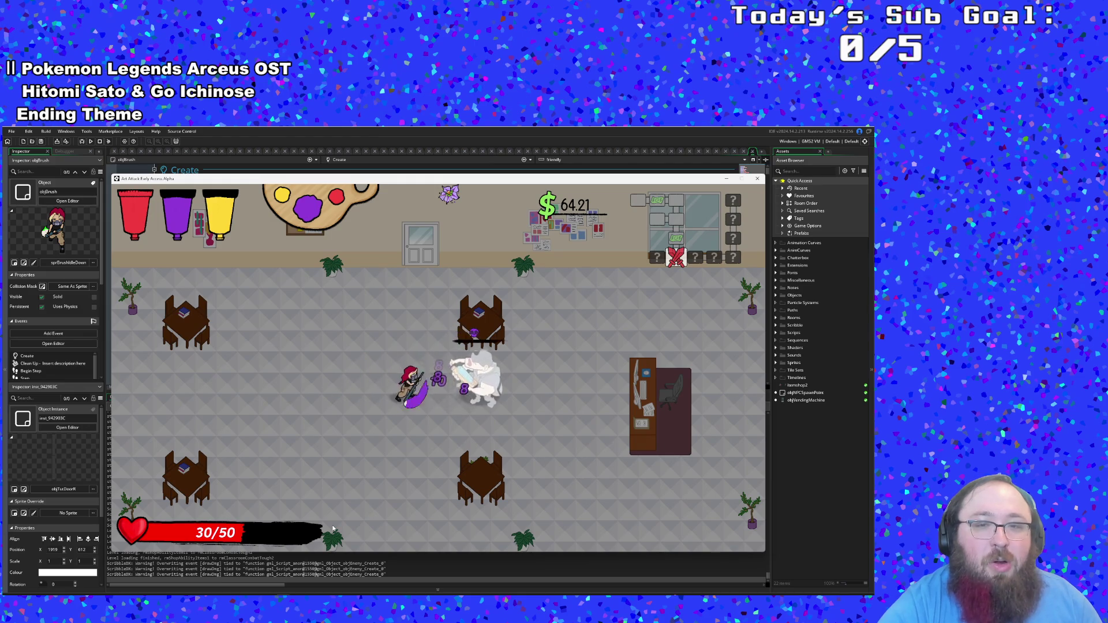
key("Left")
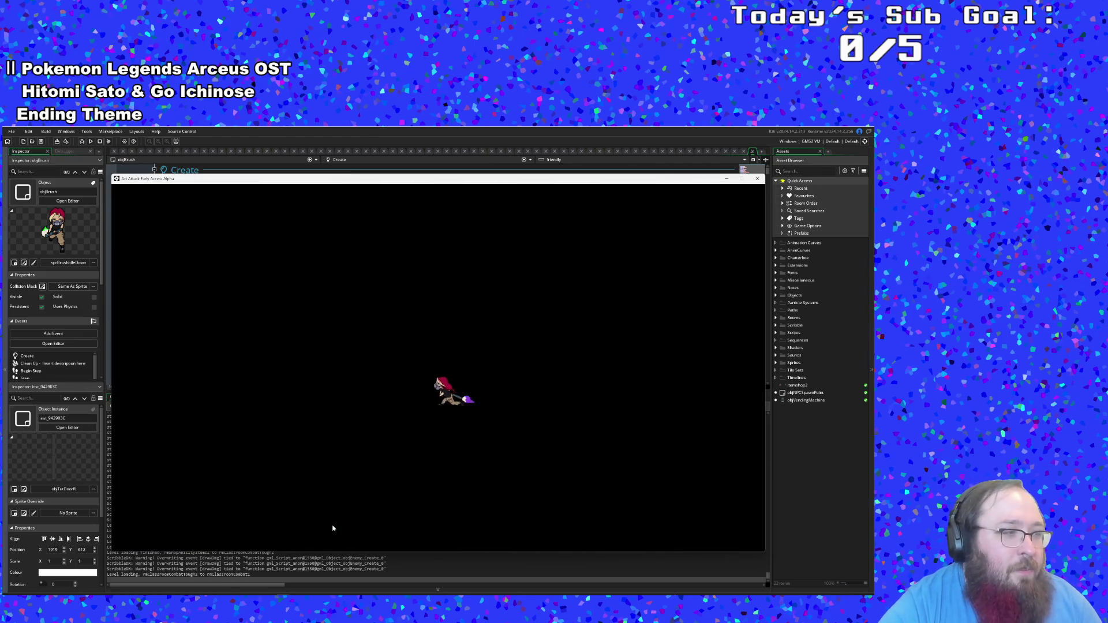
Step: Fight through the second classroom, downing the enemies down to the lower-left table
key("Left")
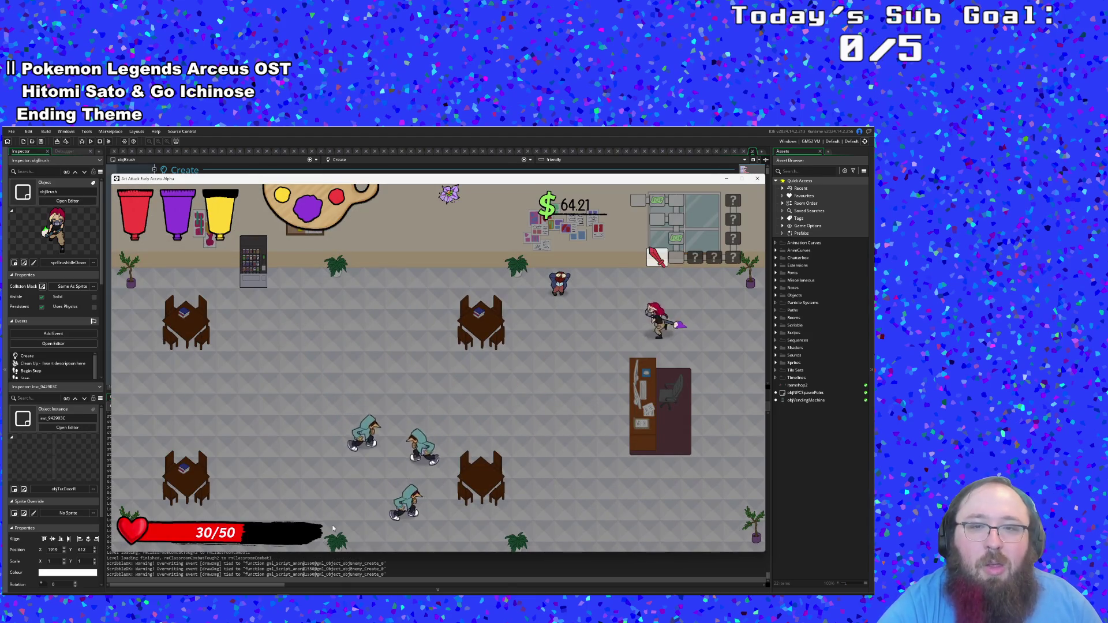
key("Left")
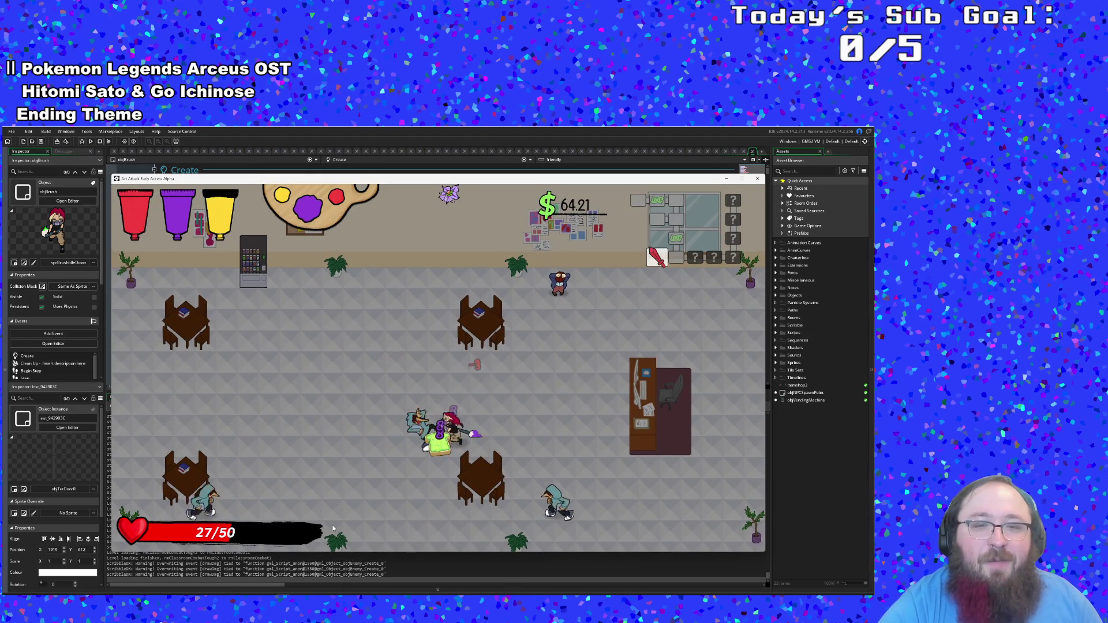
key("Left")
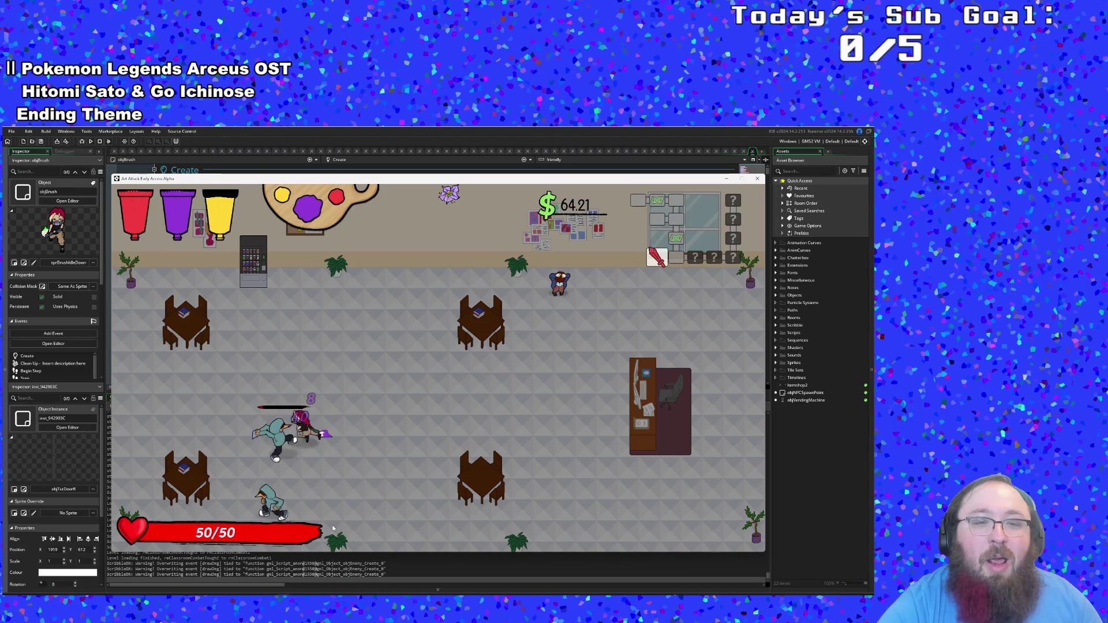
key("Left")
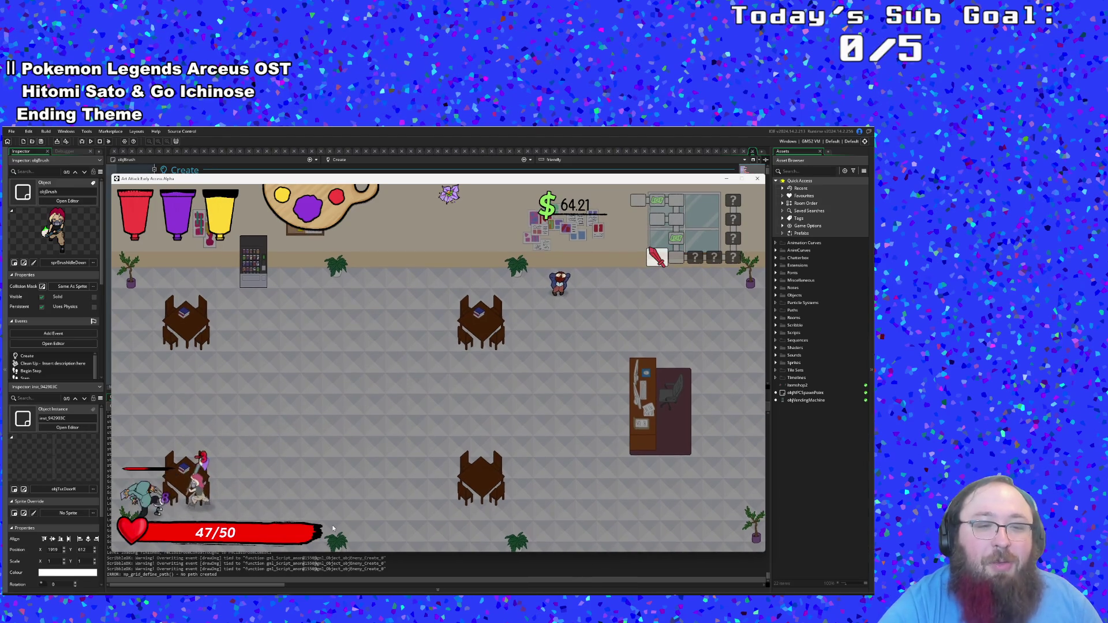
key("Left")
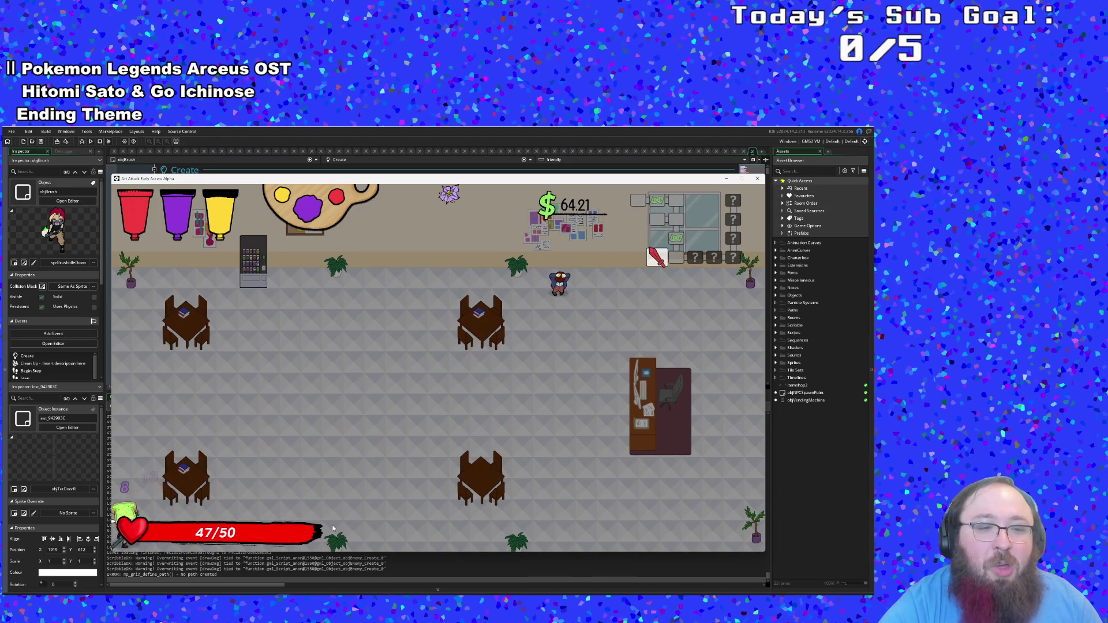
Step: Restore health to 50/50 at the vending machine and approach the student by the upper-right table
key("Up")
key("Right")
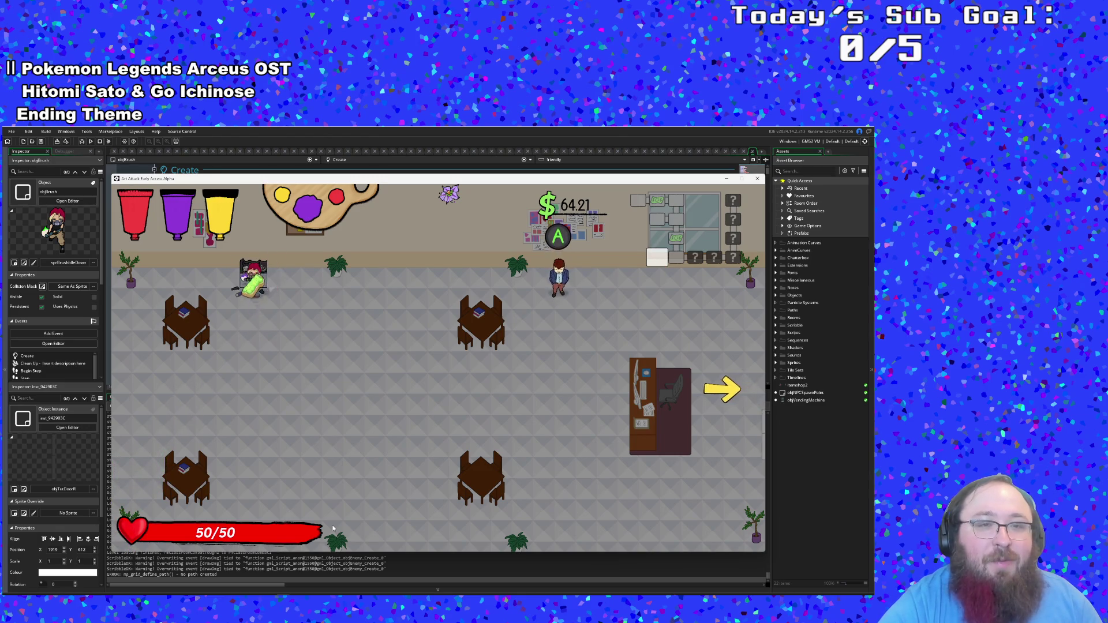
key("Down")
key("Right")
Step: Talk to the student, play the dialogue through Marlowe's line, and close it
key("space")
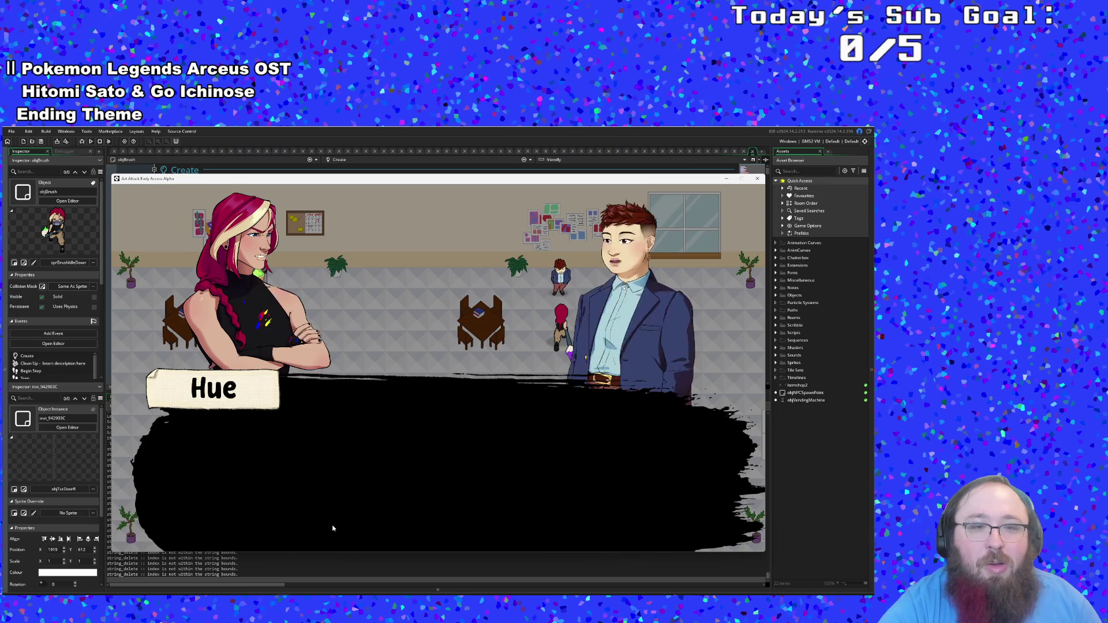
key("space")
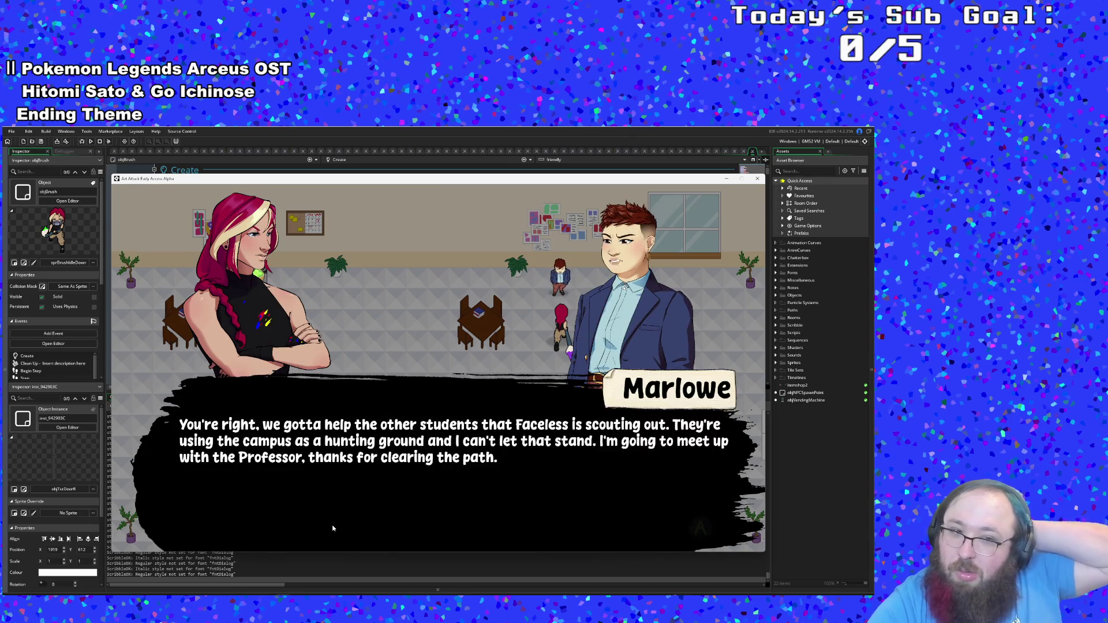
key("space")
Step: Collect money at the interaction prompt and leave through the right-edge exit
key("Up")
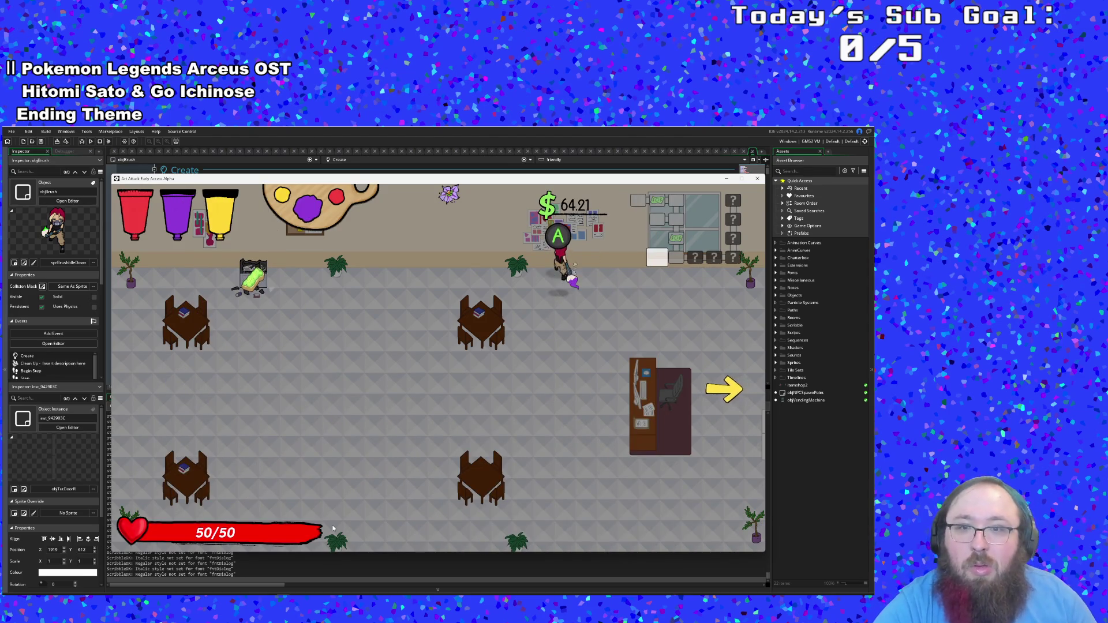
key("space")
key("Left")
key("Down")
key("Right")
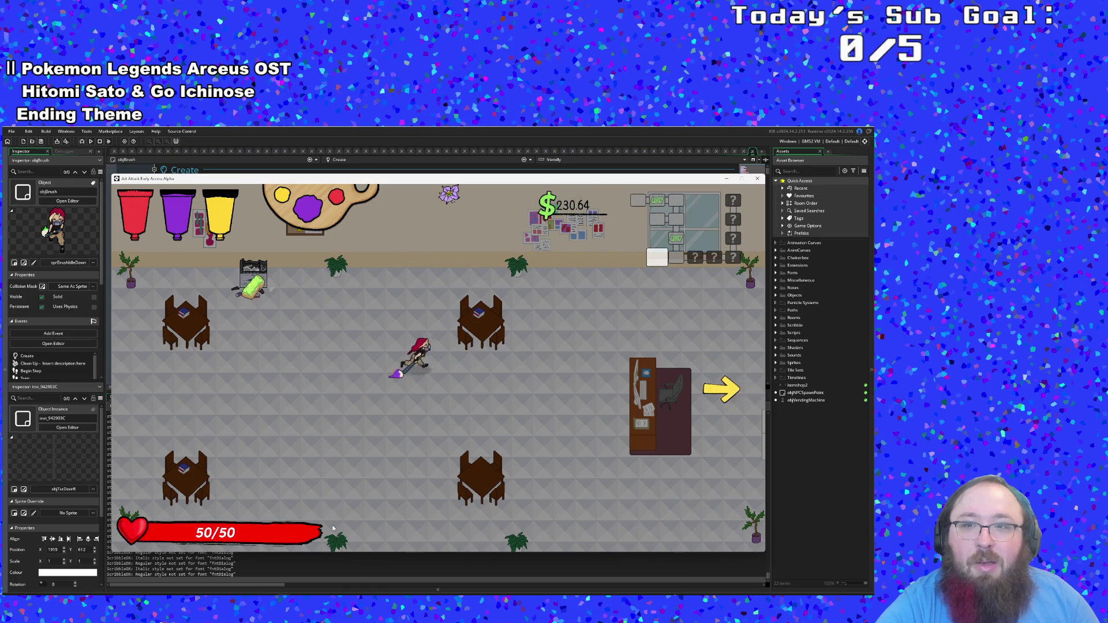
key("Right")
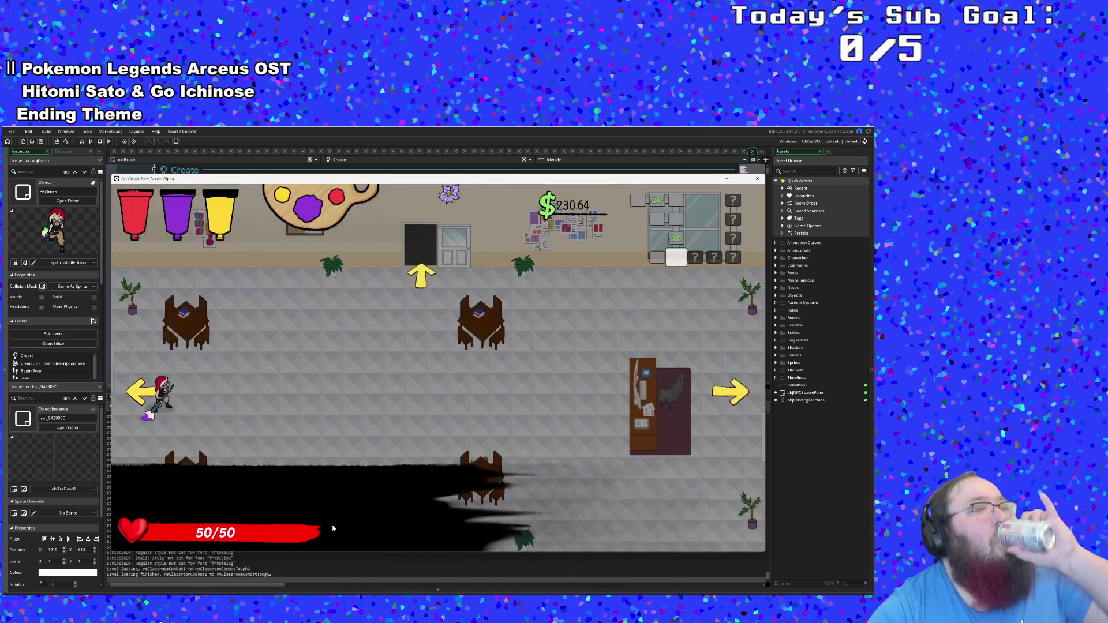
Step: Cross the next room past the top-right plant and enter the treasure room
key("Right")
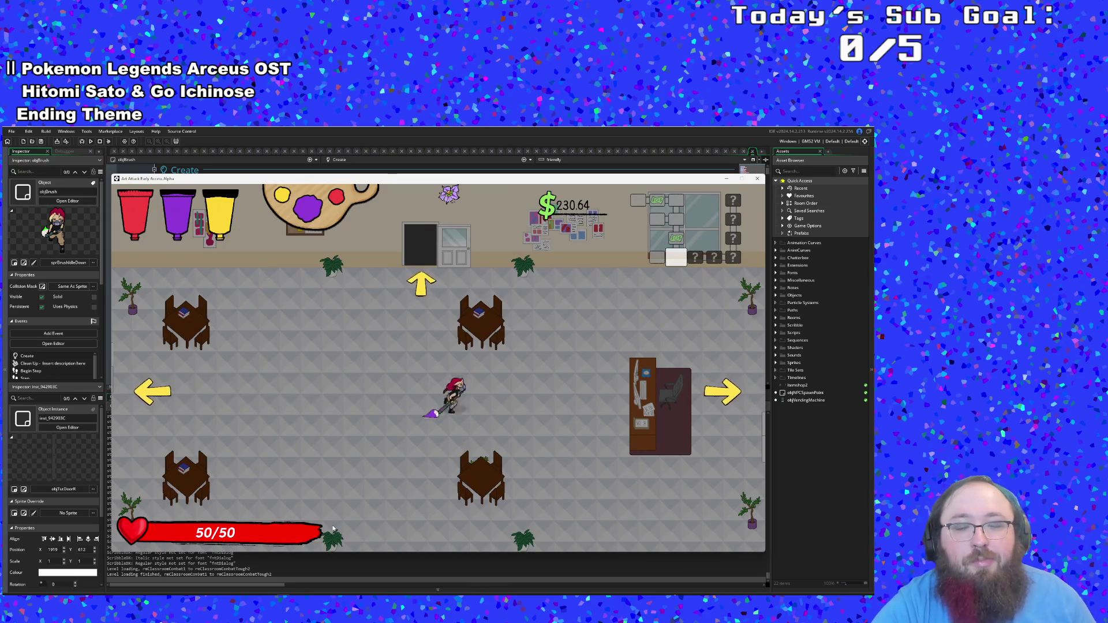
key("Up")
key("Right")
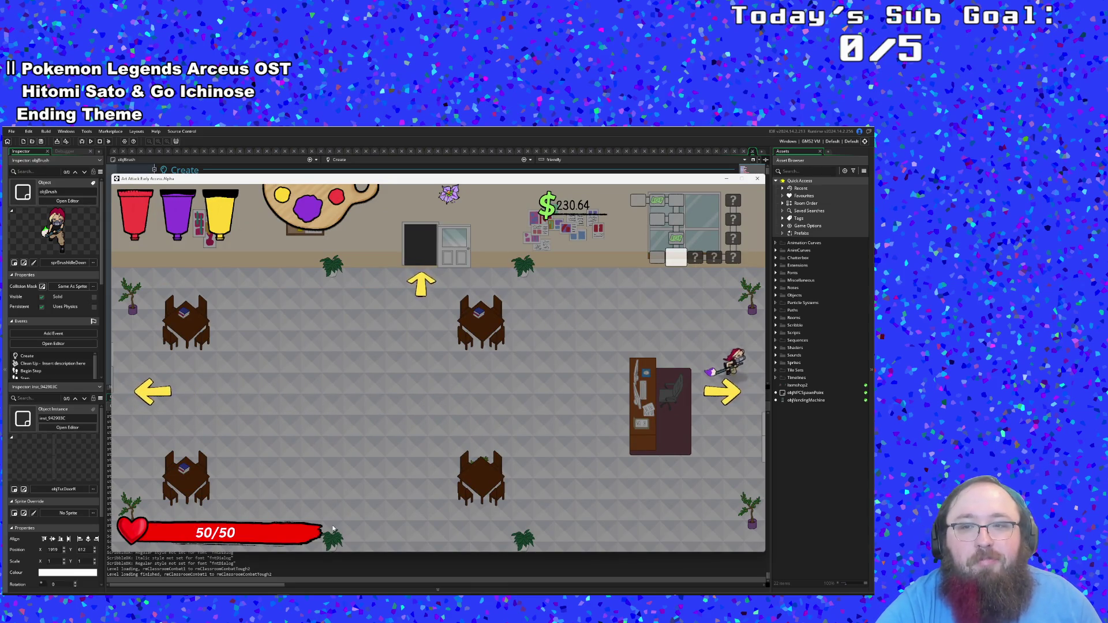
key("Right")
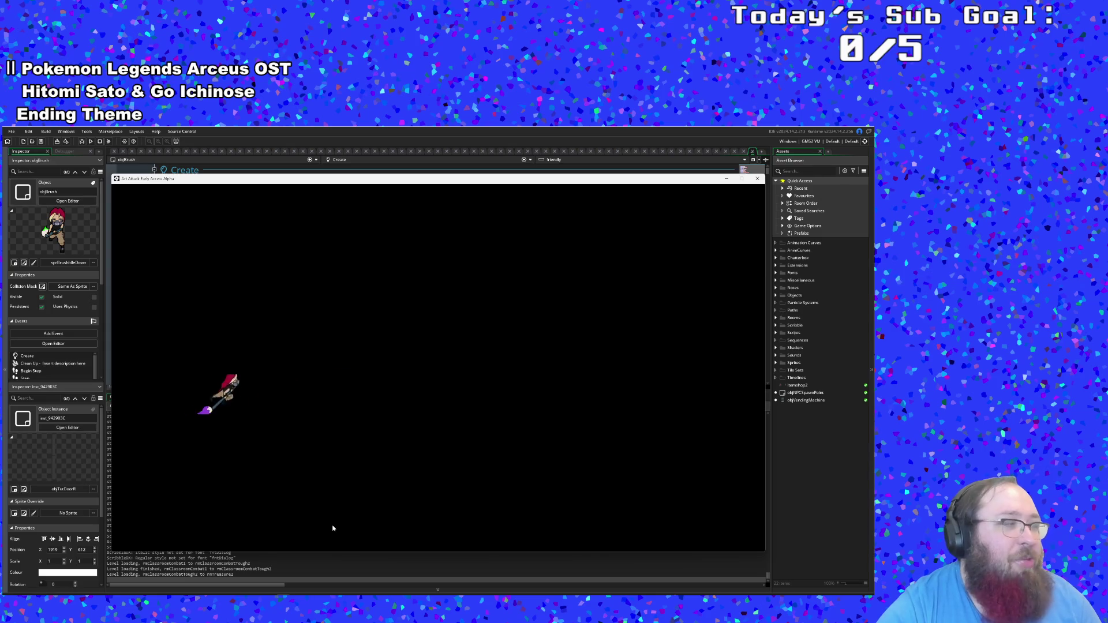
key("Down")
key("Right")
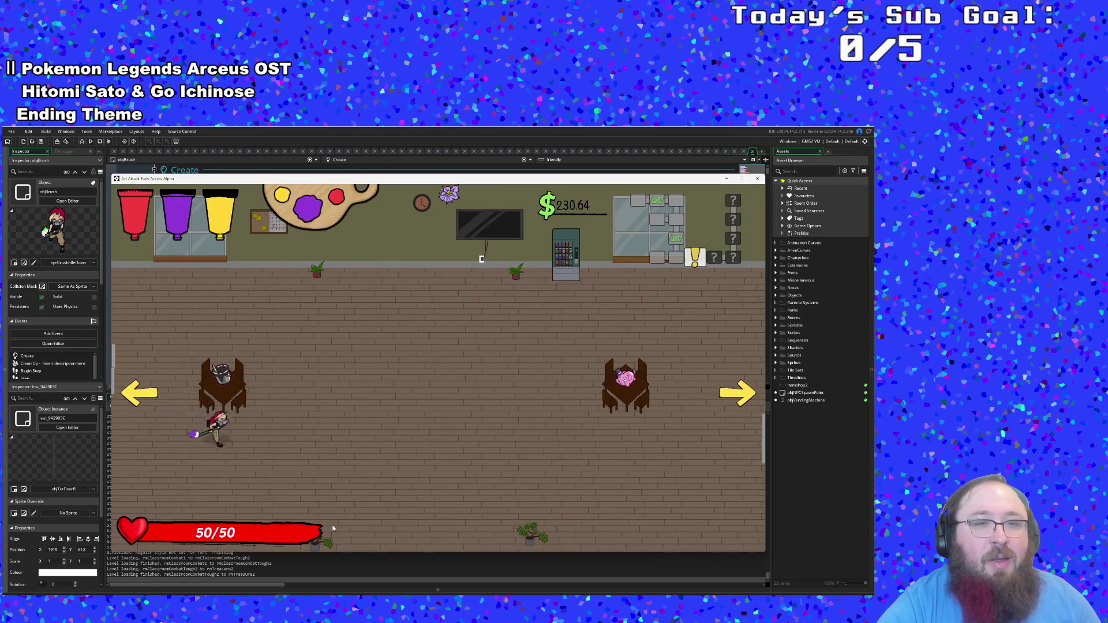
Step: Switch the paint colour to yellow and break the vending machine for cash
key("Up")
key("Right")
scroll(333, 529, "down", 1)
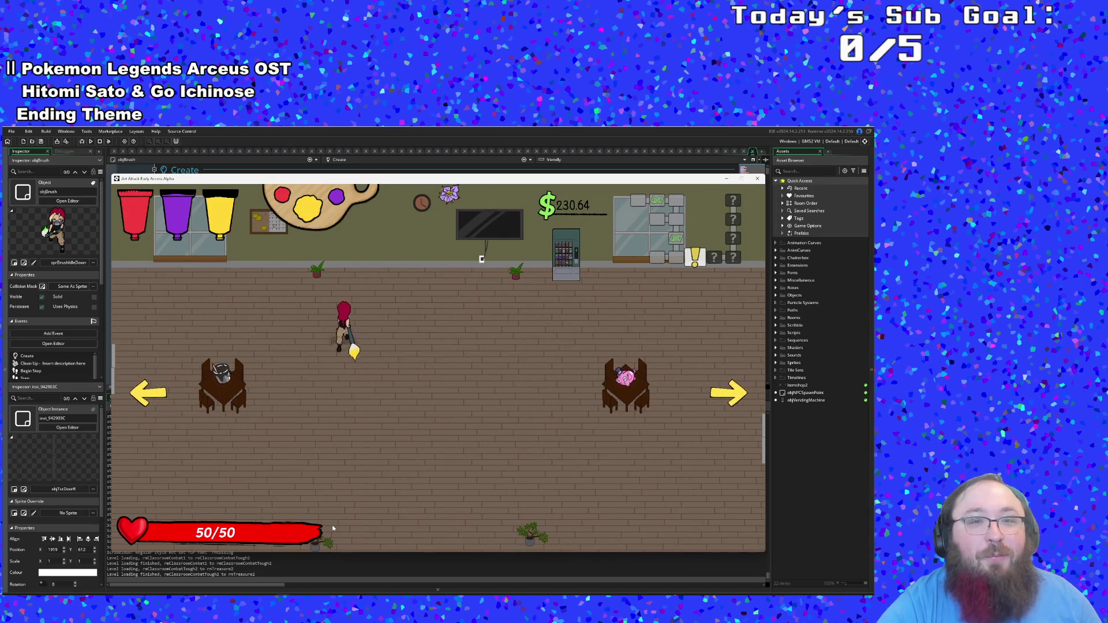
key("Down")
key("Right")
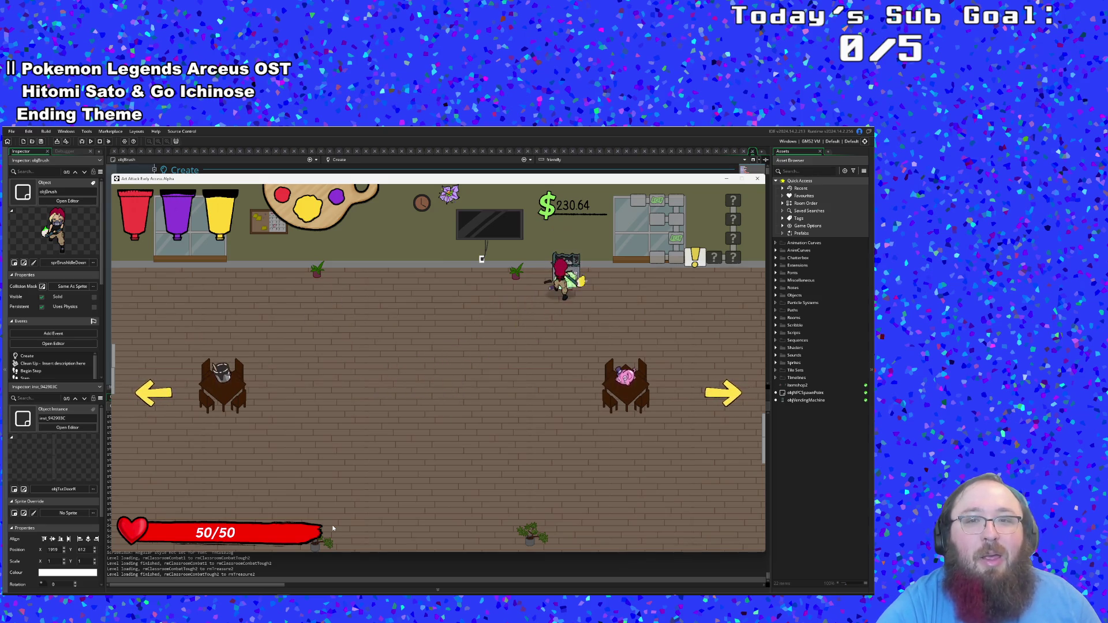
key("Down")
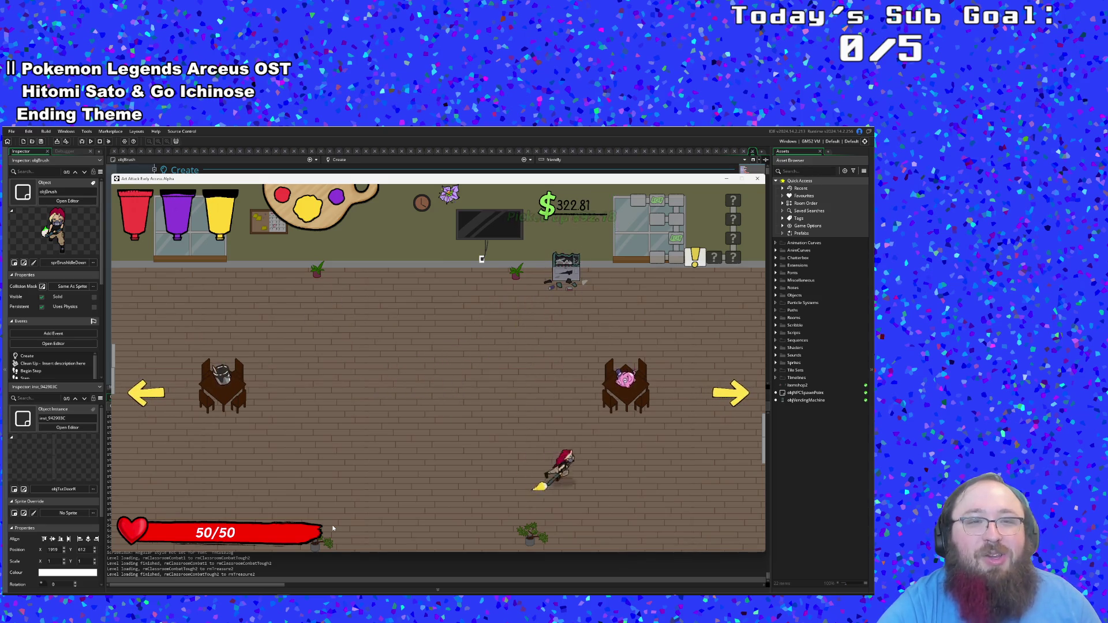
Step: Pick up the pink item and mix Maroon paint at the mixing table
key("Up")
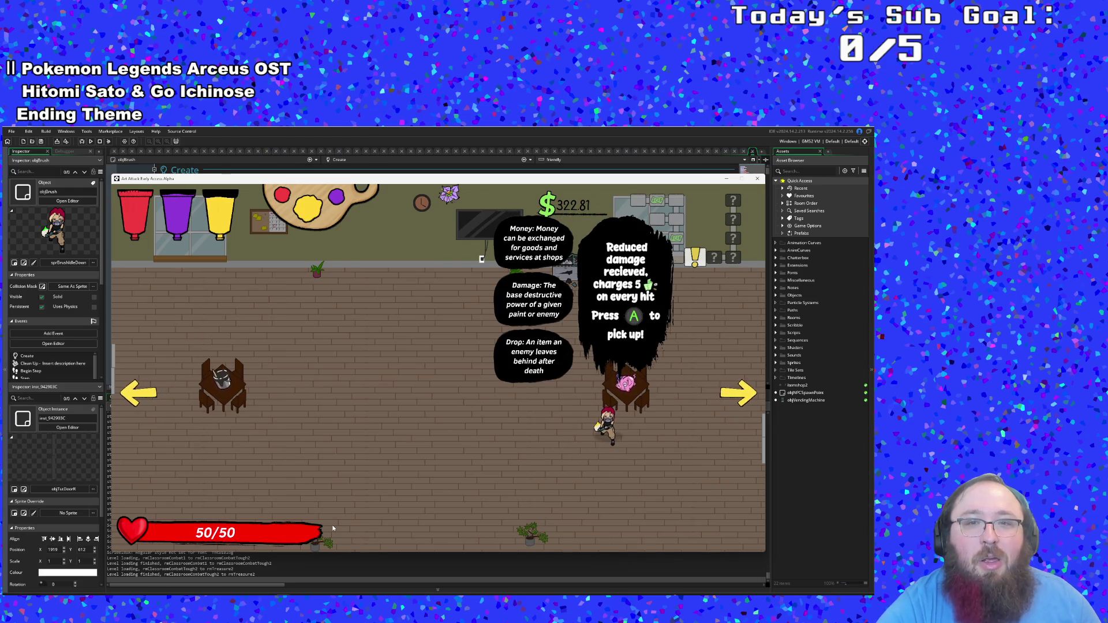
key("space")
key("Left")
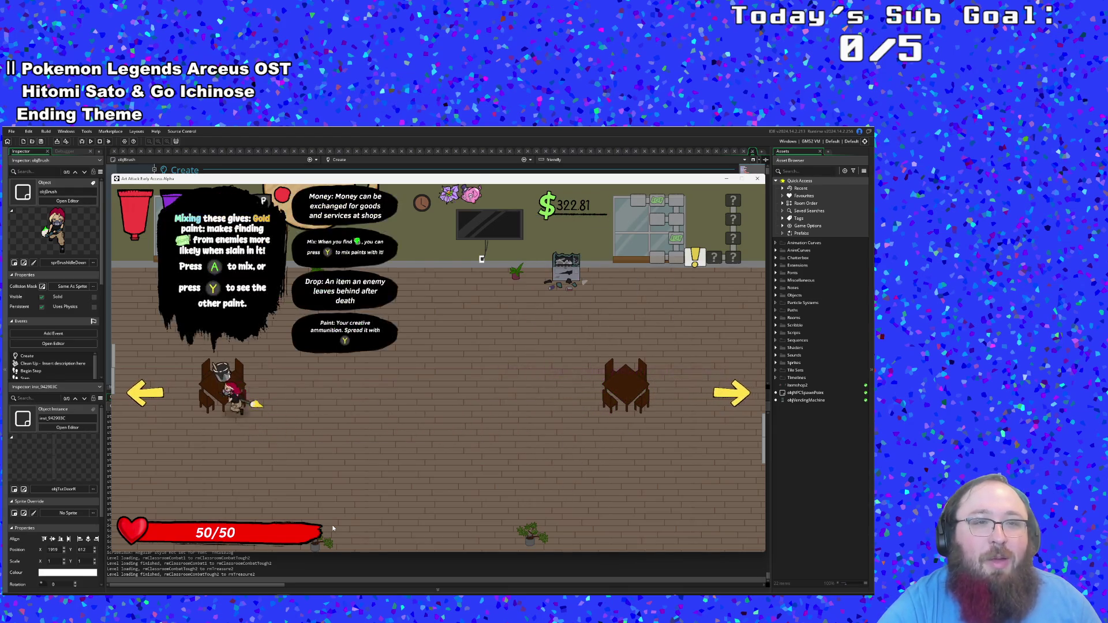
key("y")
key("a")
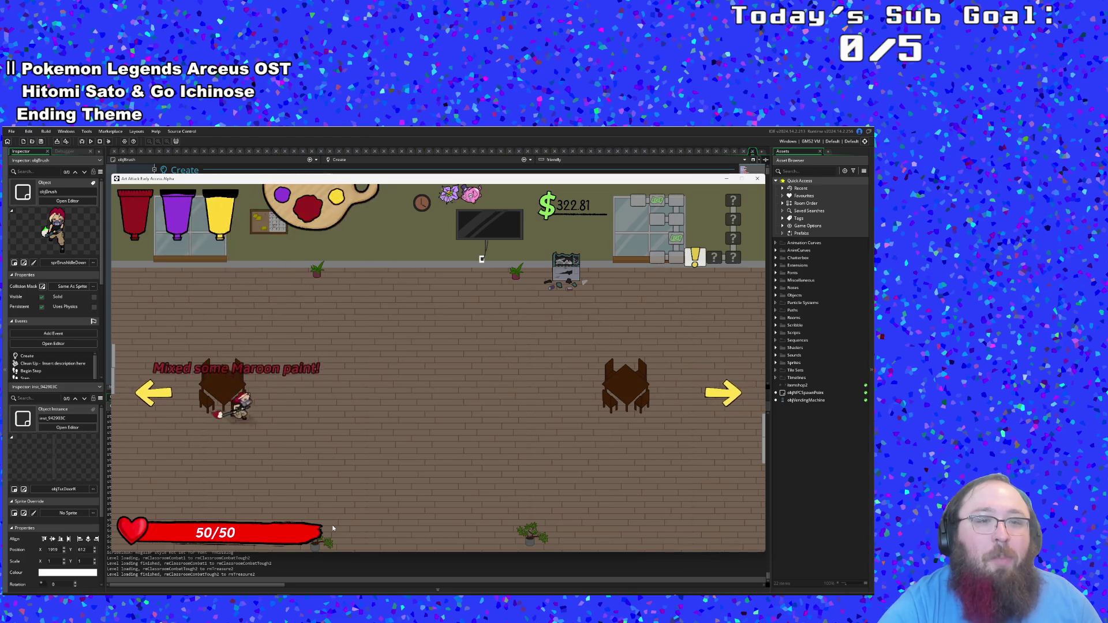
Step: Walk across the treasure room and leave through the right-hand exit
key("Down")
key("Right")
key("Up")
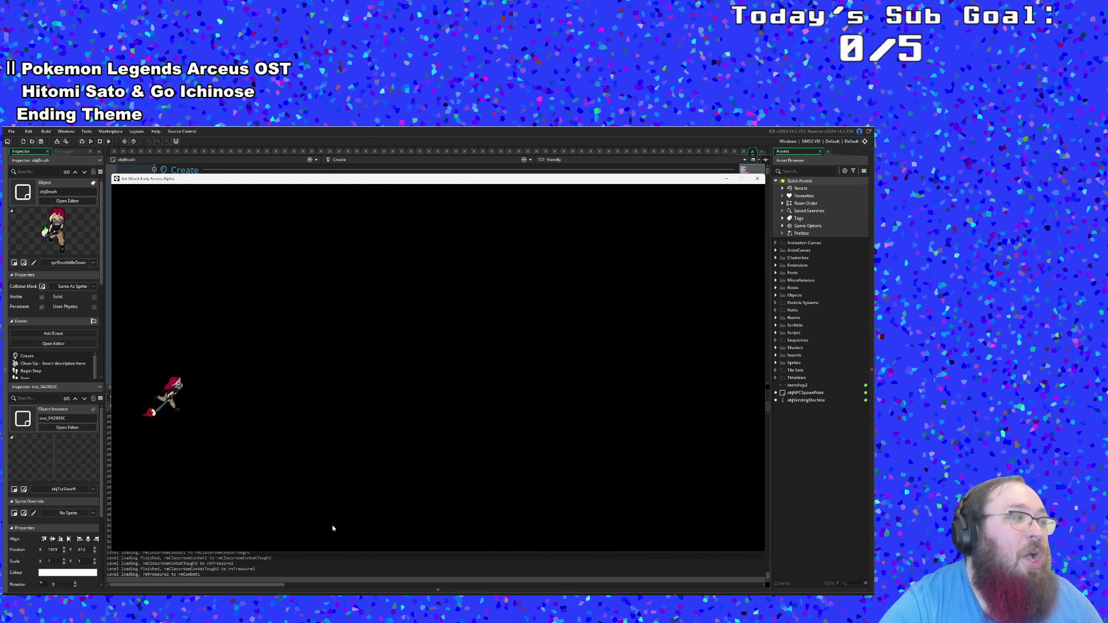
Step: Defeat the park enemies, including the white enemy, with paint attacks
key("Right")
key("Down")
key("Up")
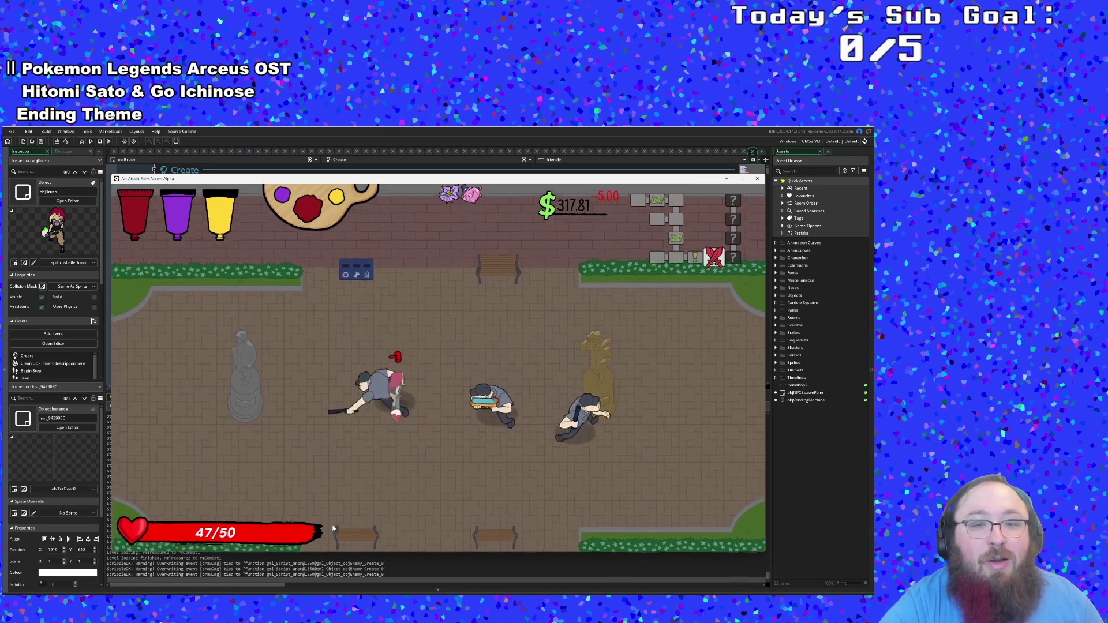
key("Up")
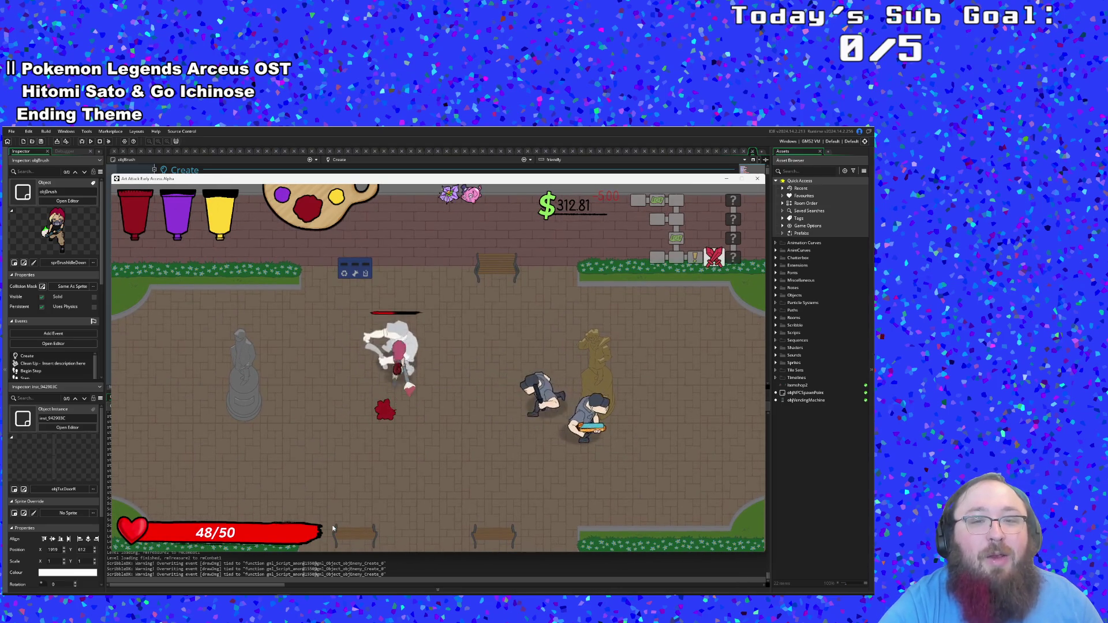
key("Up")
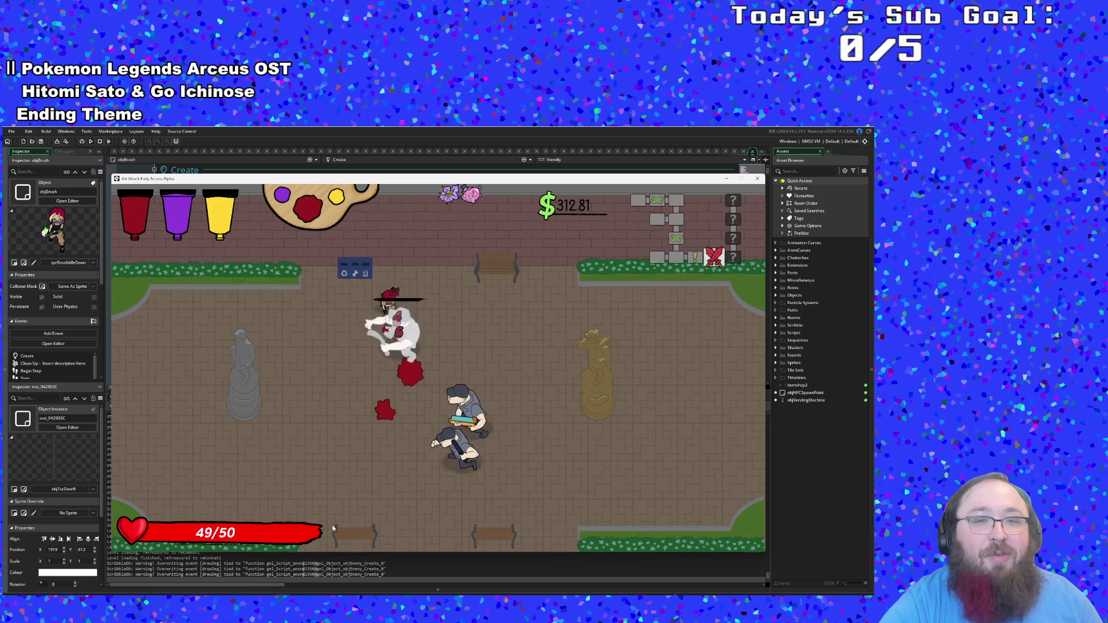
key("Down")
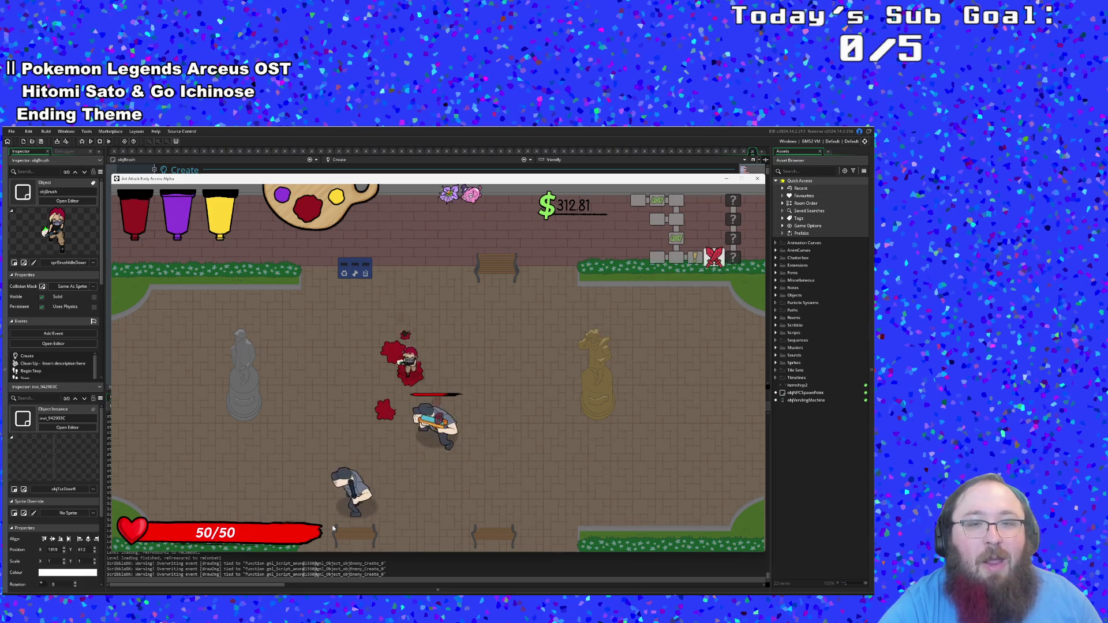
key("Down")
key("Left")
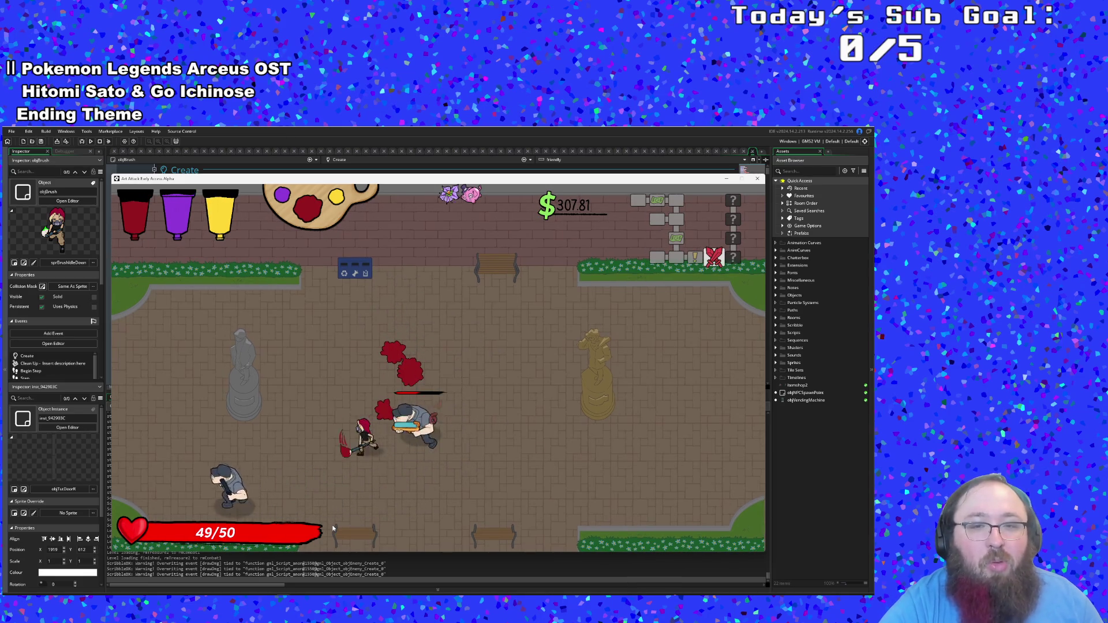
key("Right")
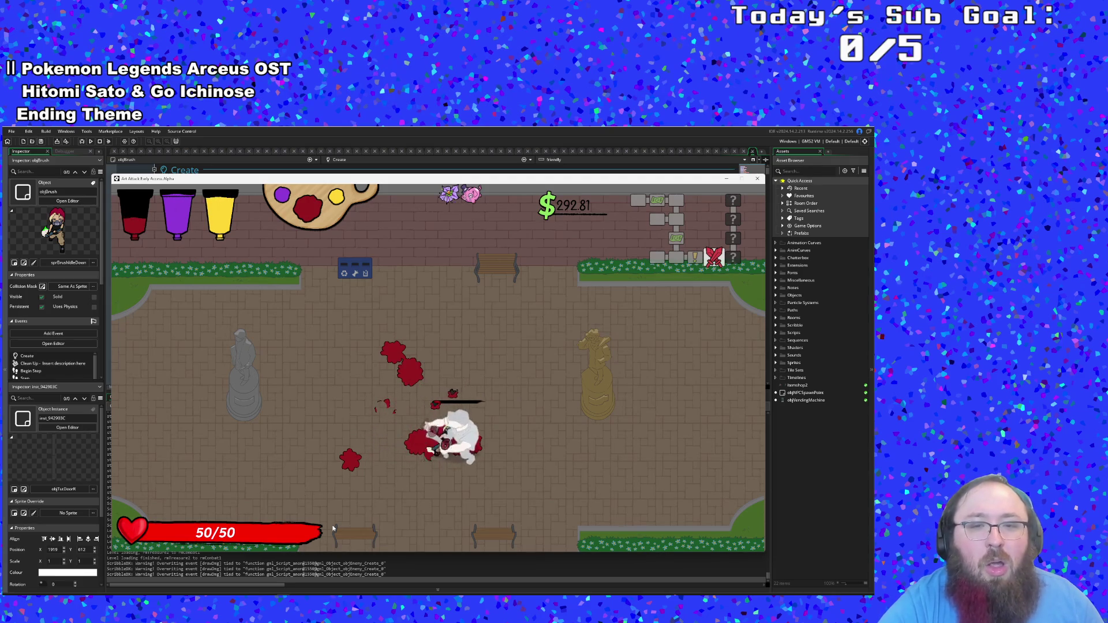
Step: Leave the park through the right exit and attack the group of classroom enemies
key("d")
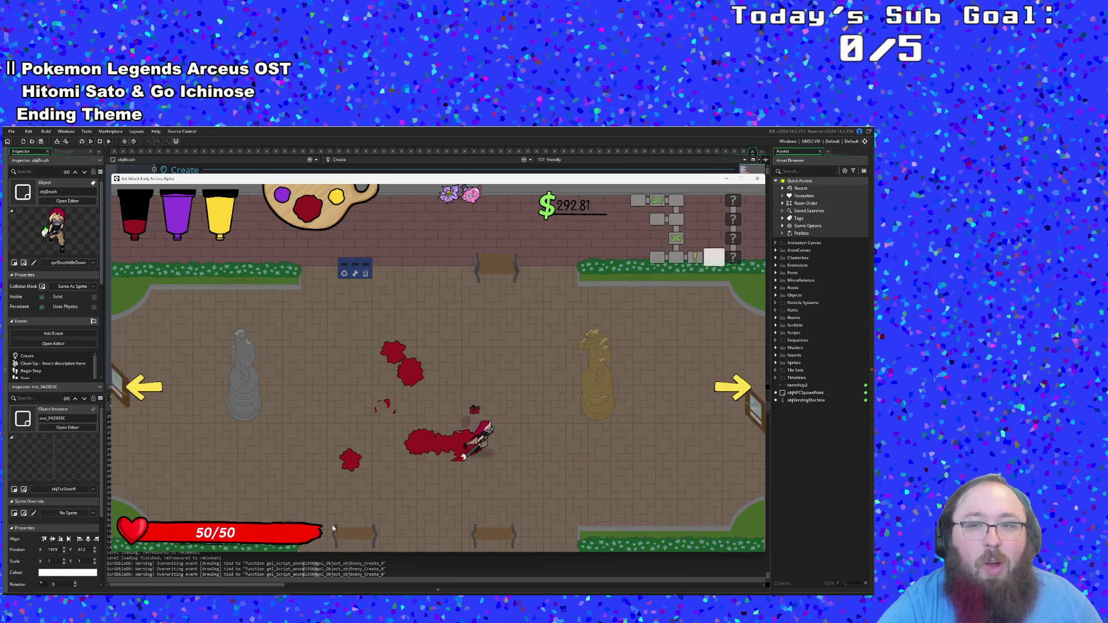
key("d")
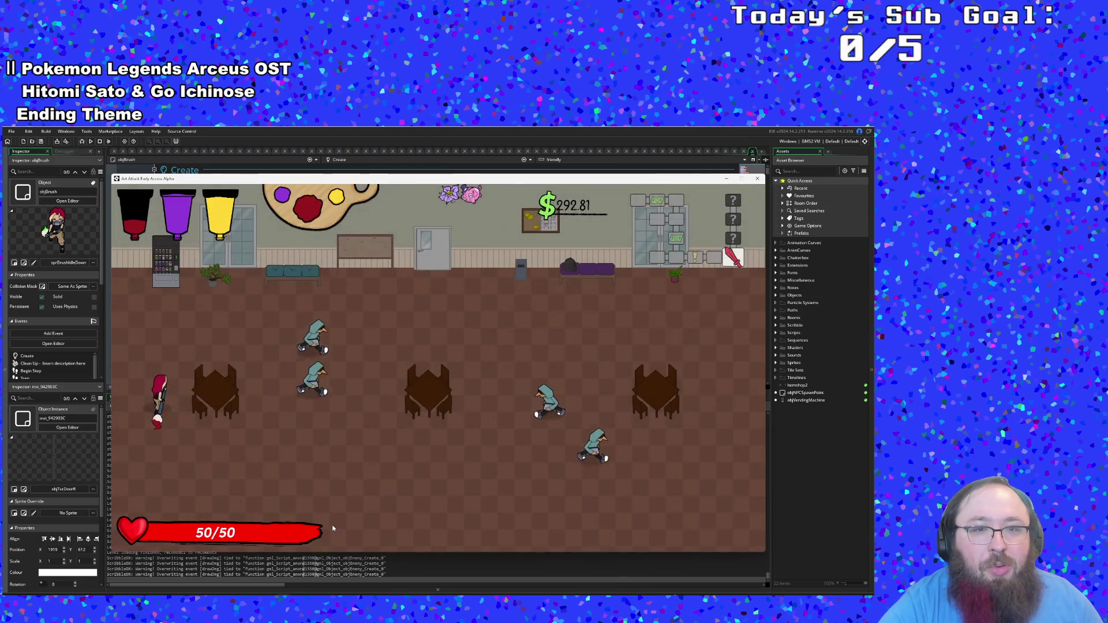
key("s")
key("w")
key("s")
key("a")
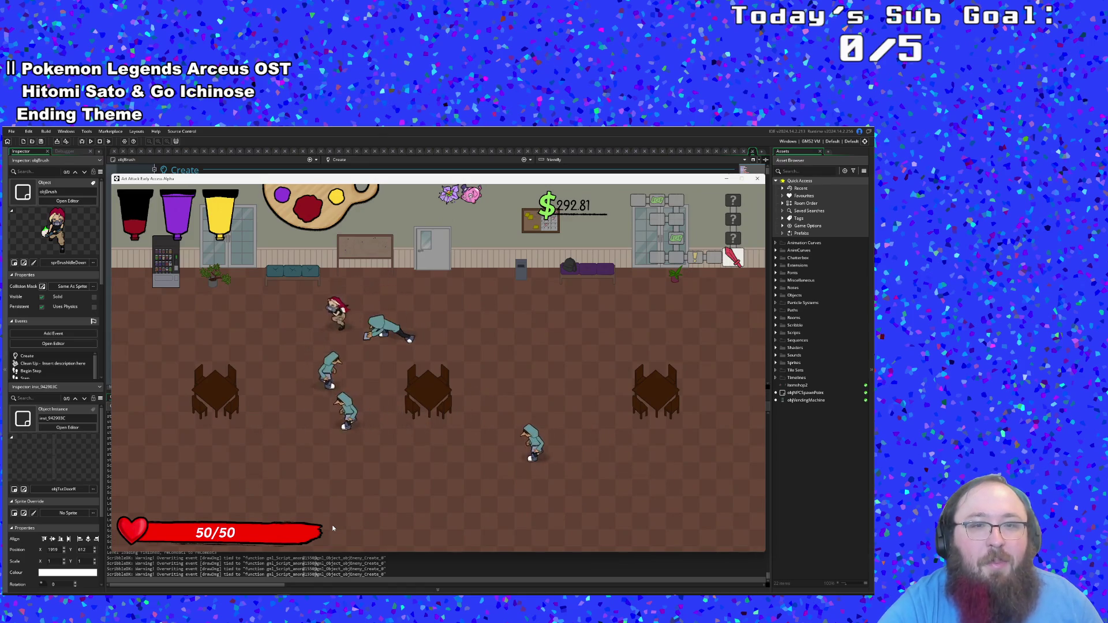
key("s")
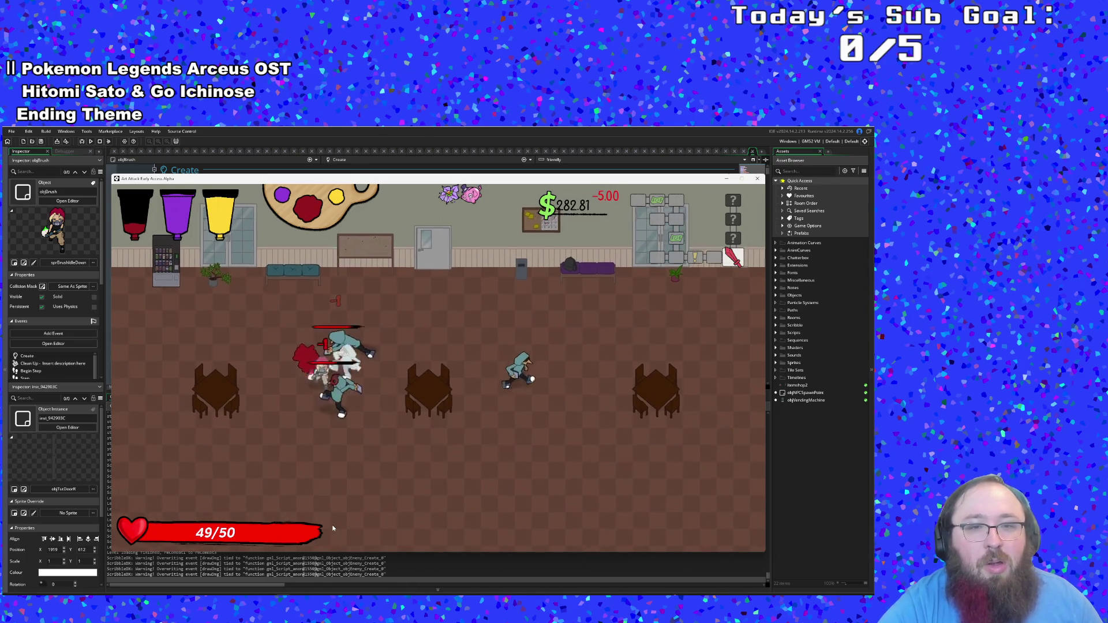
key("s")
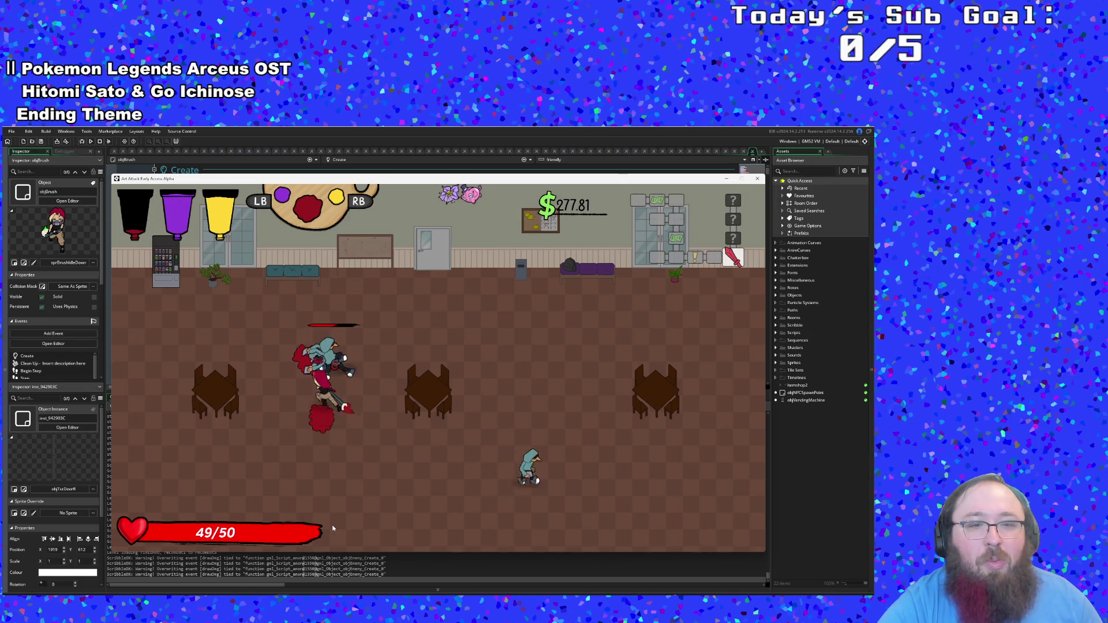
key("space")
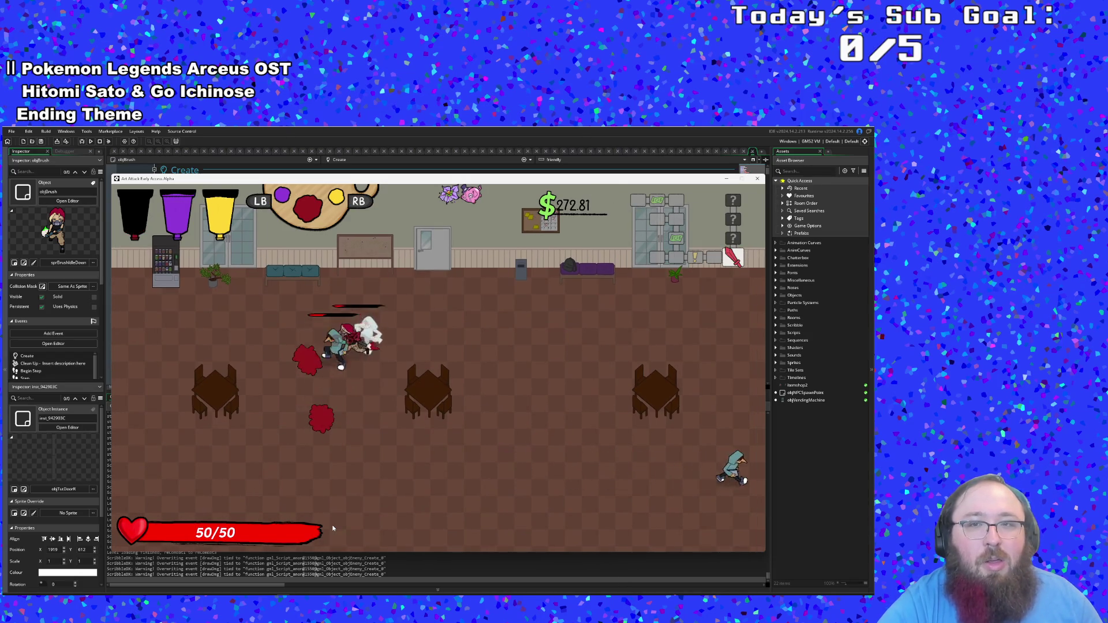
Step: Switch to purple paint, refill at the paint can, and beat the last enemy on the left
key("q")
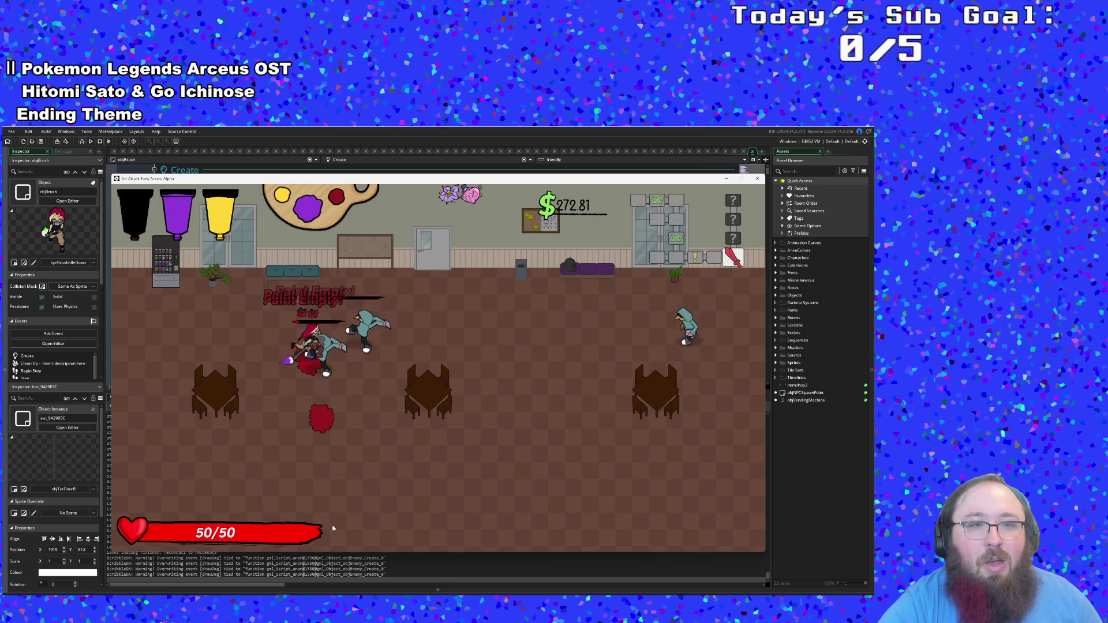
key("a")
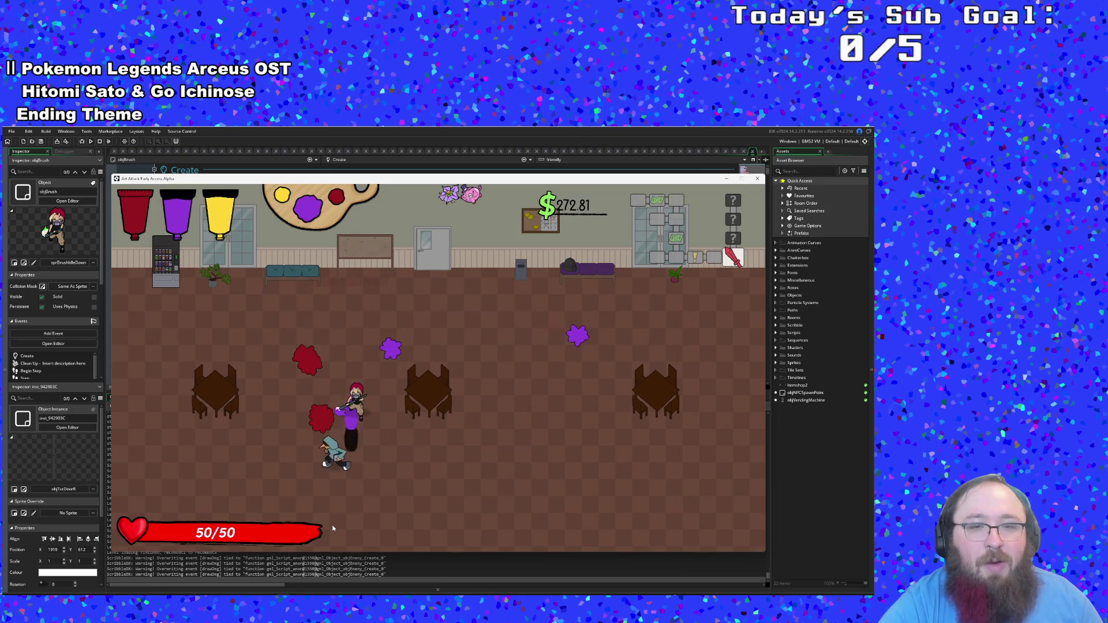
key("space")
key("a")
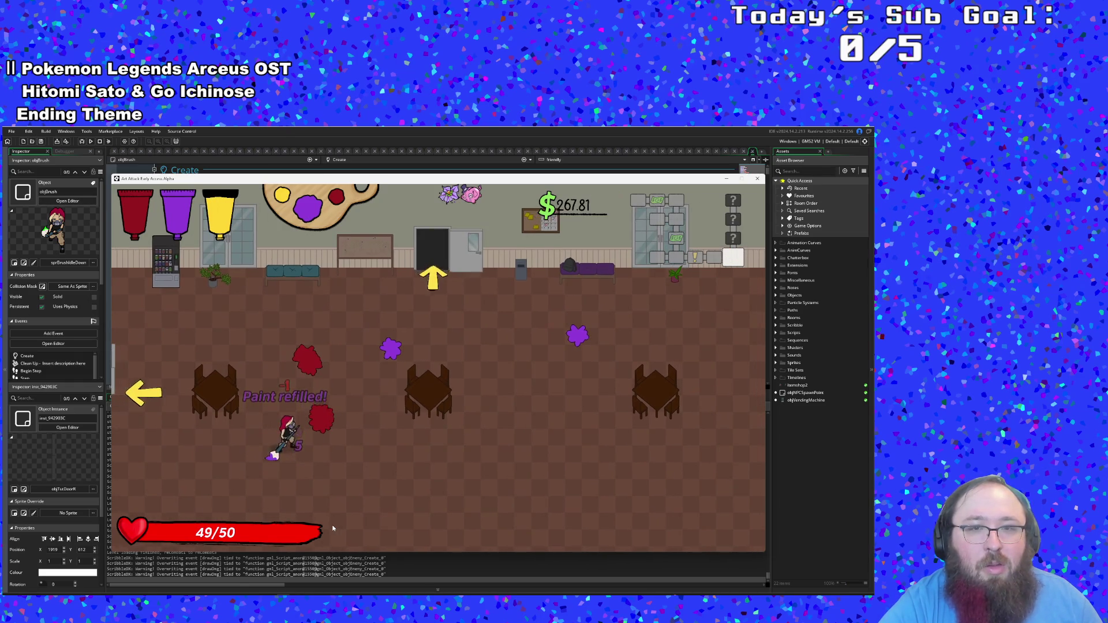
Step: Restore health at the vending machine and go through the open door to the next room
key("w")
key("a")
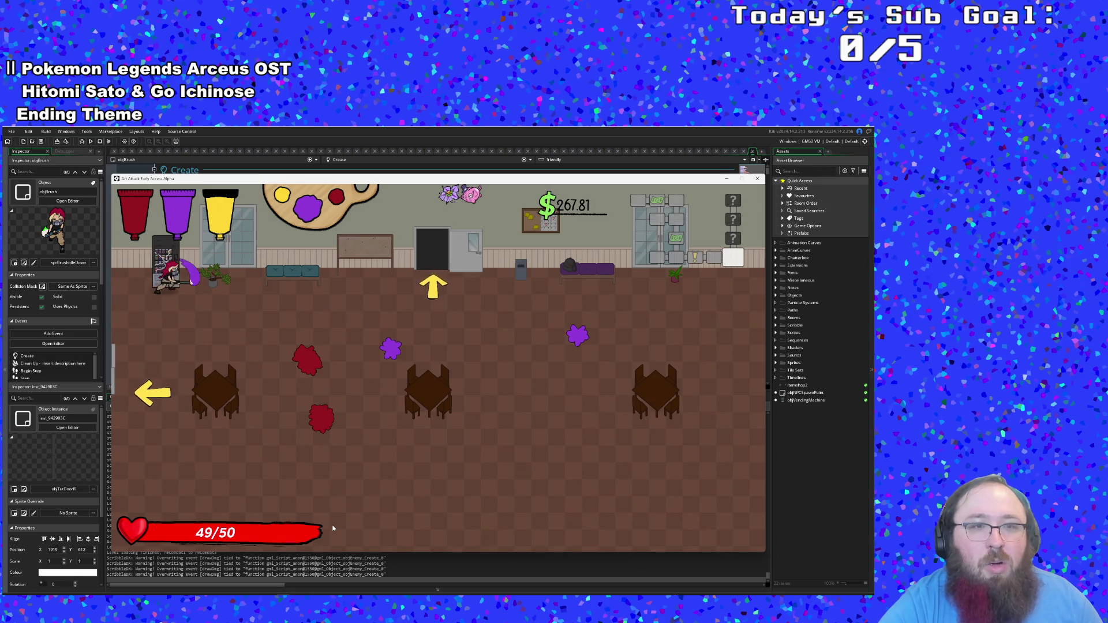
key("e")
key("s")
key("d")
key("d")
key("w")
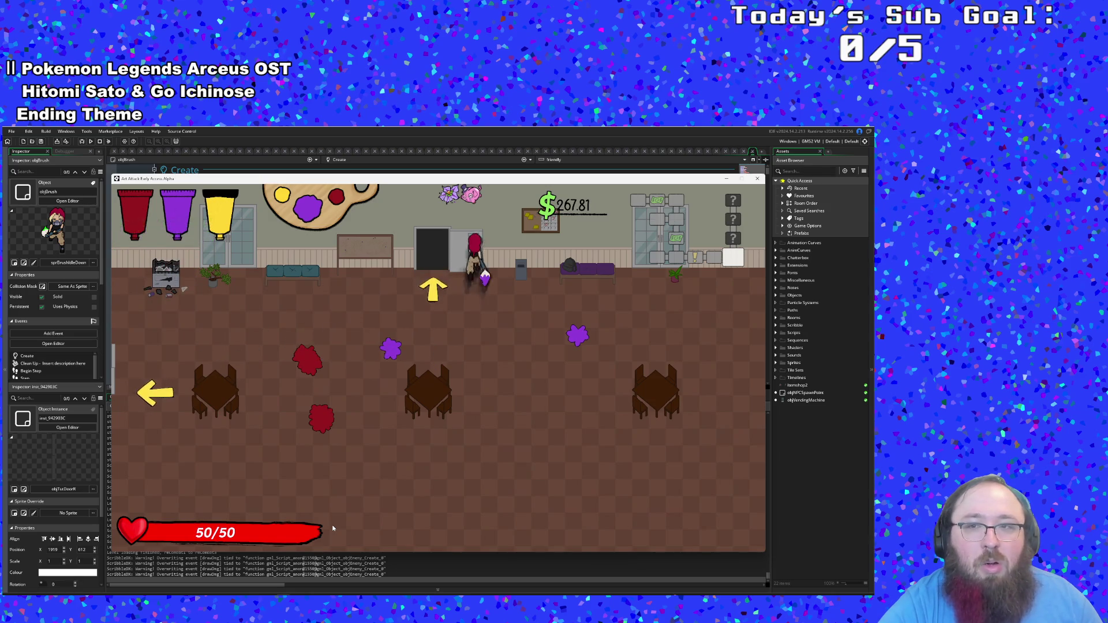
Step: Pick up the Bachelor of Fine Arts and the Tablet Stylus, then refill paint
key("w")
key("a")
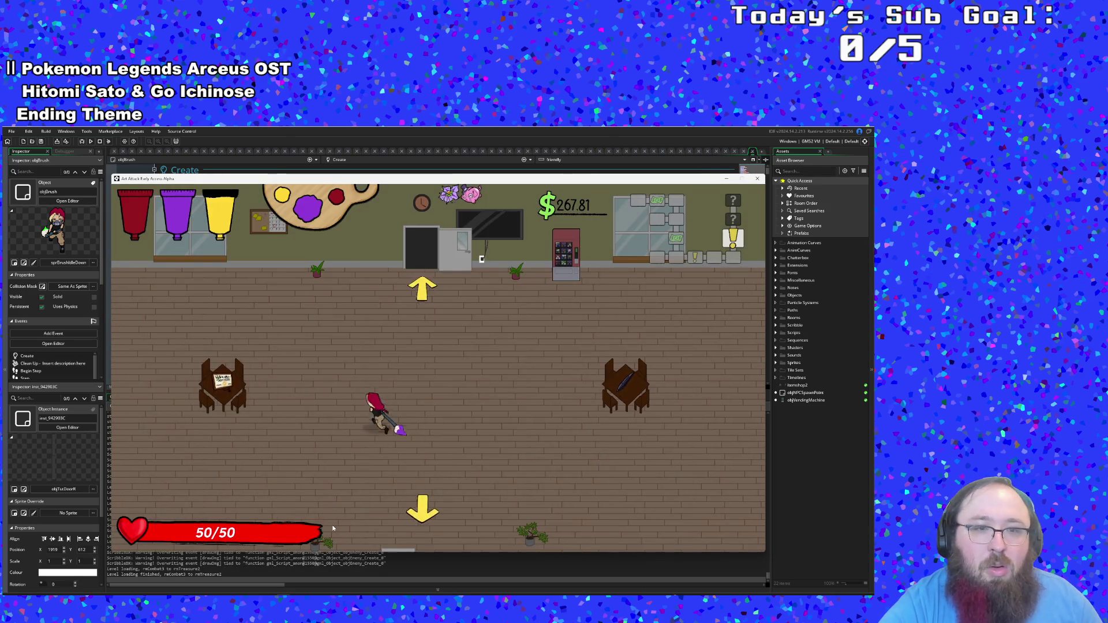
key("e")
key("d")
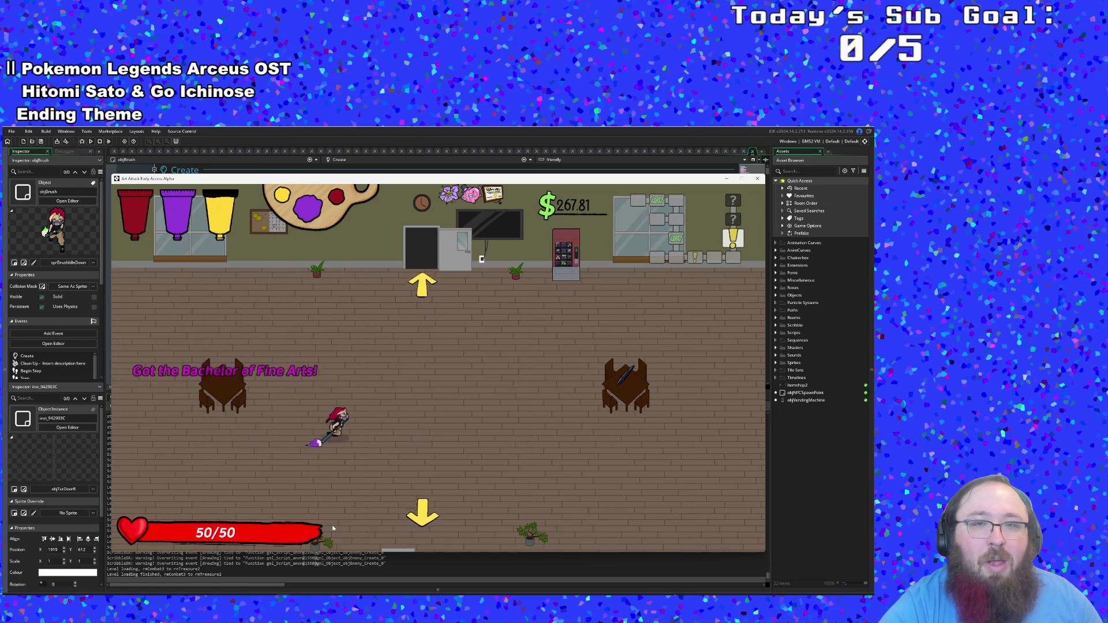
key("w")
key("e")
key("w")
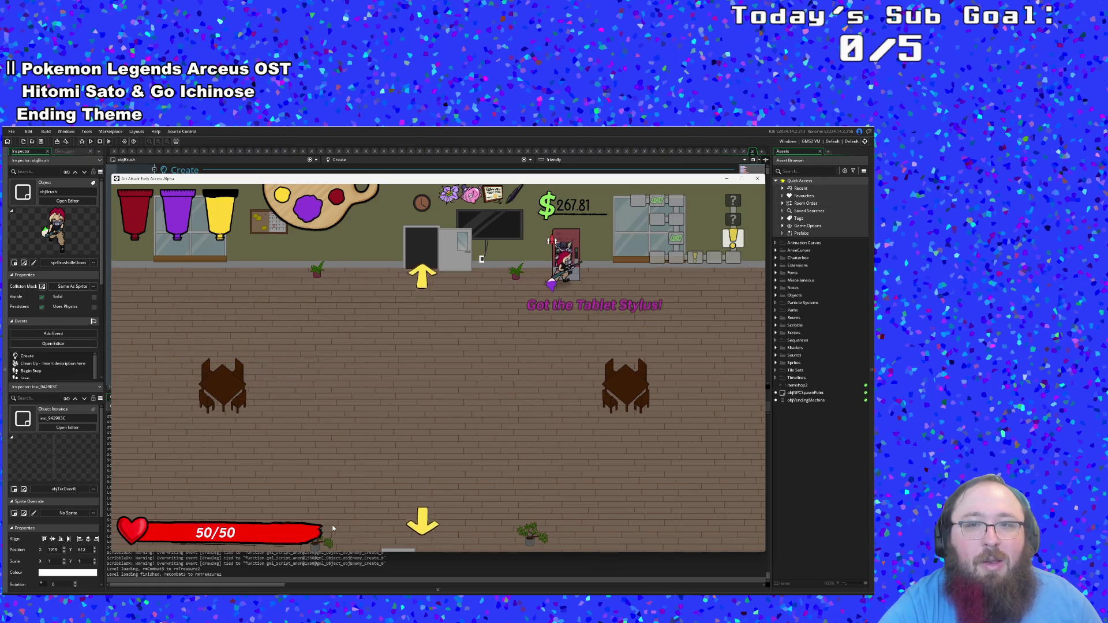
Step: Leave through the top door into the classroom fight
key("a")
key("w")
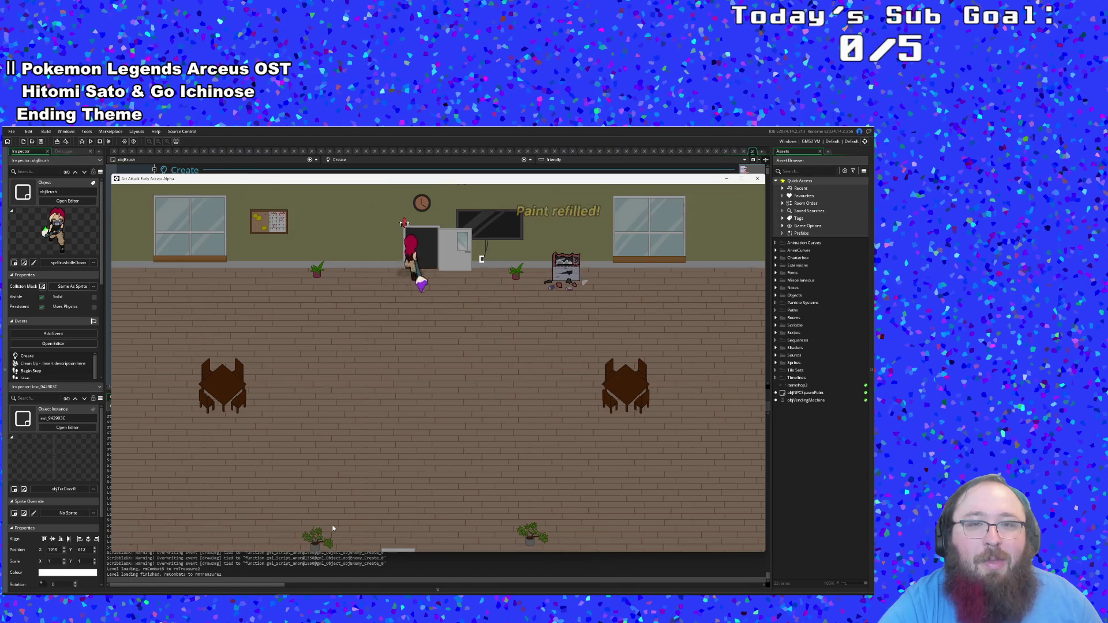
key("w")
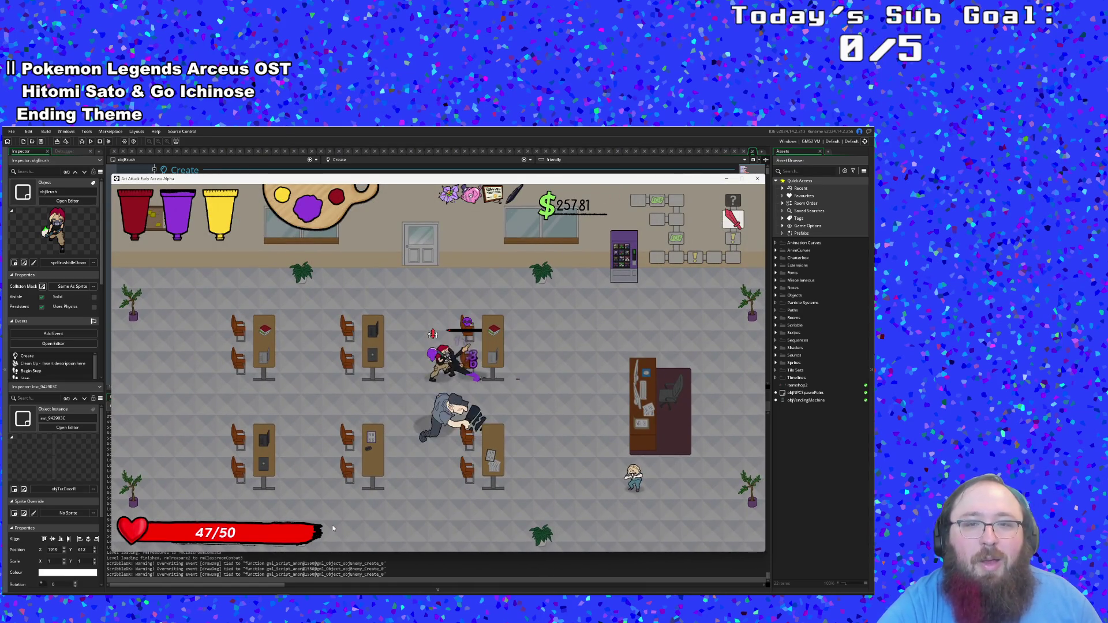
Step: Knock out the classroom enemy, heal at the vending machine, and move beside the desk
key("r")
key("s")
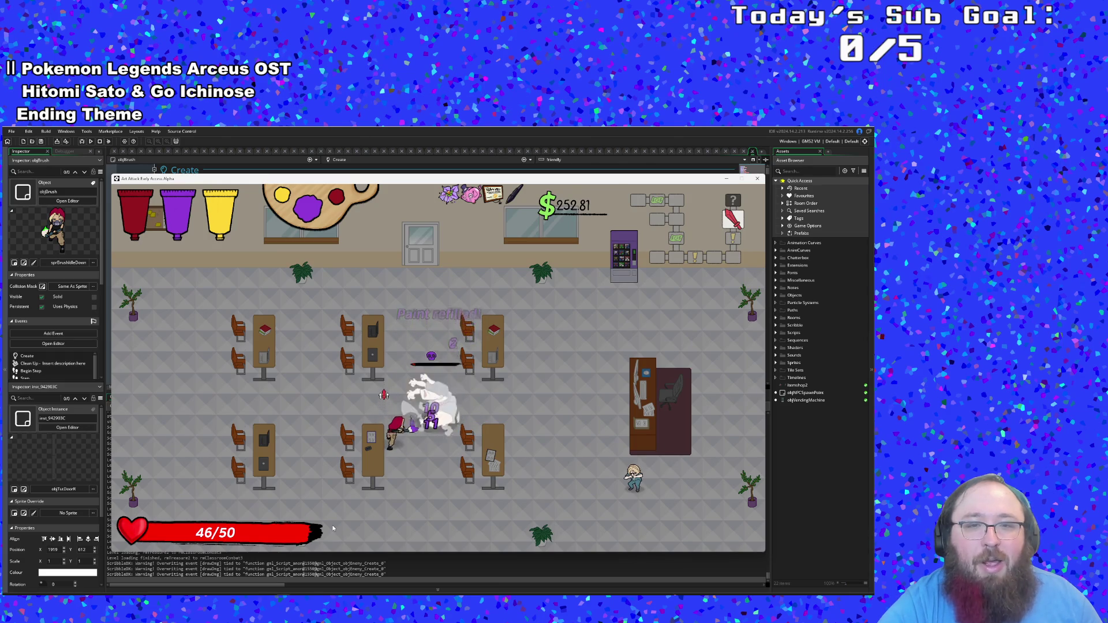
key("d")
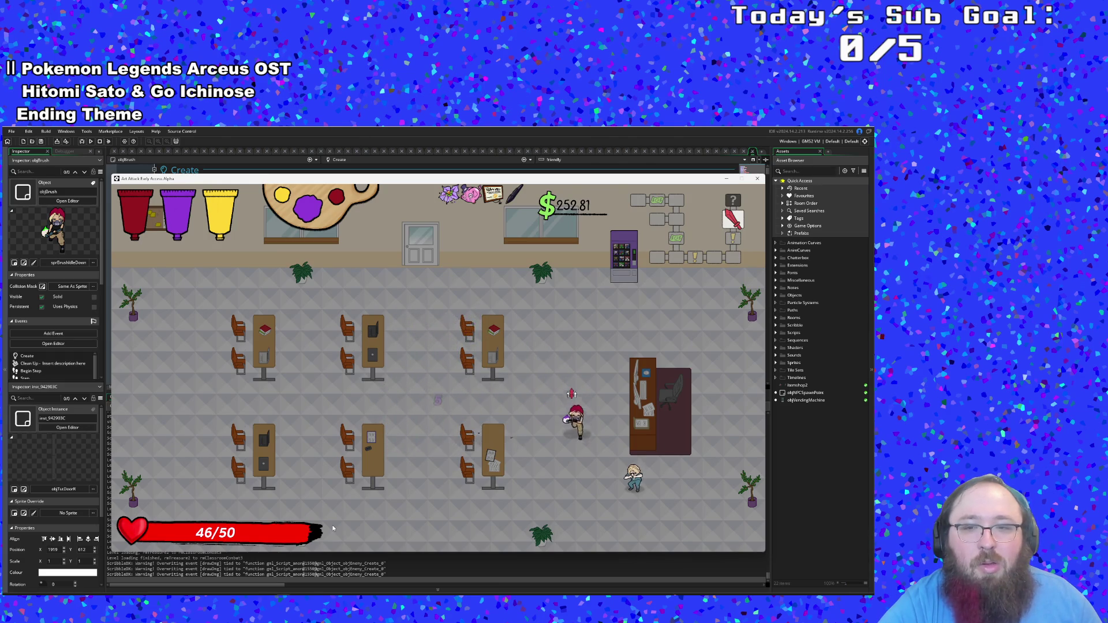
key("w")
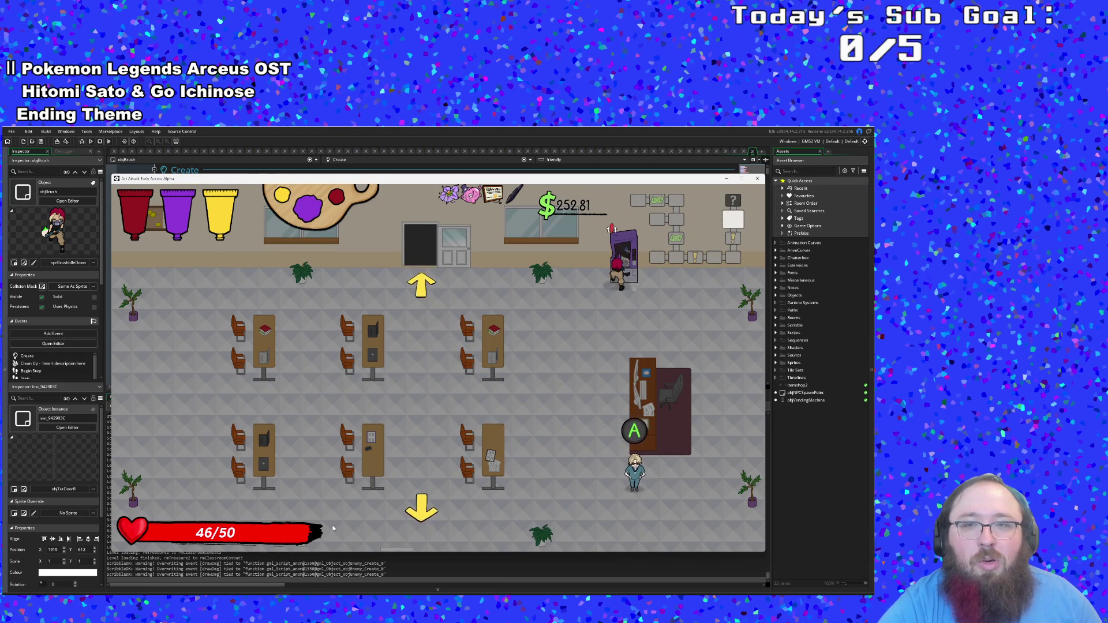
key("a")
key("s")
key("d")
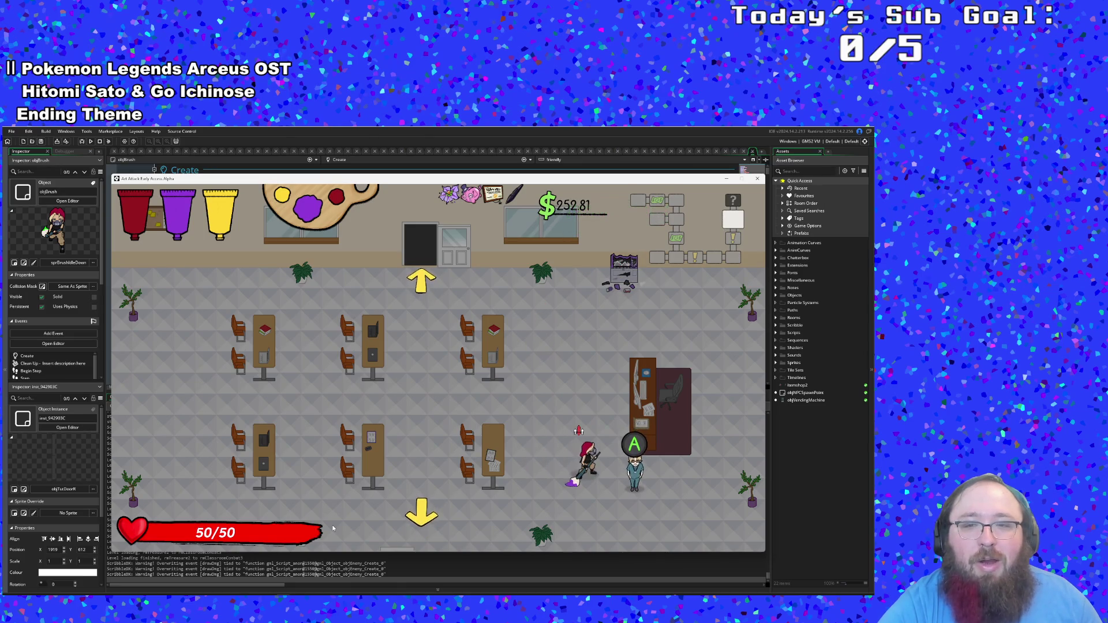
Step: Talk with Eddie and advance through every line until the conversation closes
key("e")
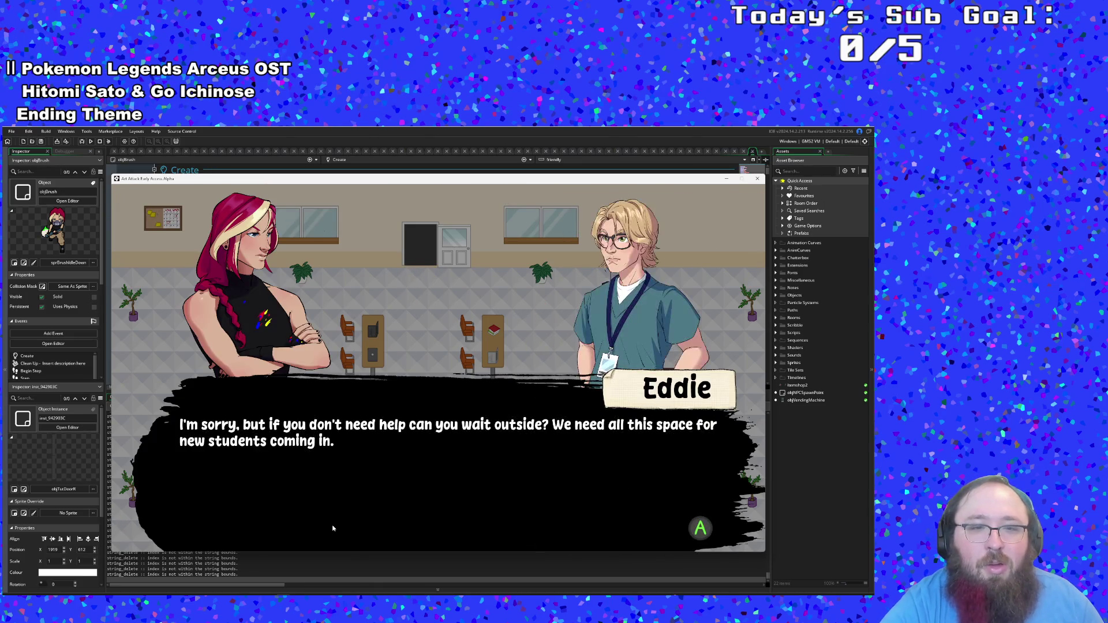
key("e")
key("e")
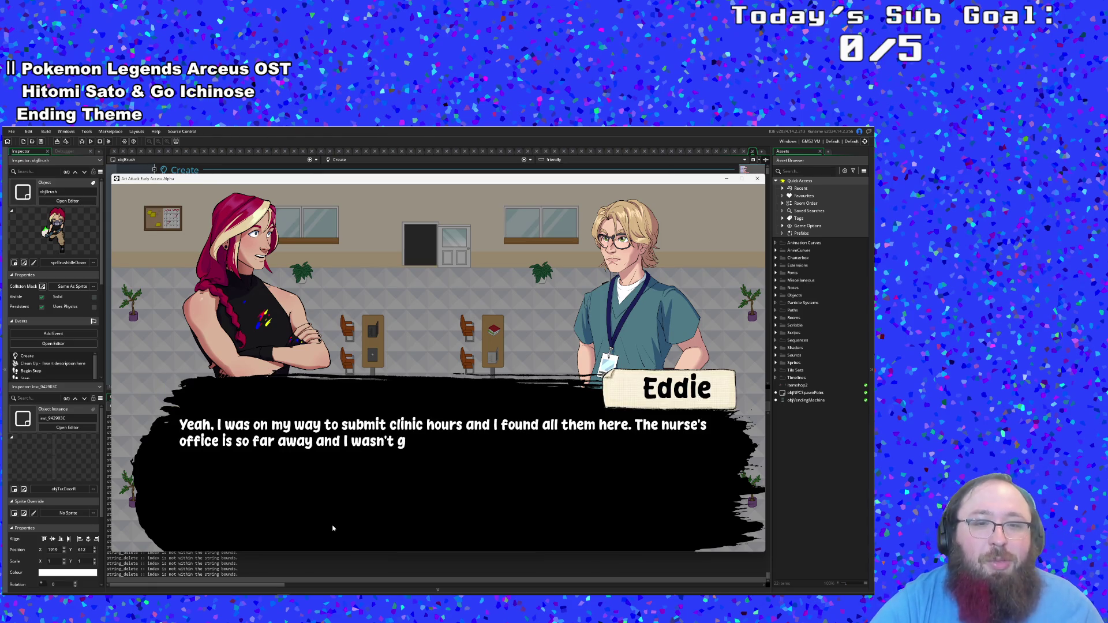
key("e")
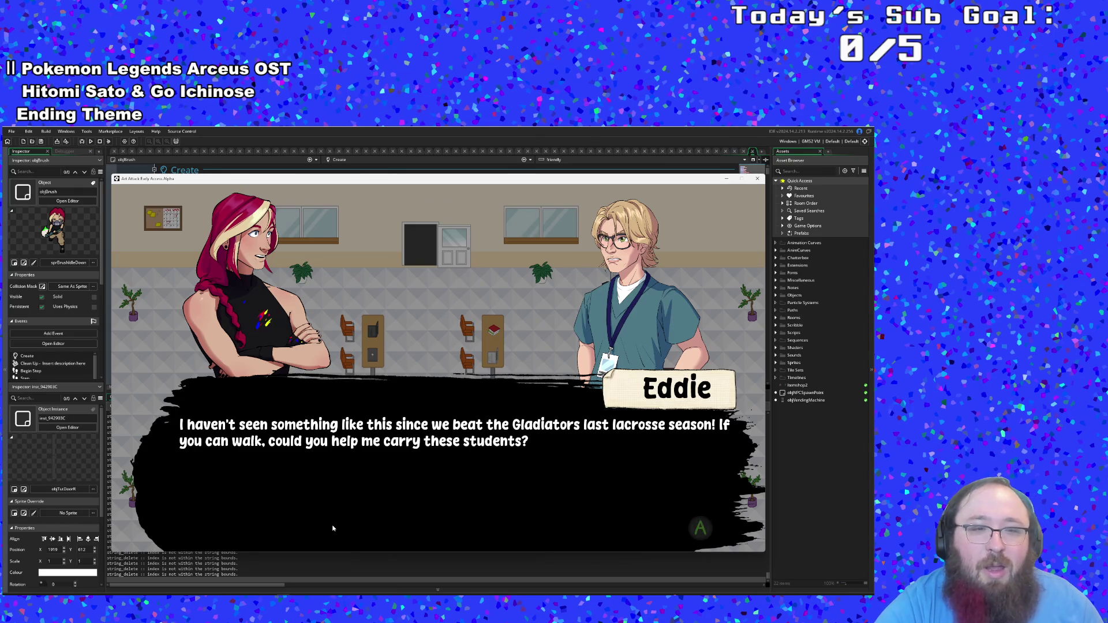
key("e")
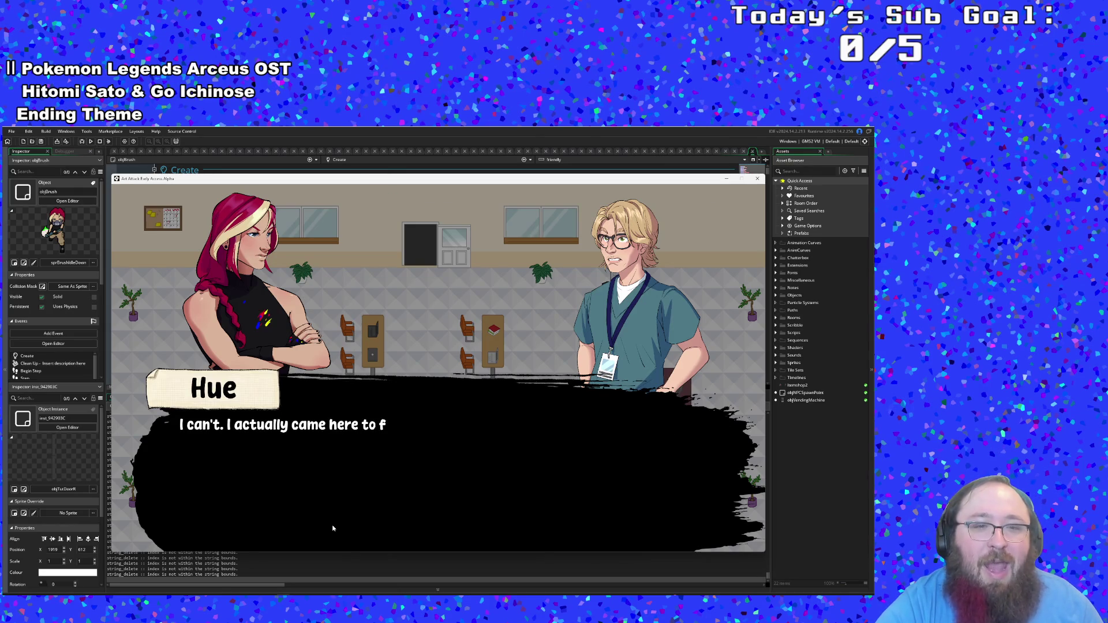
key("e")
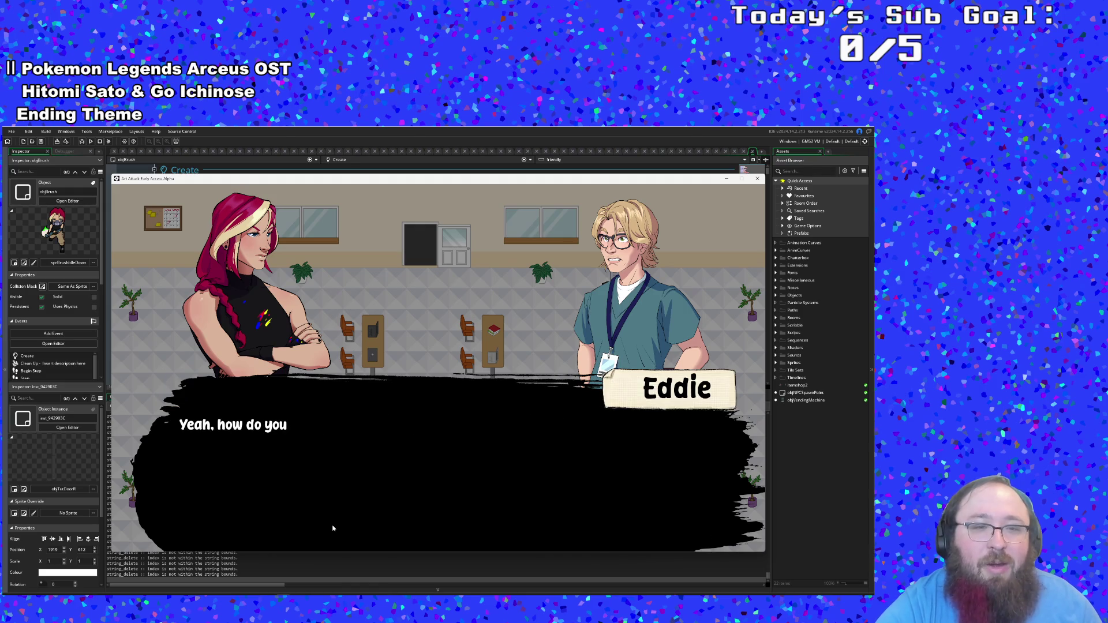
key("e")
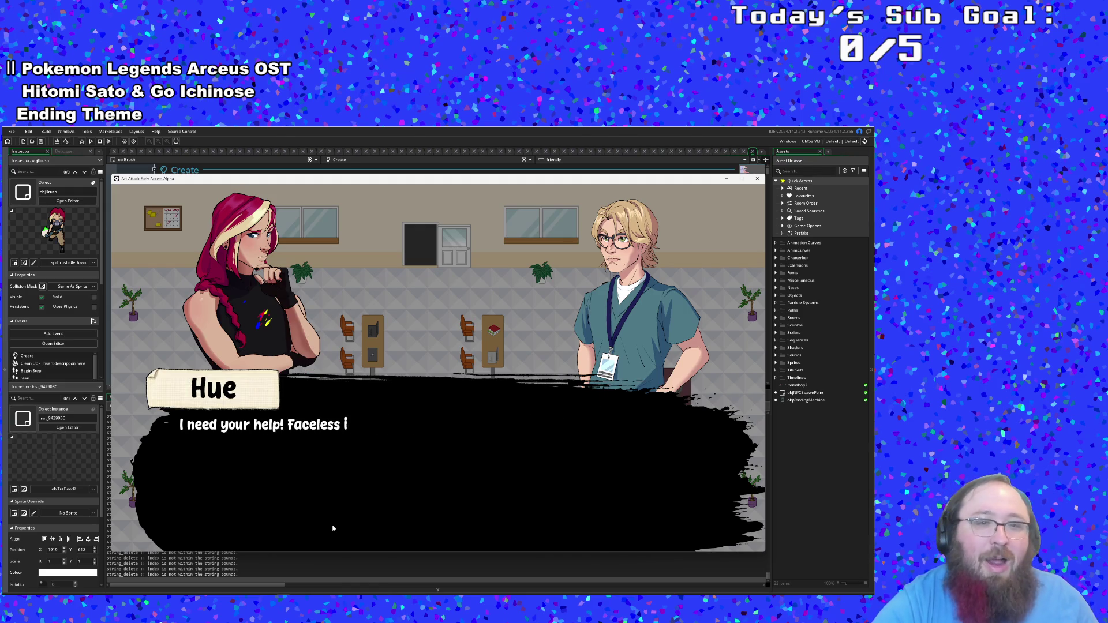
key("e")
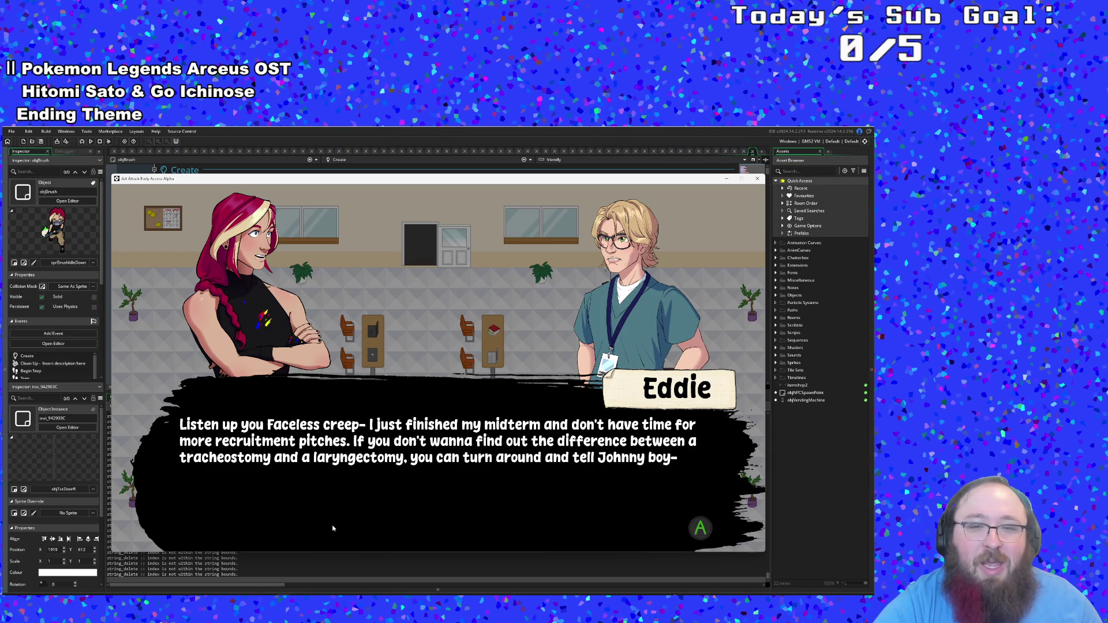
left_click(332, 528)
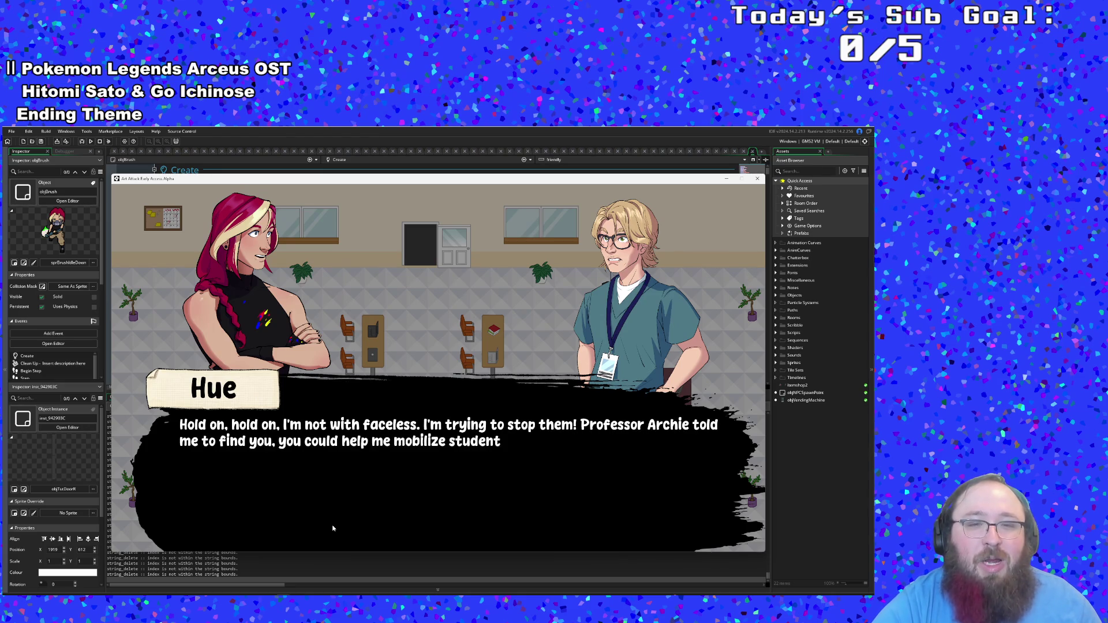
left_click(332, 528)
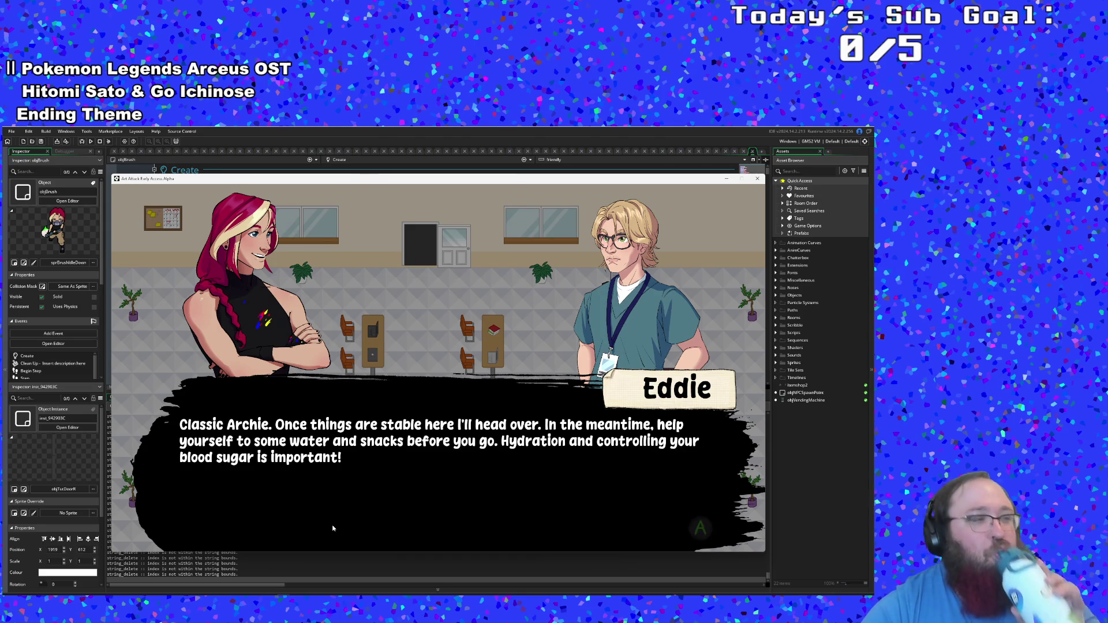
key("space")
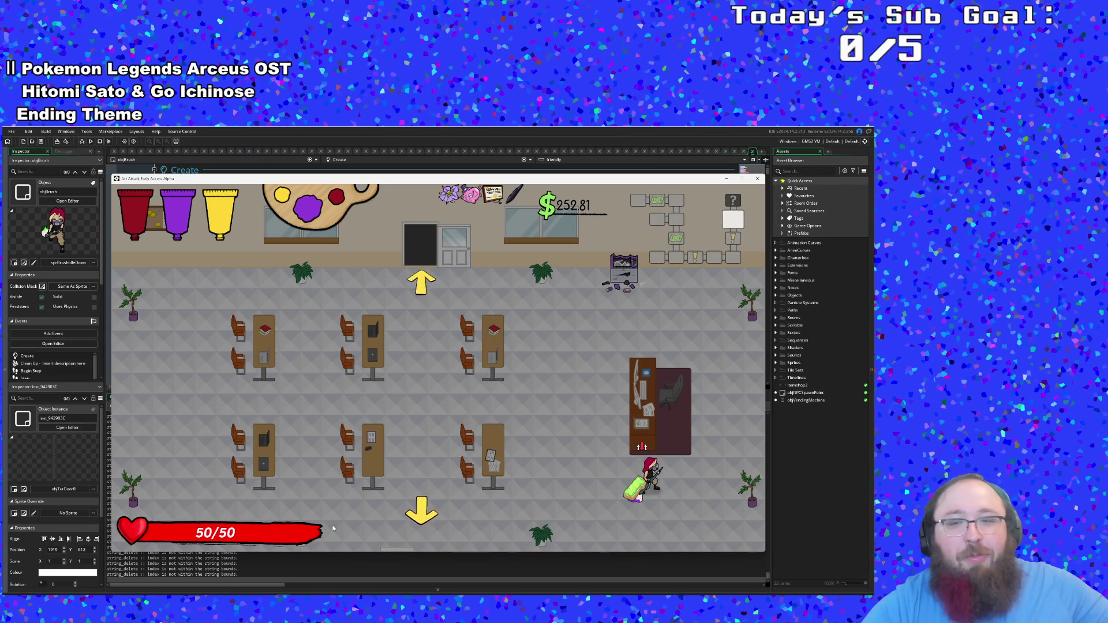
Step: Walk the player up through the top door into the brick-walled room with the white-haired character
key("Up")
key("Left")
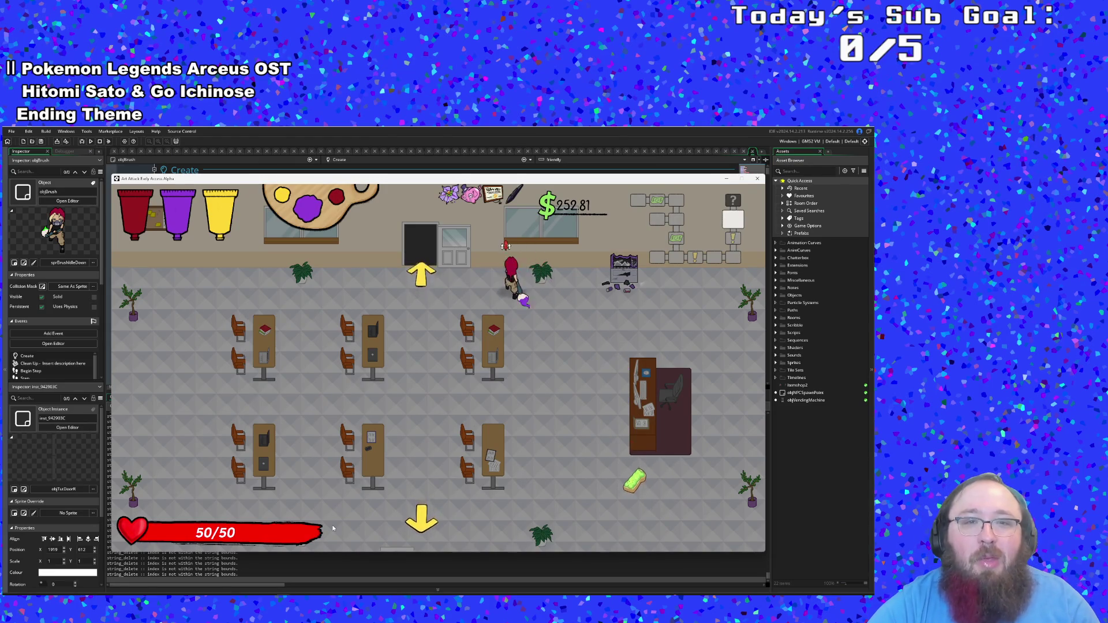
key("Escape")
key("Escape")
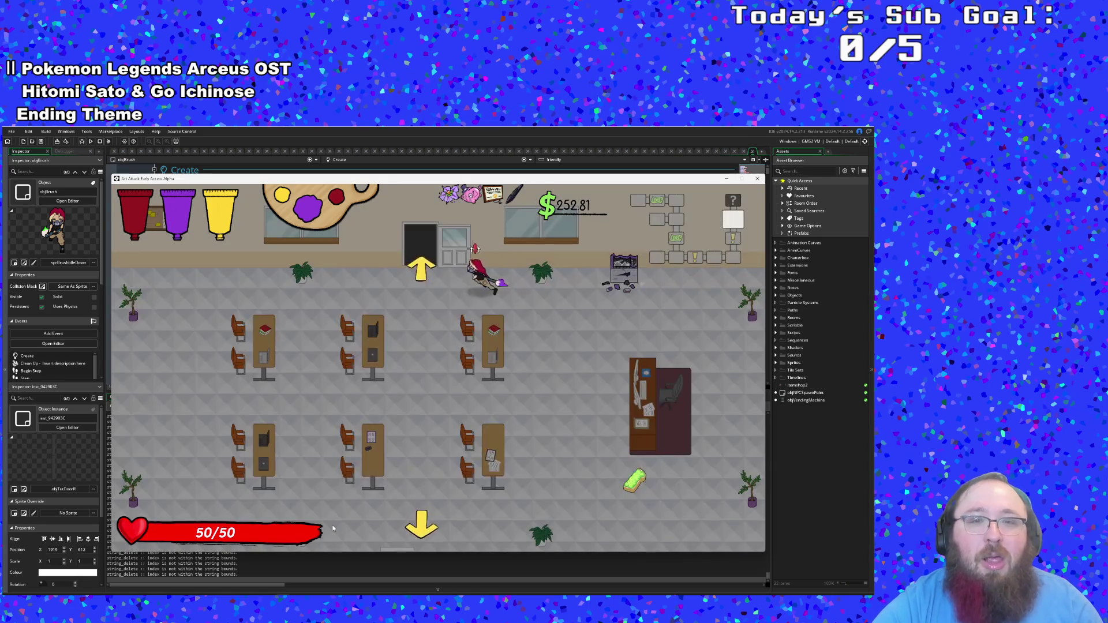
key("Up")
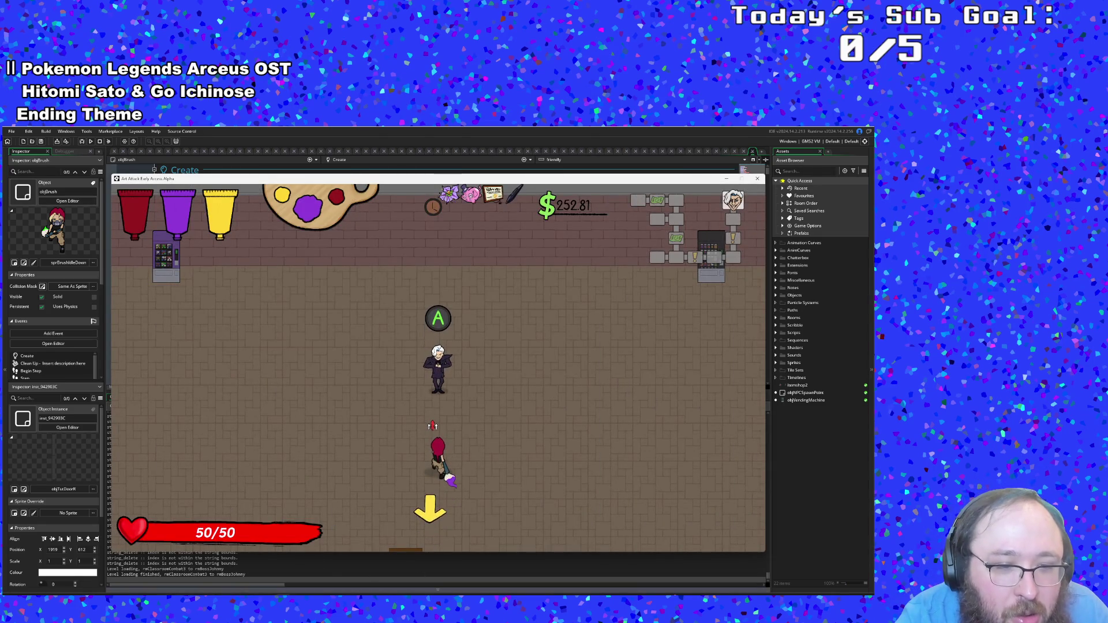
mouse_move(237, 597)
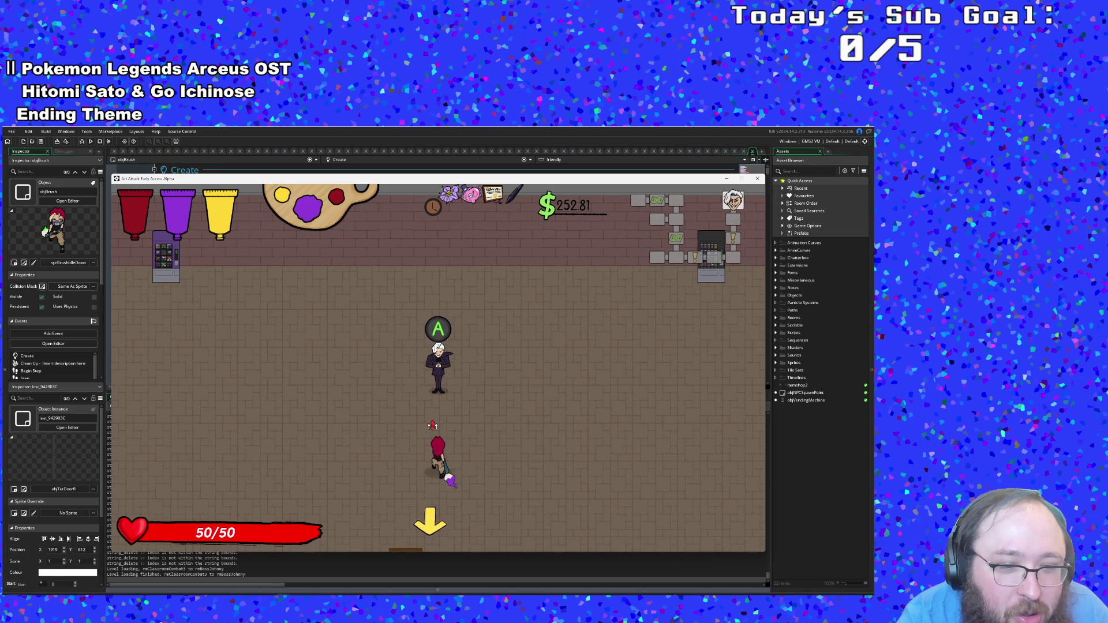
Step: Launch Honeycam from Start search and set a capture frame over the game
key("super")
type("honeycam")
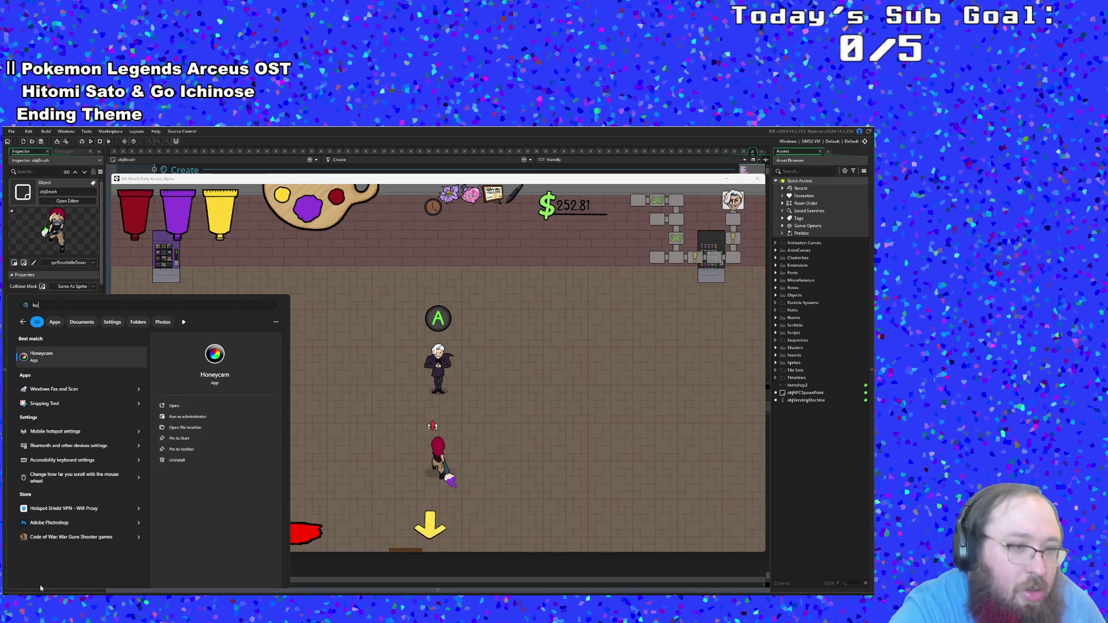
key("Return")
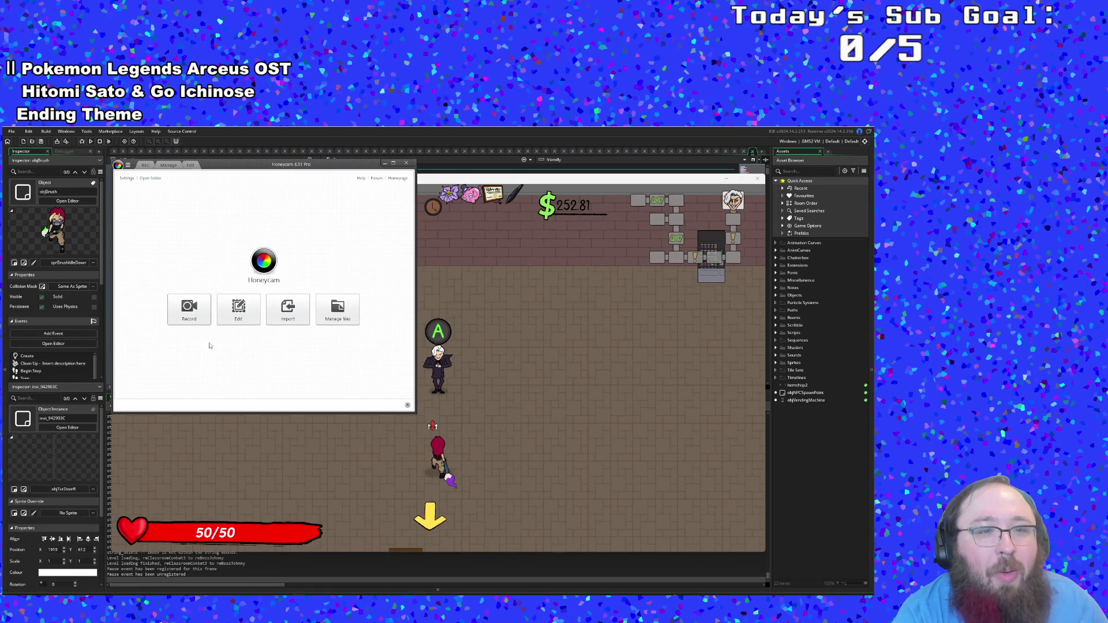
left_click(207, 317)
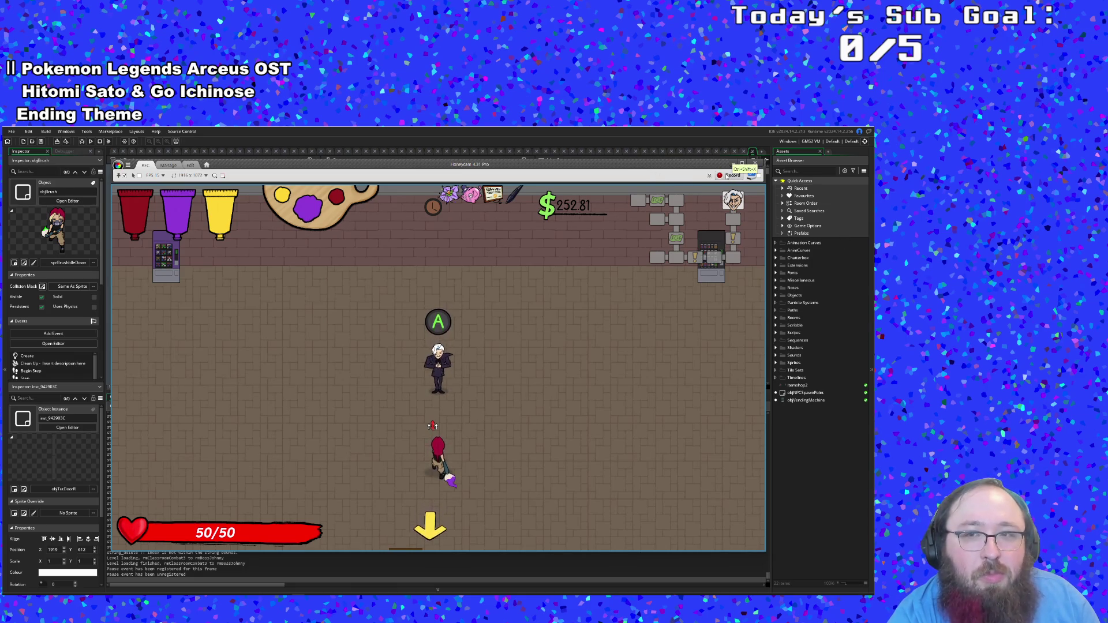
Step: Record a short test clip of the gameplay, stop it, and discard it without saving
left_click(730, 176)
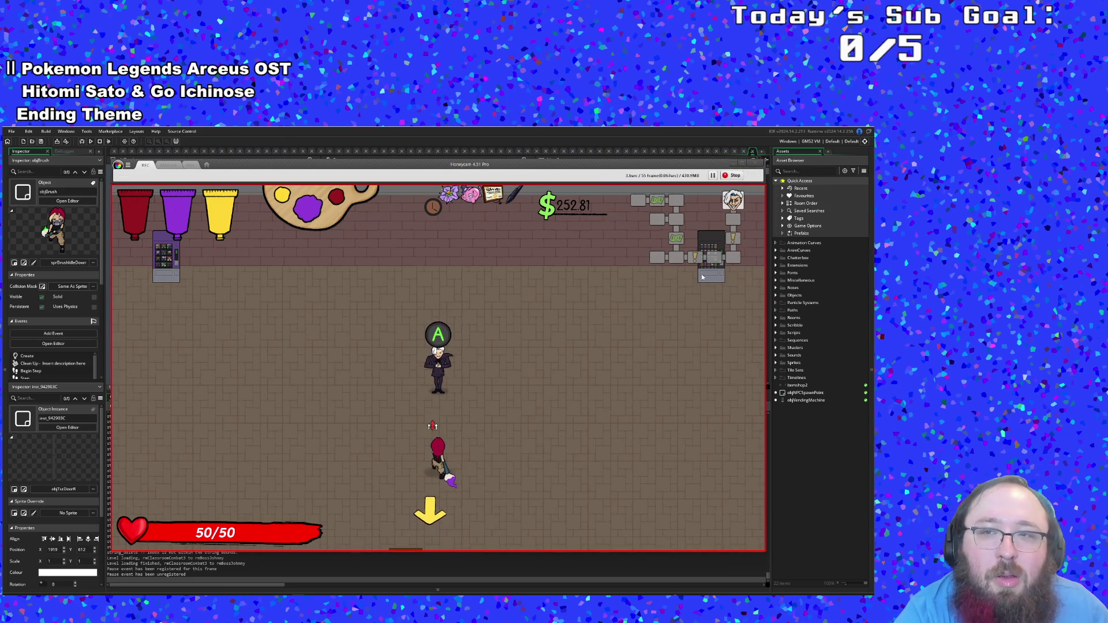
left_click(730, 175)
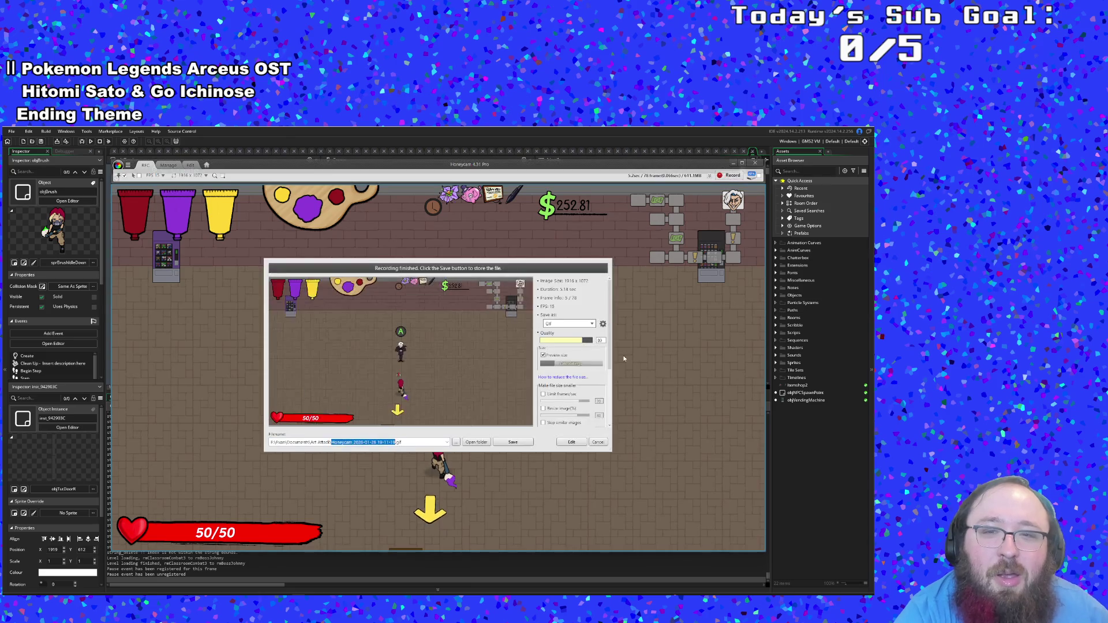
left_click(605, 440)
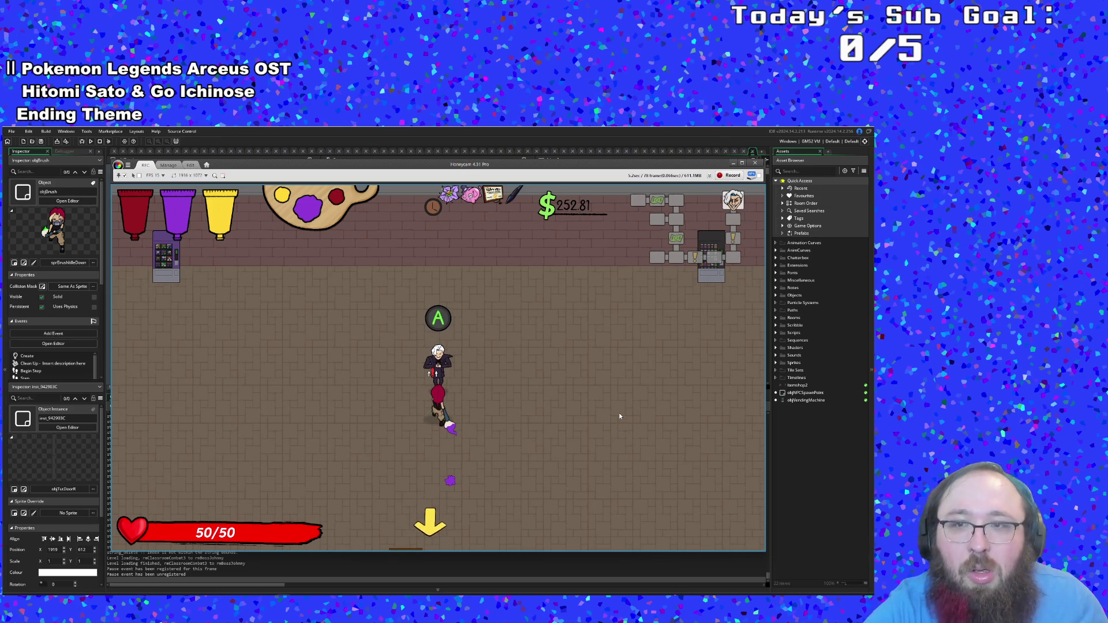
Step: Start the recruiter conversation, begin the Honeycam recording, and land the first hits on Johnny Digits
key("Return")
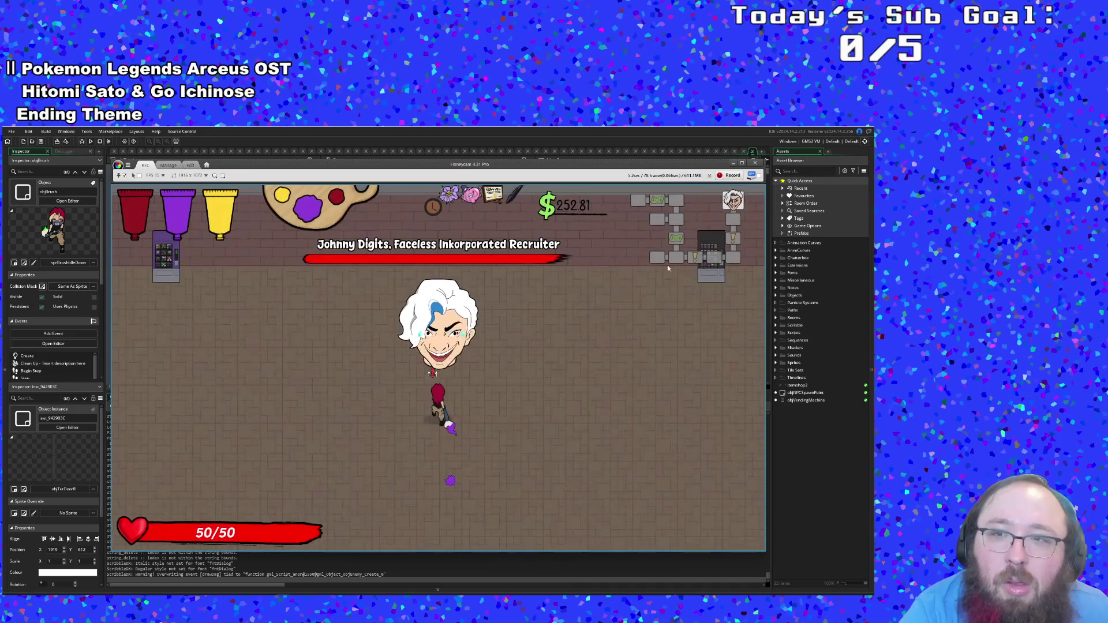
left_click(730, 176)
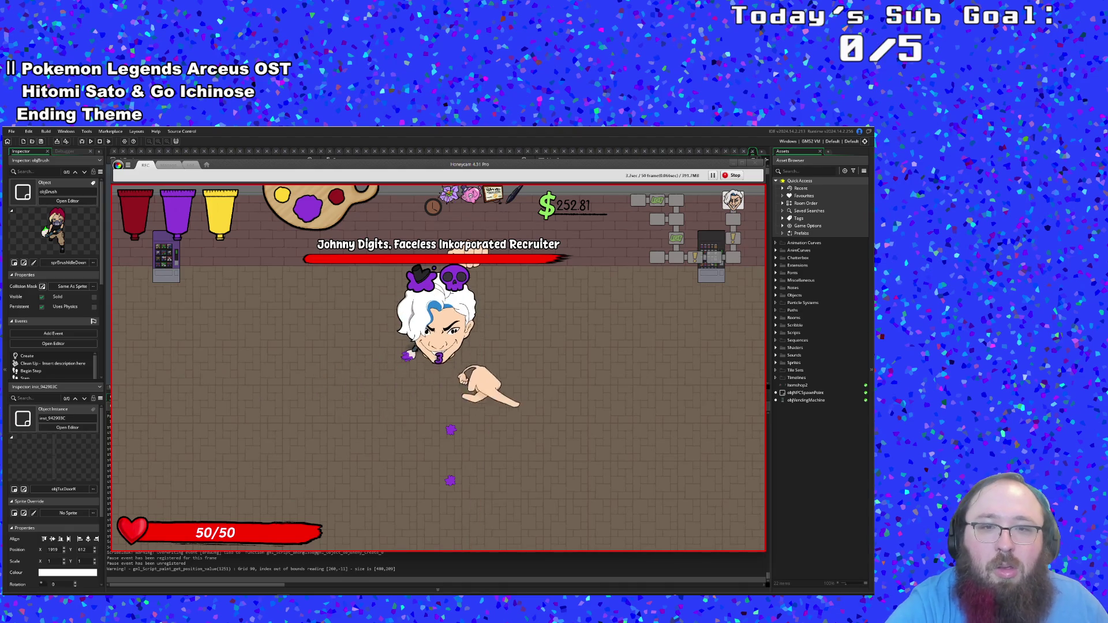
left_click(428, 312)
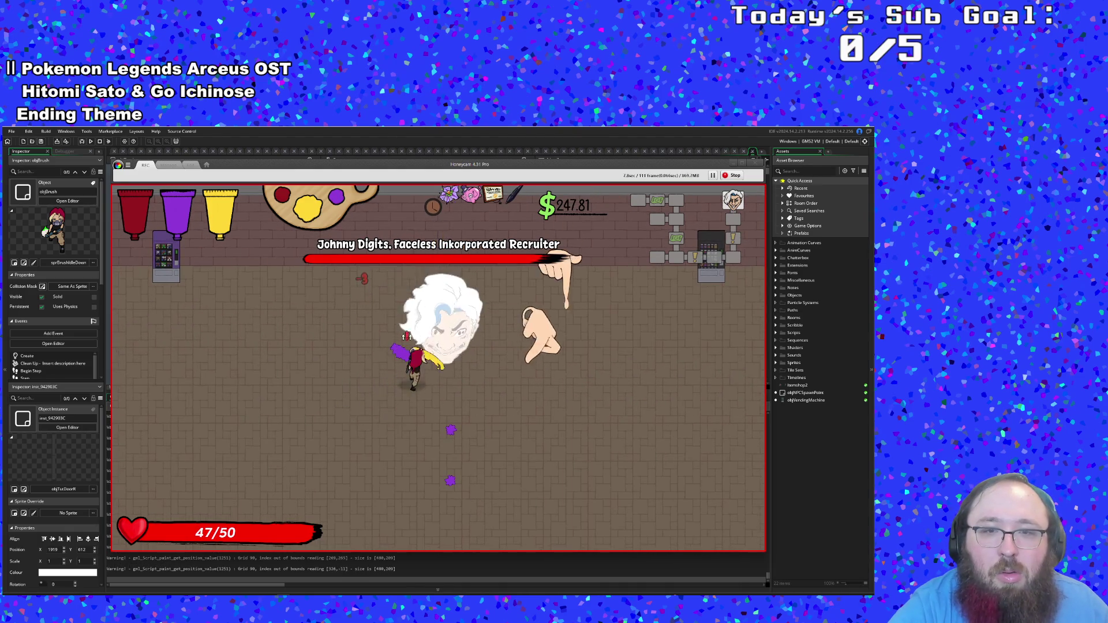
left_click(422, 330)
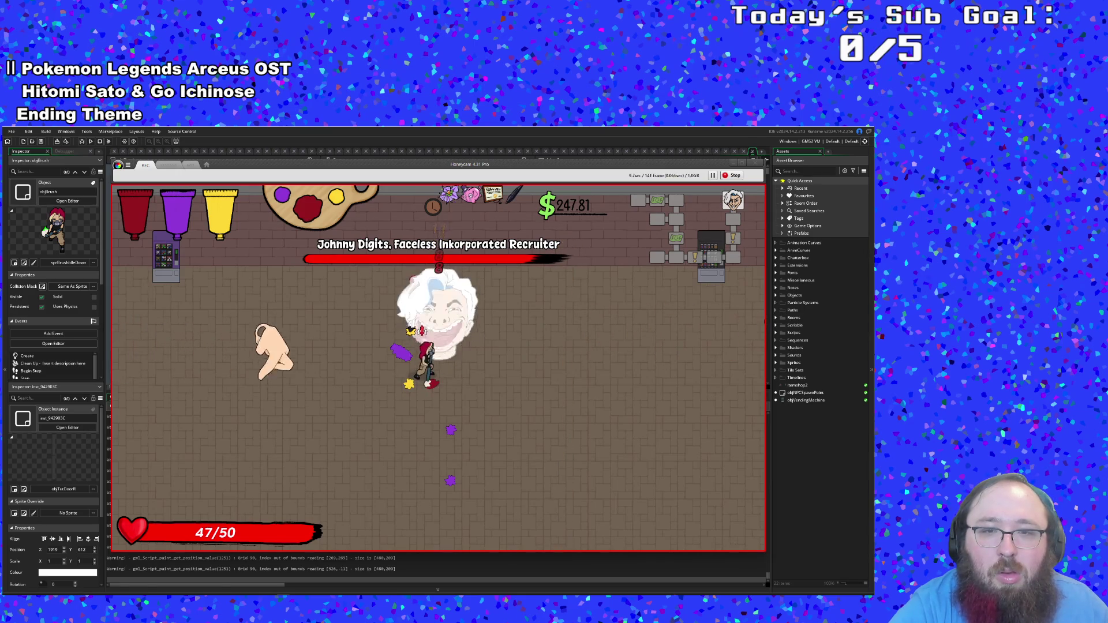
Step: Grab the paint refill and strike the boss head with the brush for 11 damage
key("w")
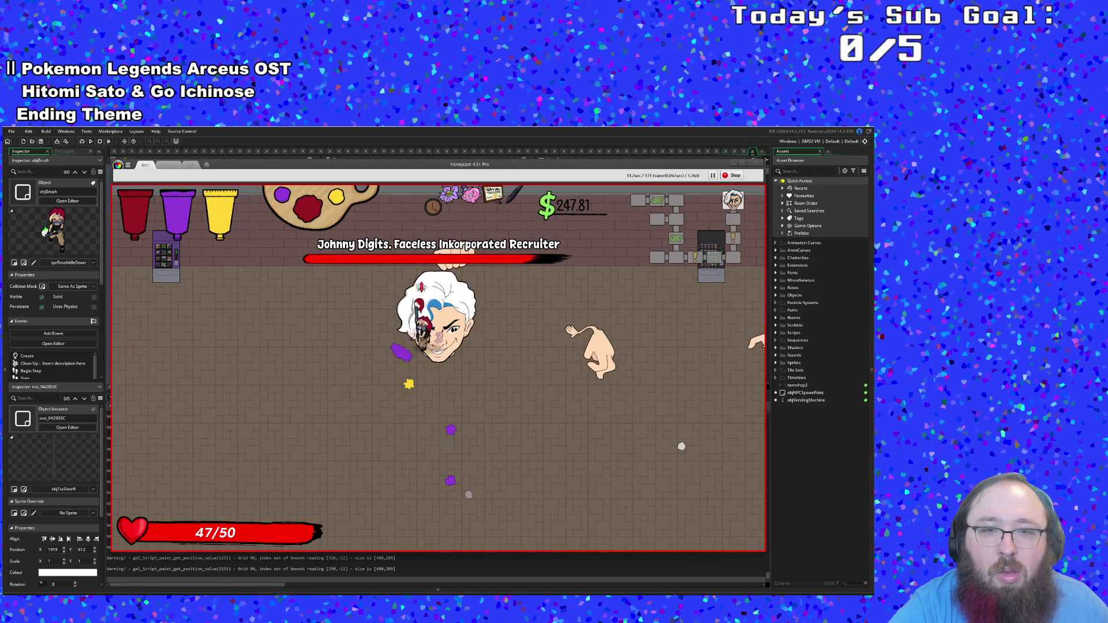
key("s")
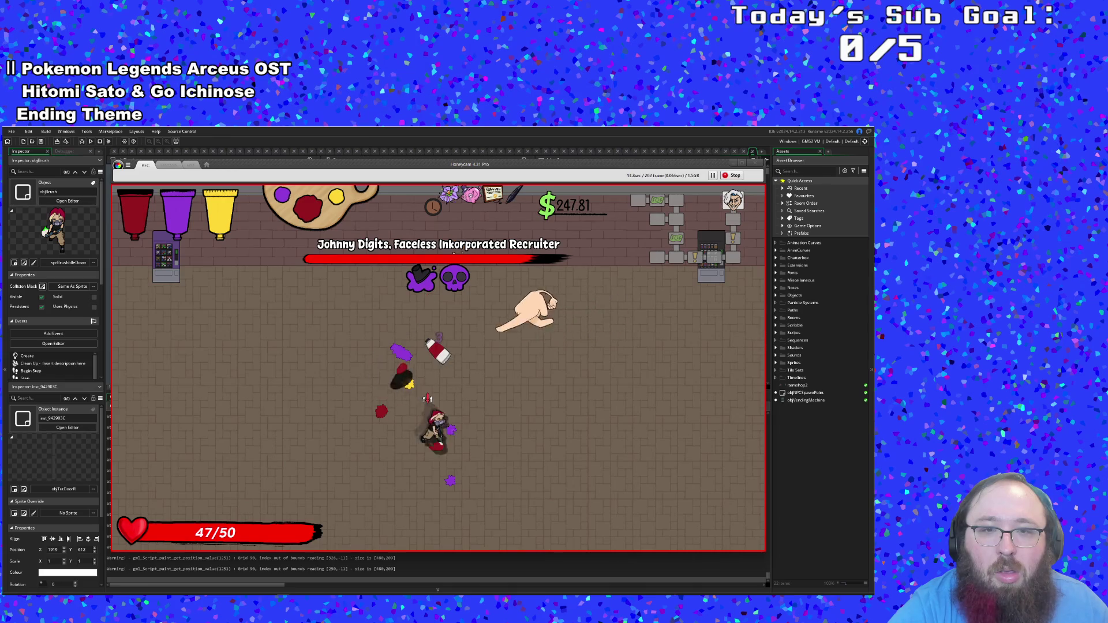
key("w")
key("s")
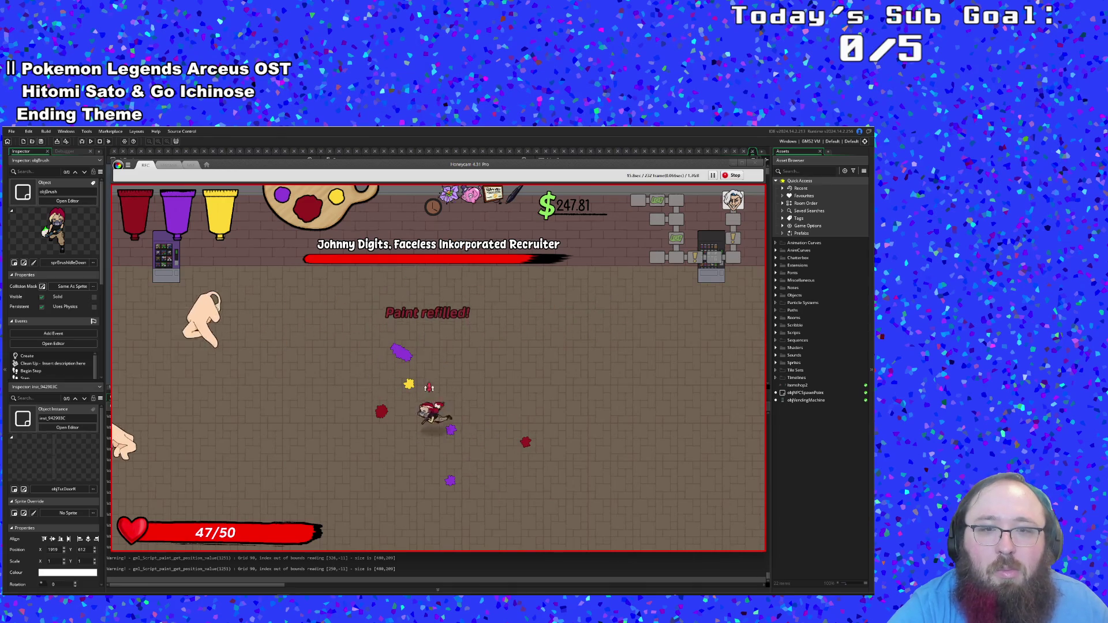
key("a")
key("w")
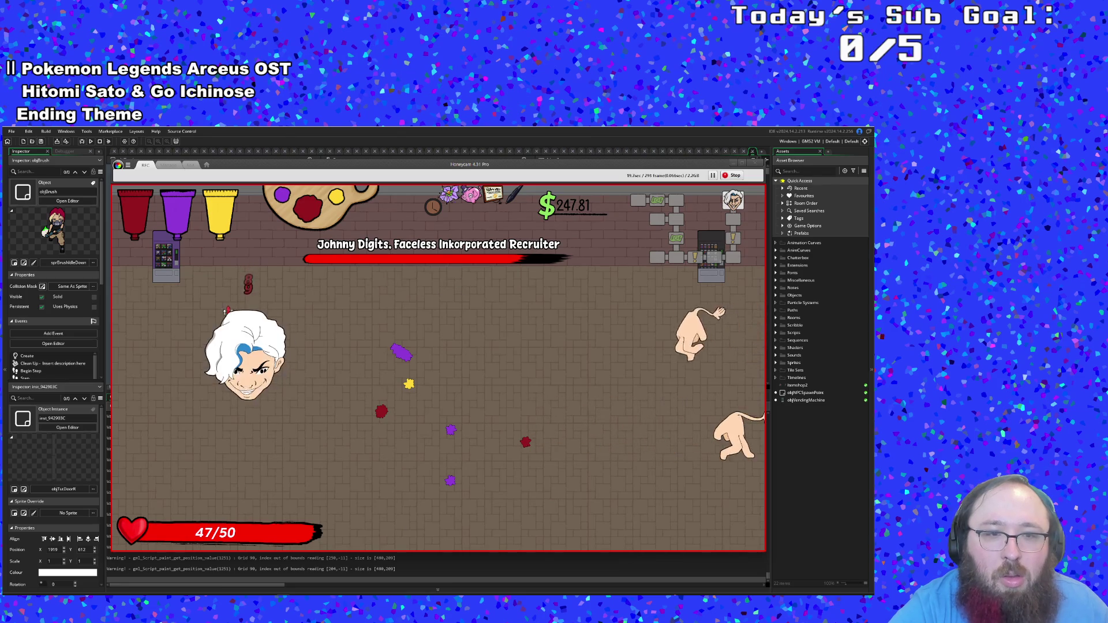
key("a")
key("d")
left_click(213, 360)
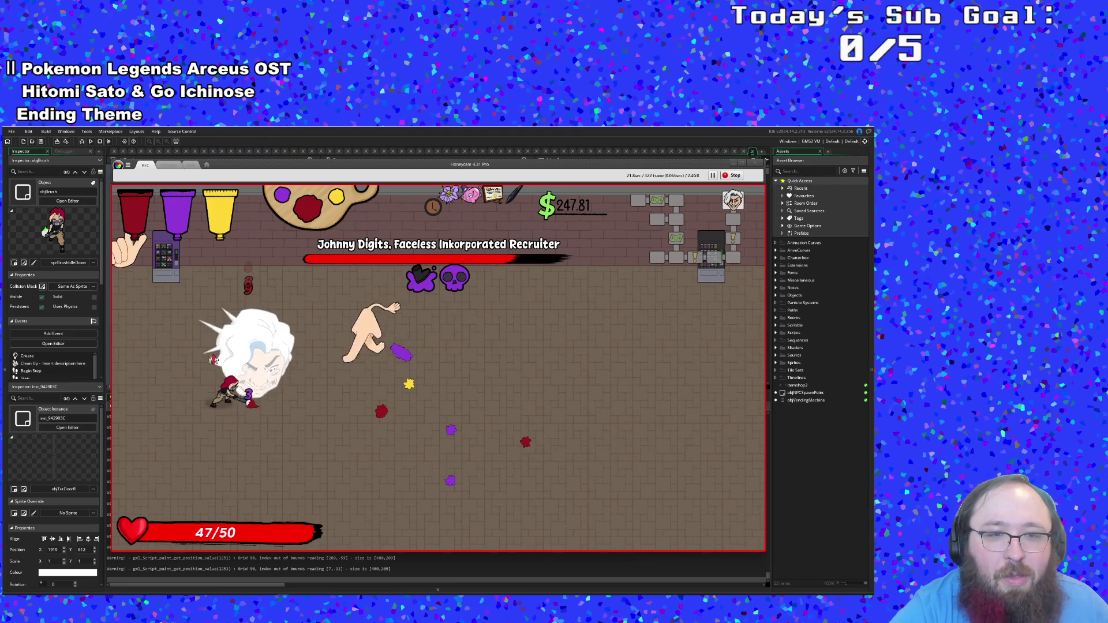
key("d")
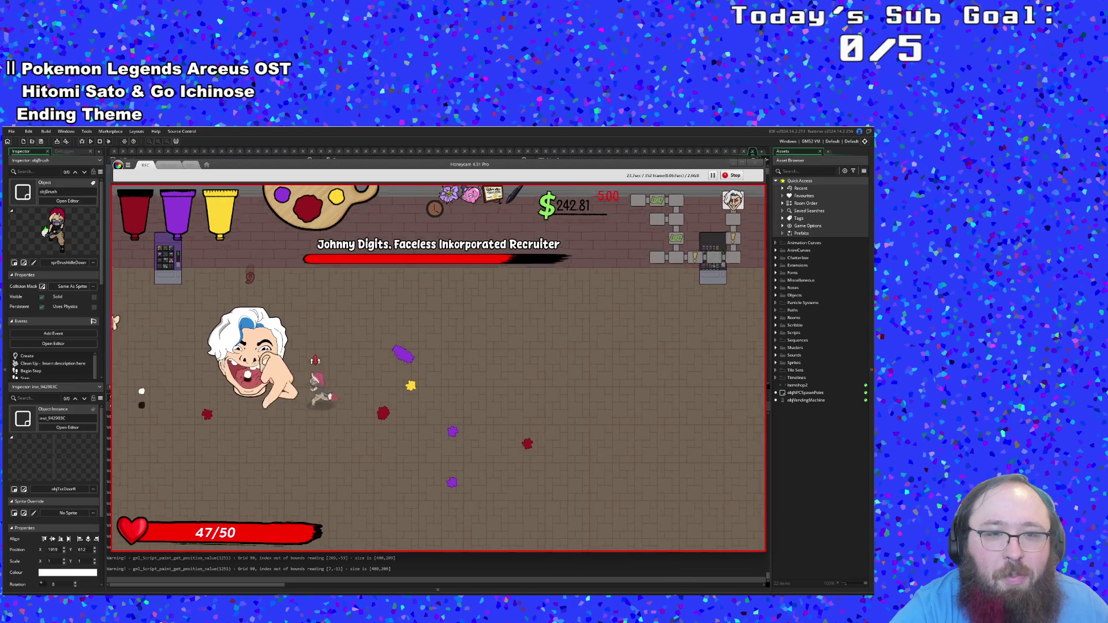
key("a")
scroll(246, 360, "down", 1)
left_click(247, 360)
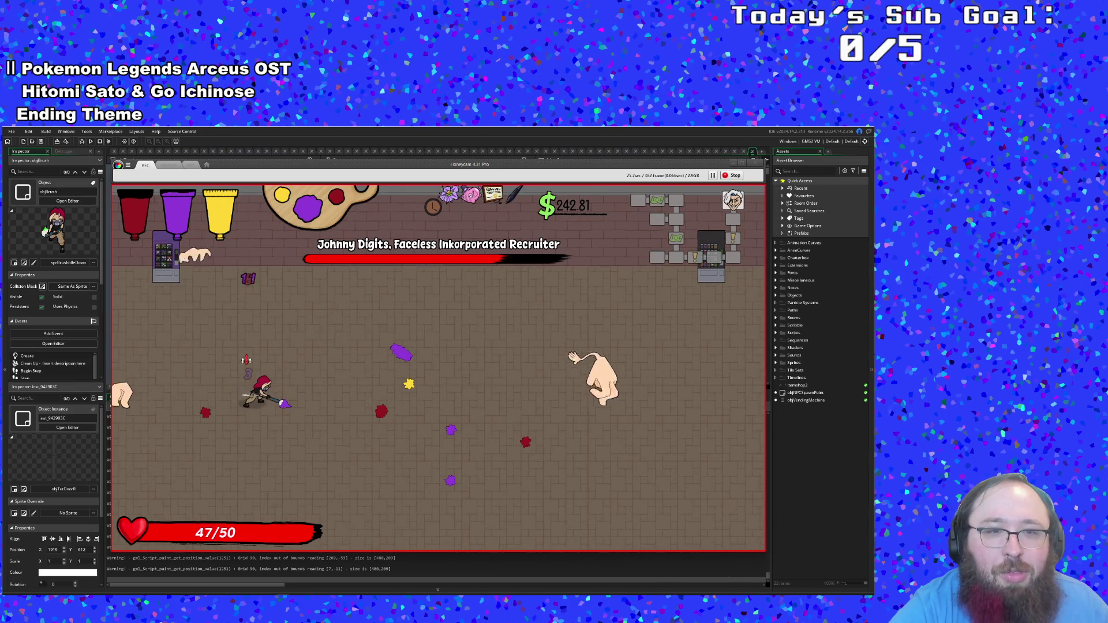
Step: Refill paint from the dropped bottle and hit the boss head for 19 damage
key("s")
key("d")
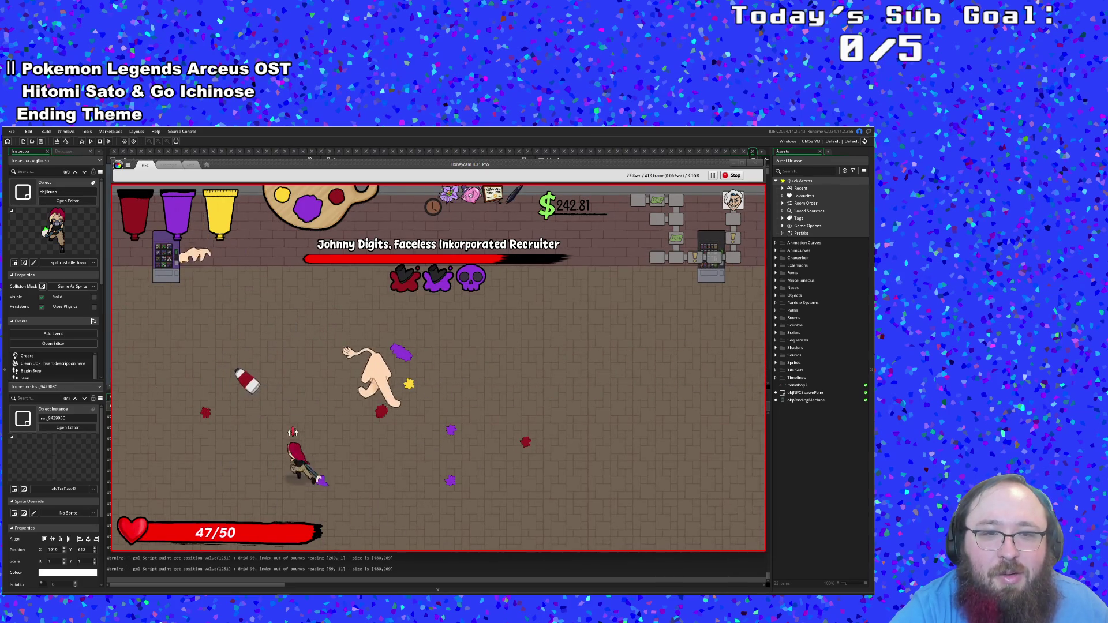
key("a")
key("d")
key("w")
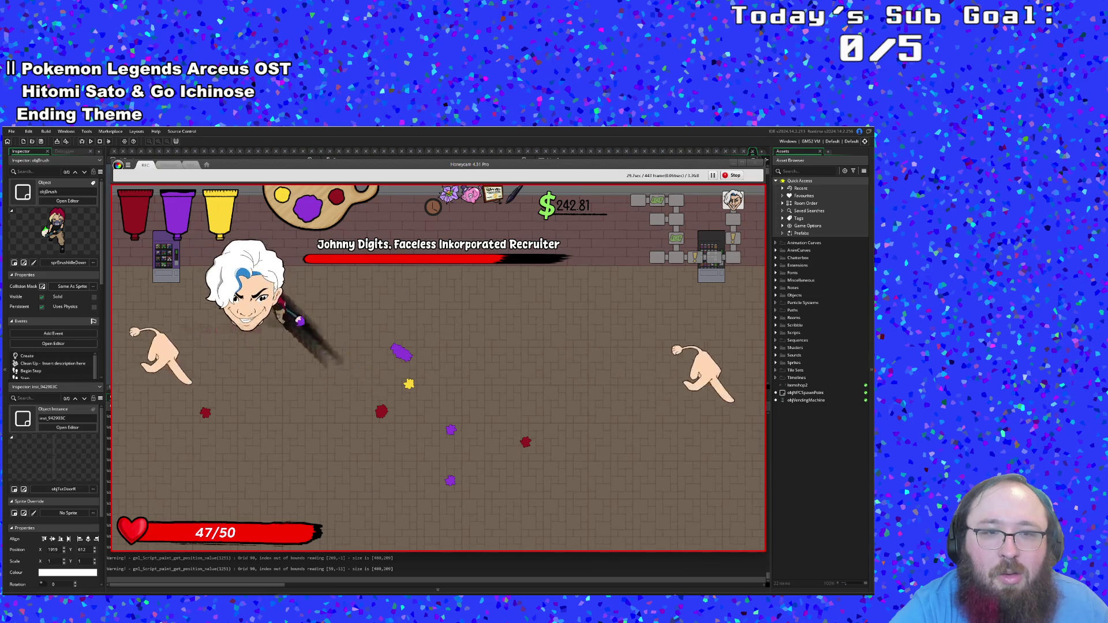
key("a")
key("s")
key("d")
left_click(216, 296)
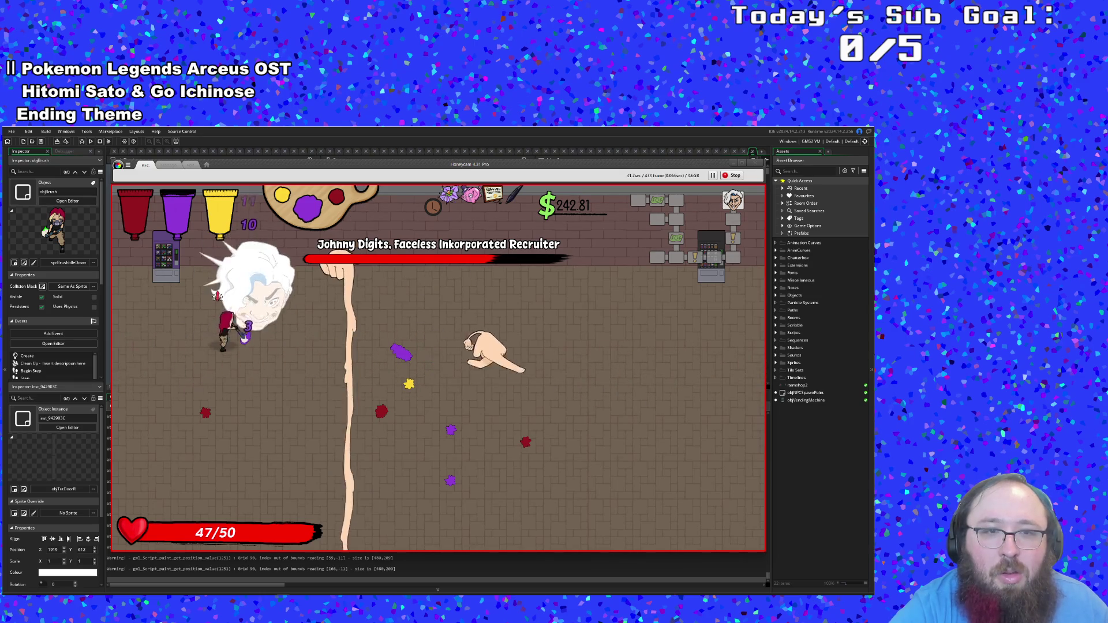
left_click(216, 296)
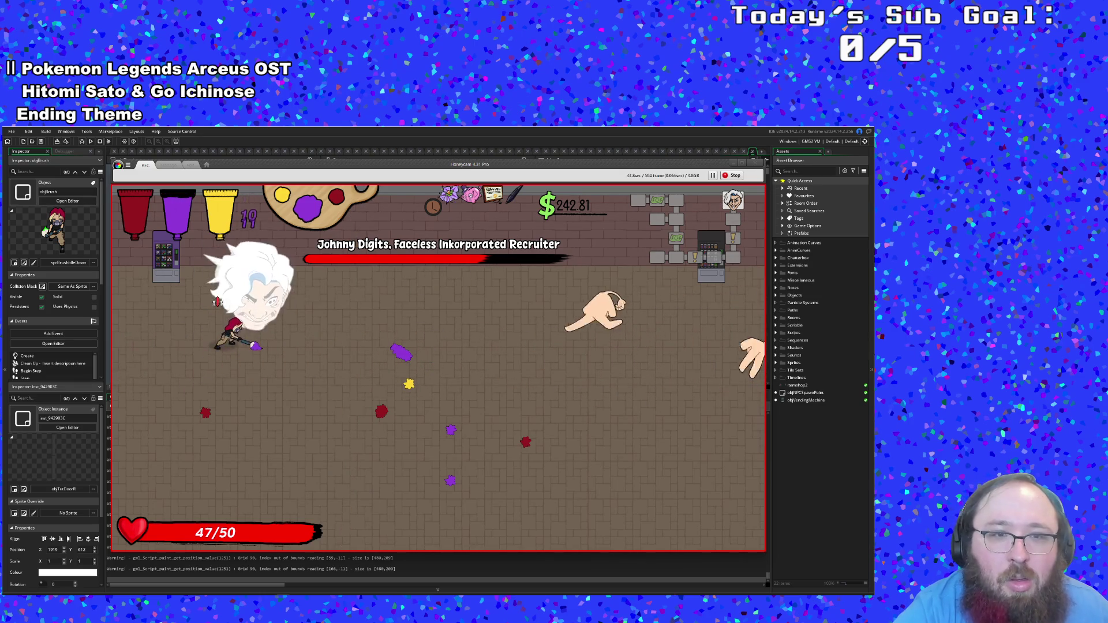
left_click(217, 302)
Step: Keep dashing around the arena and attacking the boss head until recording hits its limit
key("s")
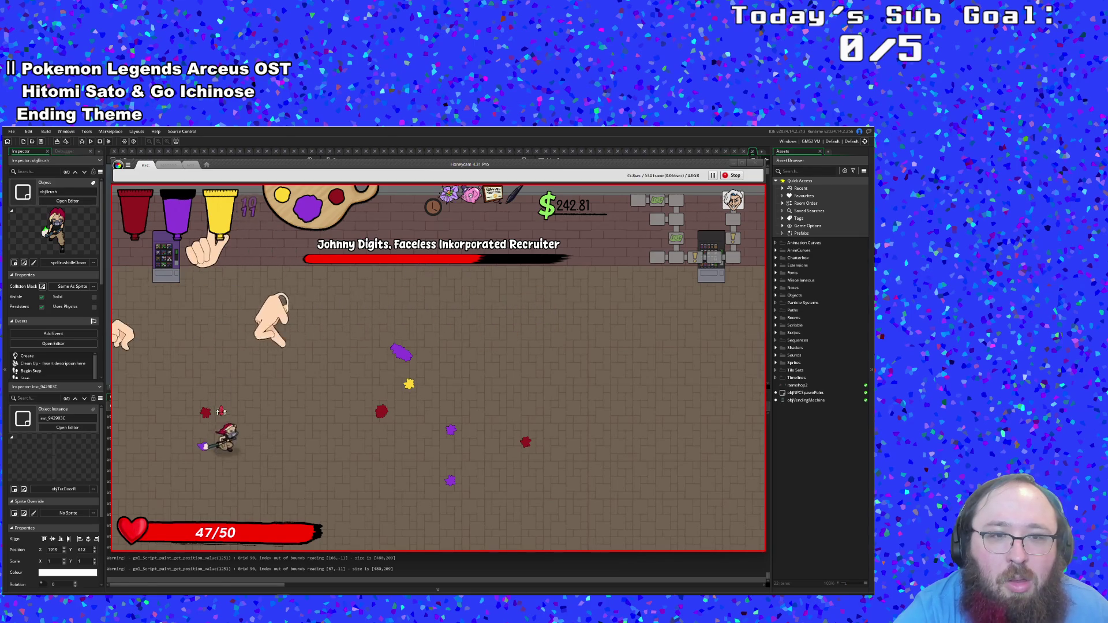
key("d")
key("w")
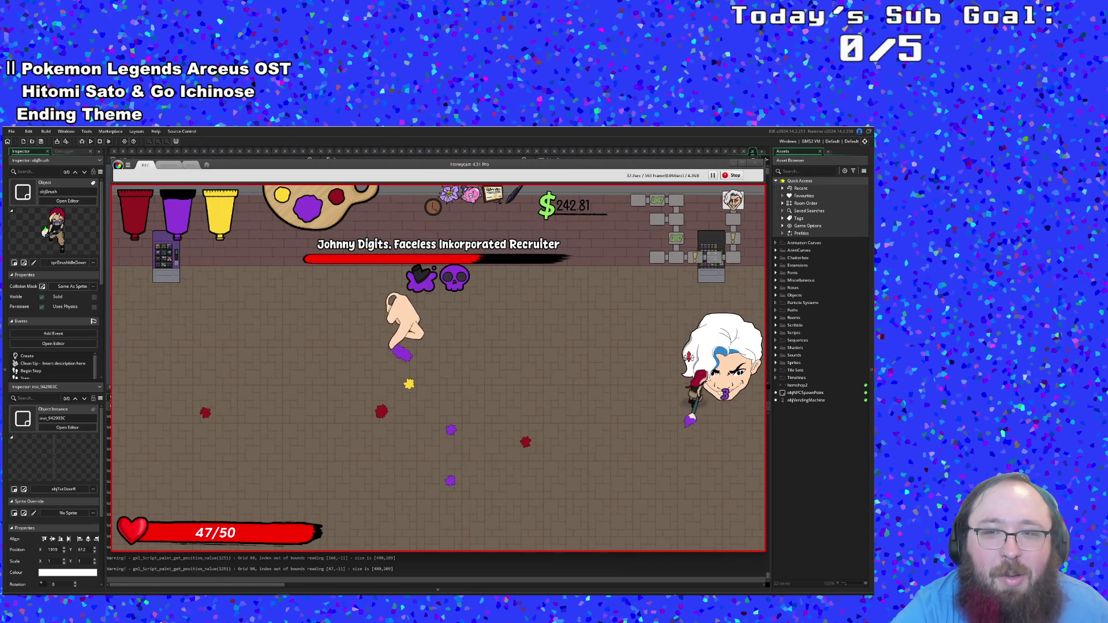
left_click(695, 357)
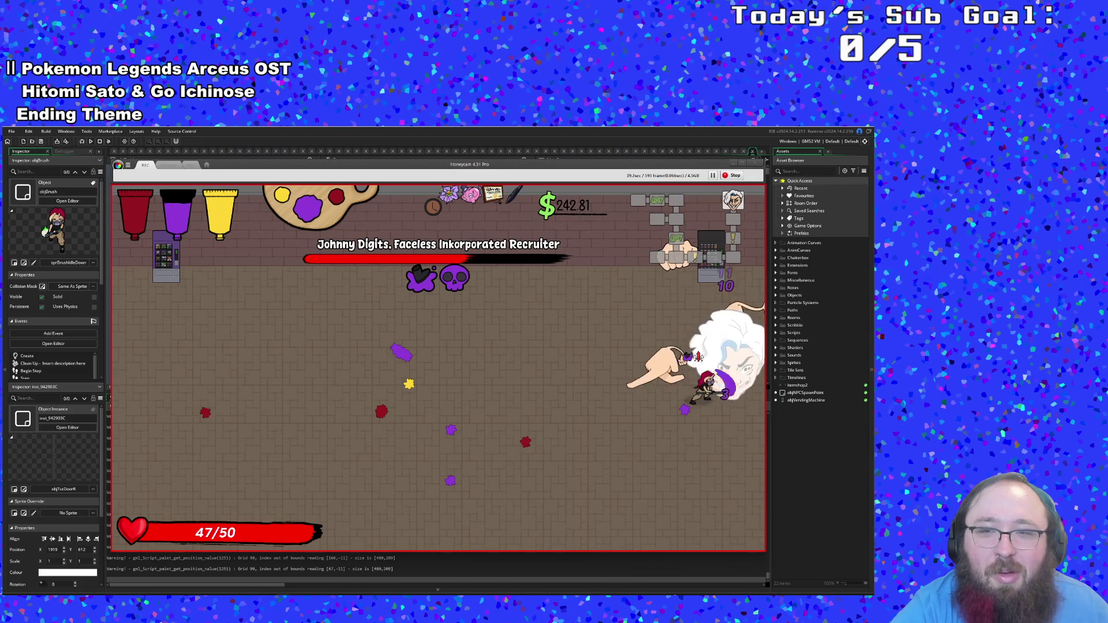
left_click(698, 356)
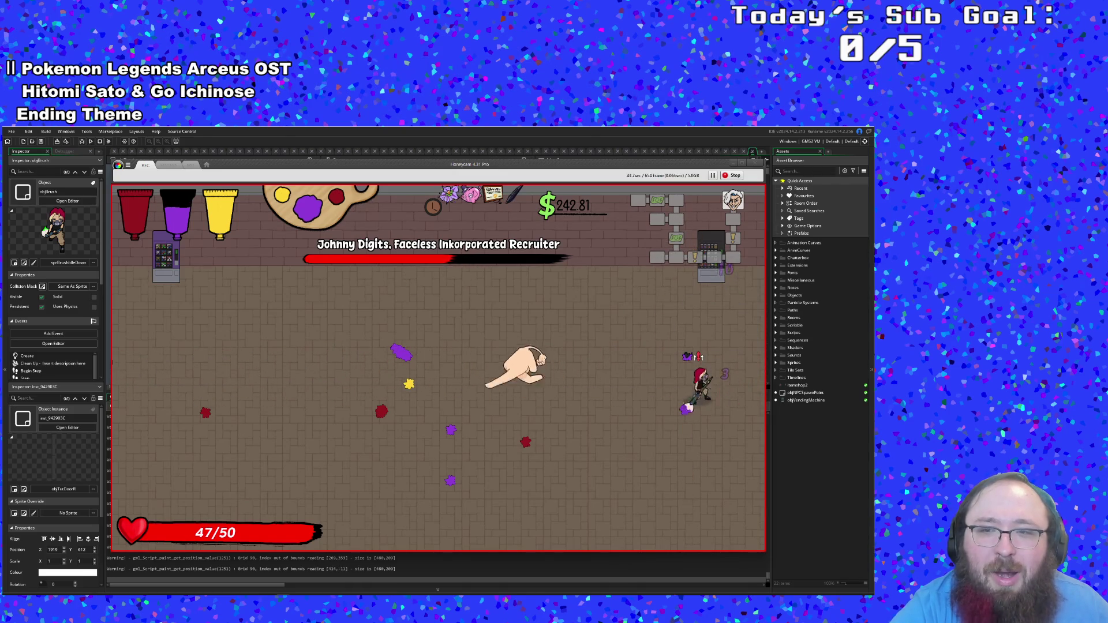
left_click(695, 357)
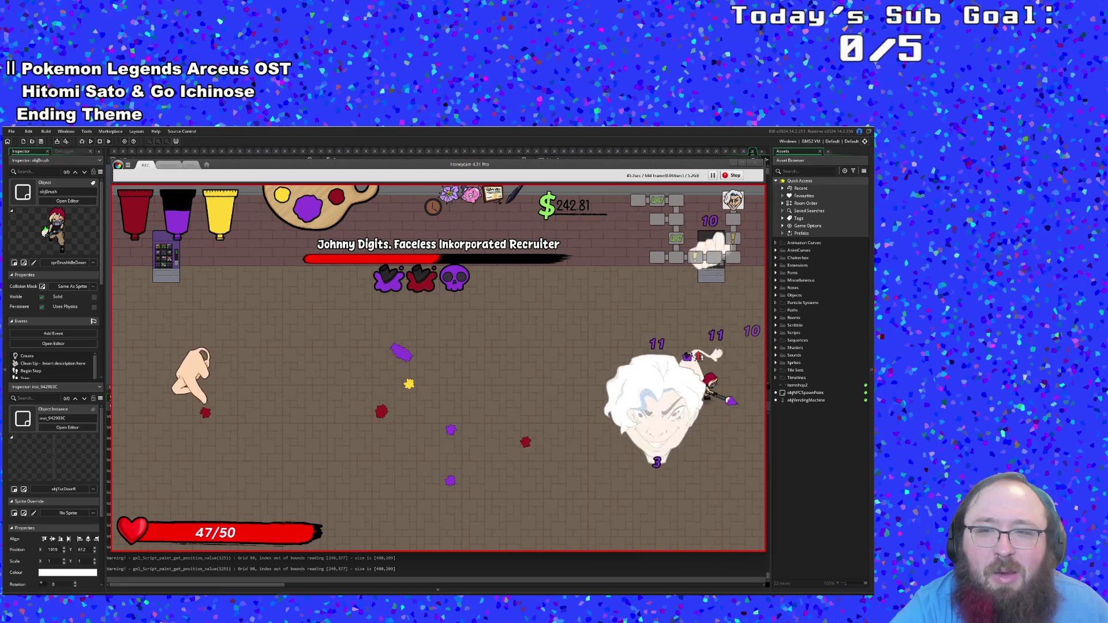
key("space")
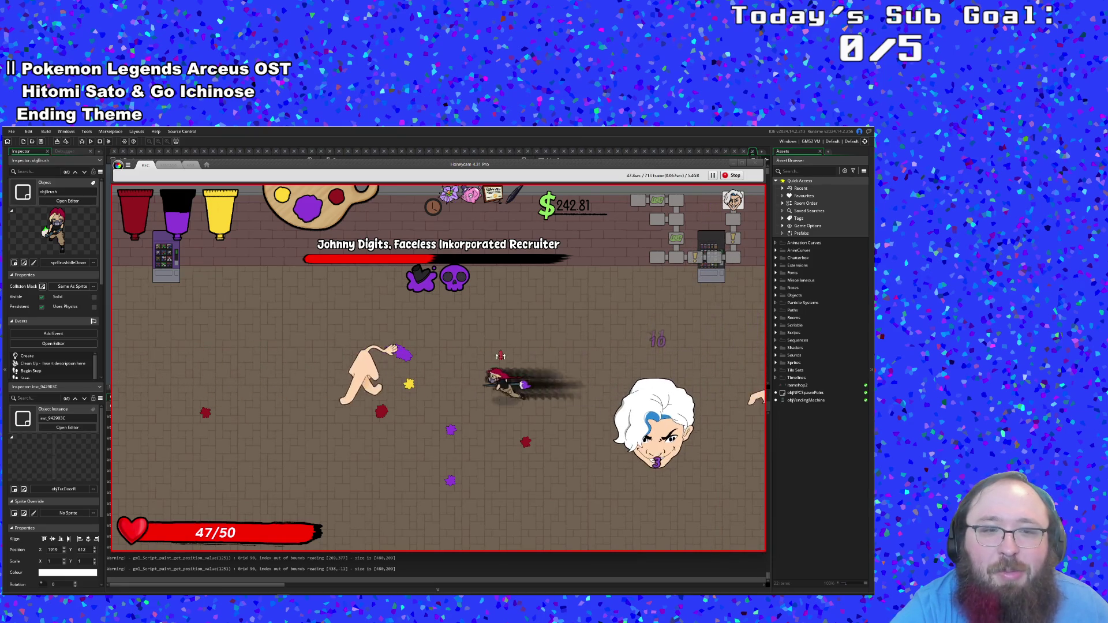
key("d")
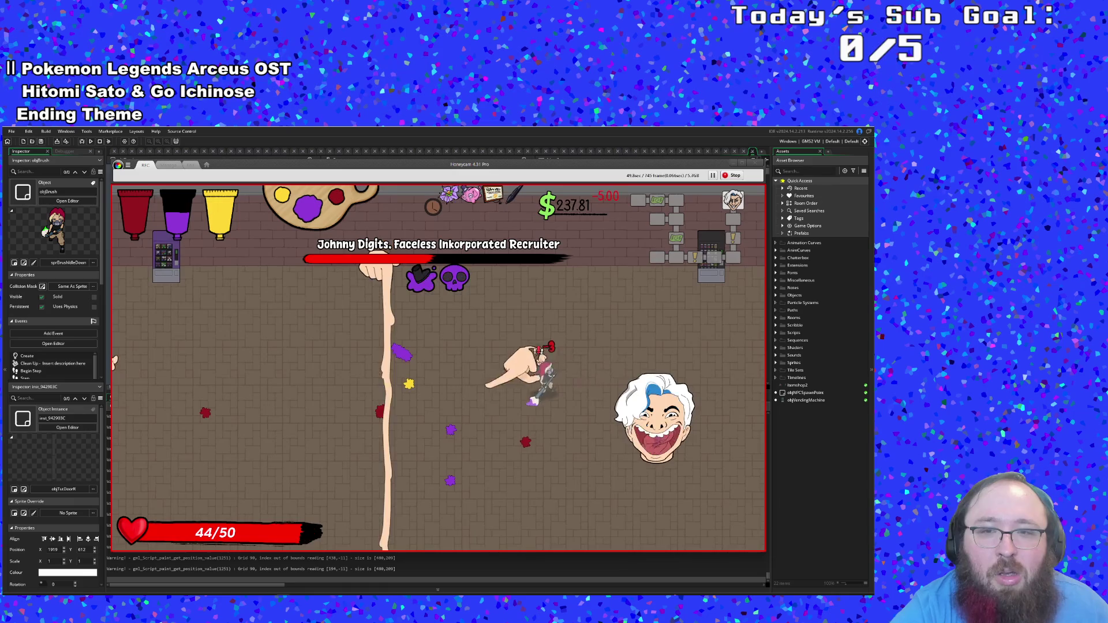
key("d")
left_click(656, 404)
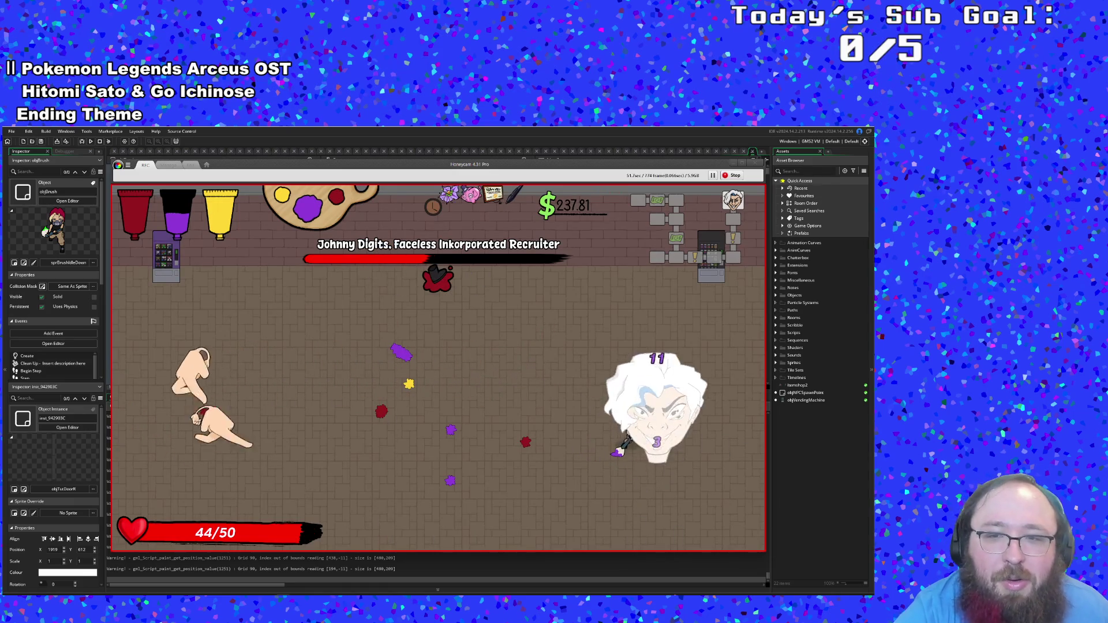
key("a")
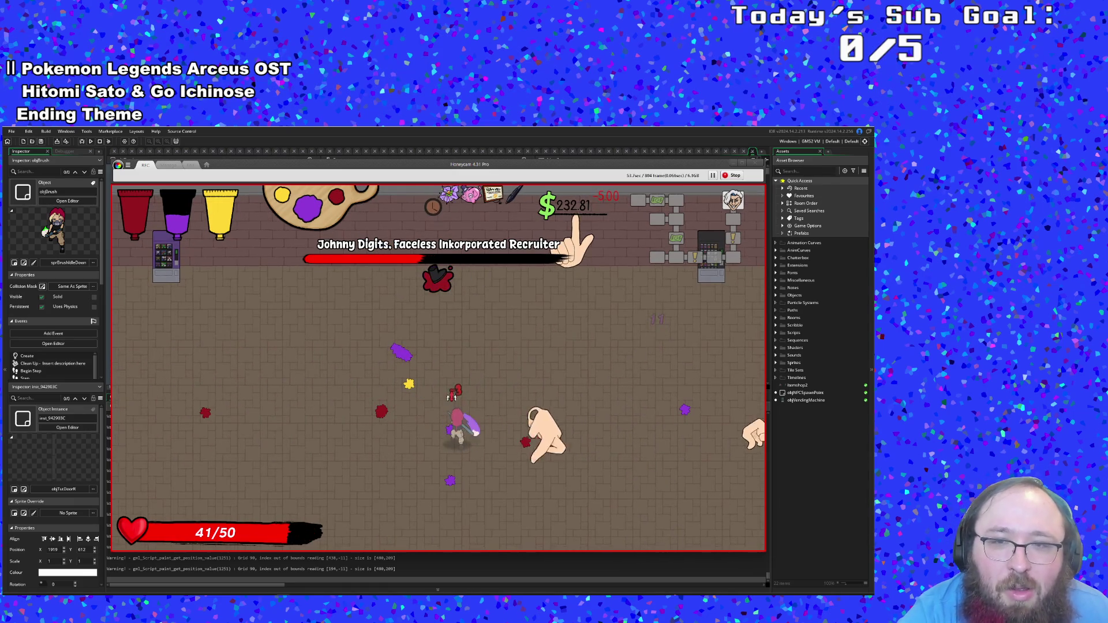
key("a")
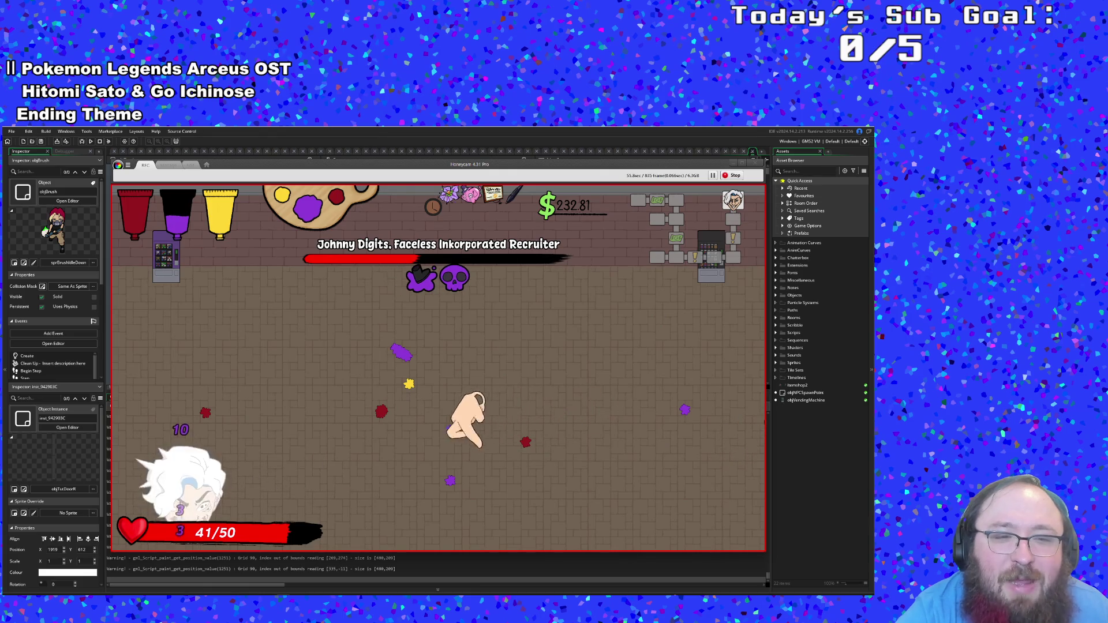
key("a")
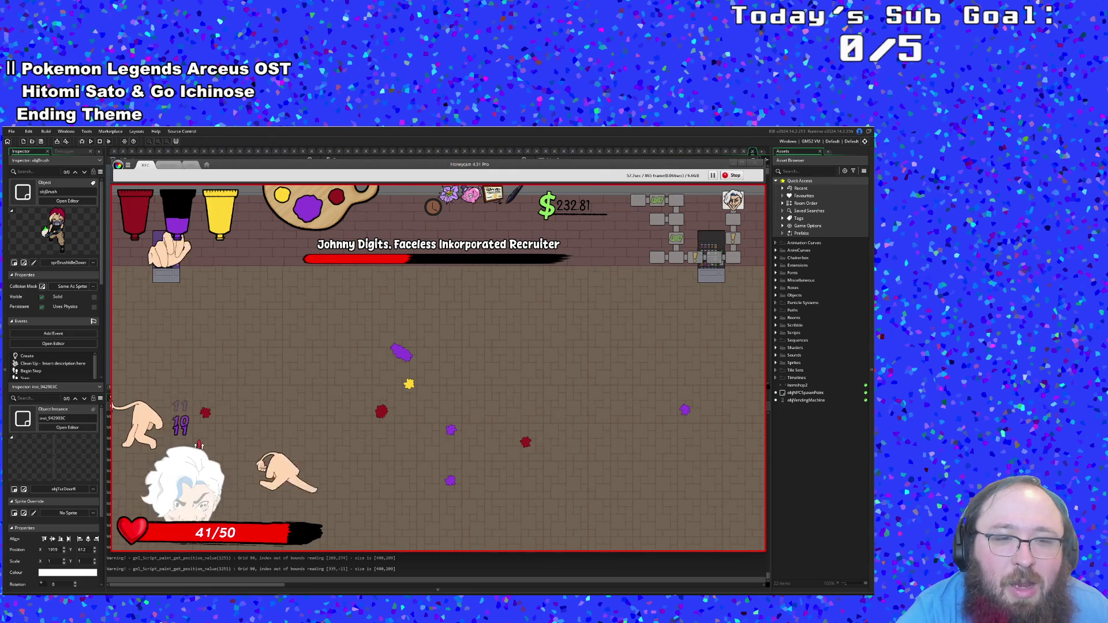
left_click(199, 445)
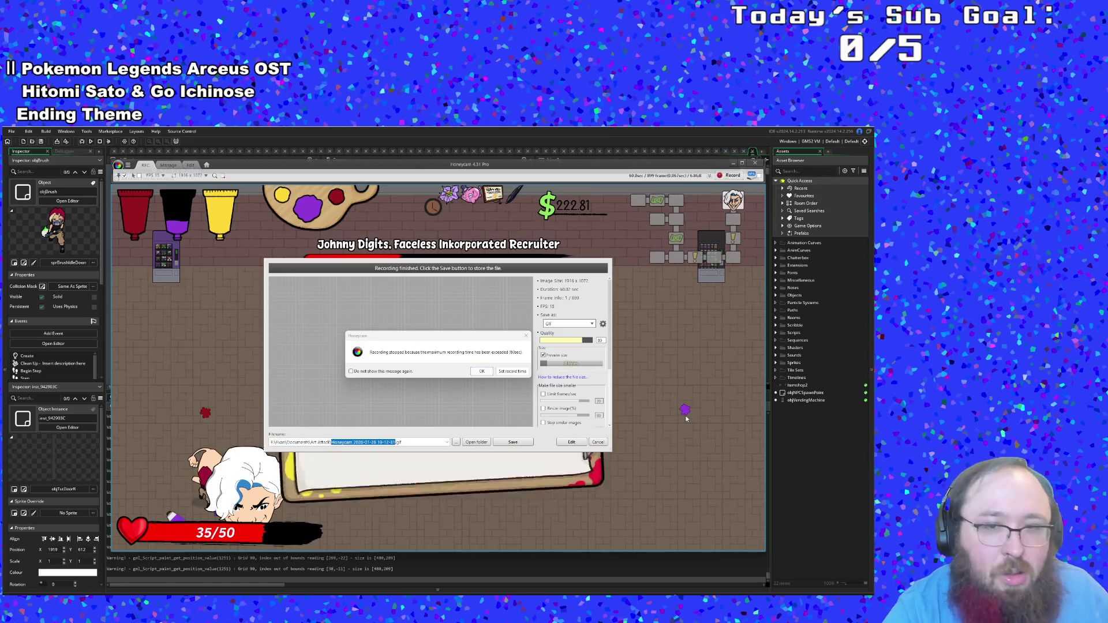
Step: Dismiss the recording-limit notice and open the boss-fight capture in Honeycam's frame editor
left_click(482, 372)
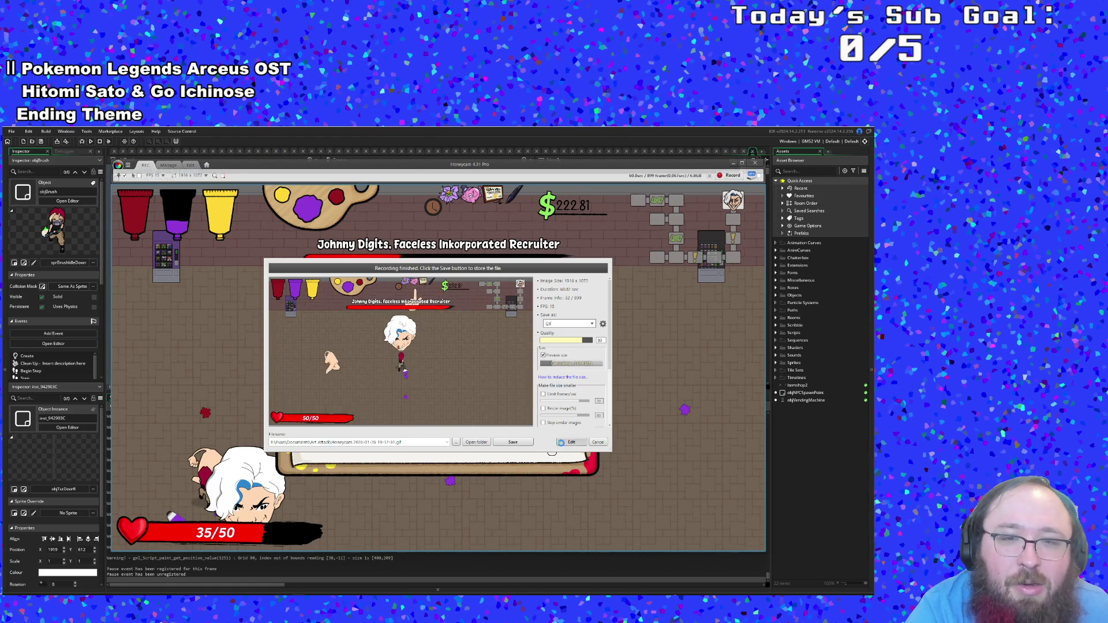
left_click(564, 443)
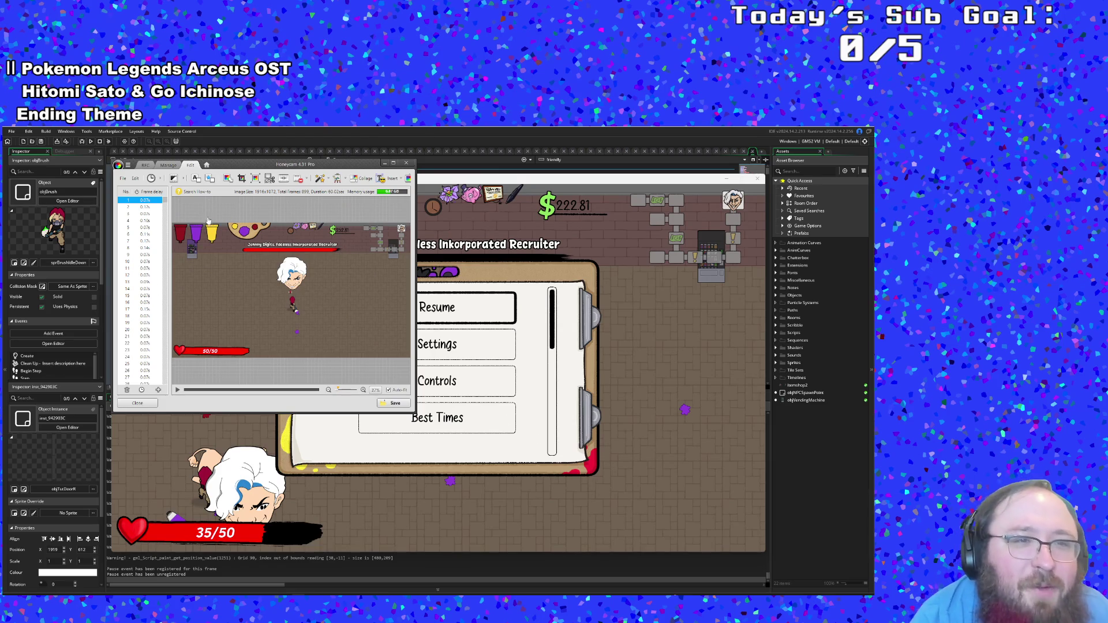
Step: Scan through the captured frames from frame 2 up to frame 151
left_click(151, 207)
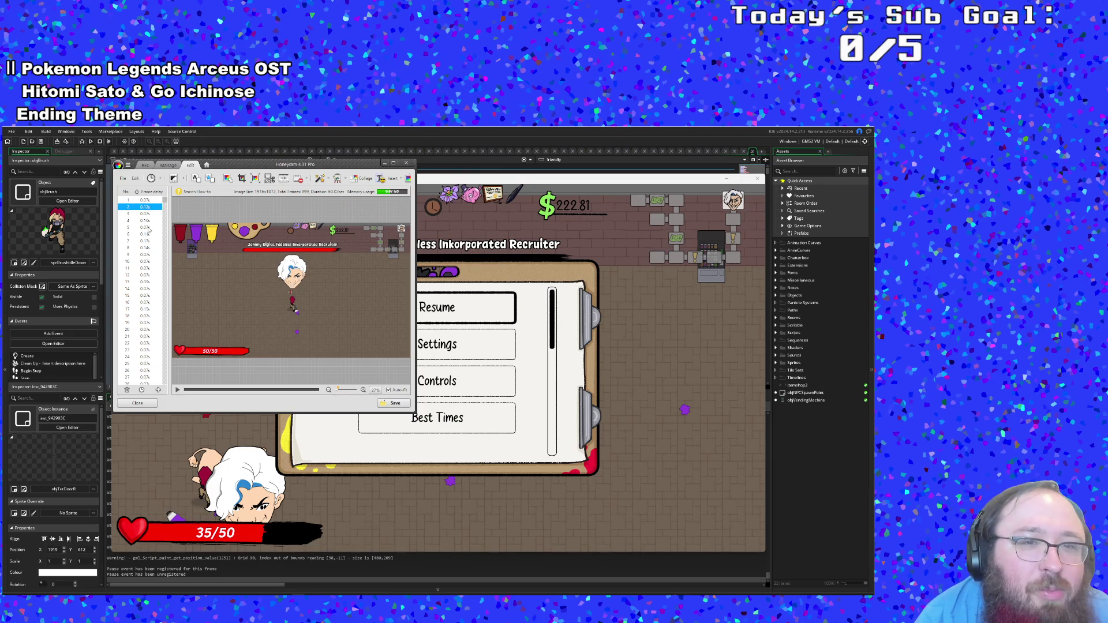
scroll(142, 286, "down", 2)
left_click(143, 288)
left_click(143, 288)
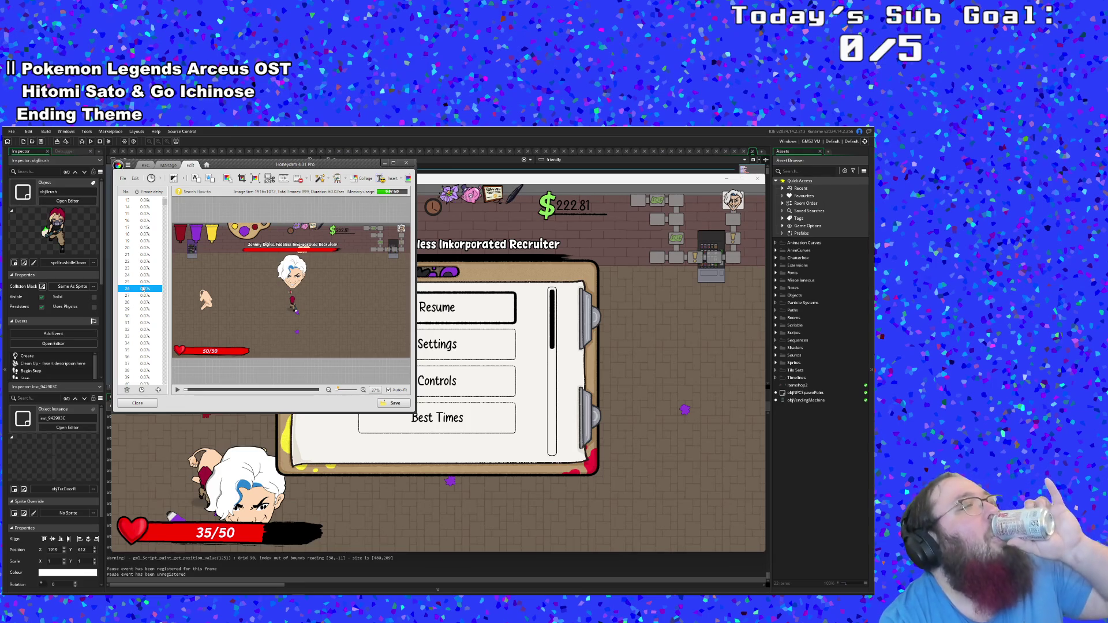
scroll(143, 288, "up", 2)
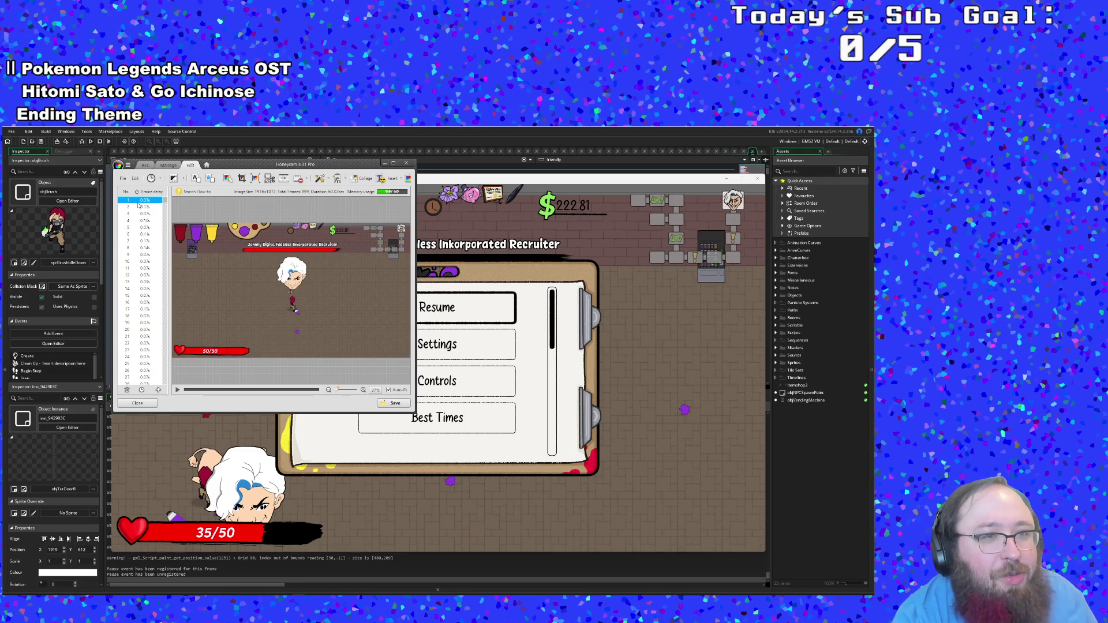
left_click(143, 282)
scroll(147, 300, "down", 4)
left_click(149, 296)
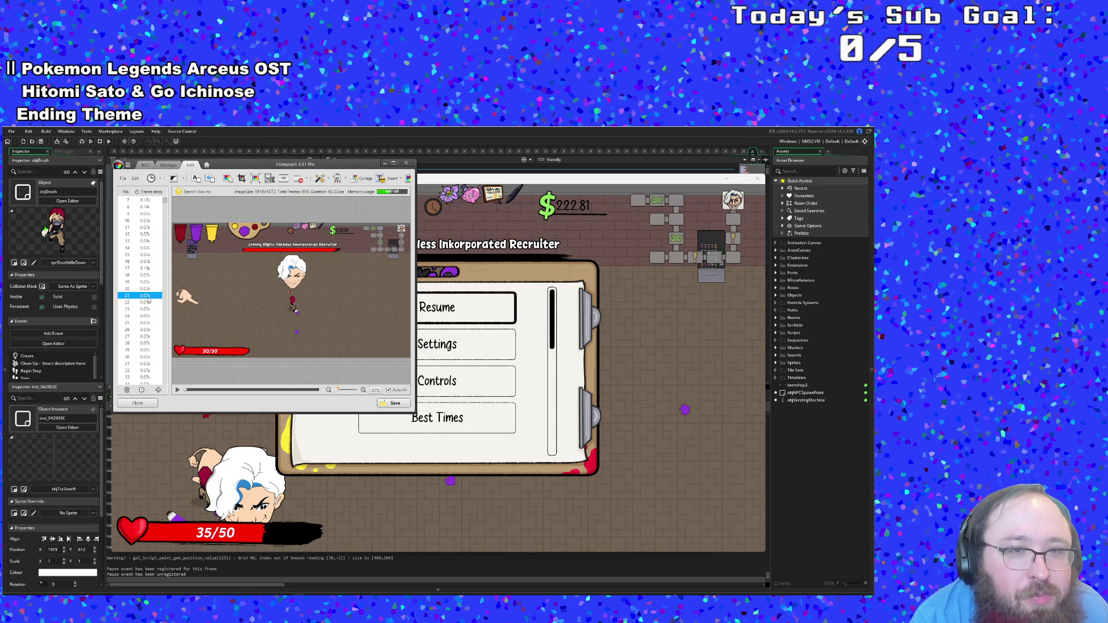
scroll(149, 298, "down", 7)
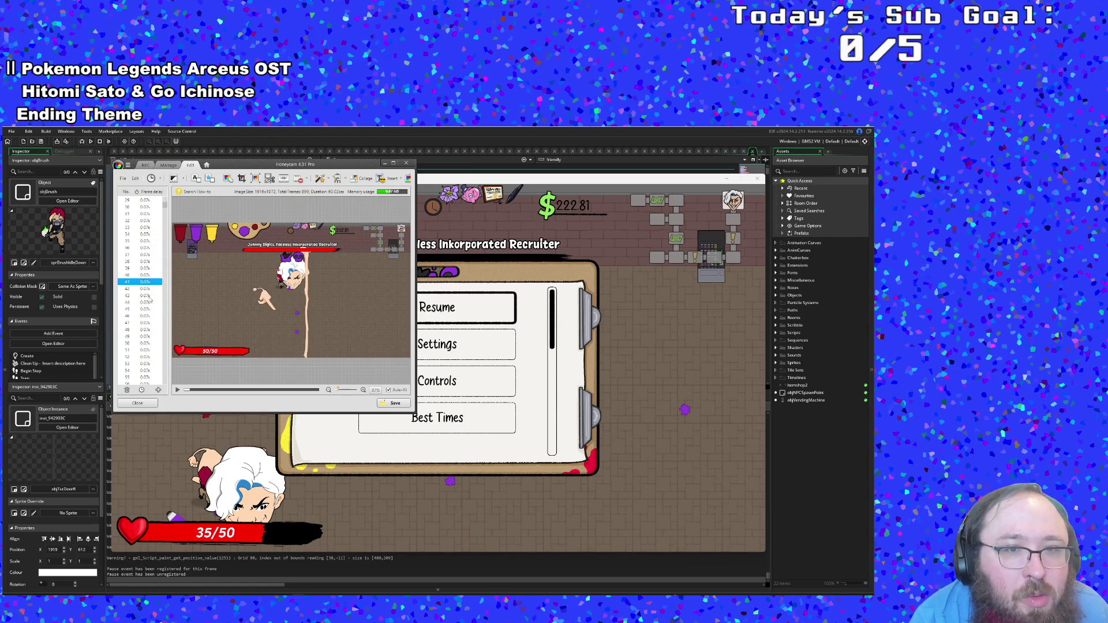
left_click(148, 296)
left_click(149, 296)
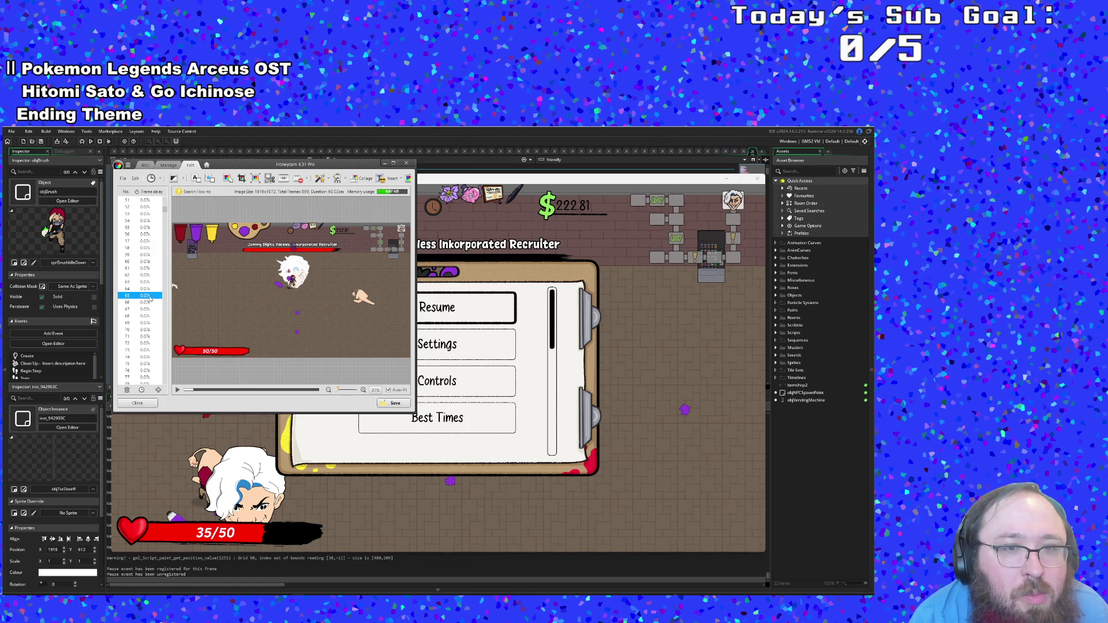
scroll(149, 297, "down", 2)
left_click(149, 295)
scroll(149, 297, "down", 3)
left_click(148, 295)
scroll(149, 297, "down", 2)
left_click(148, 295)
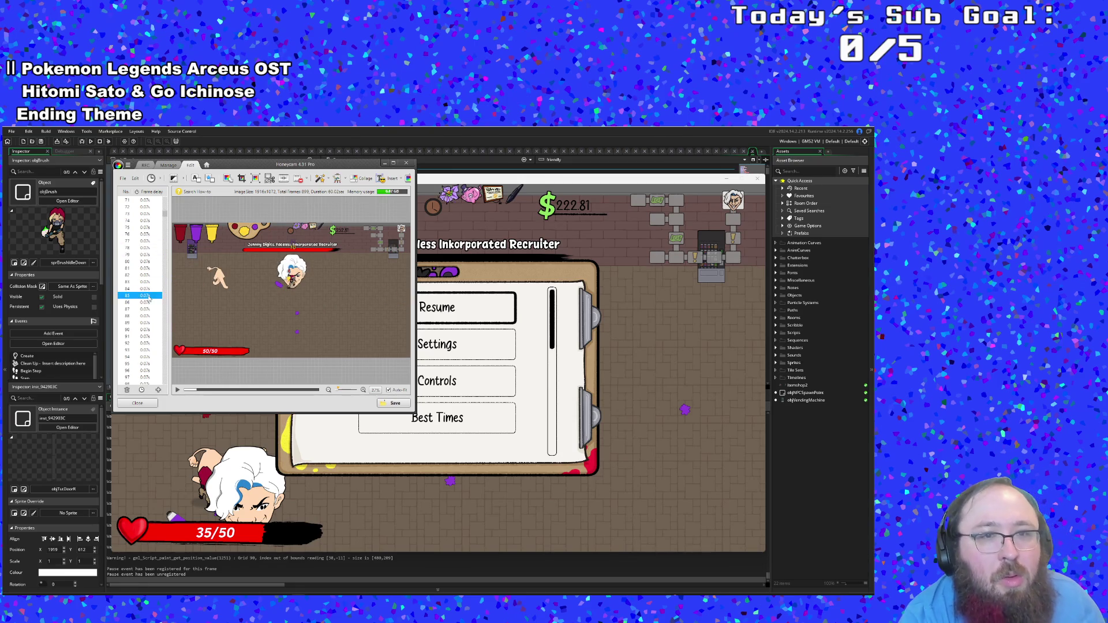
scroll(149, 297, "down", 3)
left_click(149, 295)
left_click(148, 296)
scroll(148, 297, "down", 3)
left_click(148, 295)
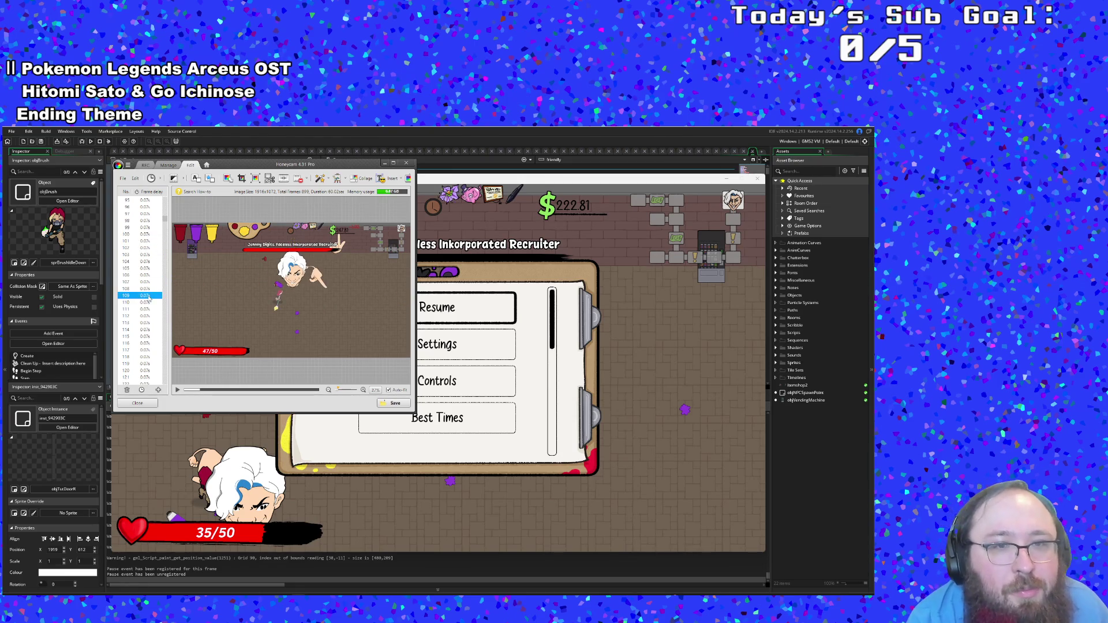
scroll(148, 297, "down", 2)
left_click(149, 296)
scroll(149, 298, "down", 3)
left_click(149, 296)
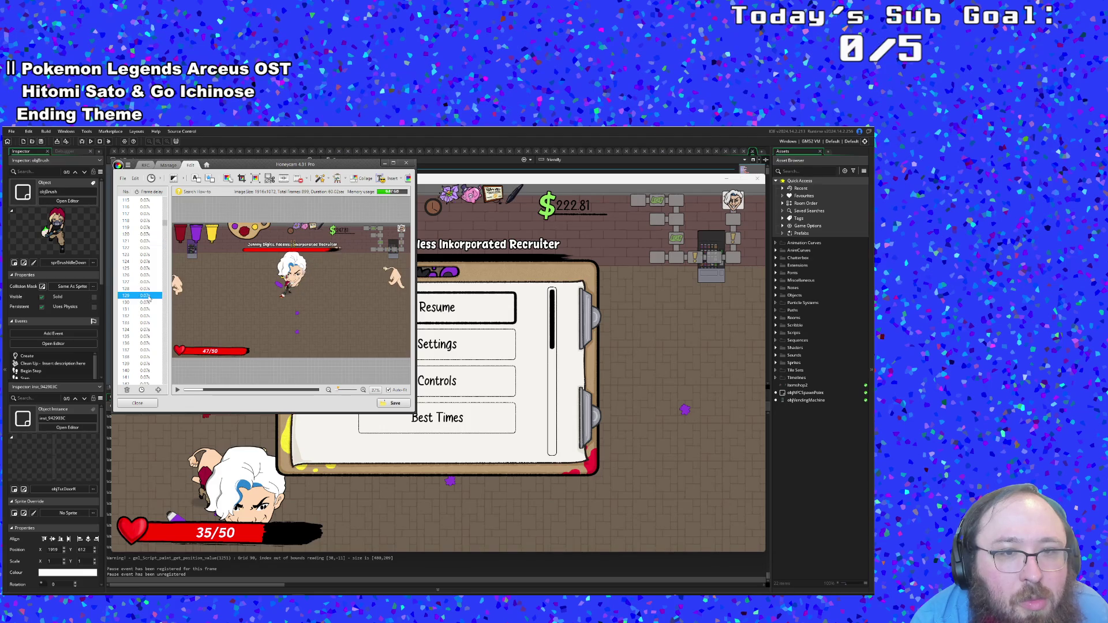
scroll(149, 297, "down", 2)
left_click(149, 296)
left_click(149, 296)
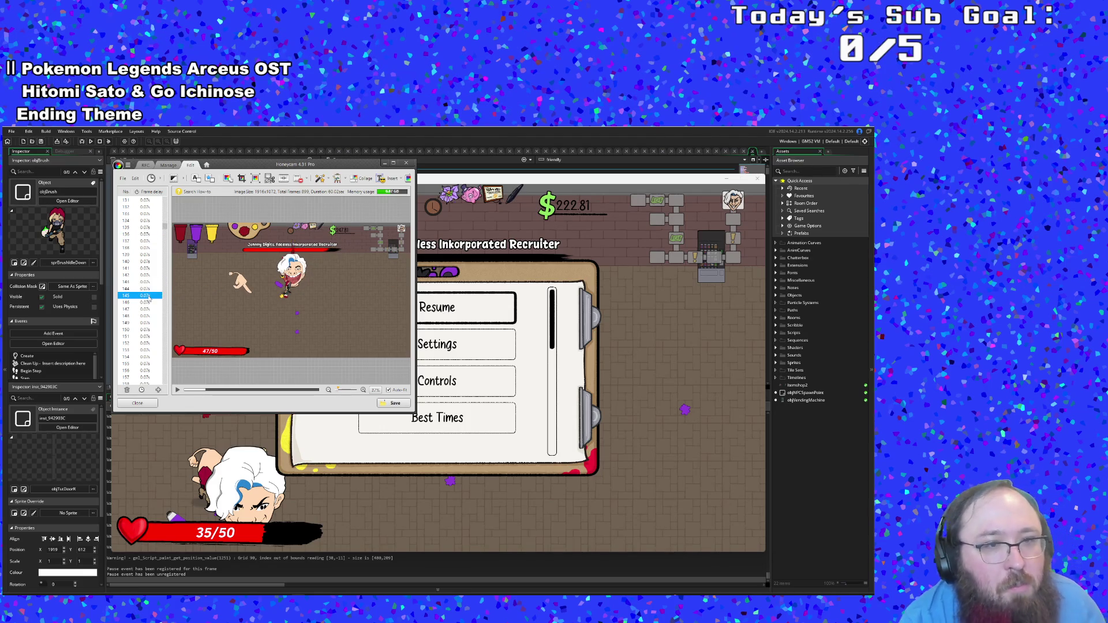
left_click(149, 295)
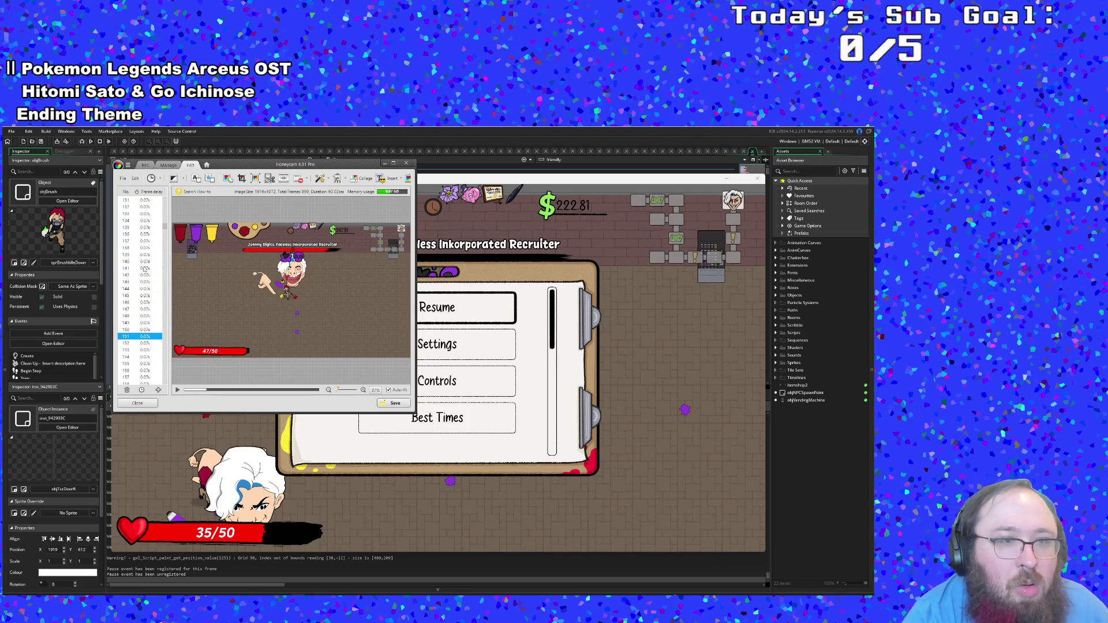
Step: Compare frames 102 to 144 as possible cut points, then return to the first frame
left_click(145, 269)
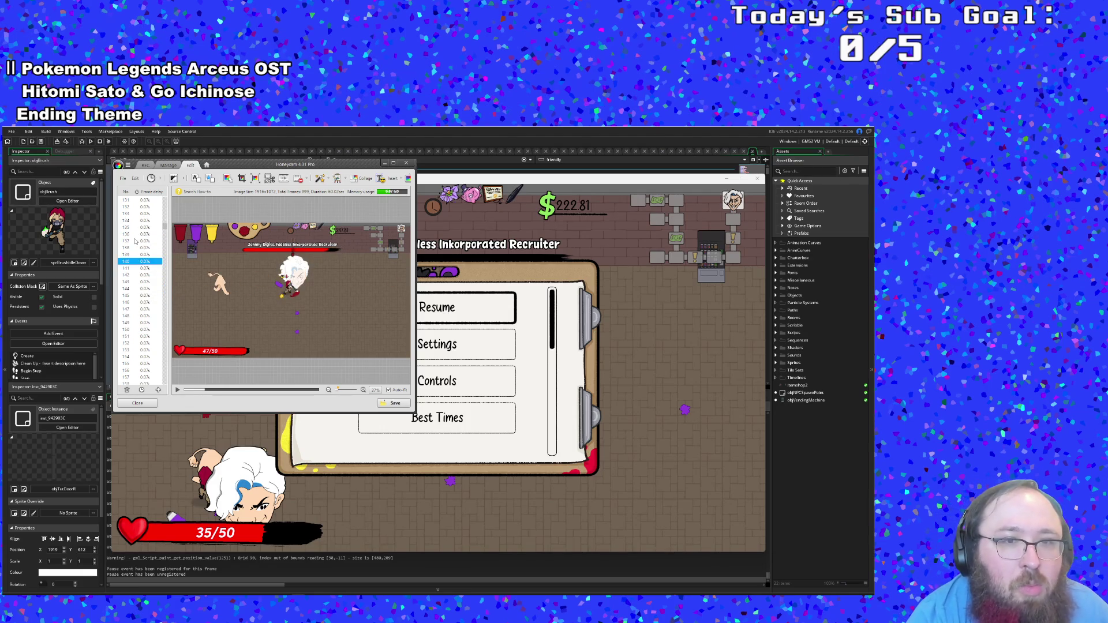
left_click(139, 269)
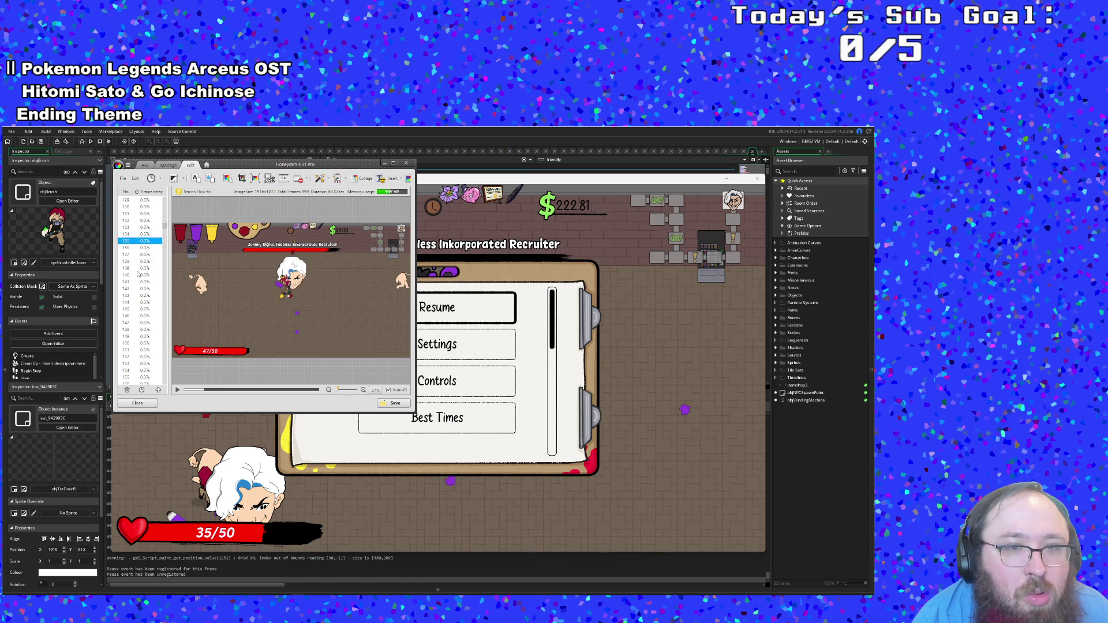
left_click(138, 269)
scroll(139, 275, "up", 2)
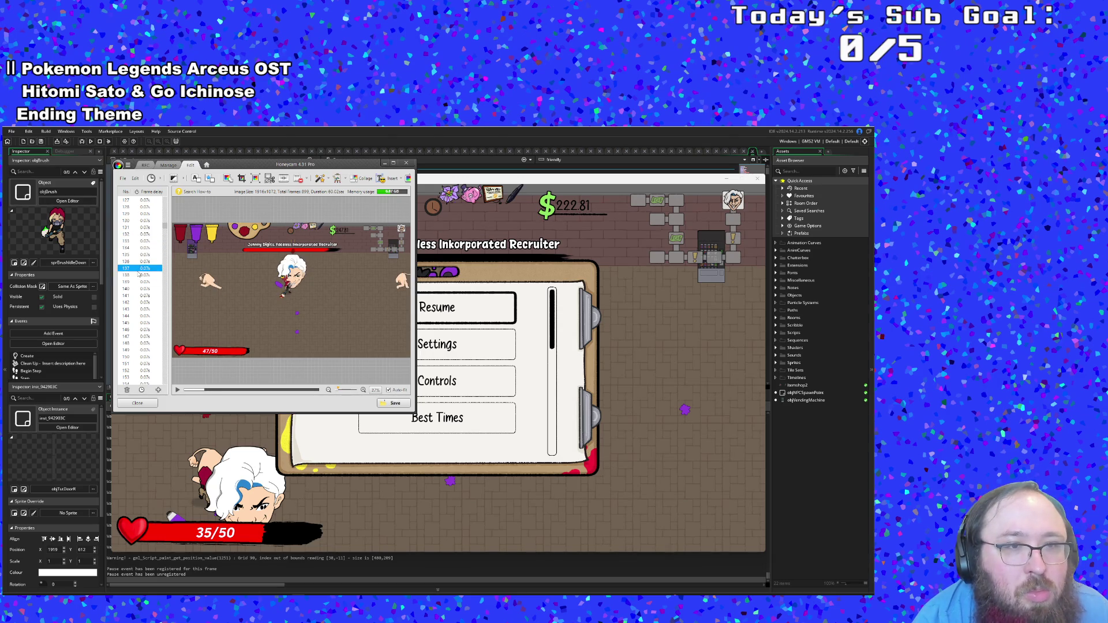
scroll(139, 274, "up", 4)
left_click(142, 258)
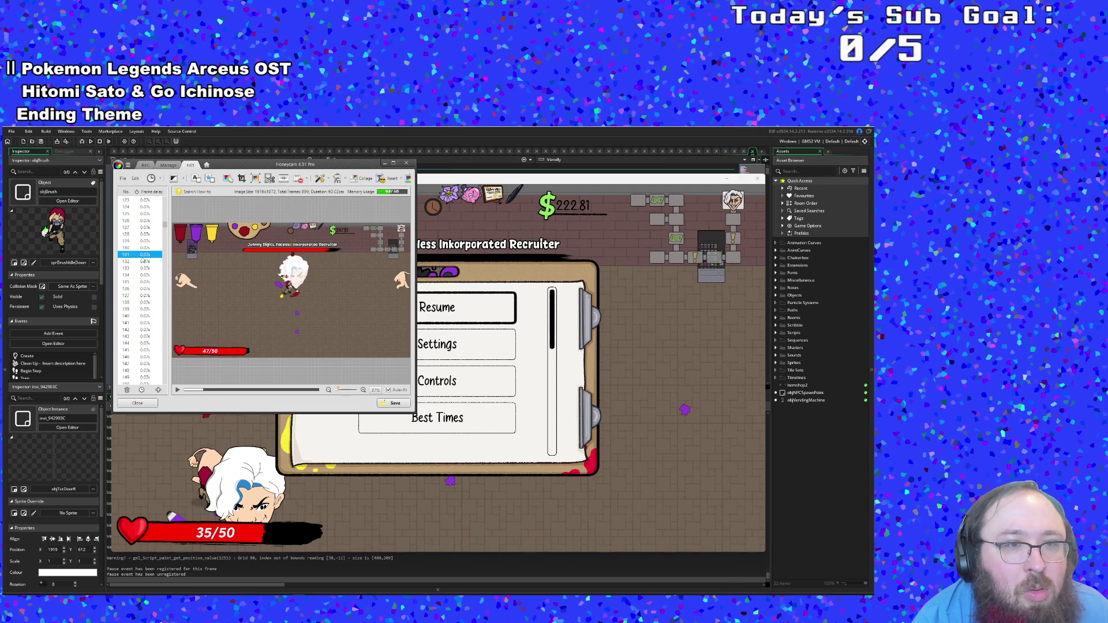
left_click(143, 262)
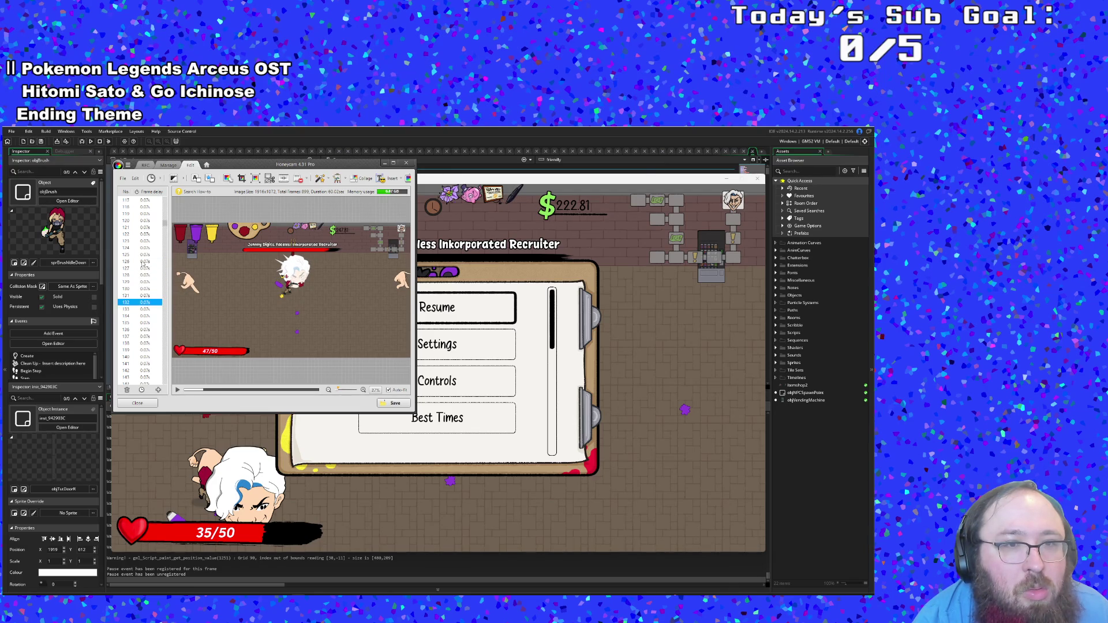
scroll(143, 262, "up", 4)
scroll(144, 263, "up", 2)
left_click(144, 263)
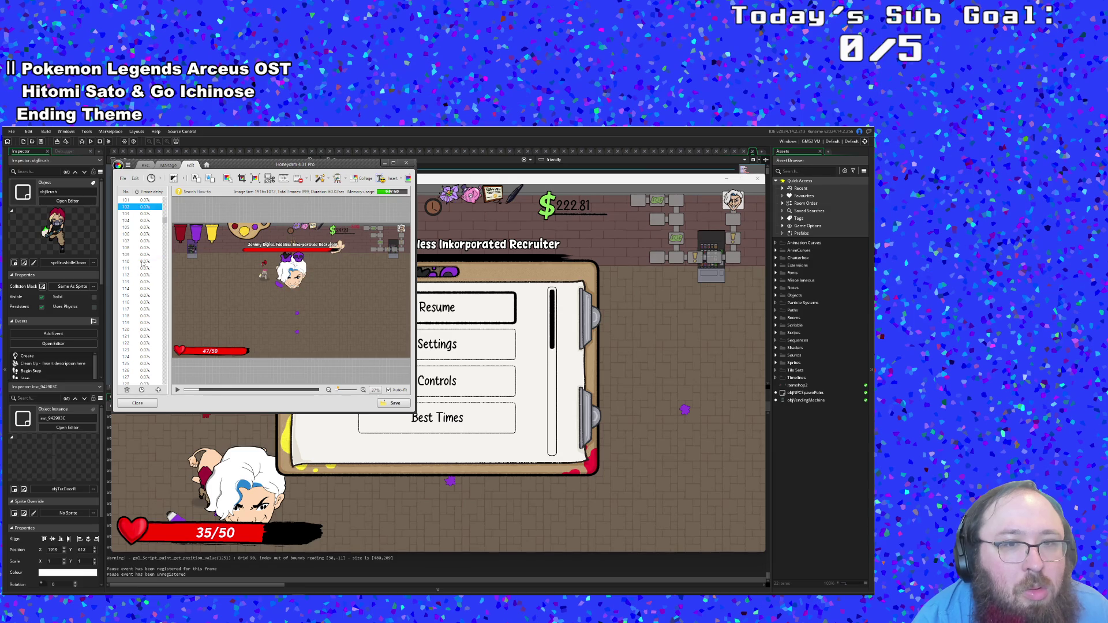
left_click(144, 263)
scroll(144, 263, "down", 5)
left_click(143, 263)
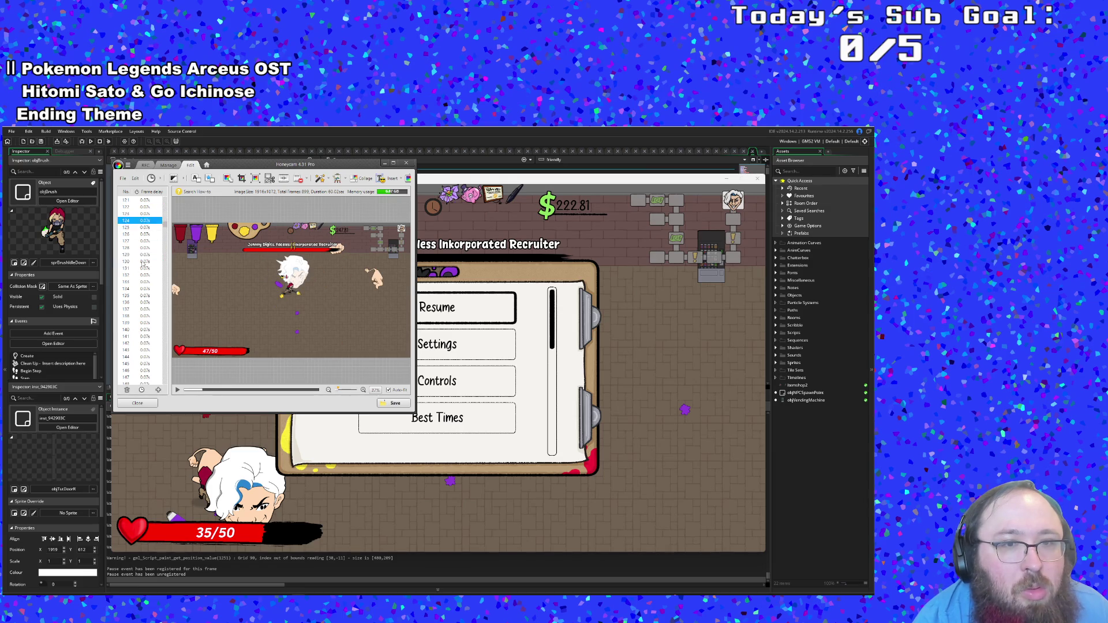
left_click(144, 262)
scroll(144, 263, "down", 1)
left_click(144, 262)
scroll(144, 263, "down", 4)
left_click(144, 262)
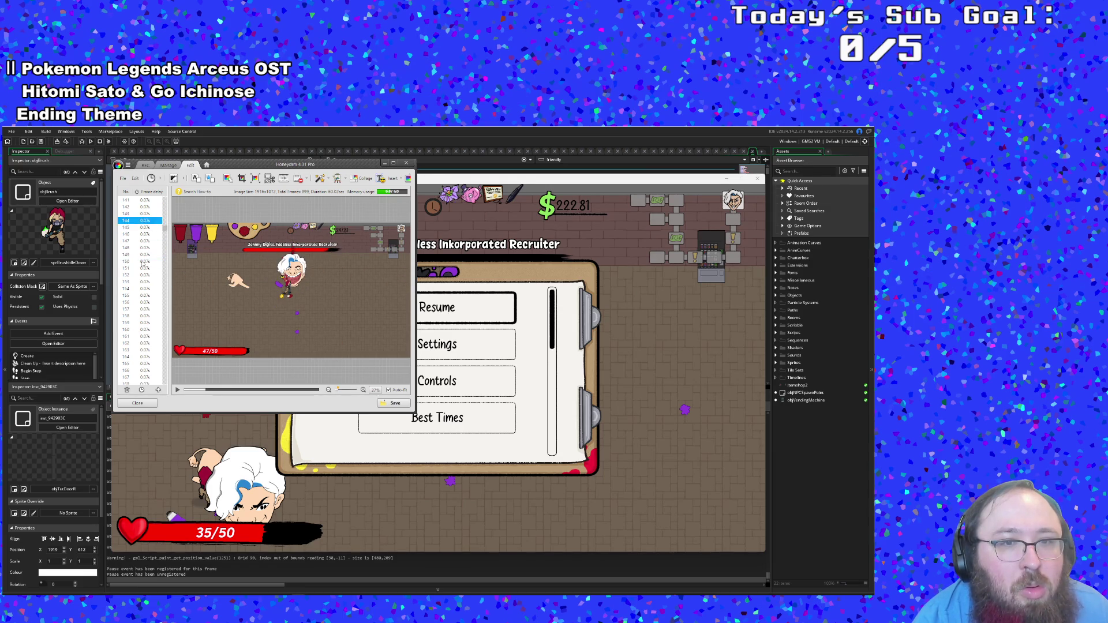
scroll(144, 263, "up", 4)
left_click(144, 262)
scroll(144, 263, "up", 4)
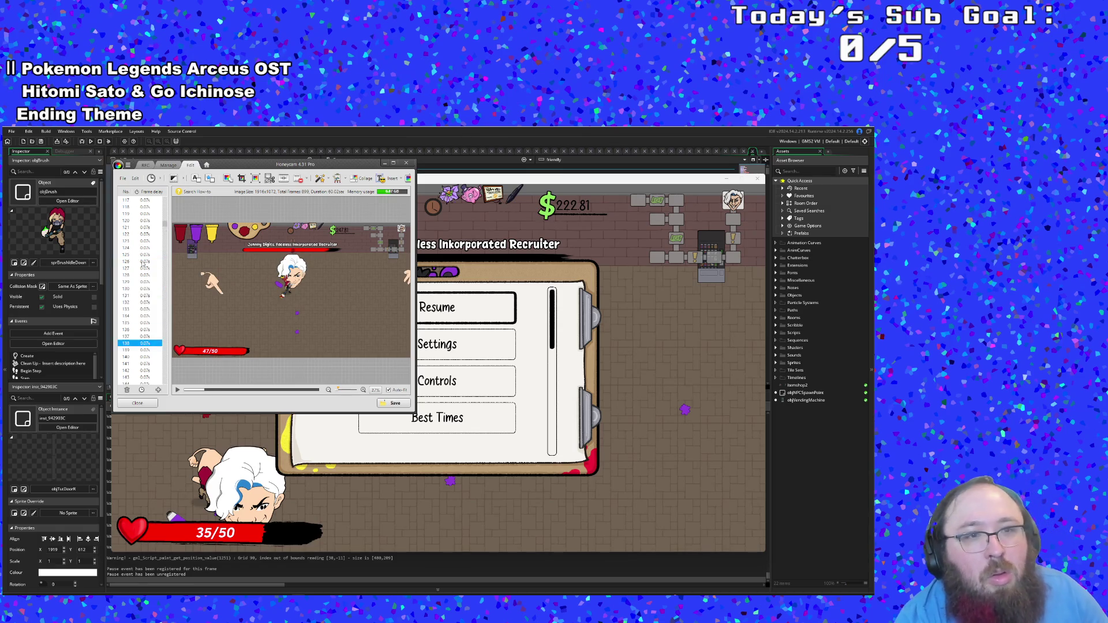
scroll(144, 263, "up", 3)
left_click(144, 262)
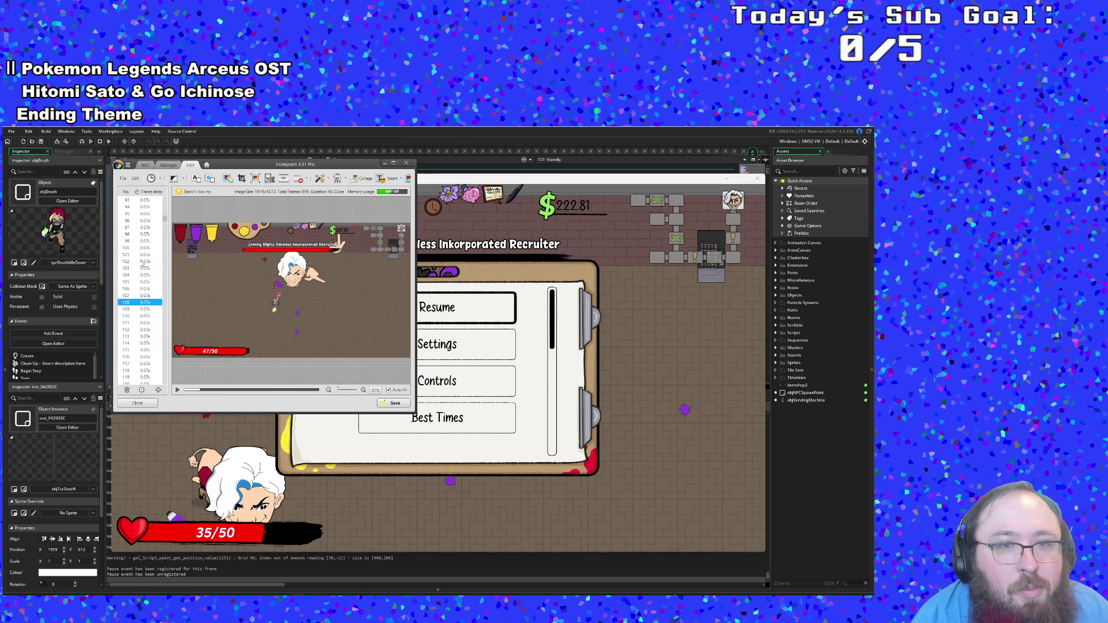
left_click(144, 262)
scroll(144, 263, "up", 3)
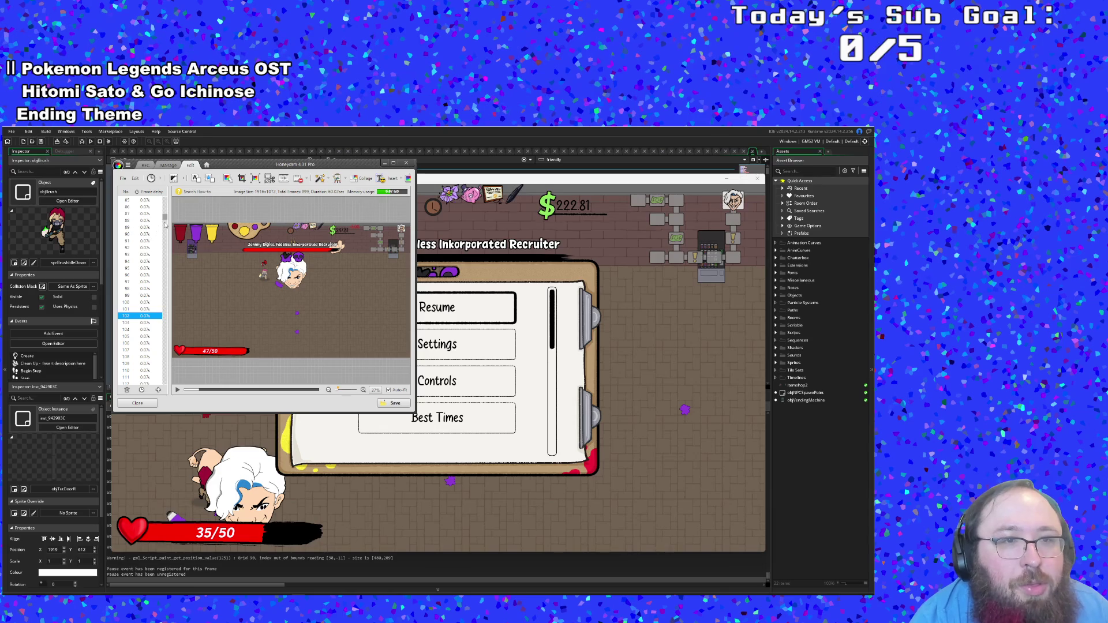
left_click(151, 200)
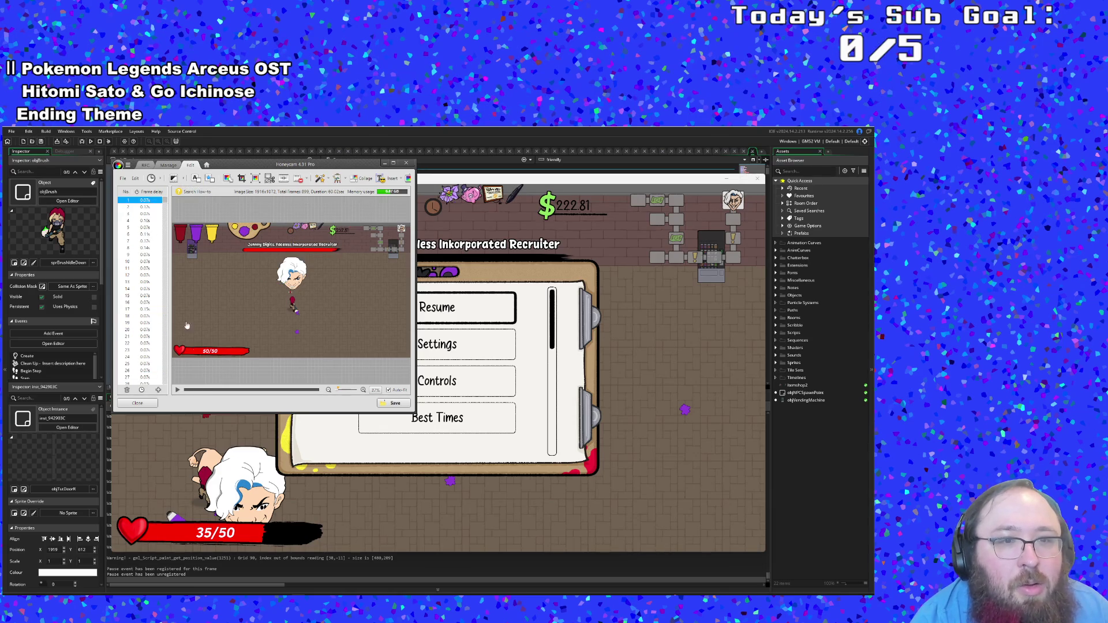
Step: Delete the first 36 frames of the clip and play back the result
left_click(178, 390)
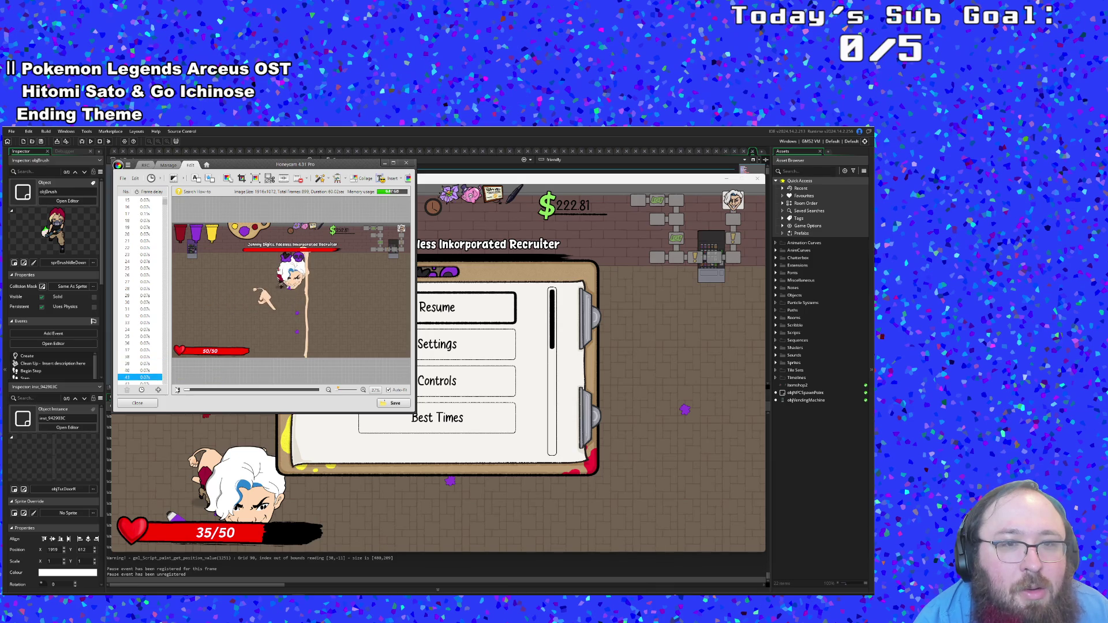
left_click(158, 344)
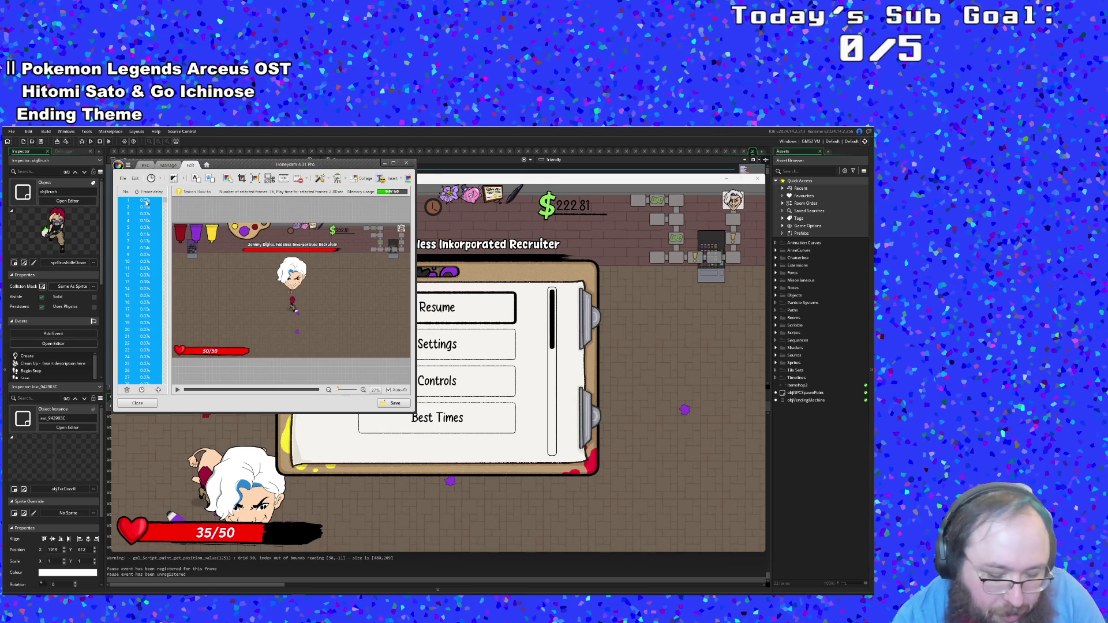
key("Delete")
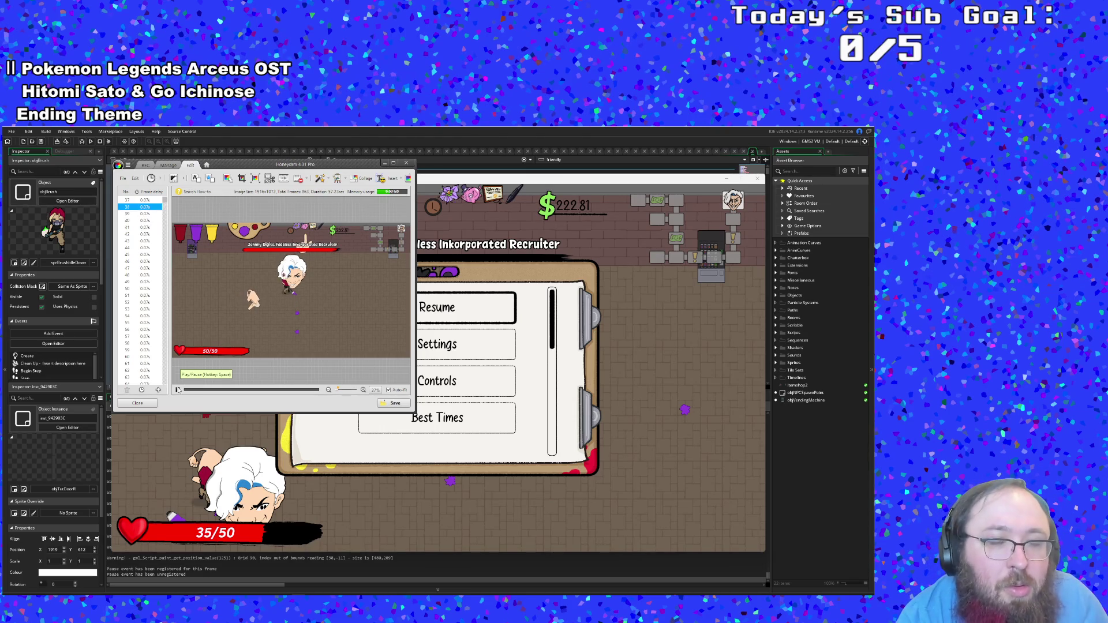
left_click(178, 390)
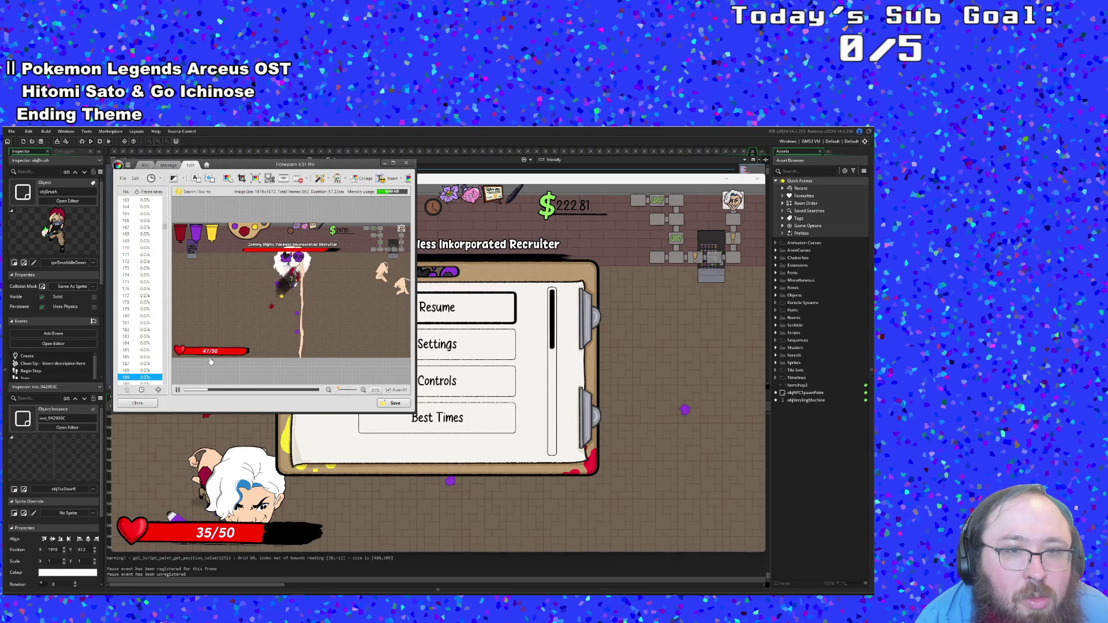
Step: Choose an end point near frame 189, delete the remaining 692 trailing frames, and replay the clip
left_click(177, 390)
left_click(137, 235)
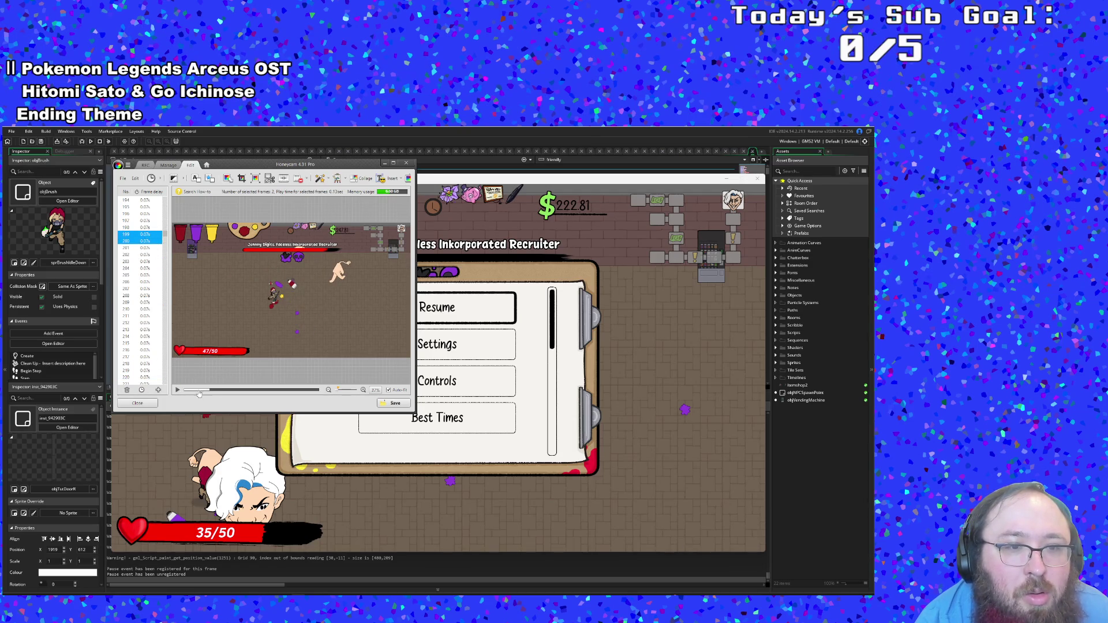
left_click(177, 390)
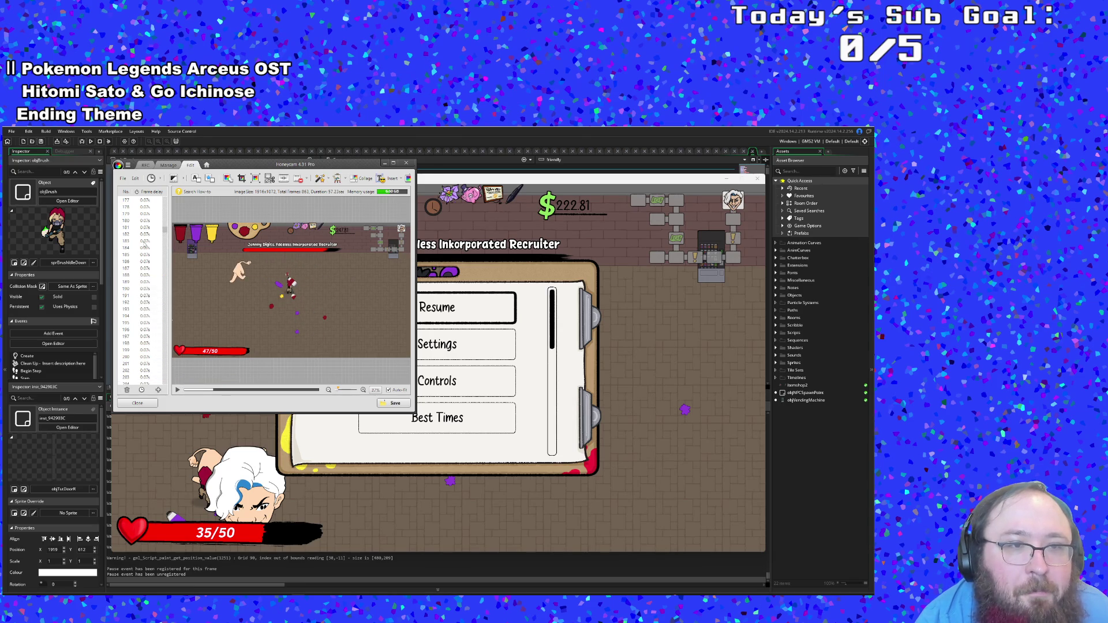
left_click(206, 390)
left_click(177, 390)
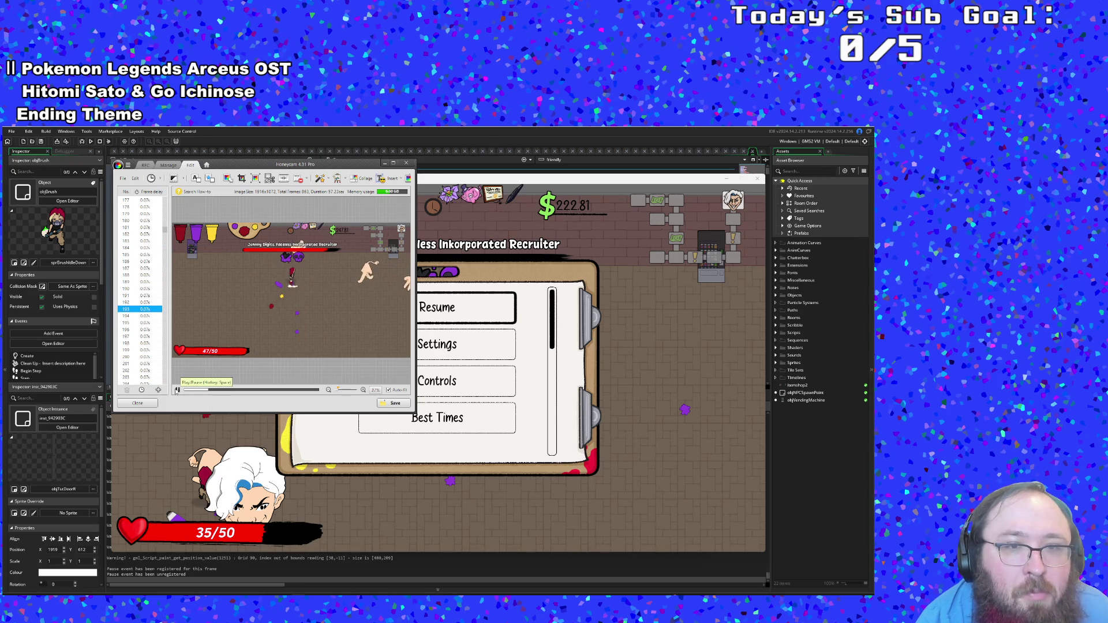
left_click(177, 391)
left_click(145, 296)
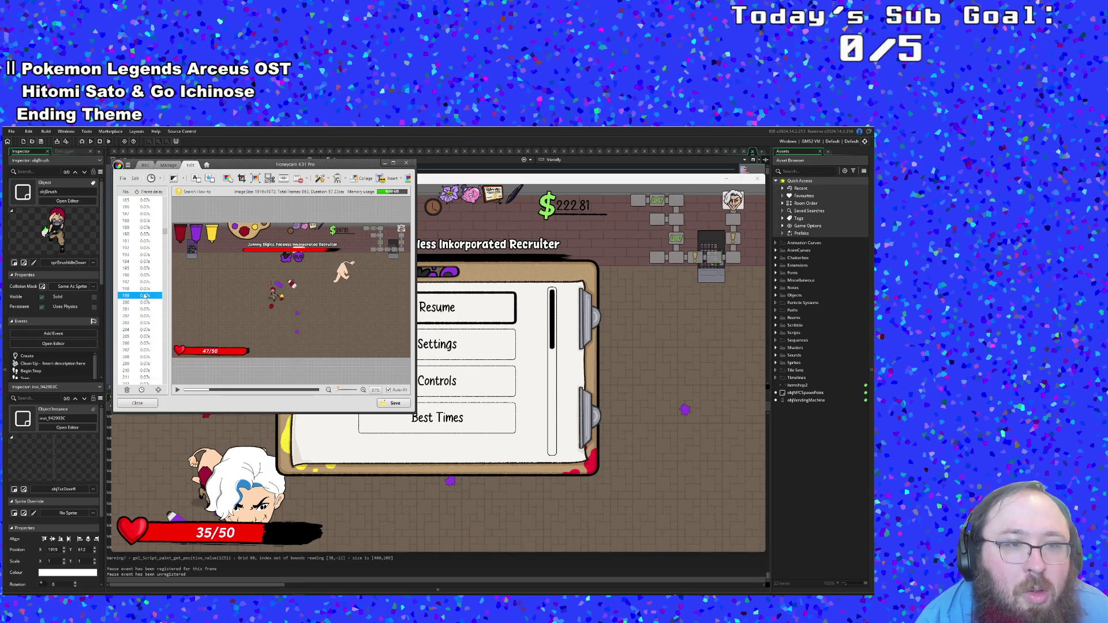
left_click(138, 281)
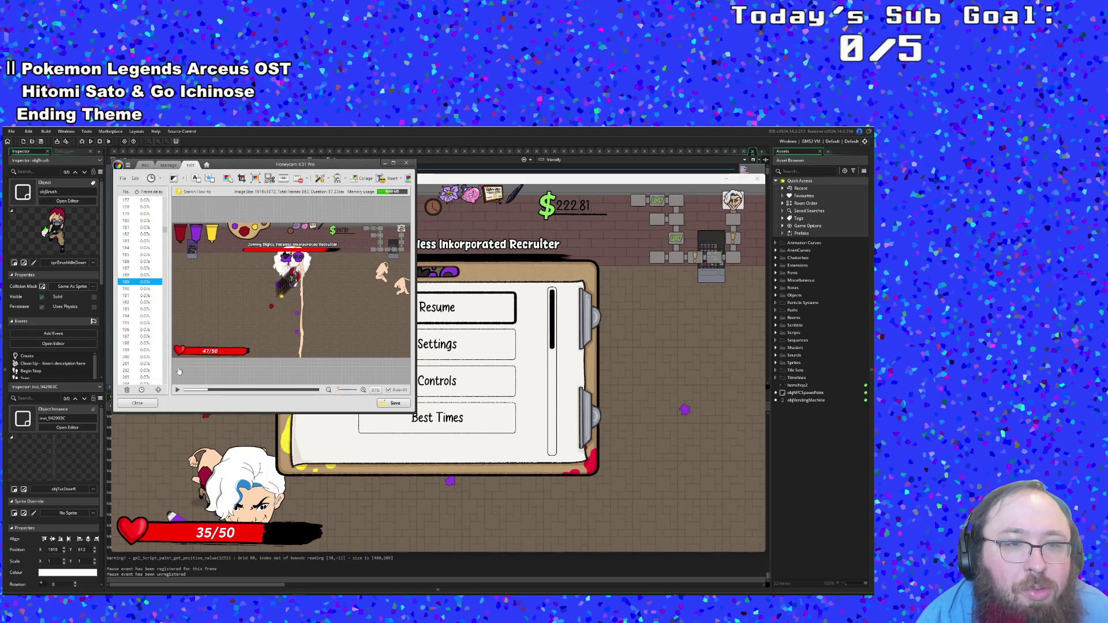
left_click(178, 391)
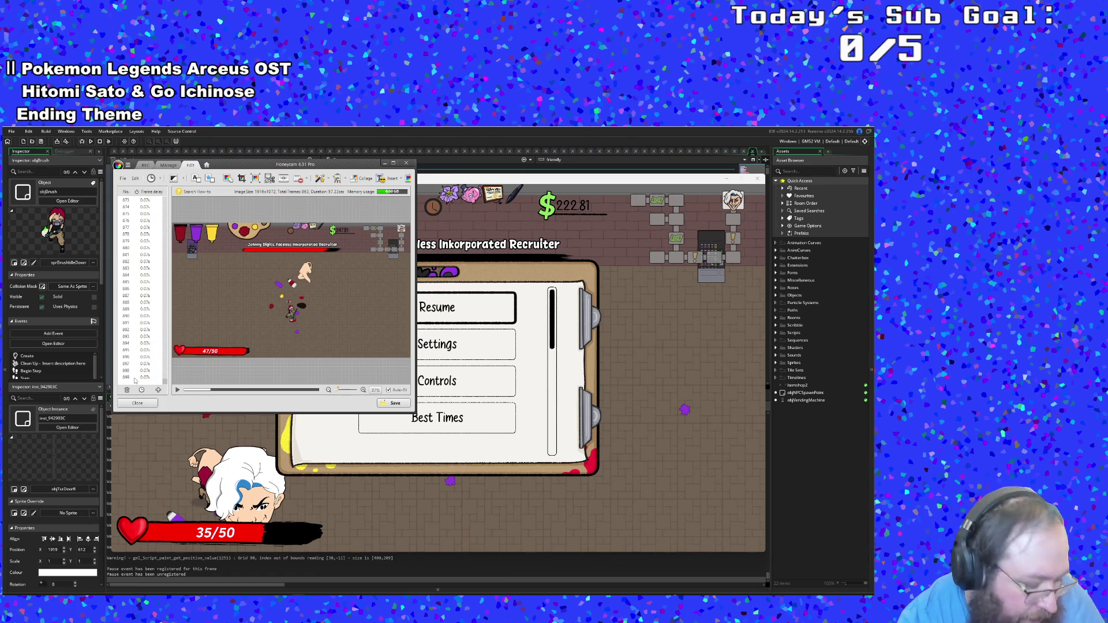
left_click(135, 379, "shift")
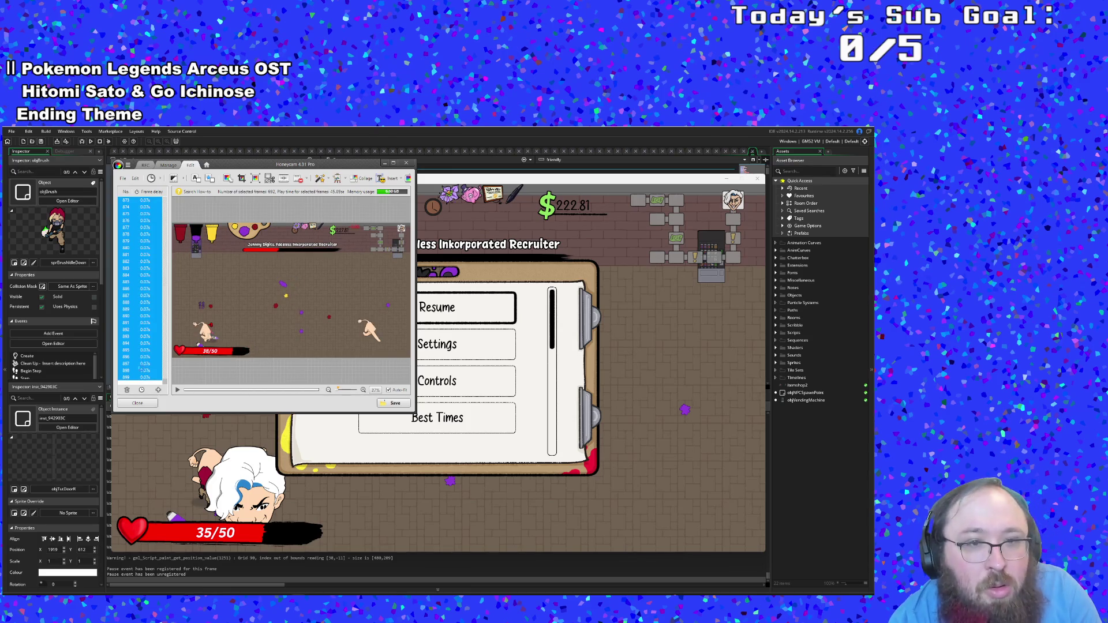
key("Delete")
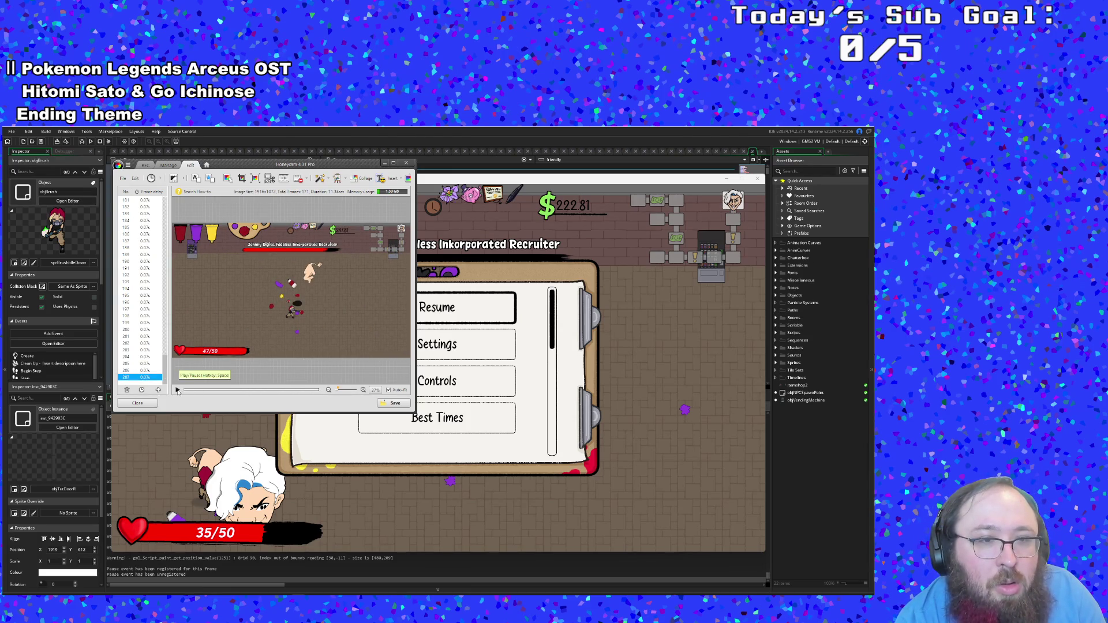
left_click(177, 390)
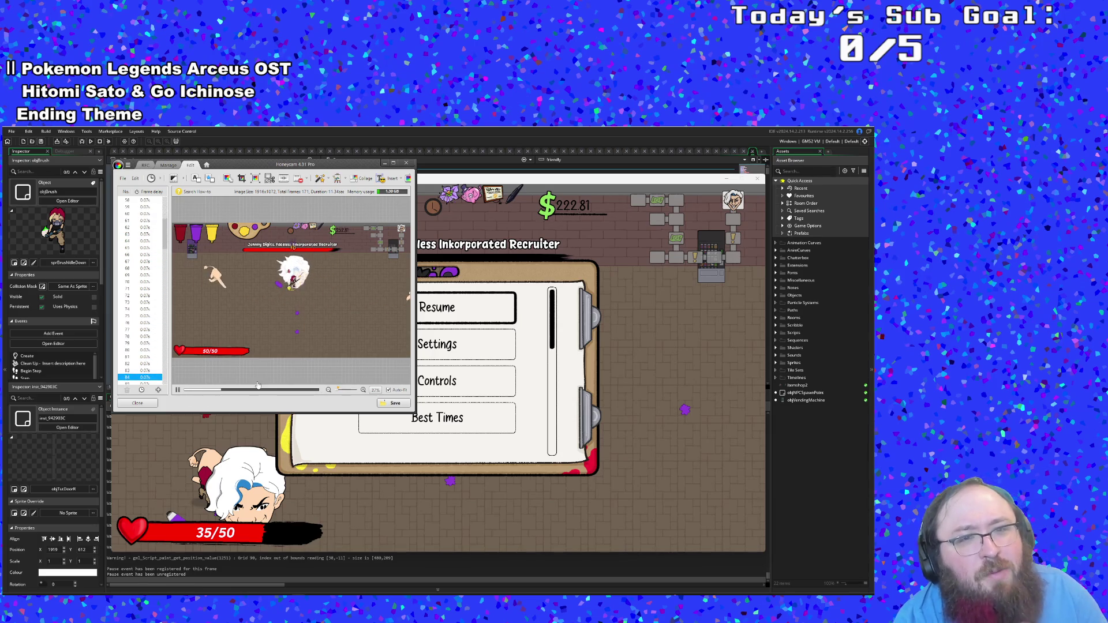
Step: Save the clip as 'boss fight melee.gif' (3.76 MB) and close Honeycam
left_click(394, 403)
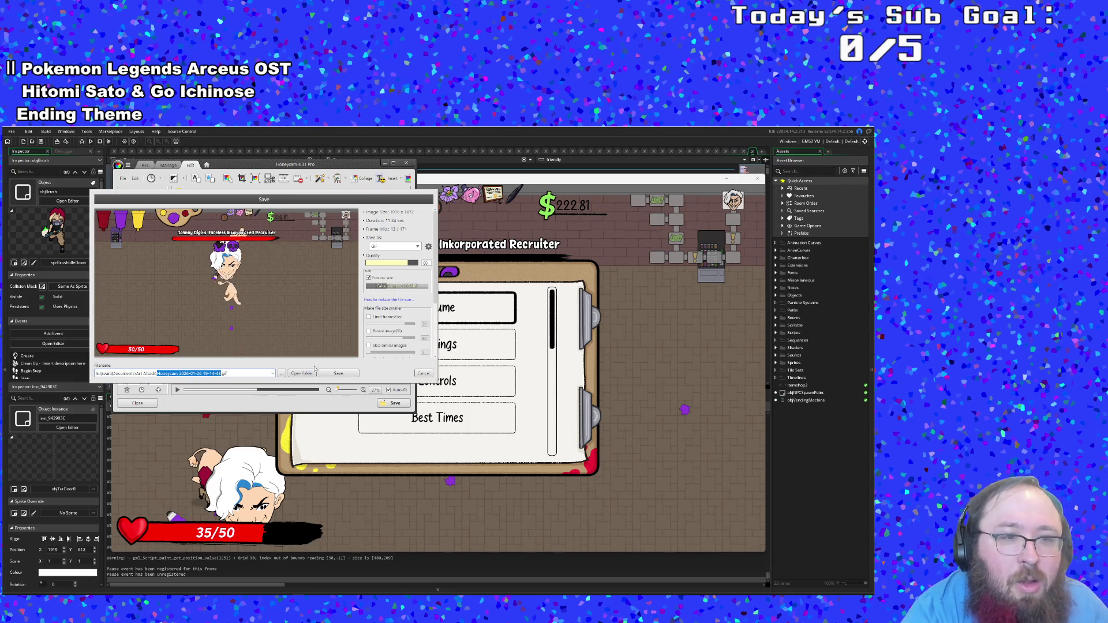
type("boss fight")
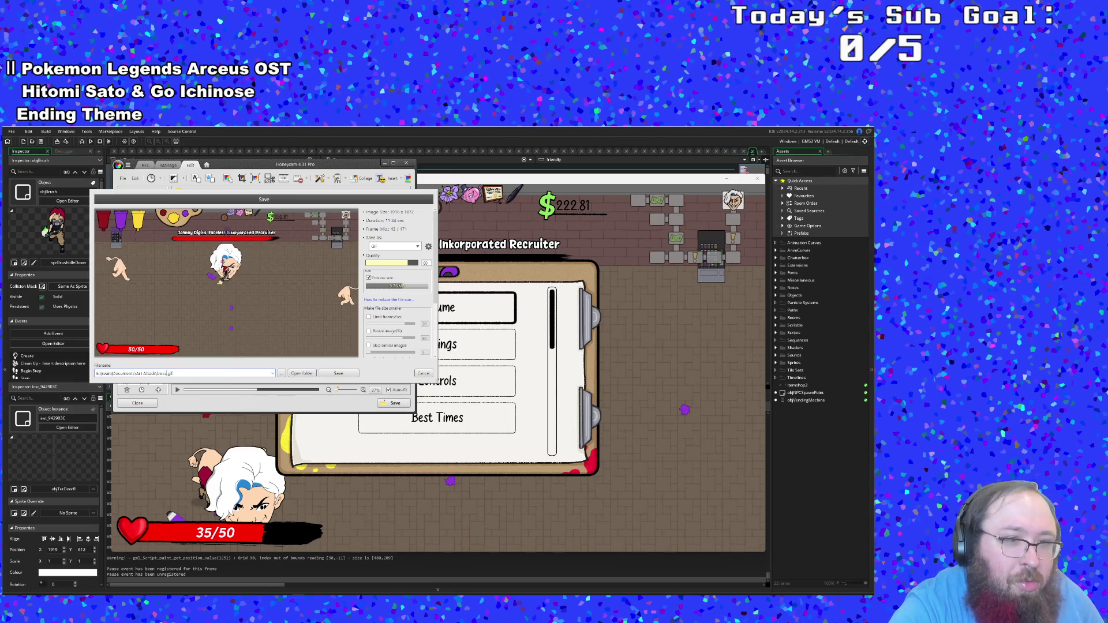
type(" melee")
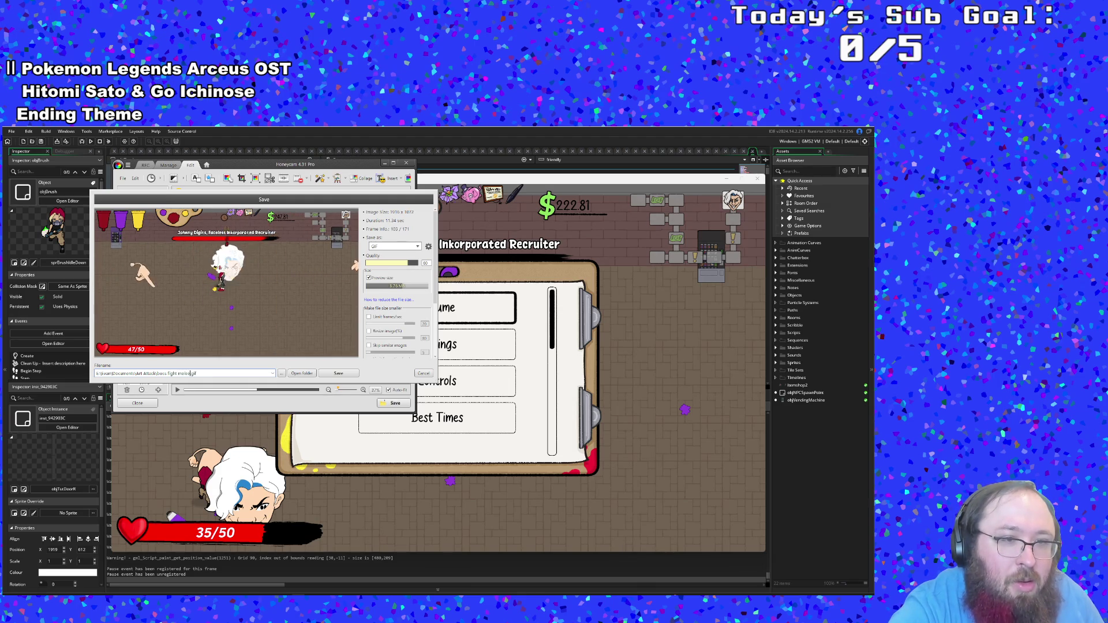
key("Return")
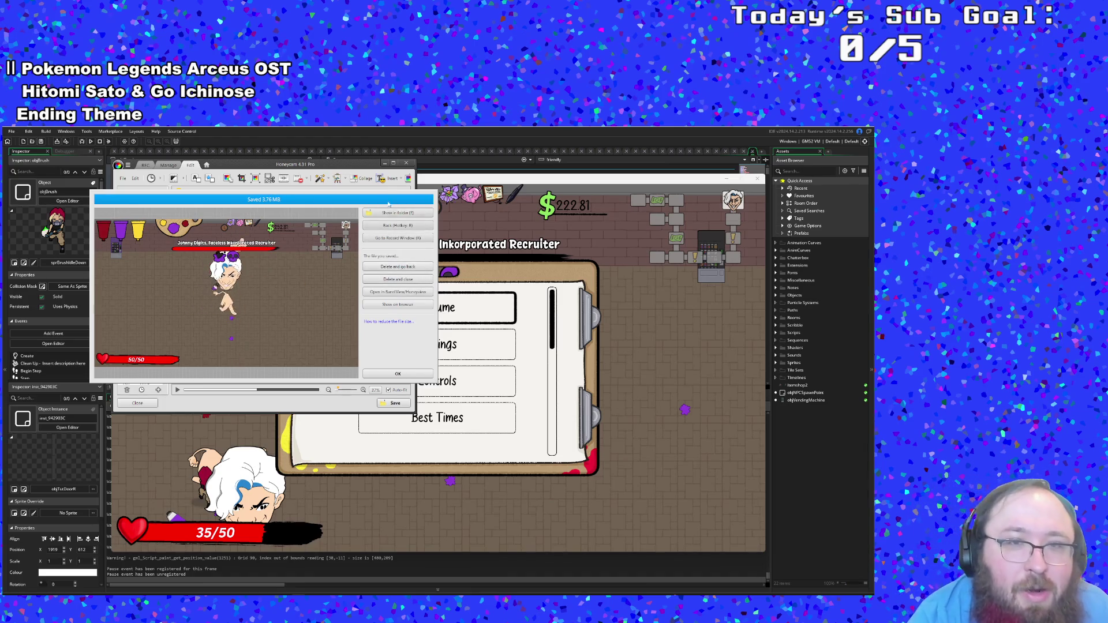
left_click(390, 376)
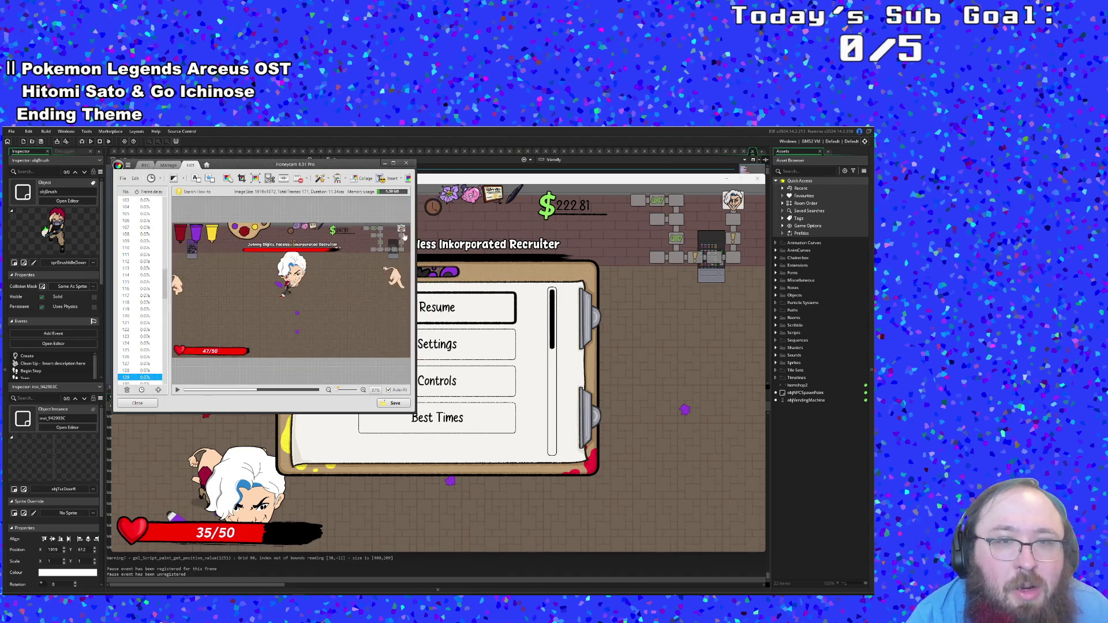
left_click(405, 165)
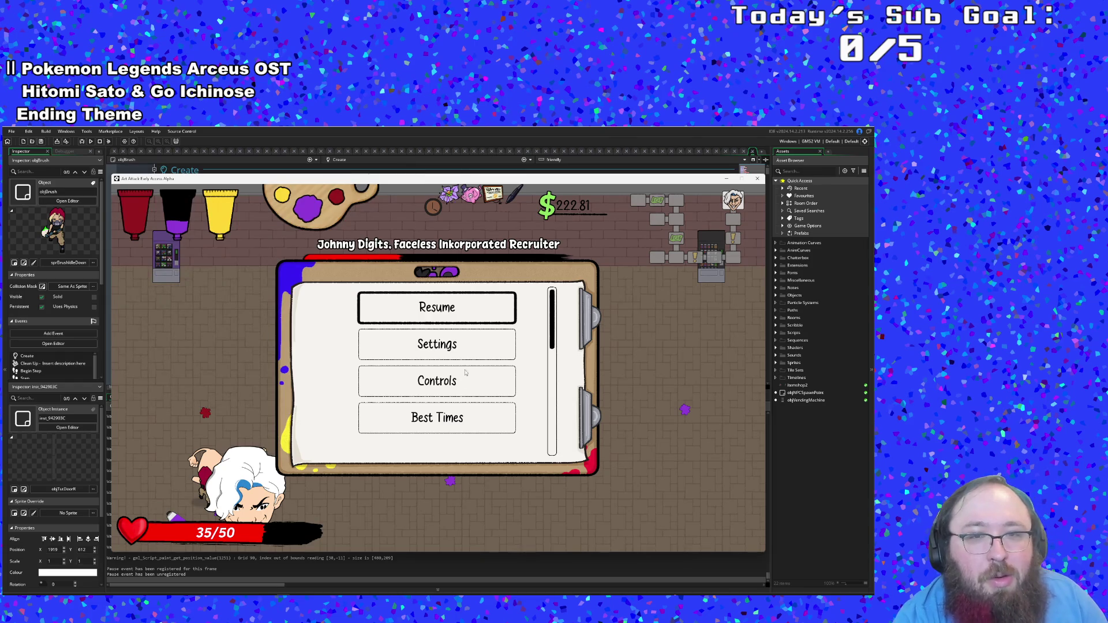
Step: Resume the paused game and start painting attacks at the boss while dodging its hands
left_click(446, 318)
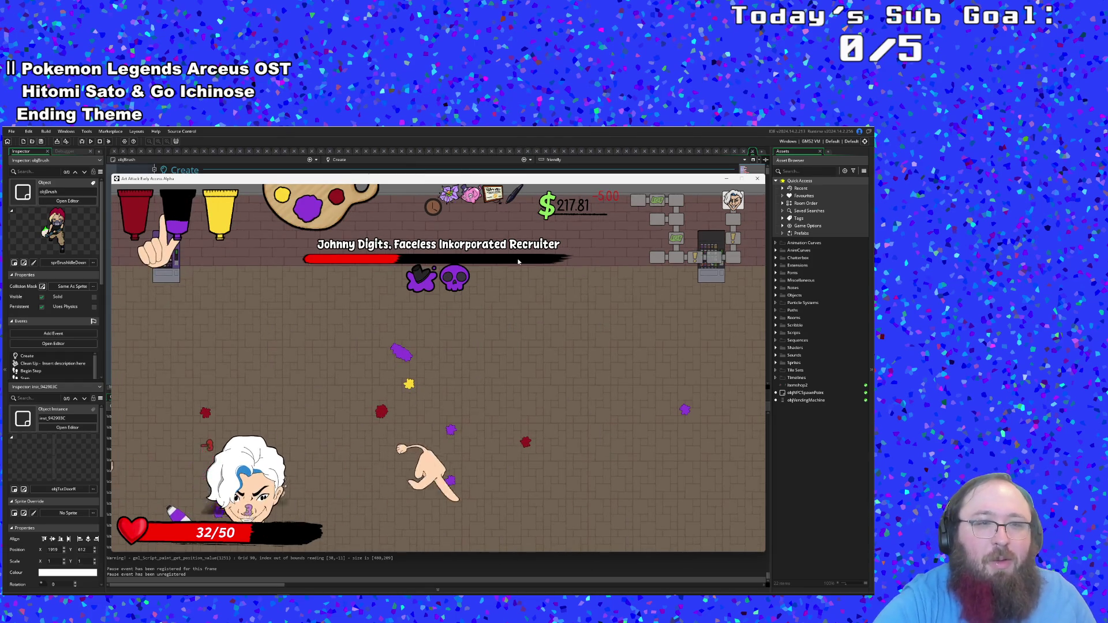
key("a")
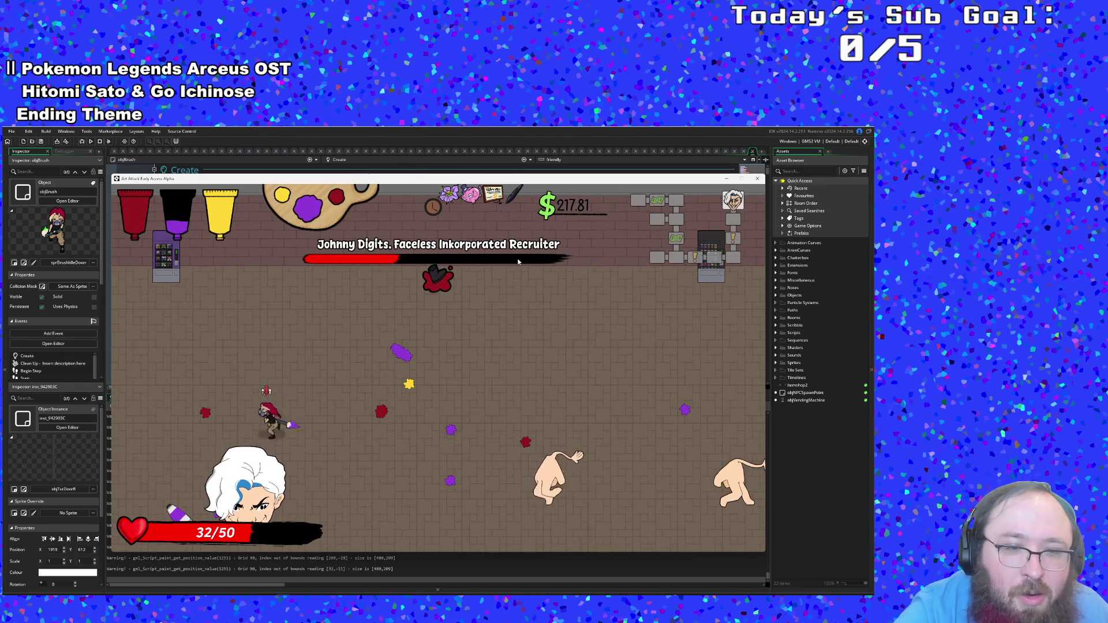
key("a")
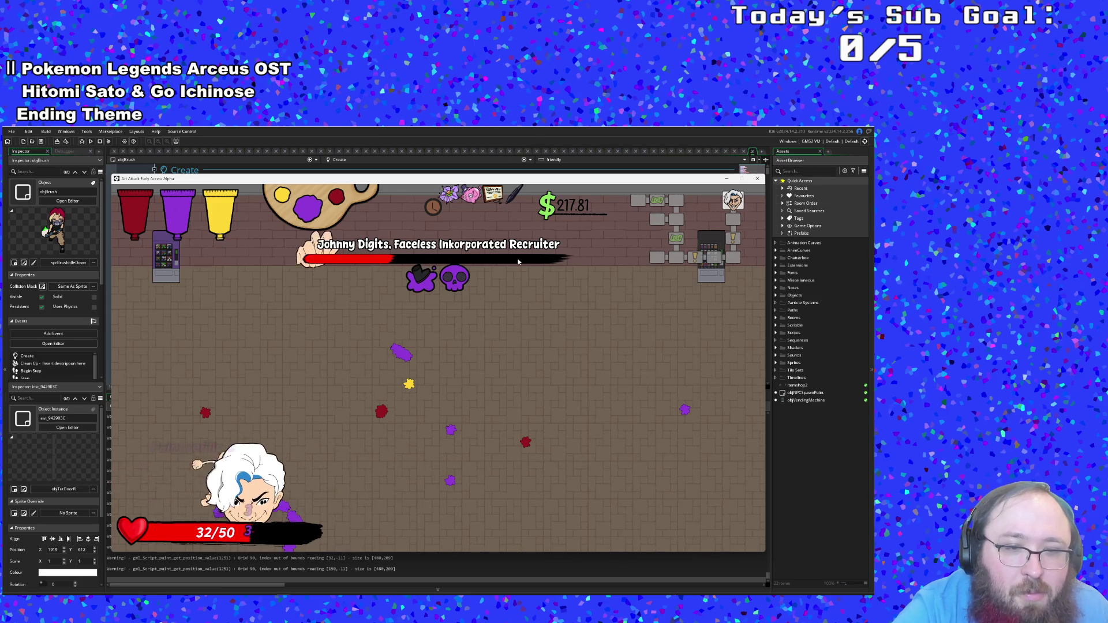
left_click(518, 261)
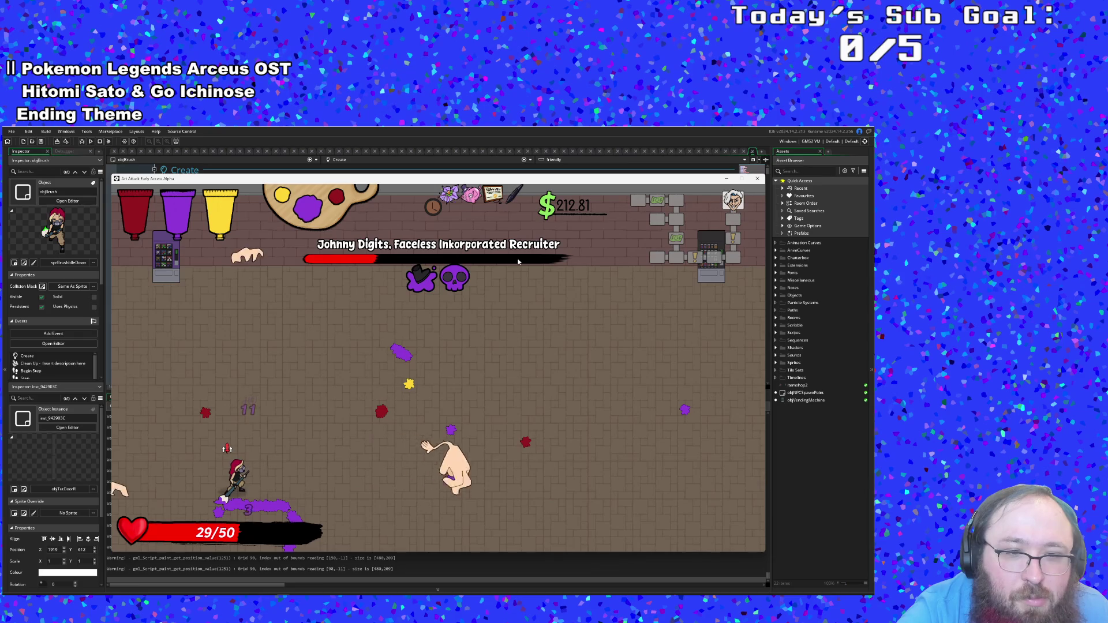
key("w")
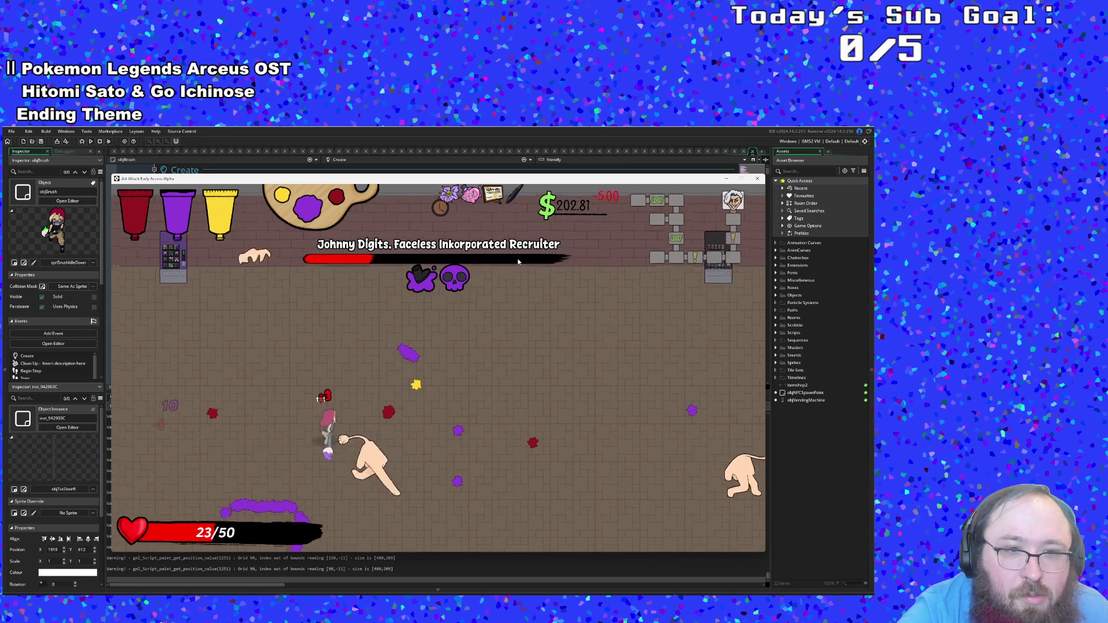
left_click(519, 261)
key("d")
left_click(518, 262)
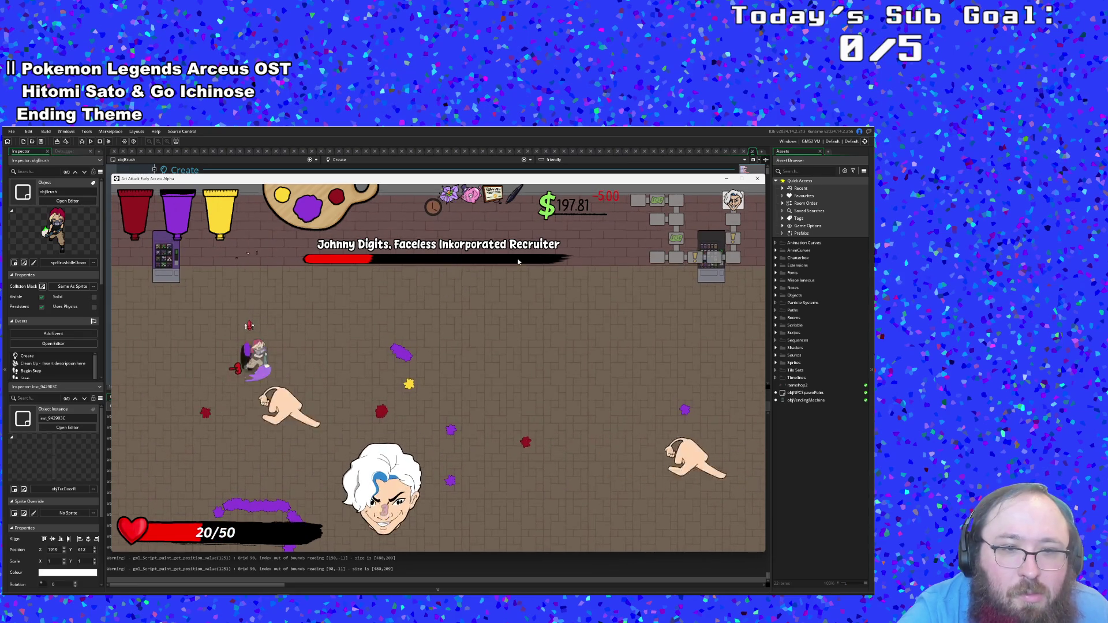
left_click(518, 261)
key("a")
key("s")
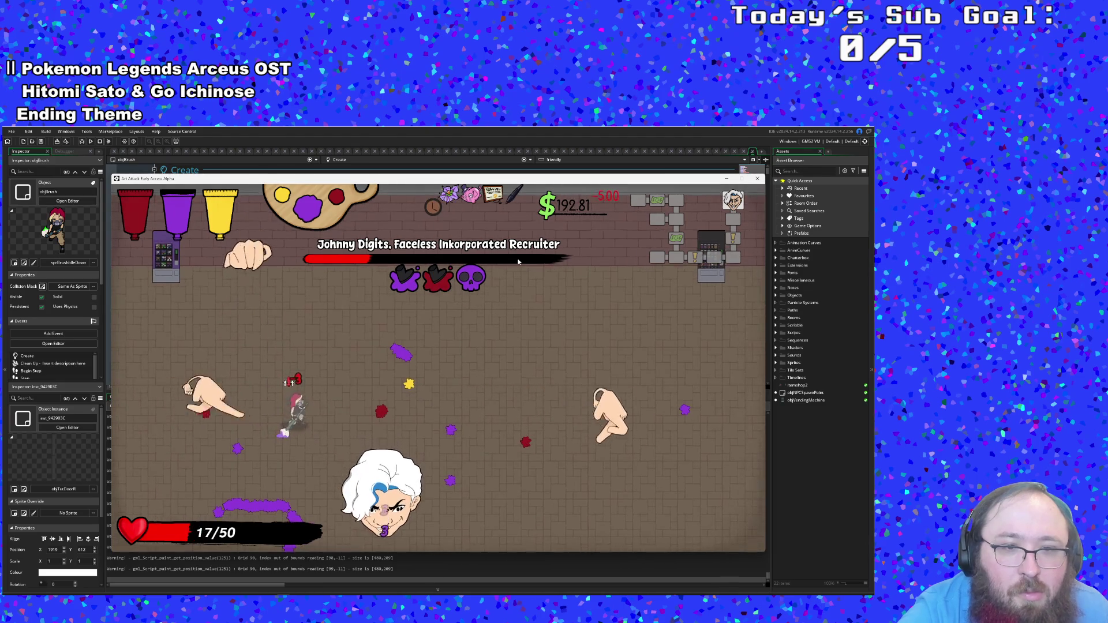
key("d")
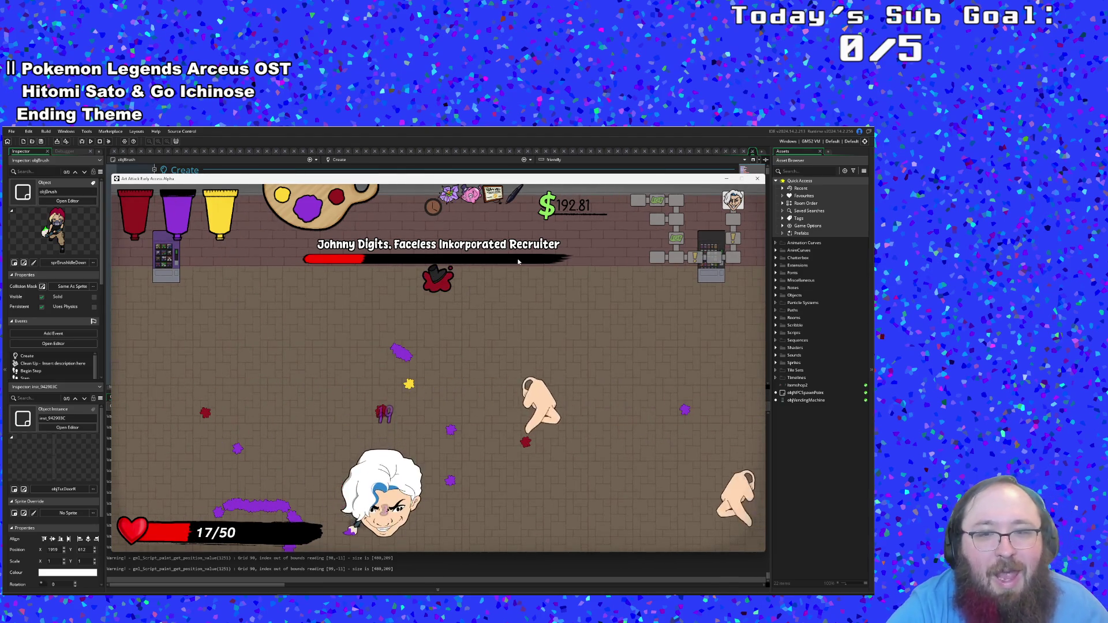
left_click(518, 262)
Step: Keep hitting the boss head with paint until the game returns to the Art Attack title screen
key("d")
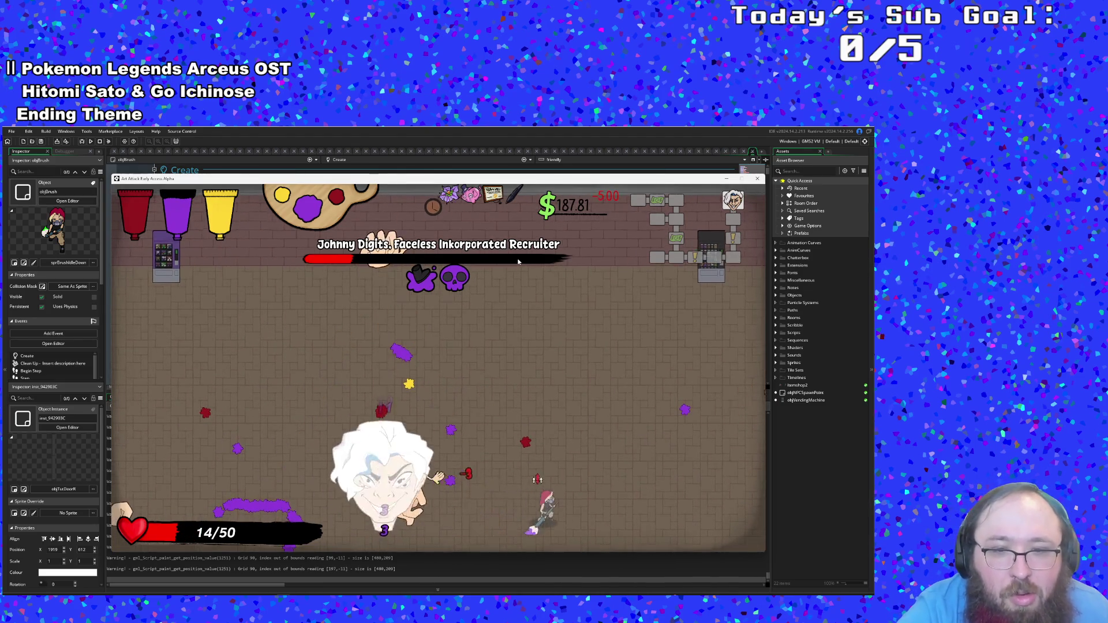
key("a")
left_click(518, 262)
key("w")
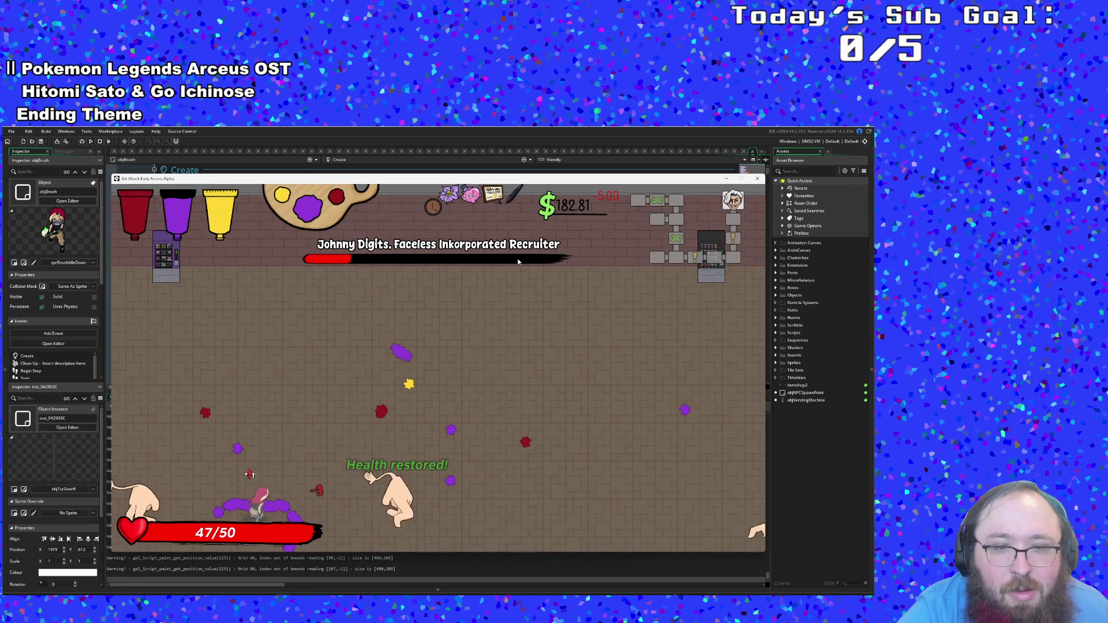
key("w")
left_click(519, 262)
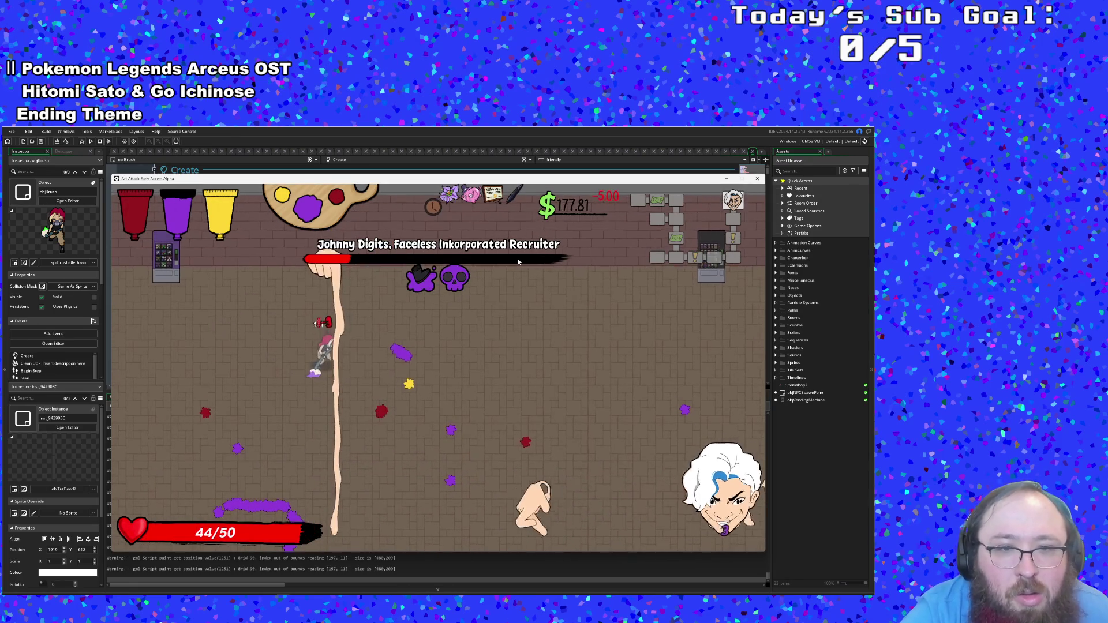
key("d")
key("d")
key("s")
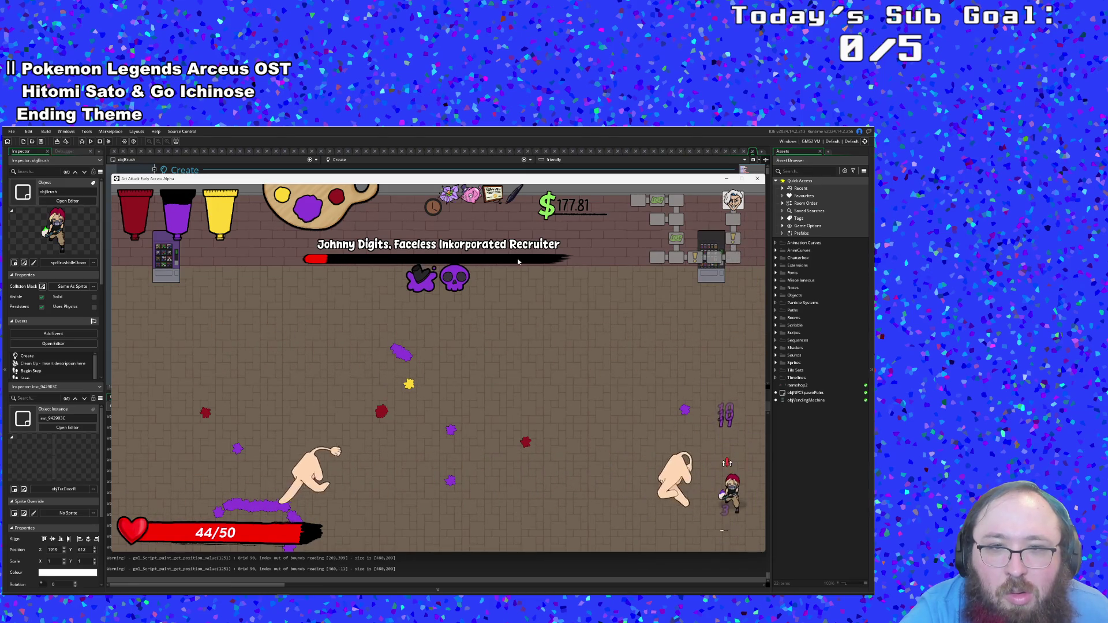
key("a")
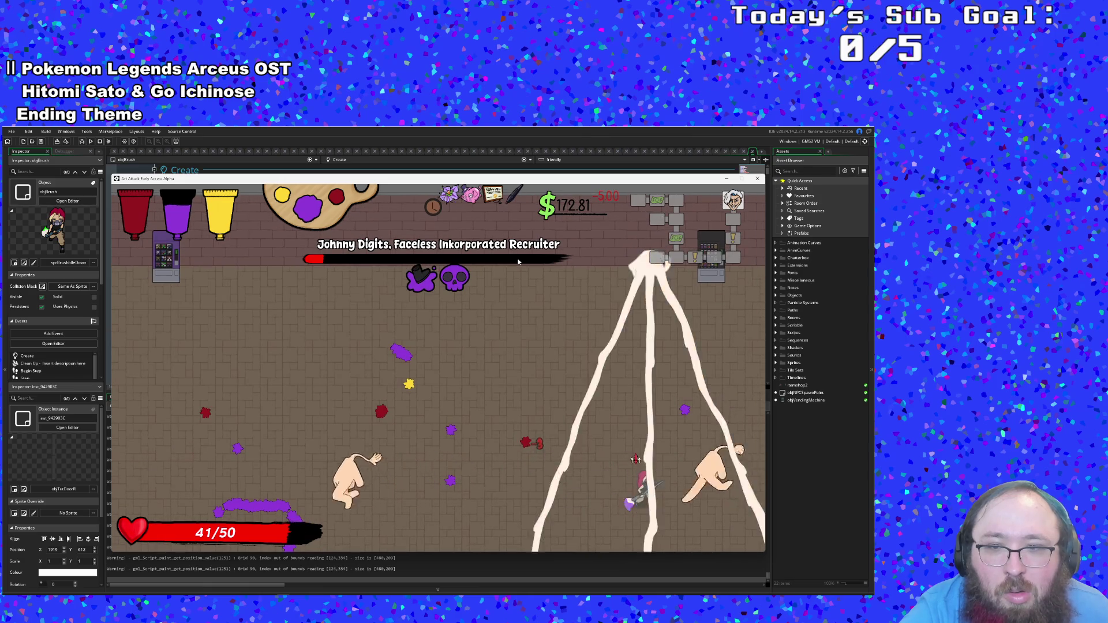
key("a")
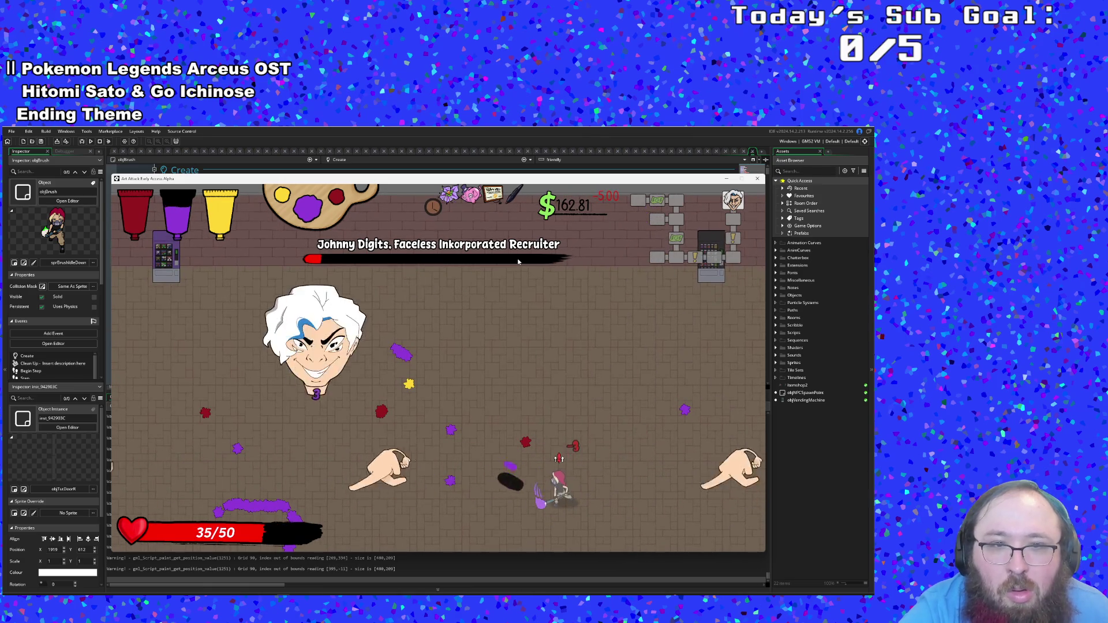
key("a")
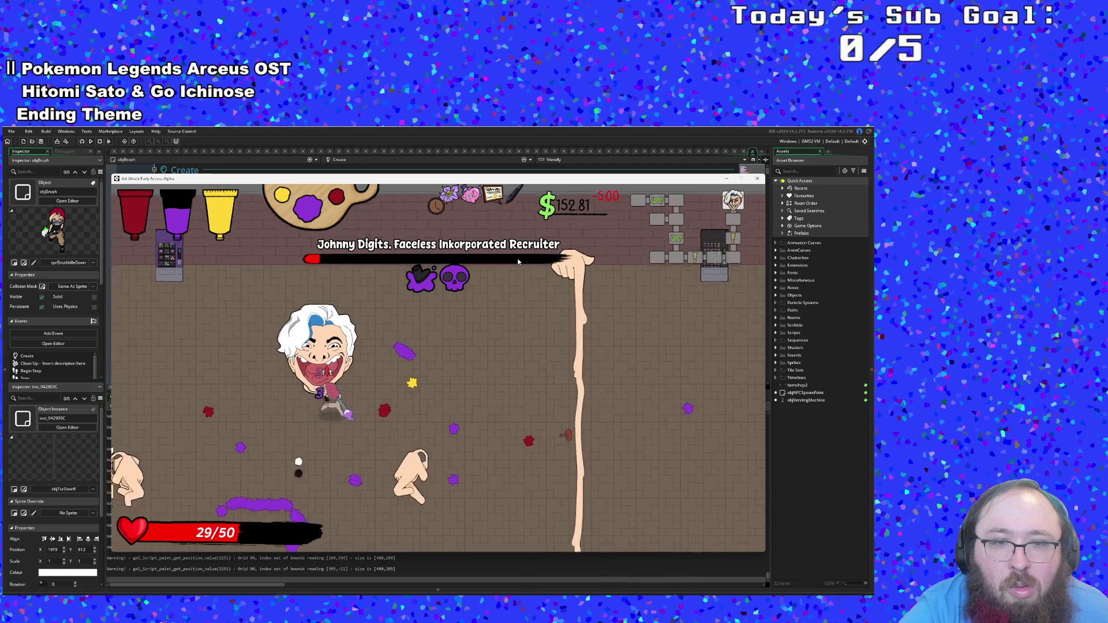
key("w")
left_click(518, 261)
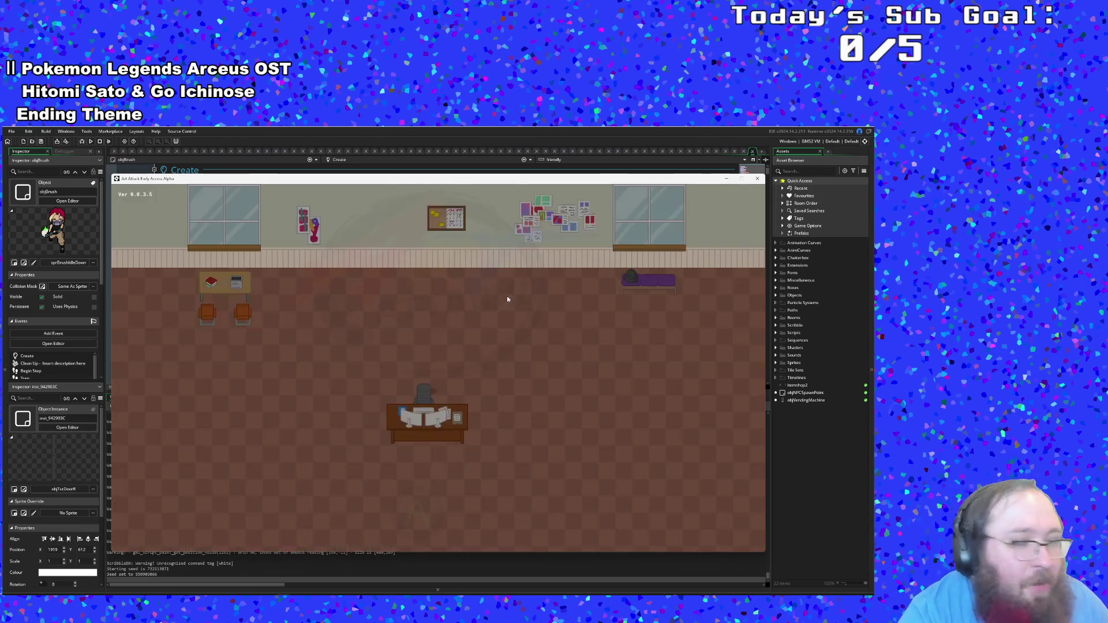
Step: Close the game window and switch to the pitch deck's 'Fighting AI Slop' slide in Chrome
left_click(758, 178)
left_click(369, 338)
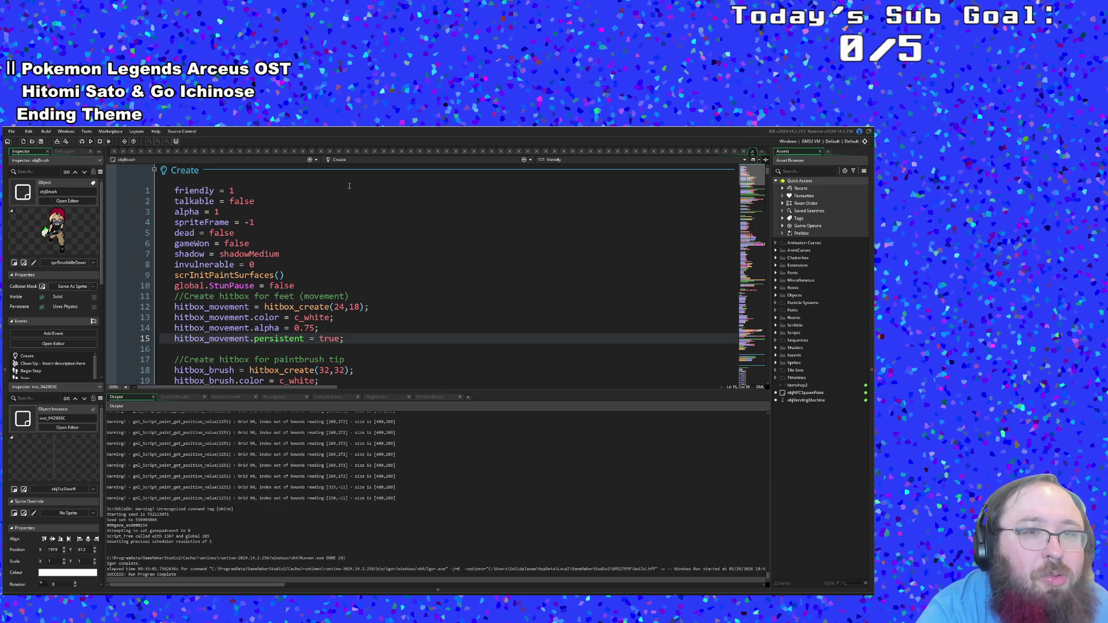
key("alt+Tab")
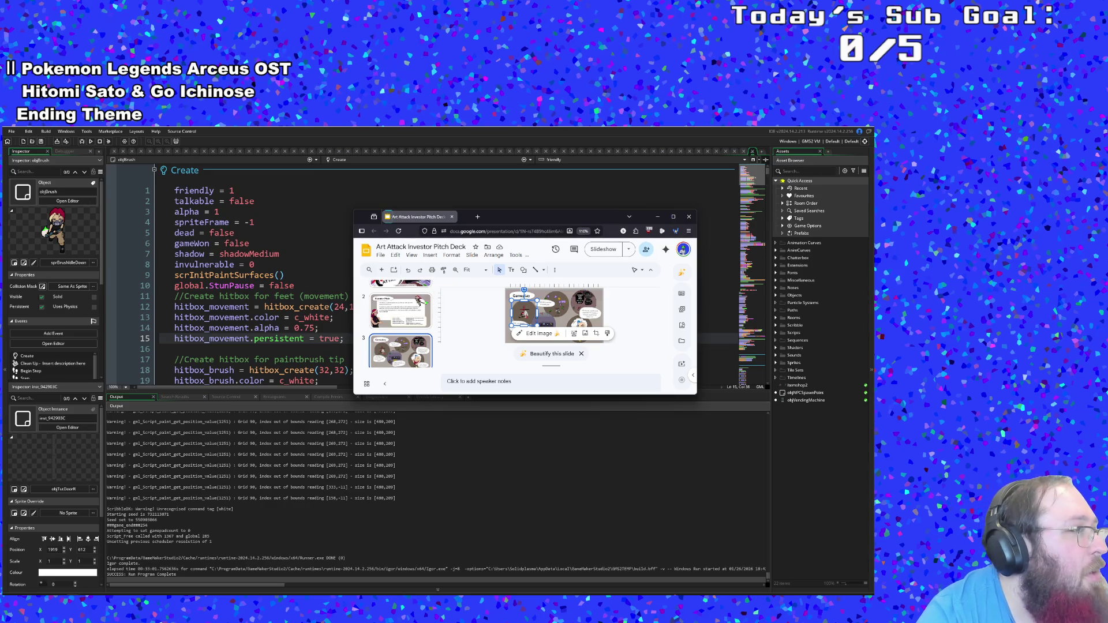
key("alt+Tab")
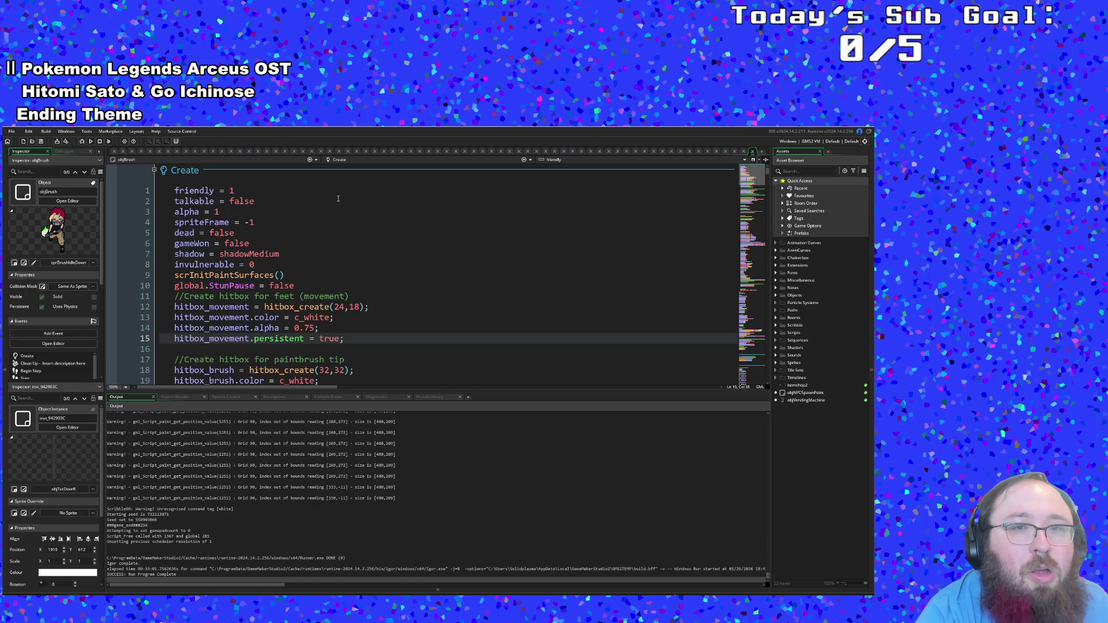
key("alt+Tab")
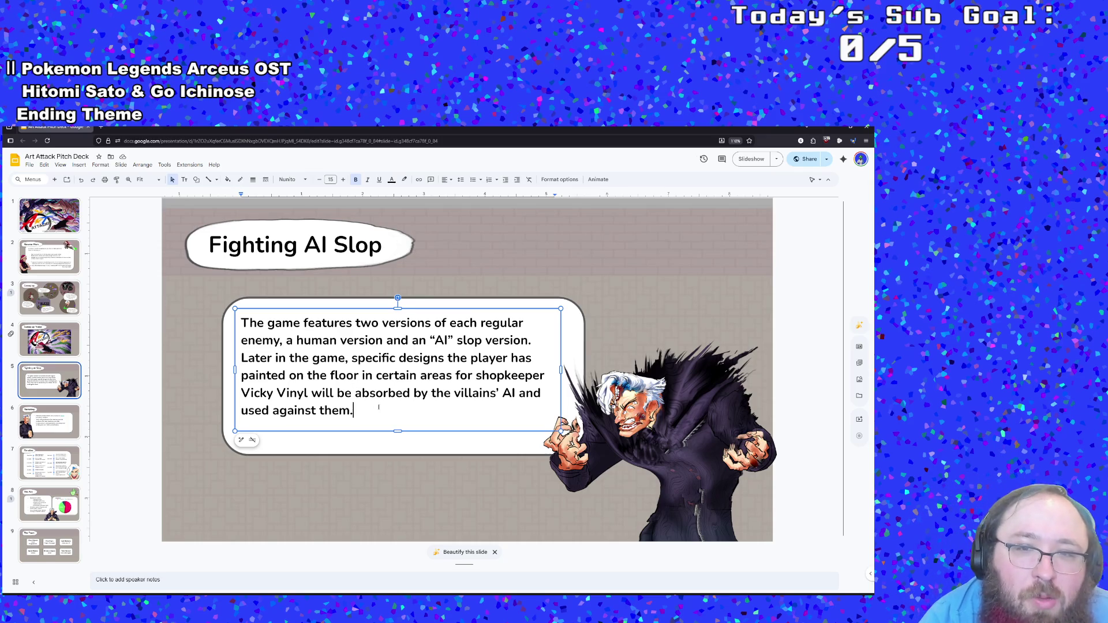
Step: On the Gameplay slide, choose Replace image > Upload from computer for the top-left combat image
left_click(44, 297)
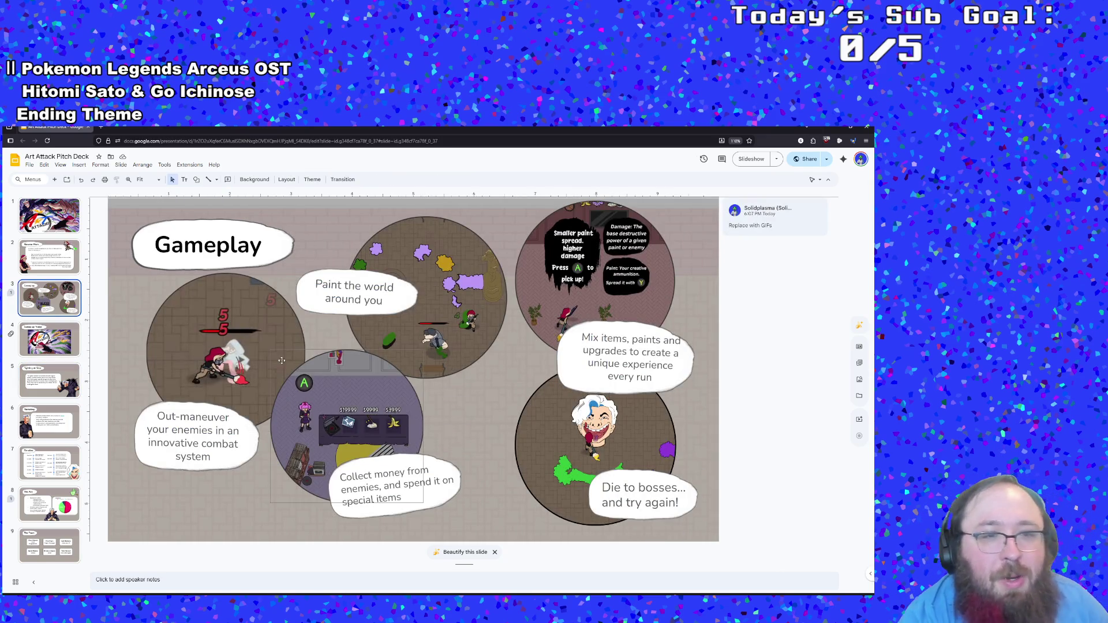
left_click(233, 349)
right_click(234, 351)
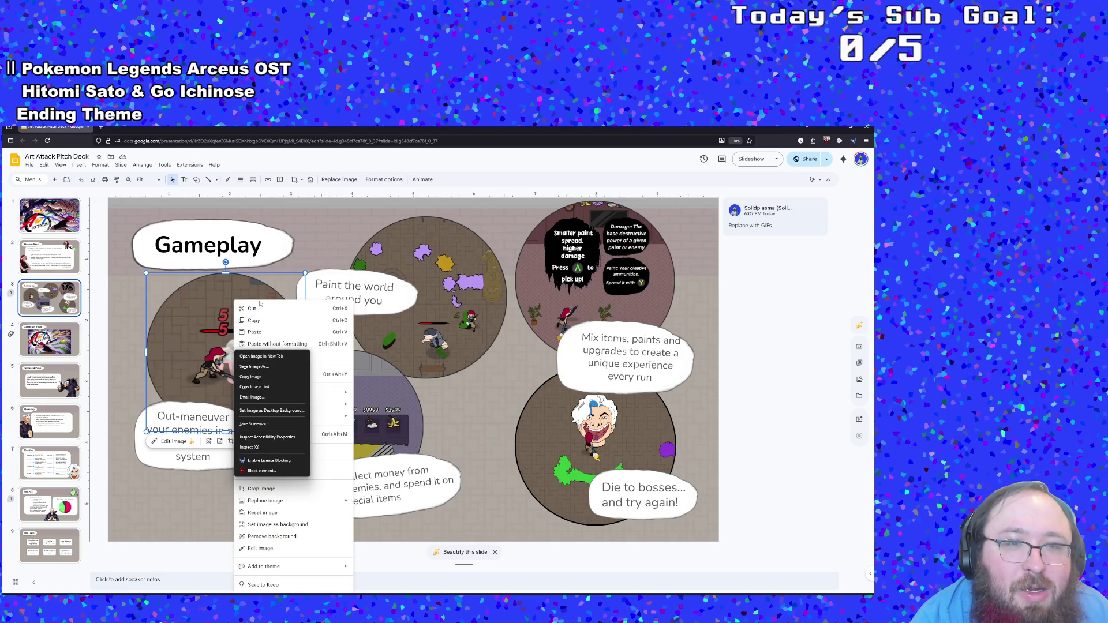
mouse_move(295, 507)
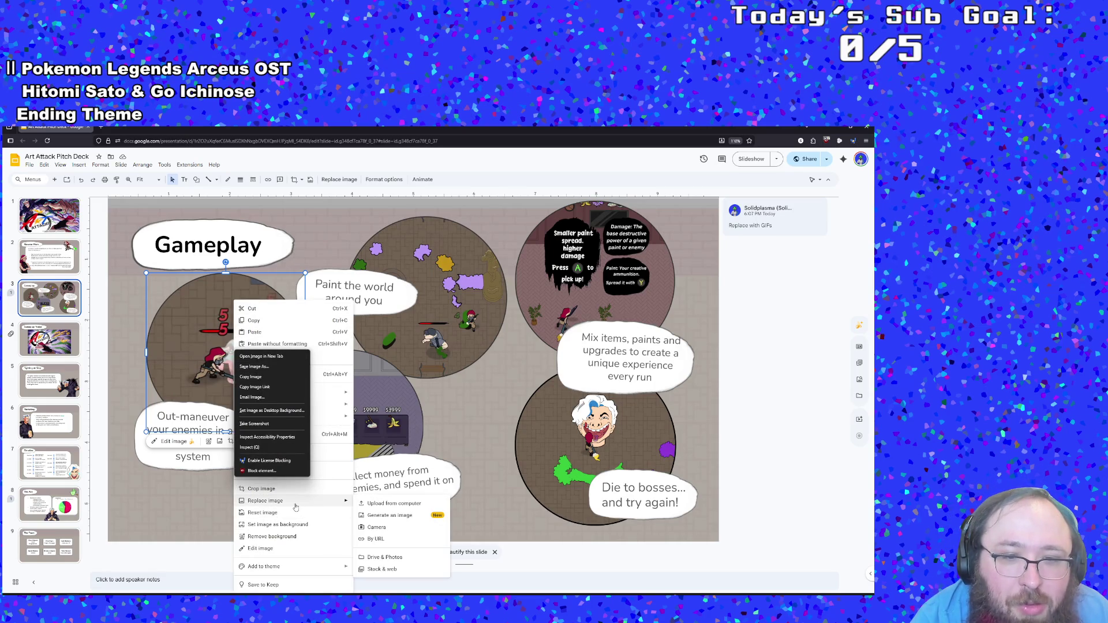
left_click(364, 503)
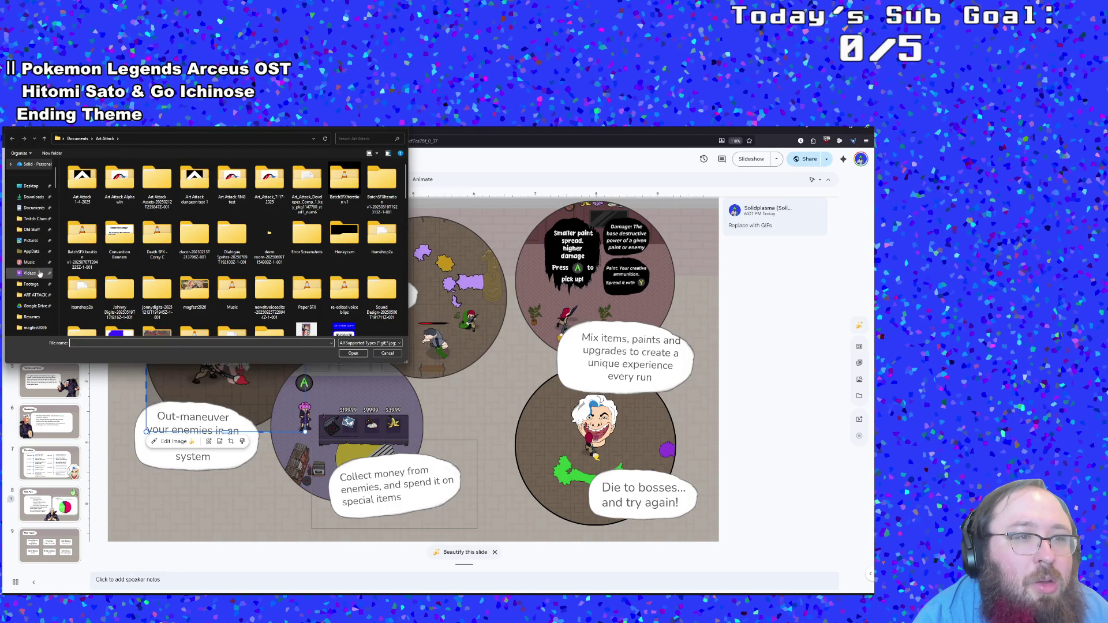
Step: Browse to Documents > Art Attack, search for .gif, and insert the combat beefy bois GIF
scroll(39, 297, "down", 1)
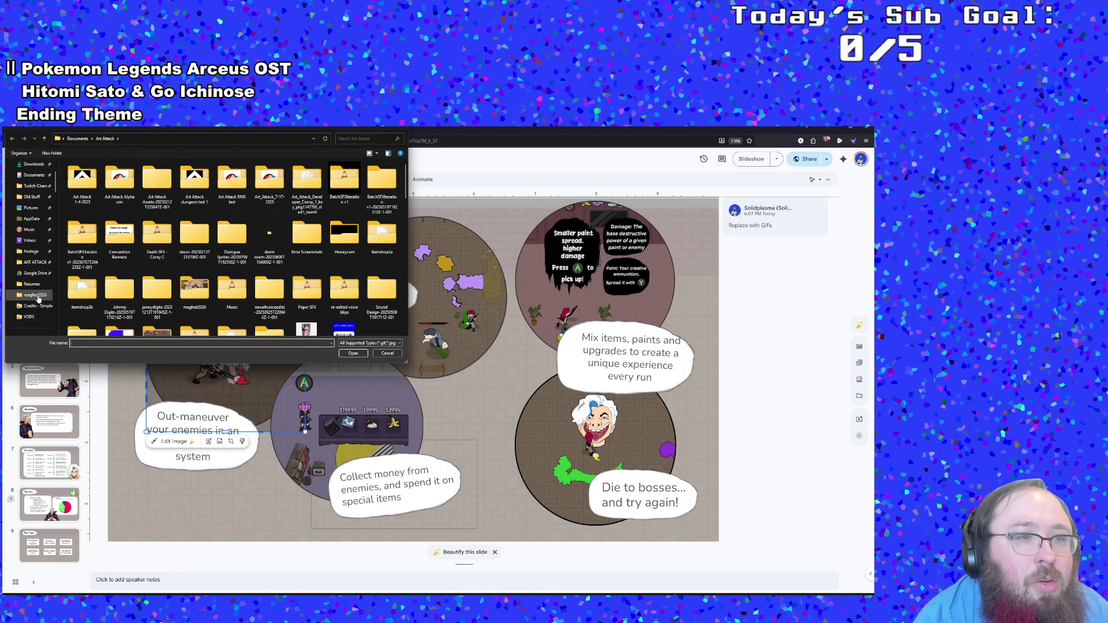
scroll(39, 298, "up", 1)
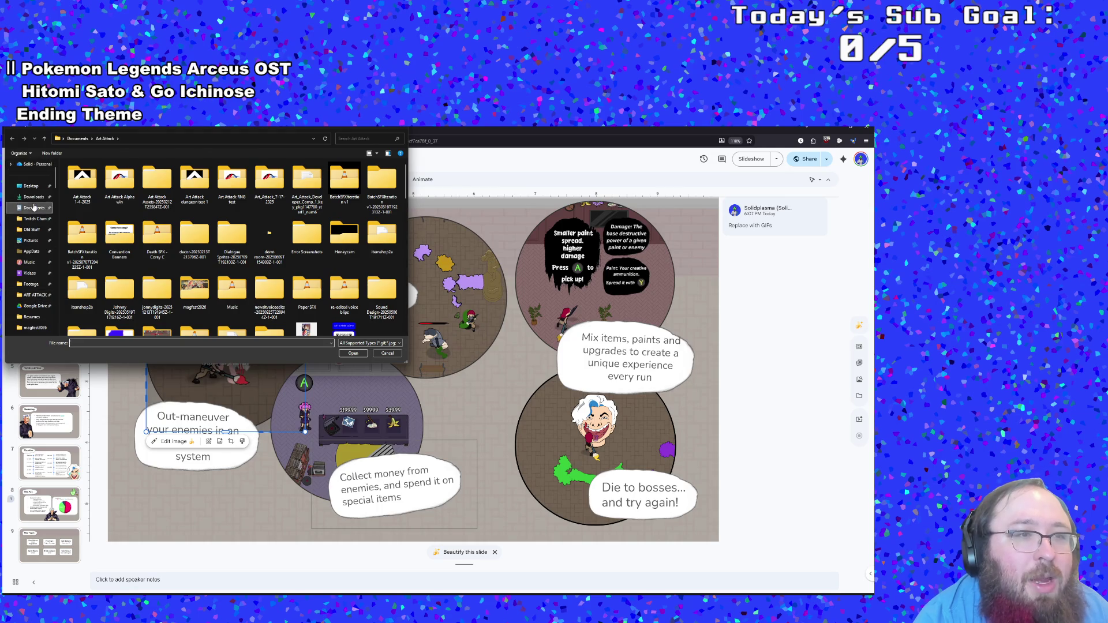
left_click(34, 208)
scroll(236, 241, "down", 2)
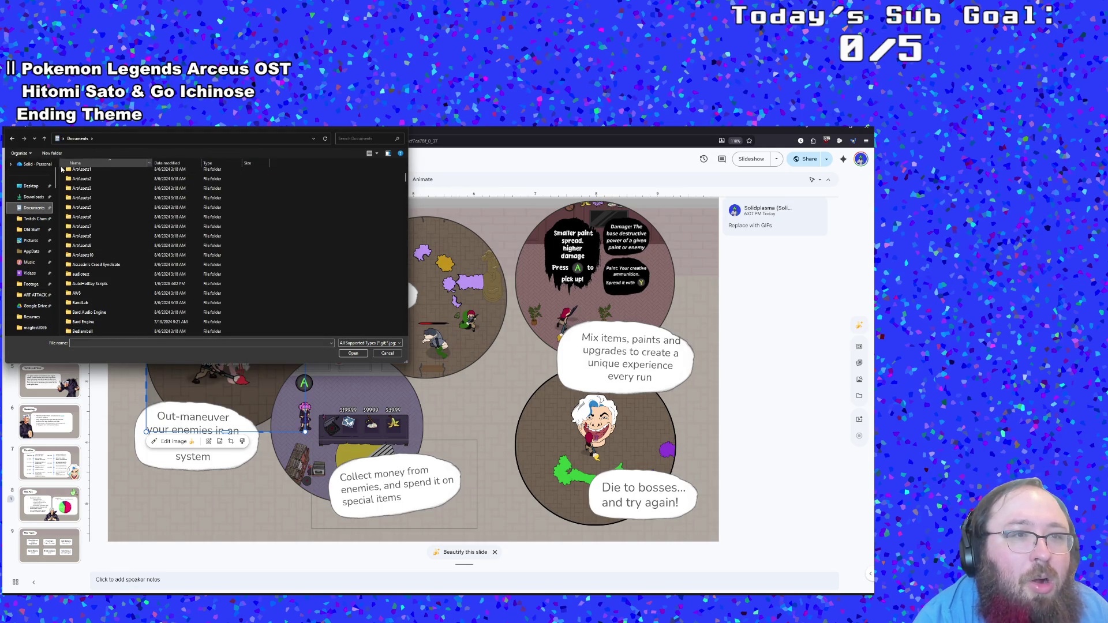
scroll(173, 231, "down", 2)
double_click(94, 182)
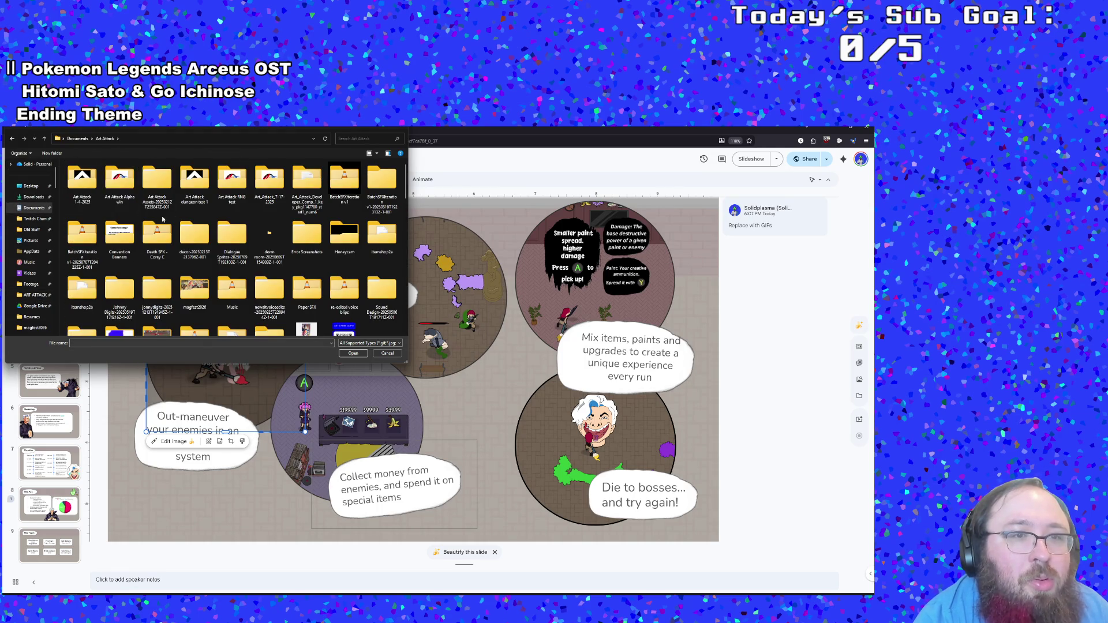
scroll(280, 183, "down", 3)
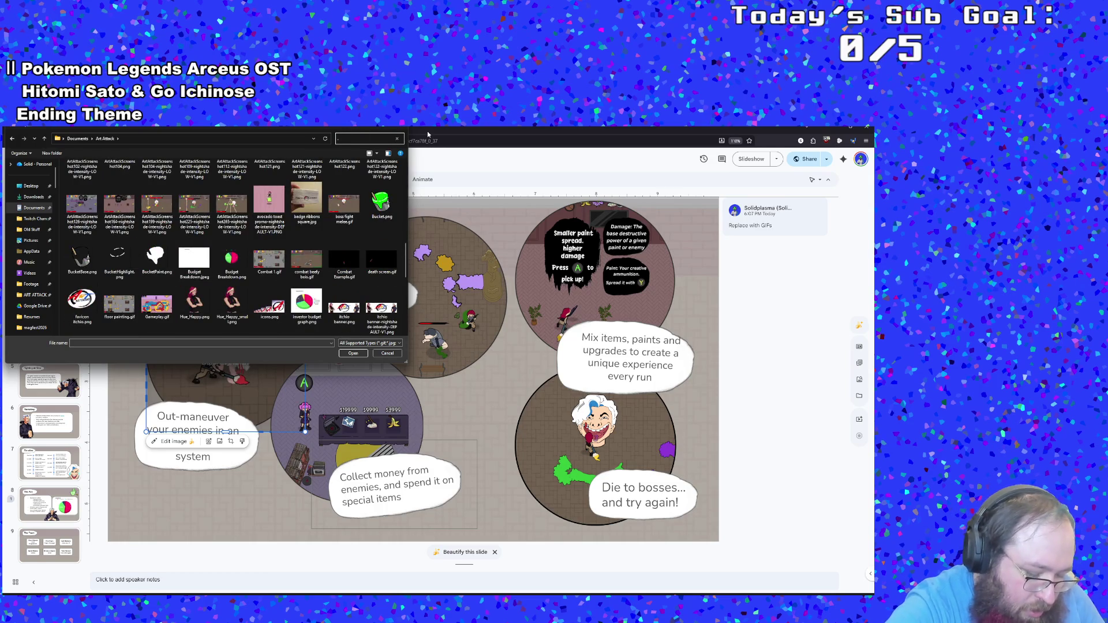
type("gif")
key("Return")
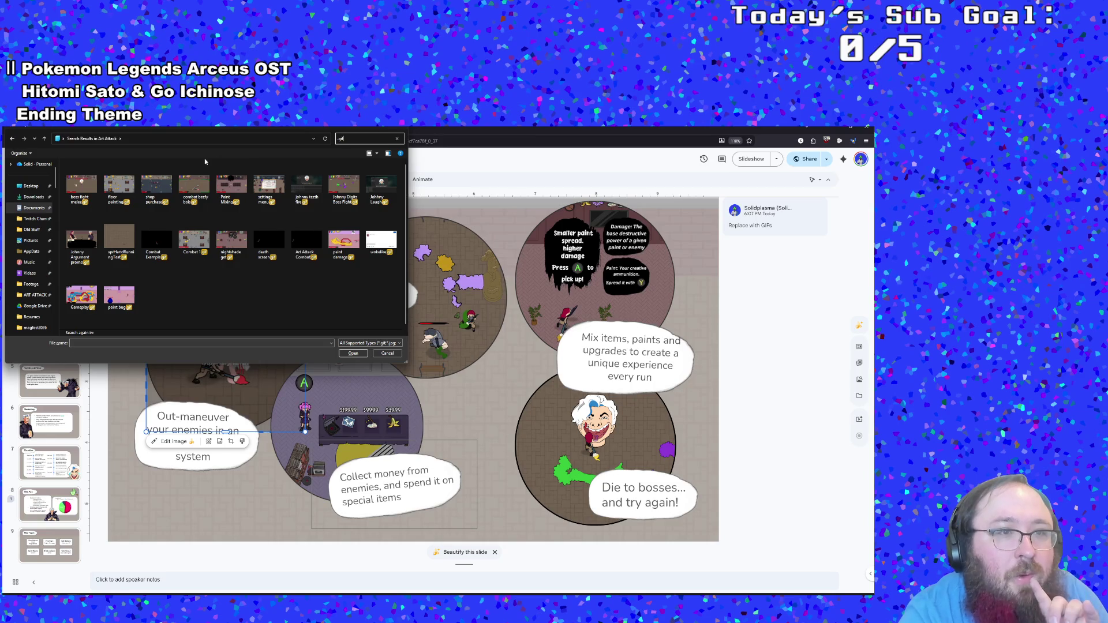
mouse_move(187, 129)
left_mouse_down()
mouse_move(402, 298)
mouse_move(542, 216)
mouse_move(407, 215)
left_mouse_up()
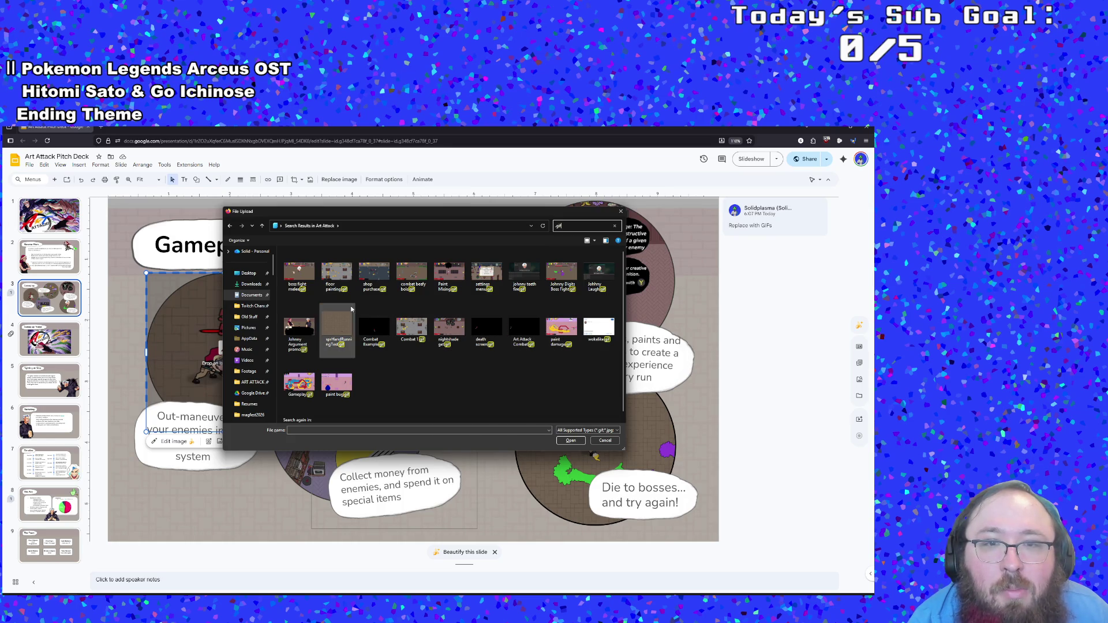
double_click(412, 271)
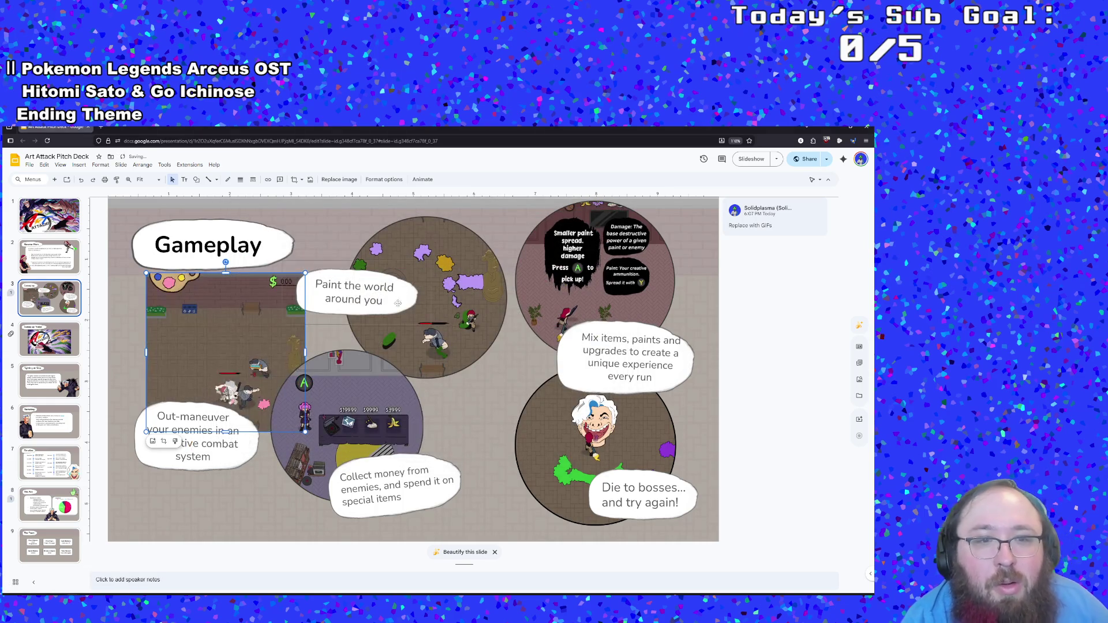
Step: Crop the top and left edges off the combat GIF and move it up and left
right_click(269, 325)
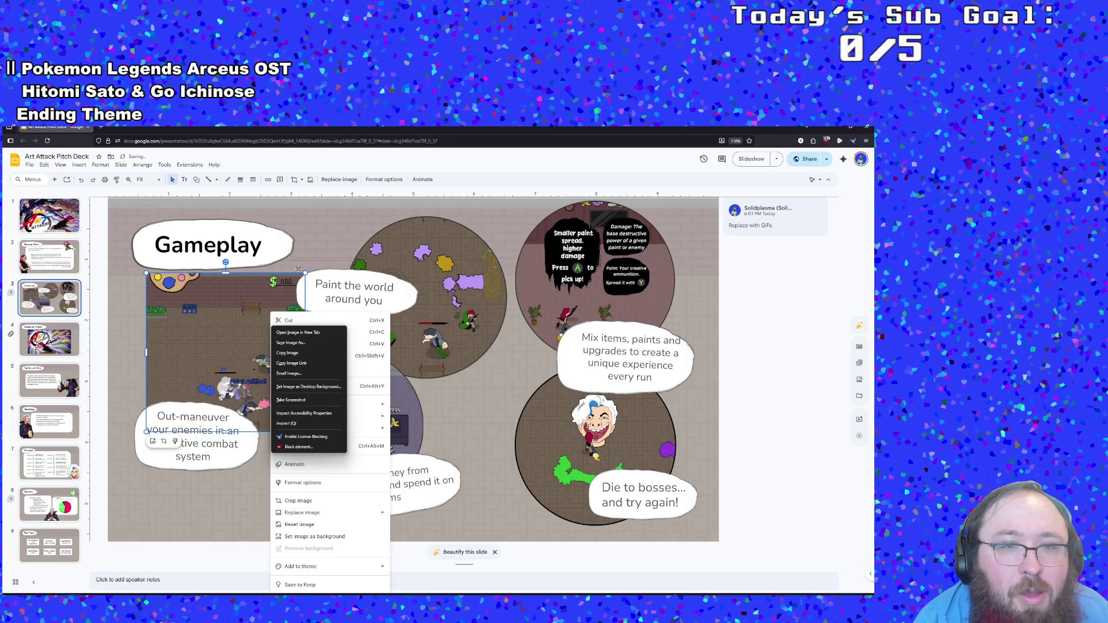
left_click(260, 314)
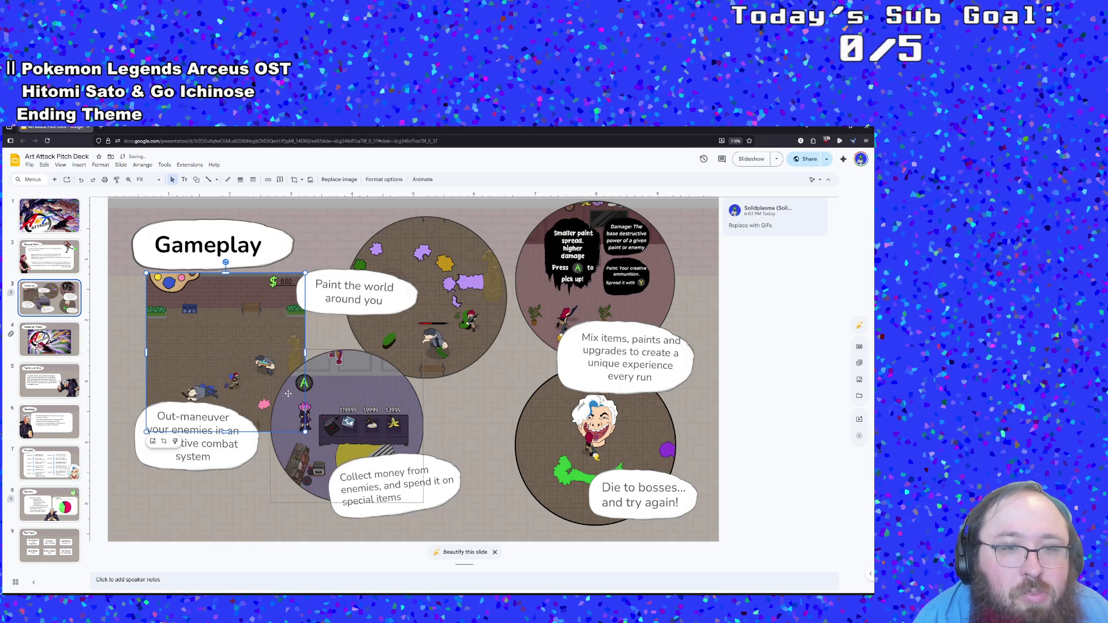
right_click(223, 327)
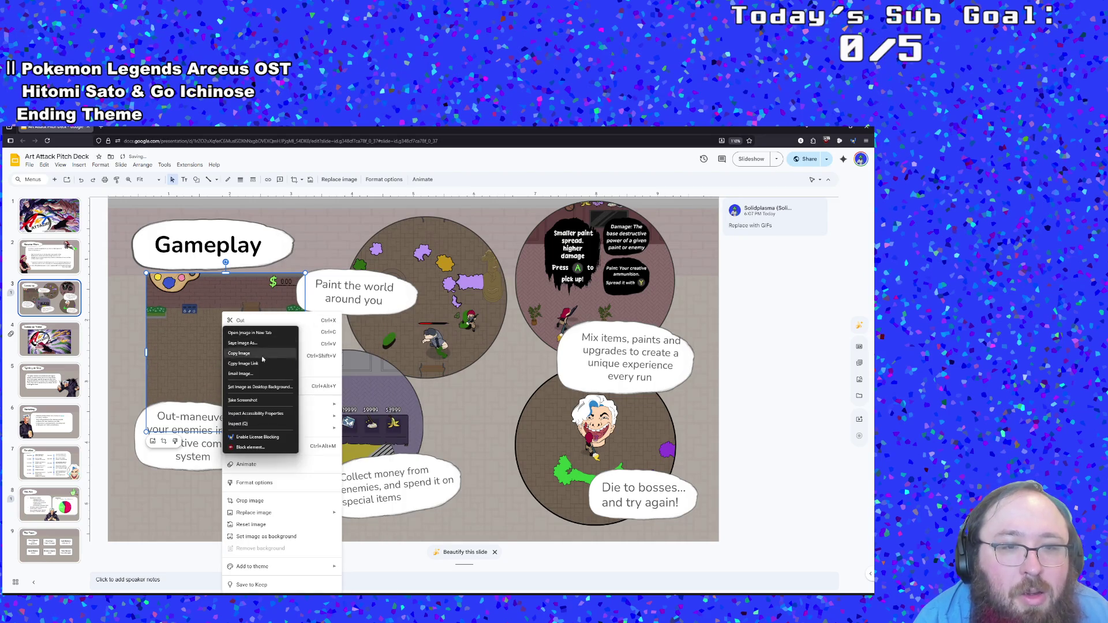
left_click(295, 500)
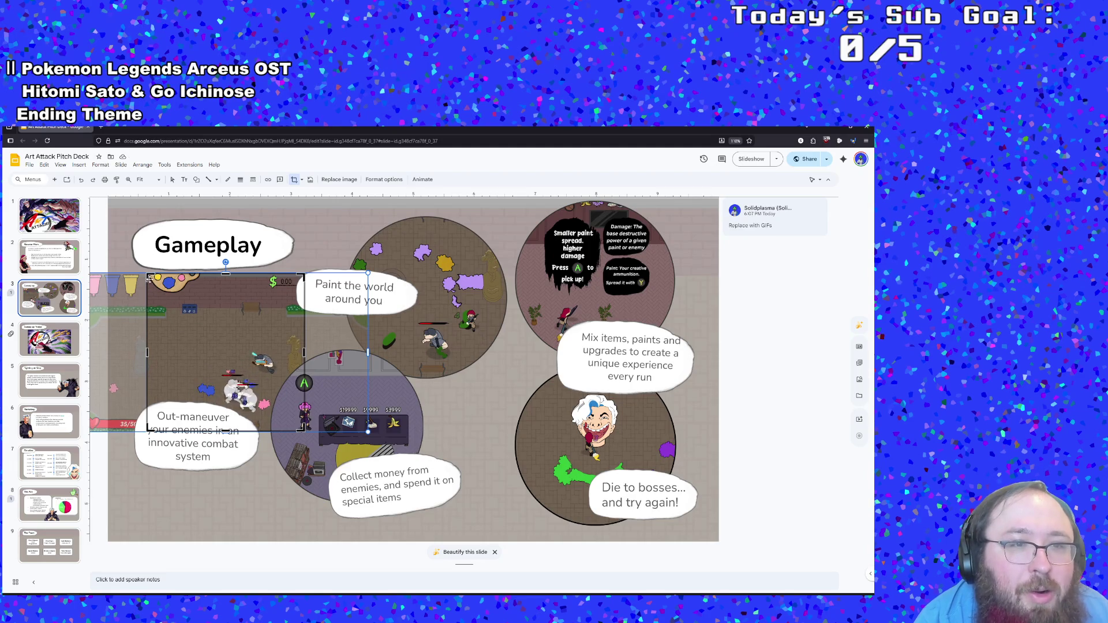
left_click_drag(148, 276, 183, 326)
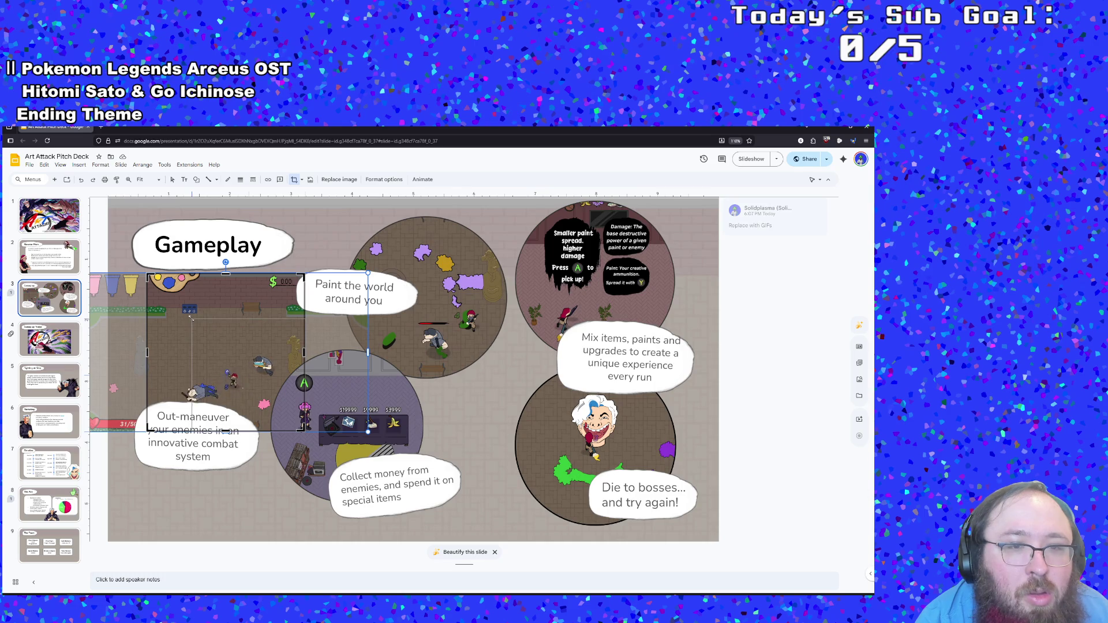
left_click_drag(150, 314, 202, 332)
left_click_drag(194, 334, 195, 333)
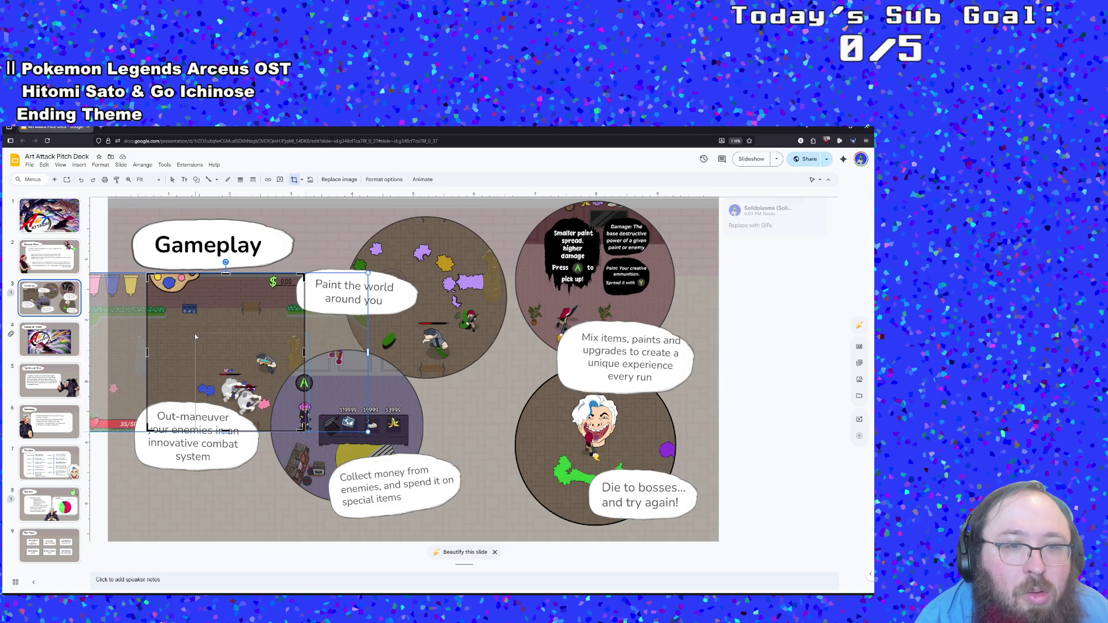
key("Return")
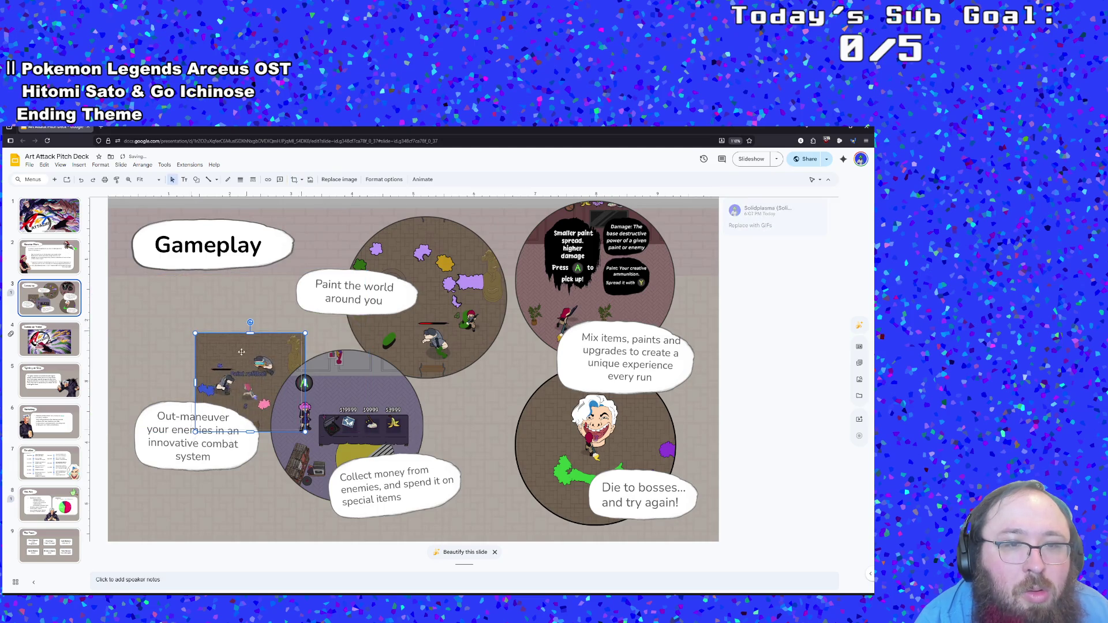
left_click_drag(250, 350, 213, 318)
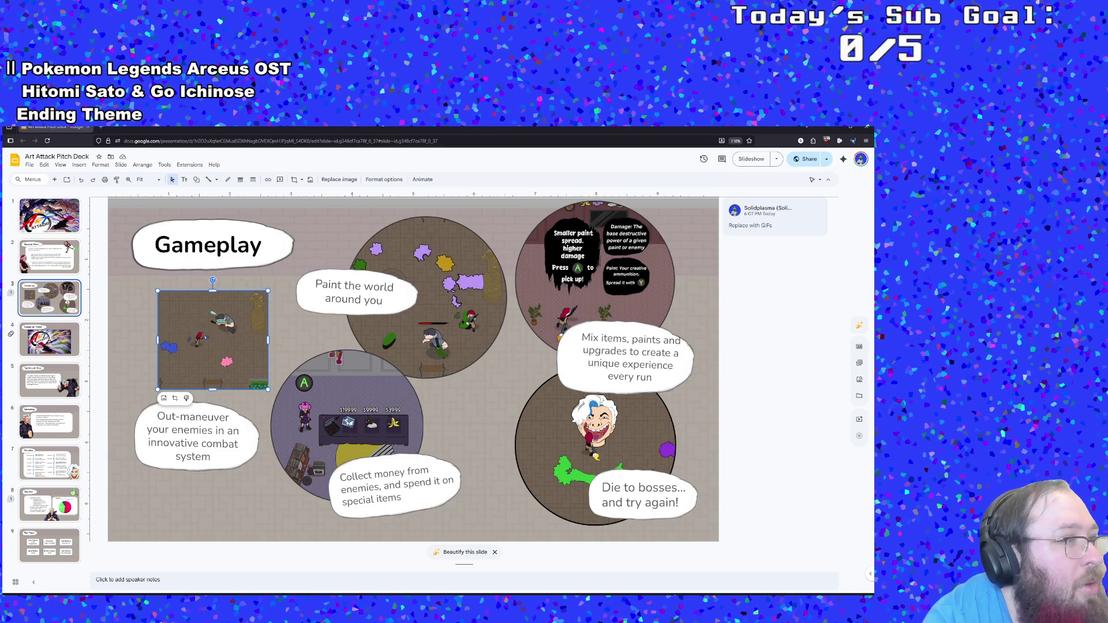
Step: Open Format options for the combat GIF and browse its size, position, recolor and adjustment sections
right_click(221, 348)
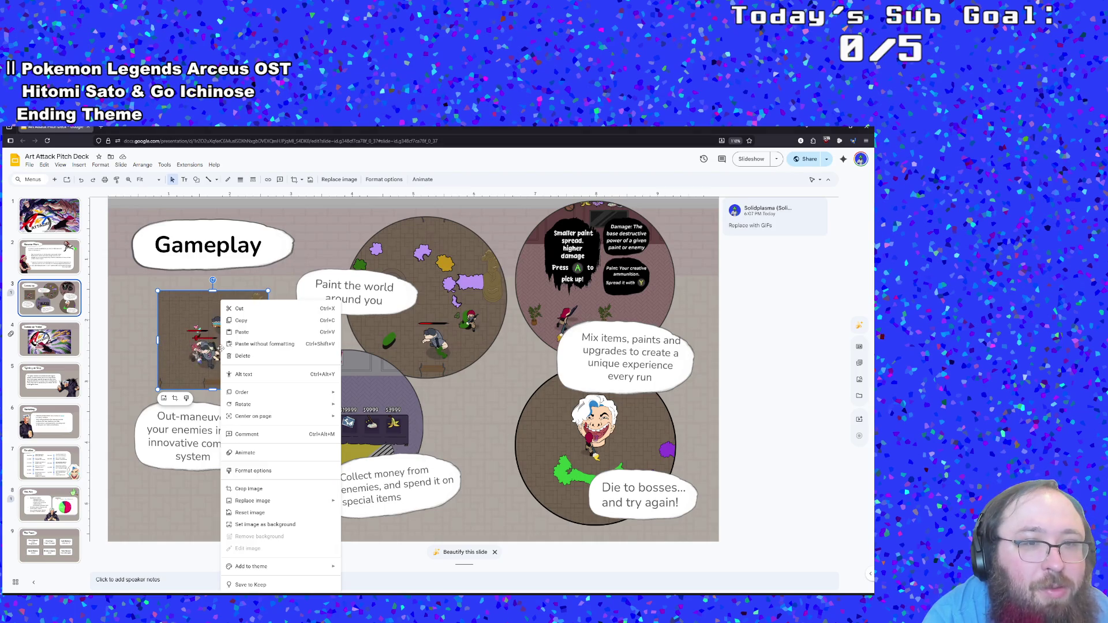
left_click(181, 342)
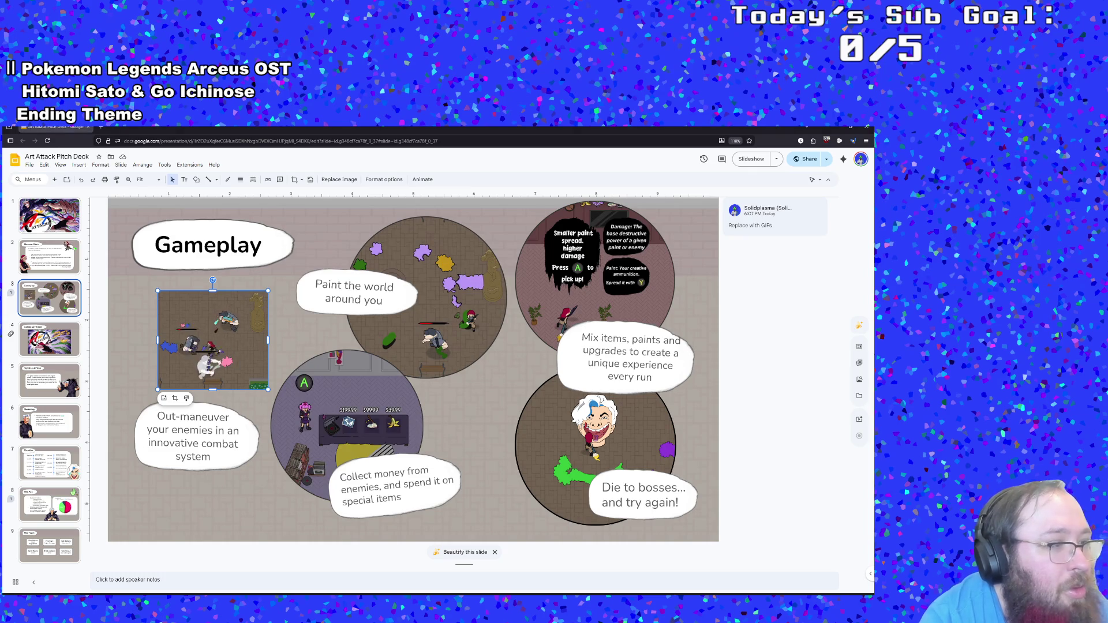
right_click(213, 334)
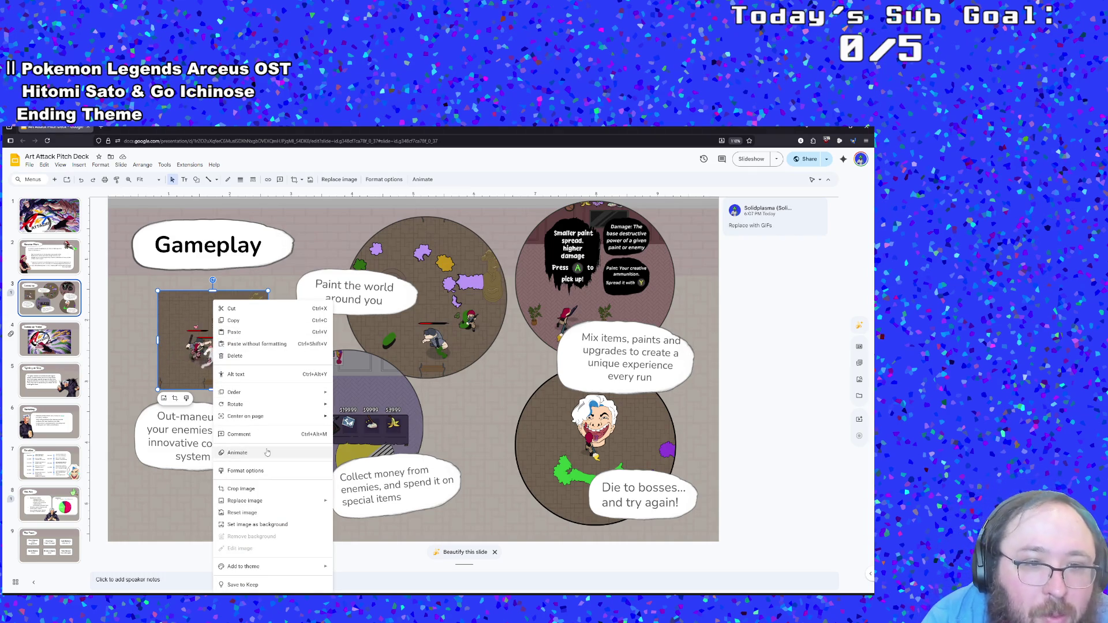
left_click(264, 471)
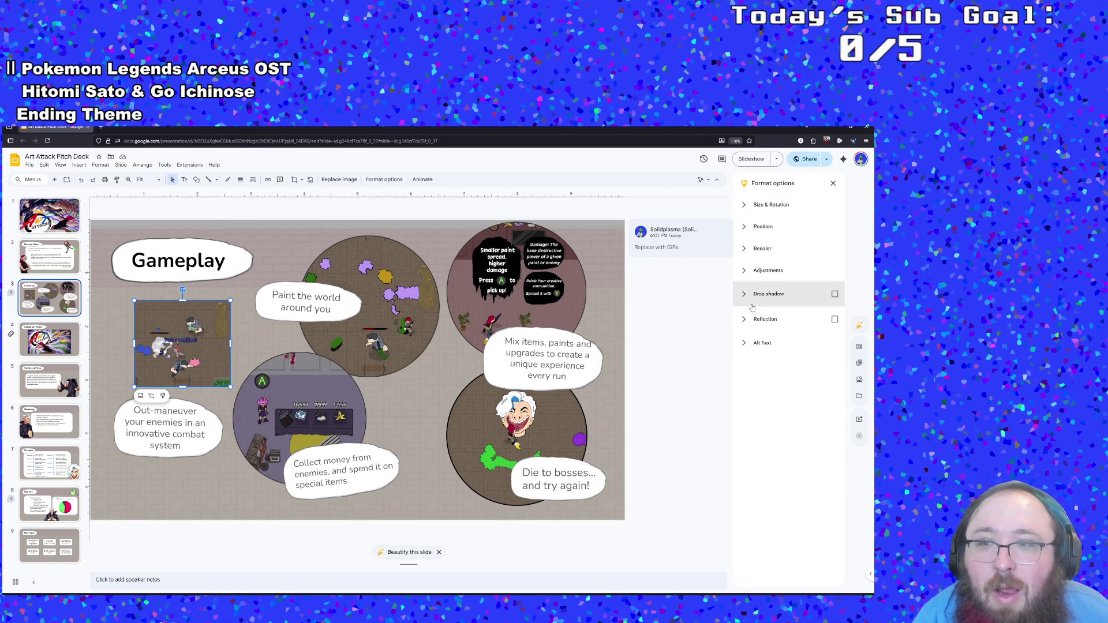
left_click(751, 271)
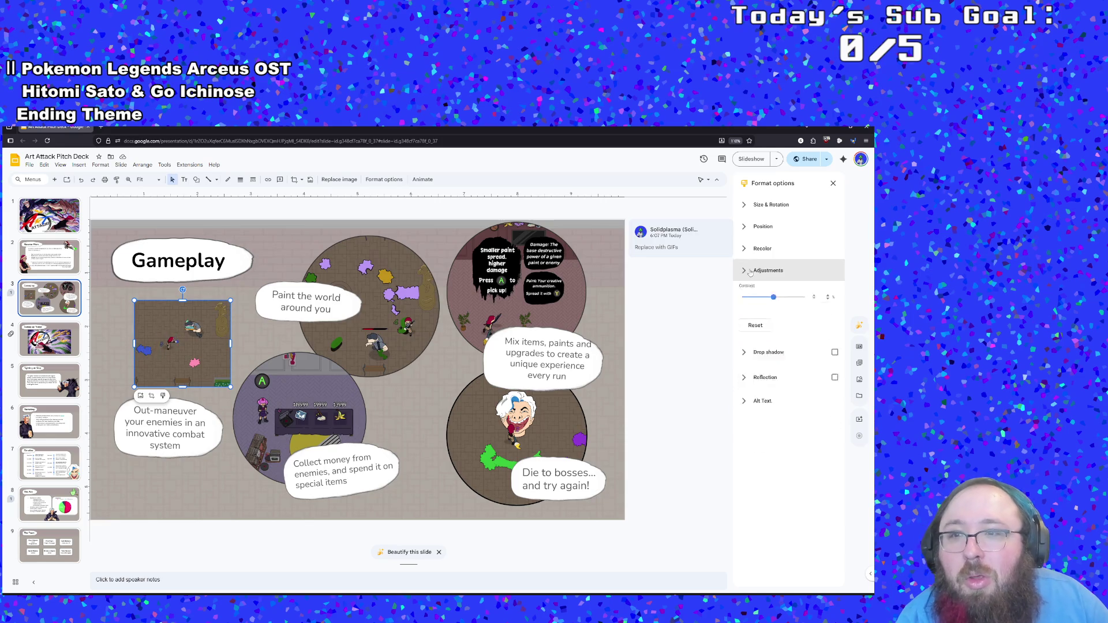
left_click(750, 271)
left_click(762, 226)
left_click(754, 204)
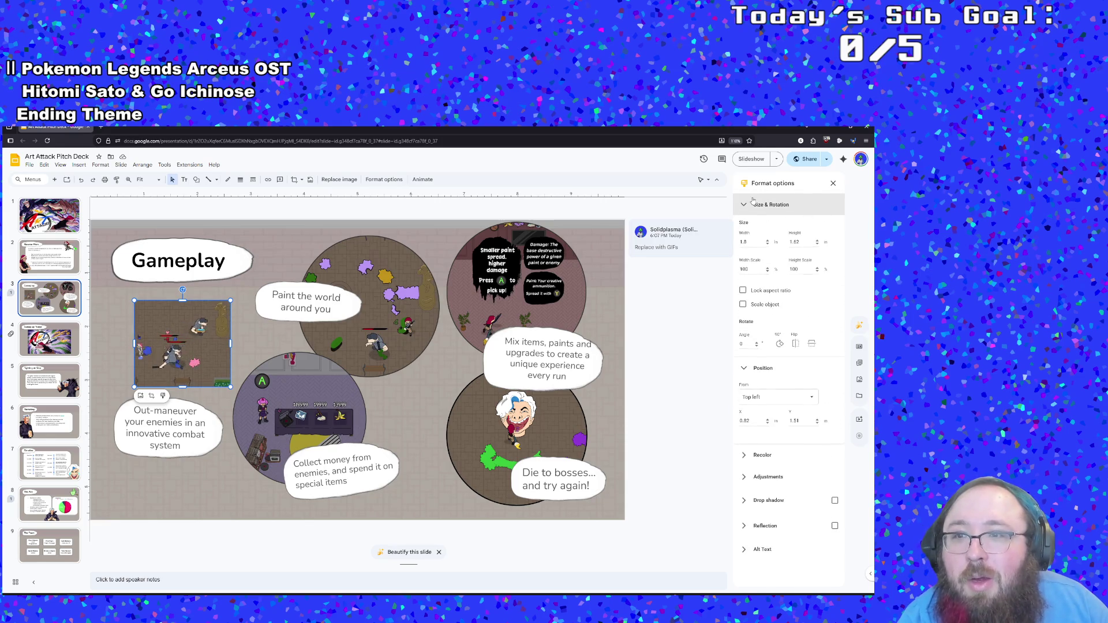
left_click(761, 455)
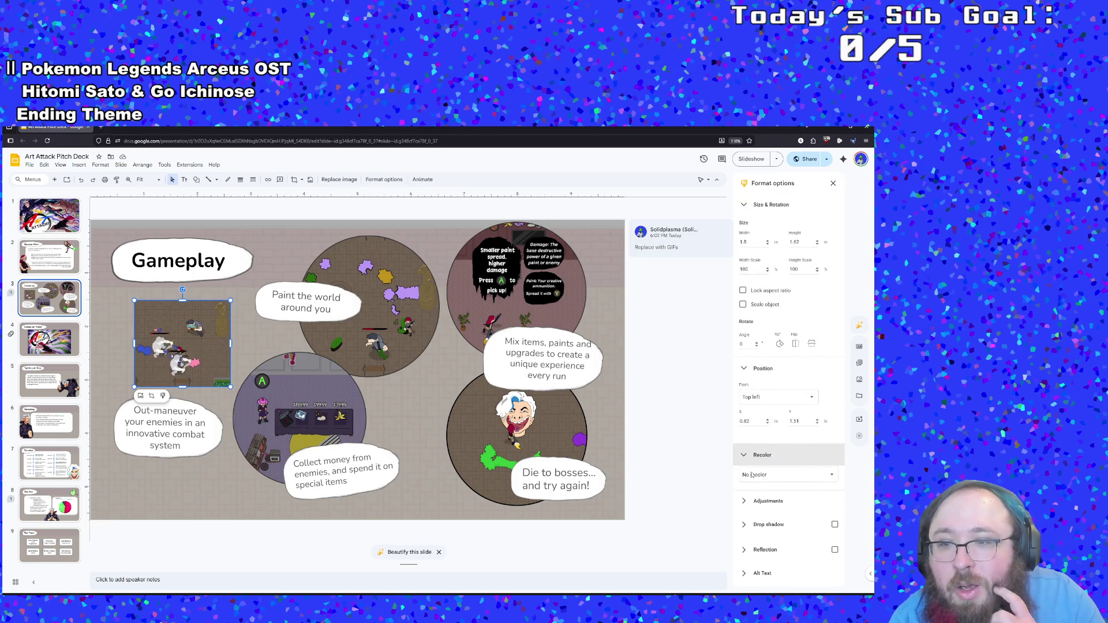
left_click(753, 502)
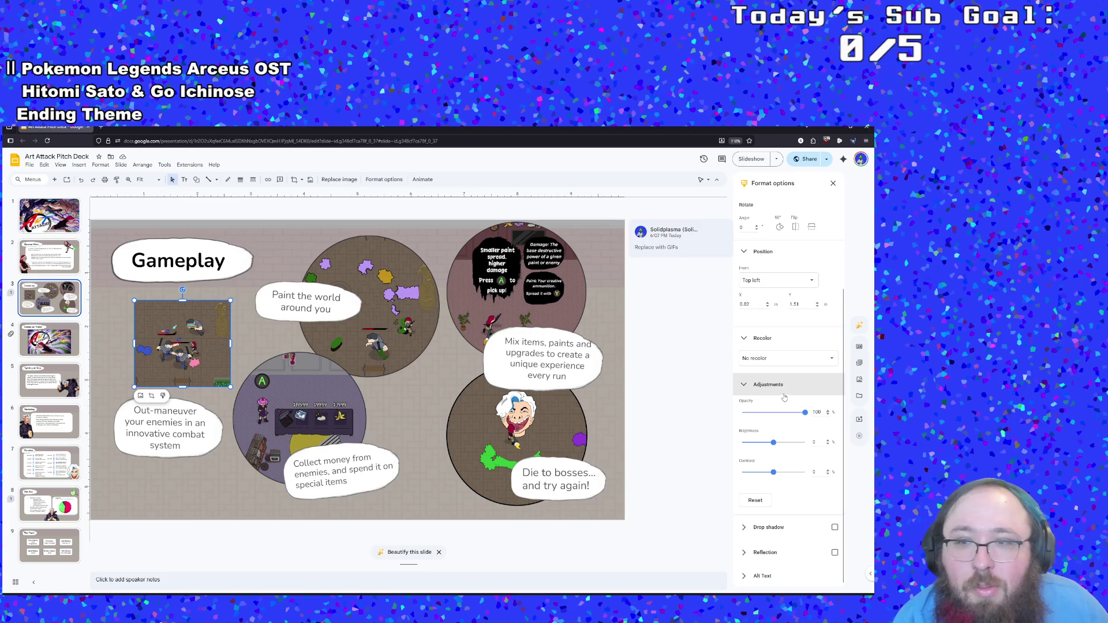
scroll(777, 381, "up", 3)
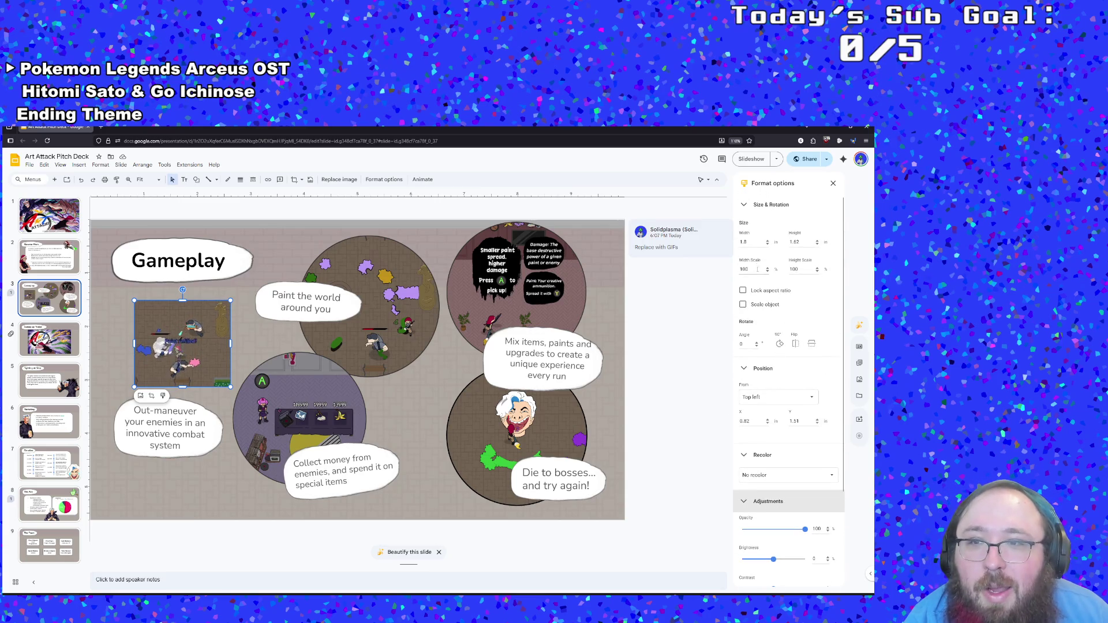
left_click(744, 204)
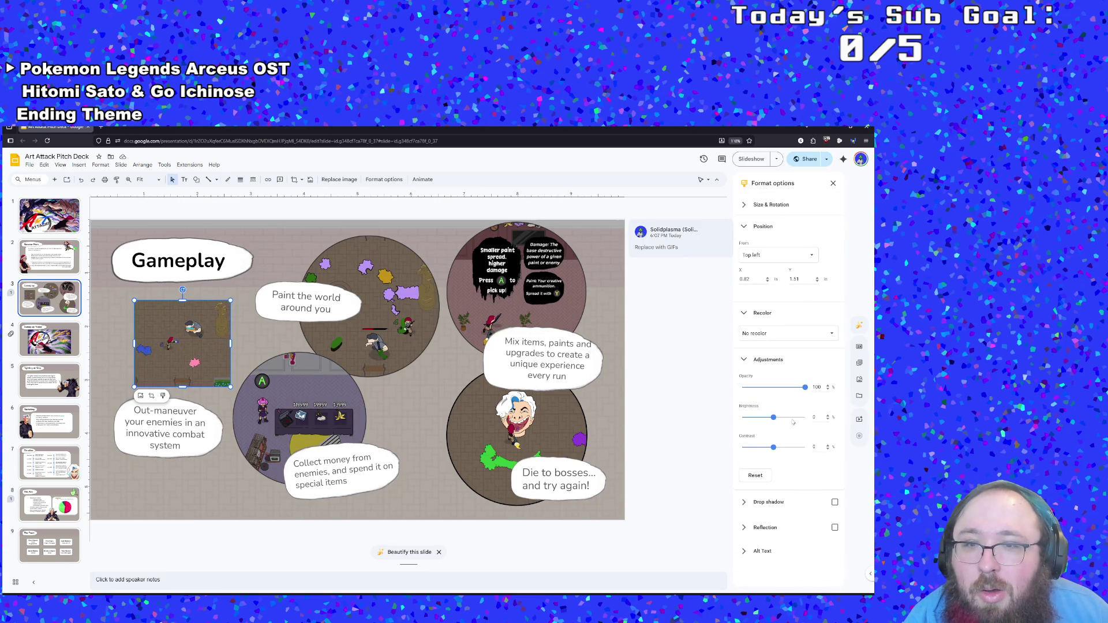
Step: Turn on Reflection and Drop shadow for the GIF, then collapse the Drop shadow section
left_click(761, 529)
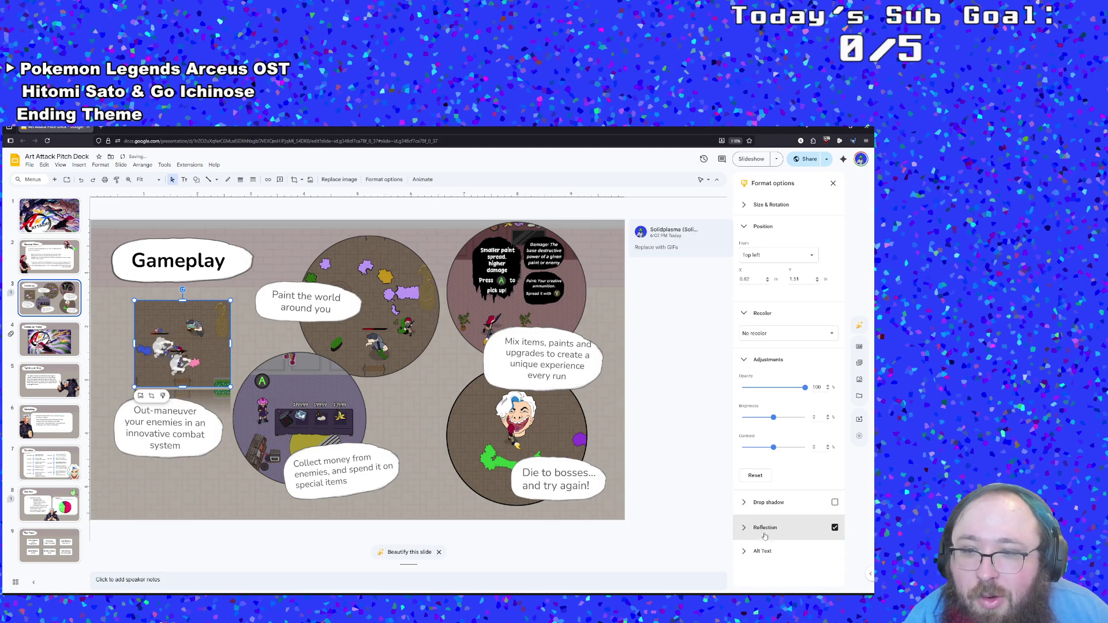
left_click(758, 503)
left_click(756, 504)
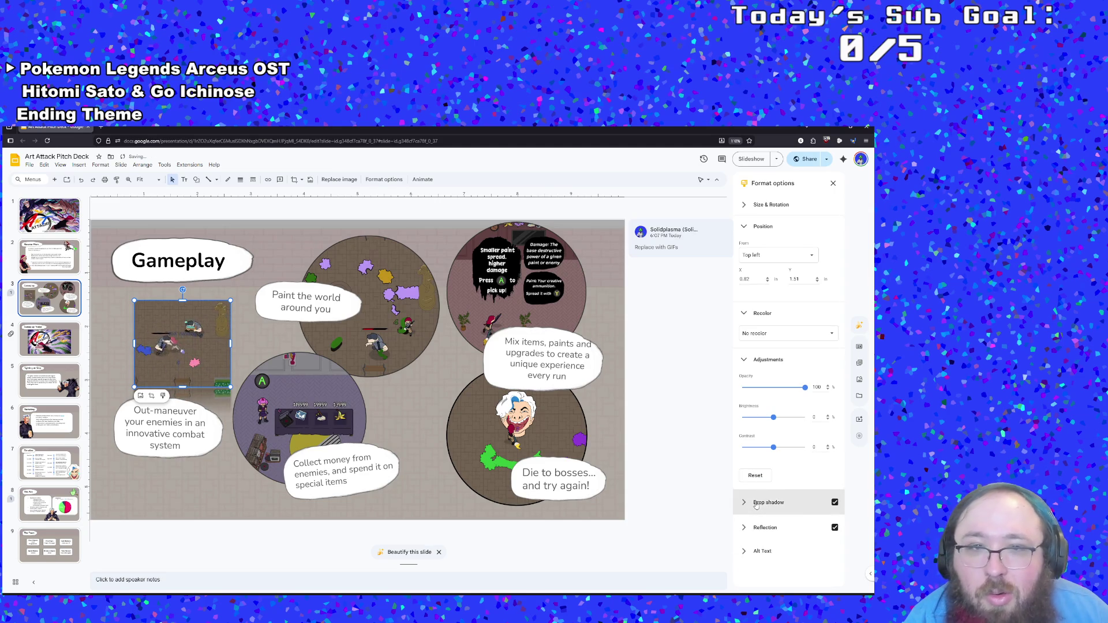
Step: Mask the top-left gameplay GIF with the Oval shape to make it a circle
left_click(302, 181)
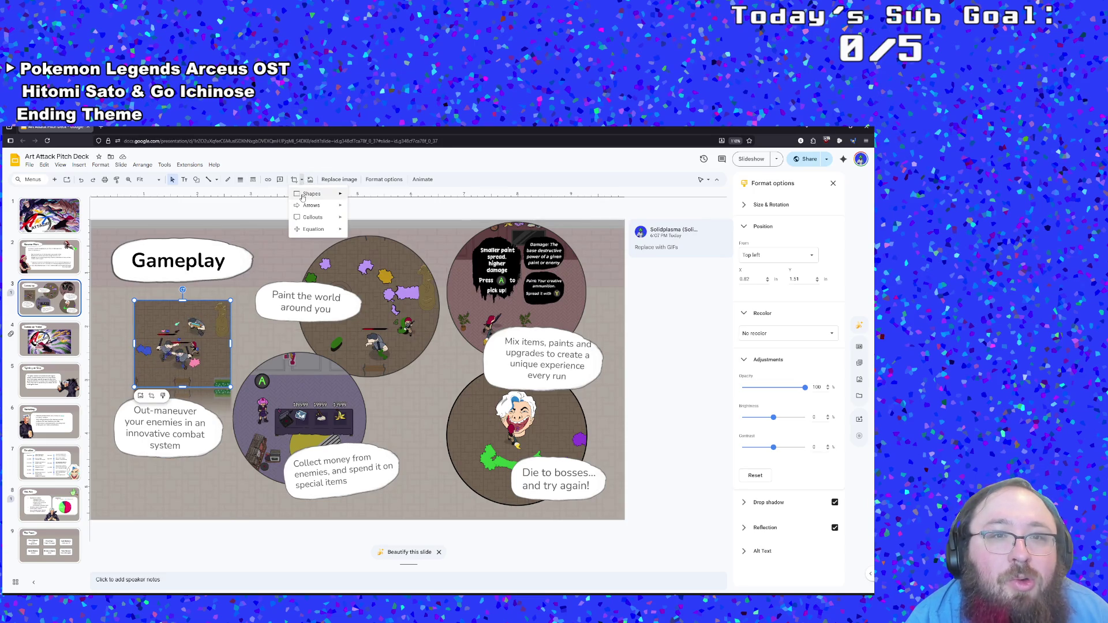
mouse_move(315, 194)
left_click(353, 211)
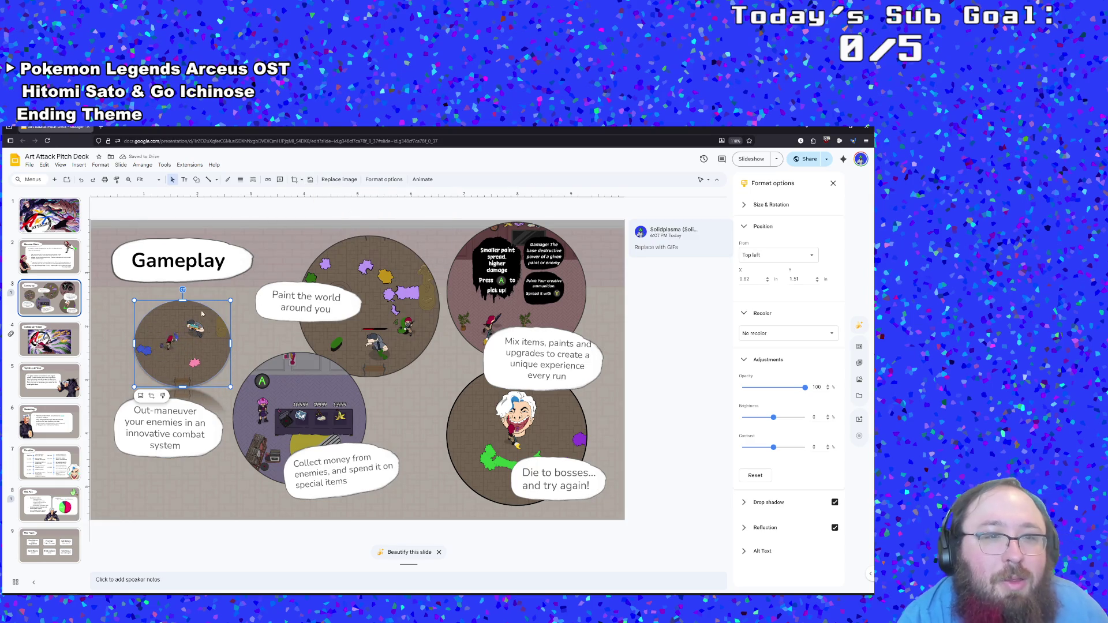
Step: Move the circular GIF up under the title and enlarge it to match the other circles
left_click_drag(182, 301, 183, 296)
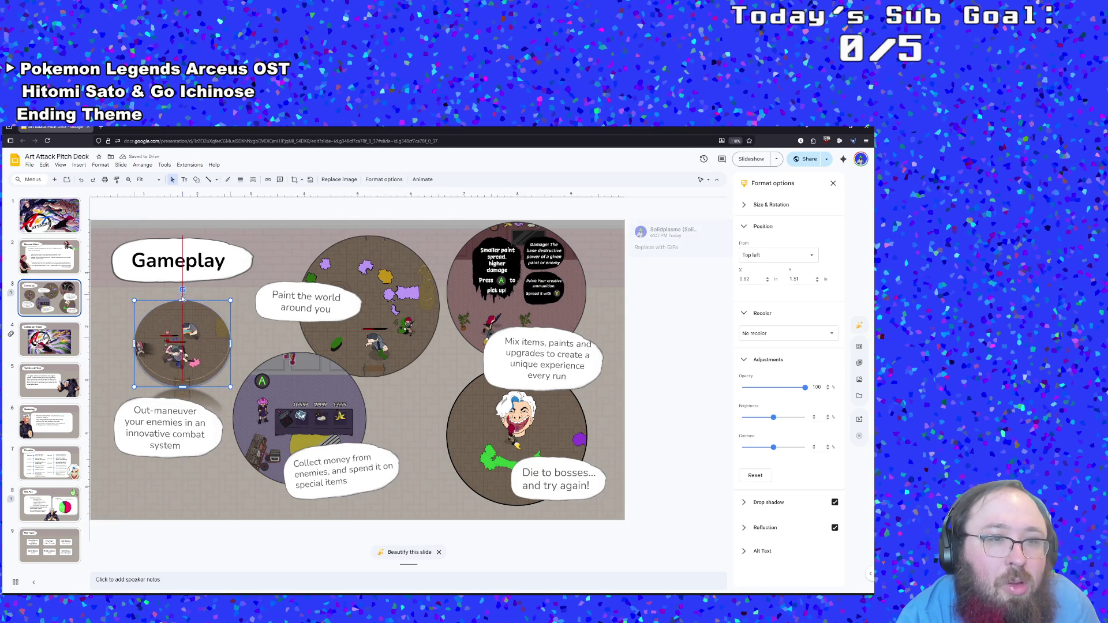
key("ctrl+z")
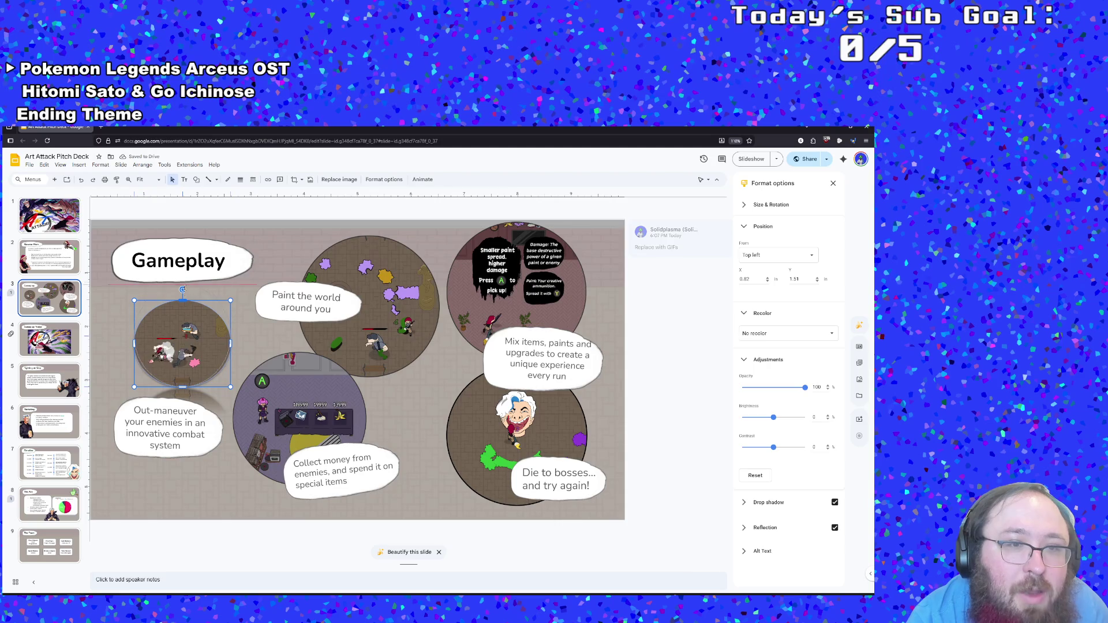
left_click_drag(202, 335, 178, 319)
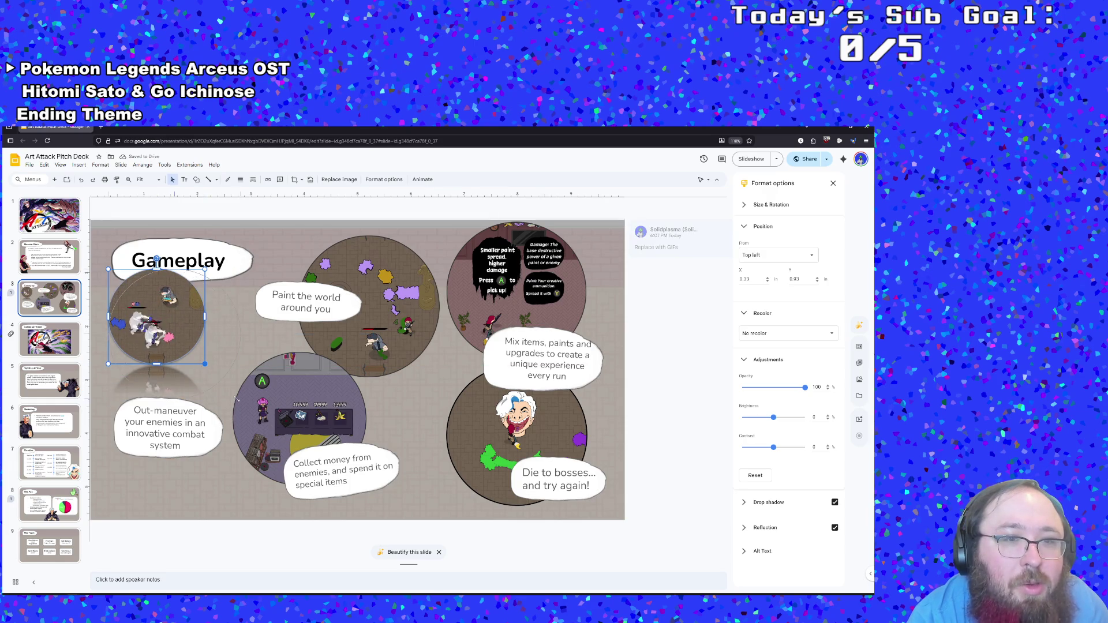
left_click_drag(236, 399, 240, 398)
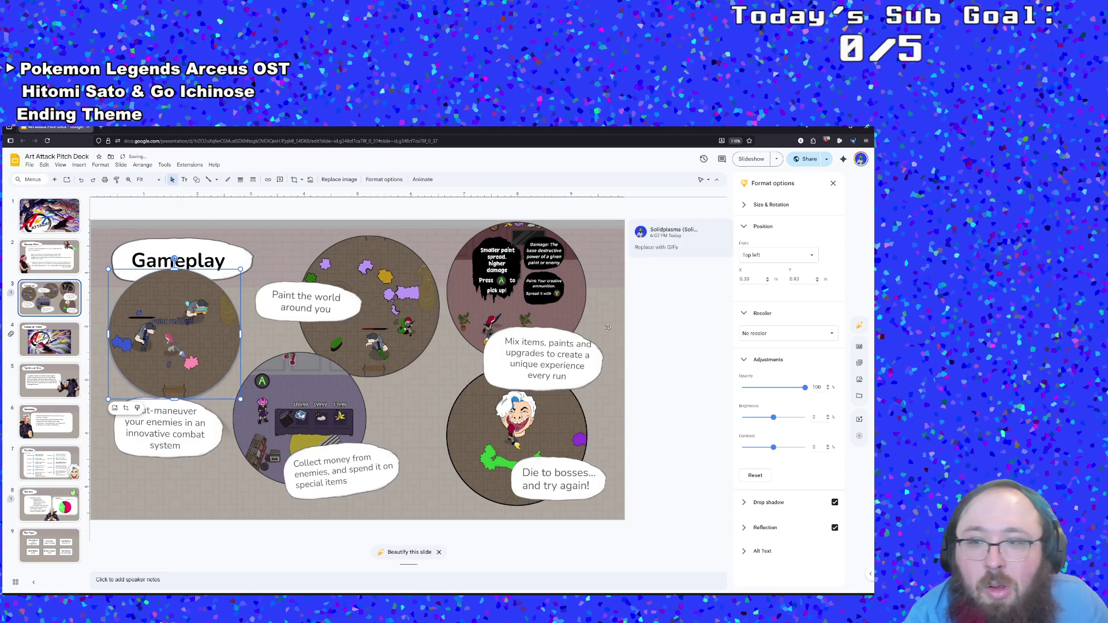
Step: Remove the reflection and drop shadow from the circular GIF, after trying 100 shadow opacity
left_click(835, 527)
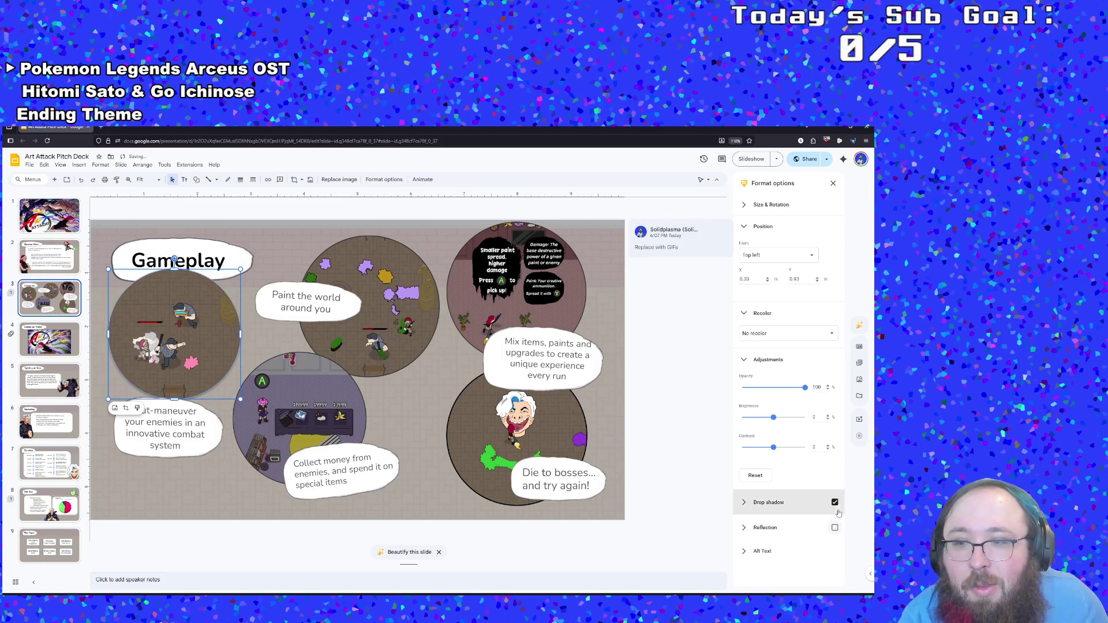
left_click(836, 505)
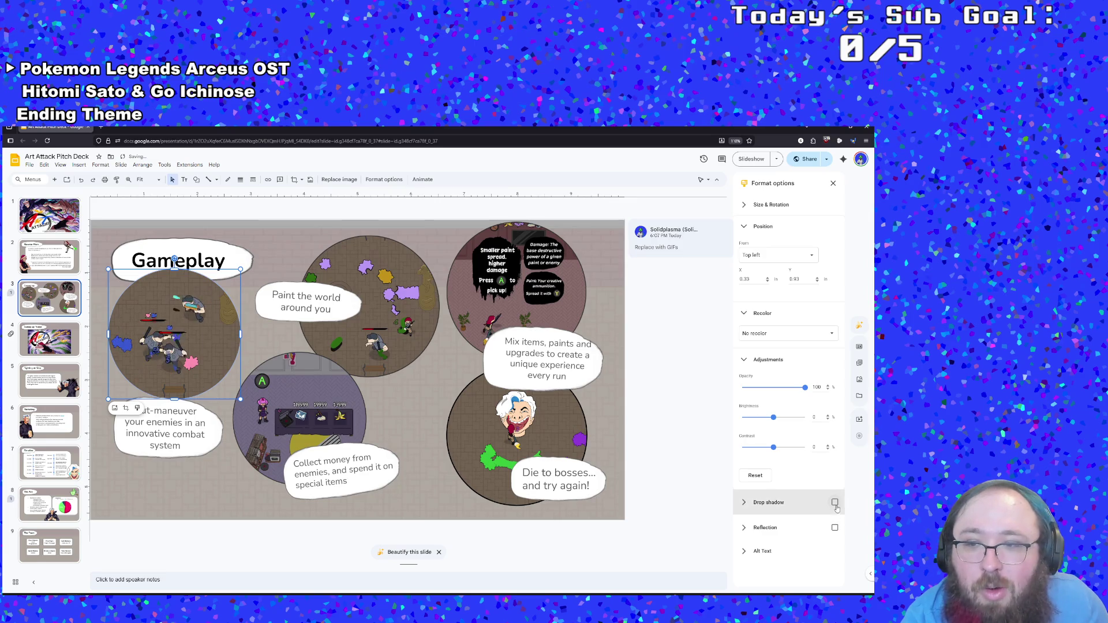
left_click(835, 503)
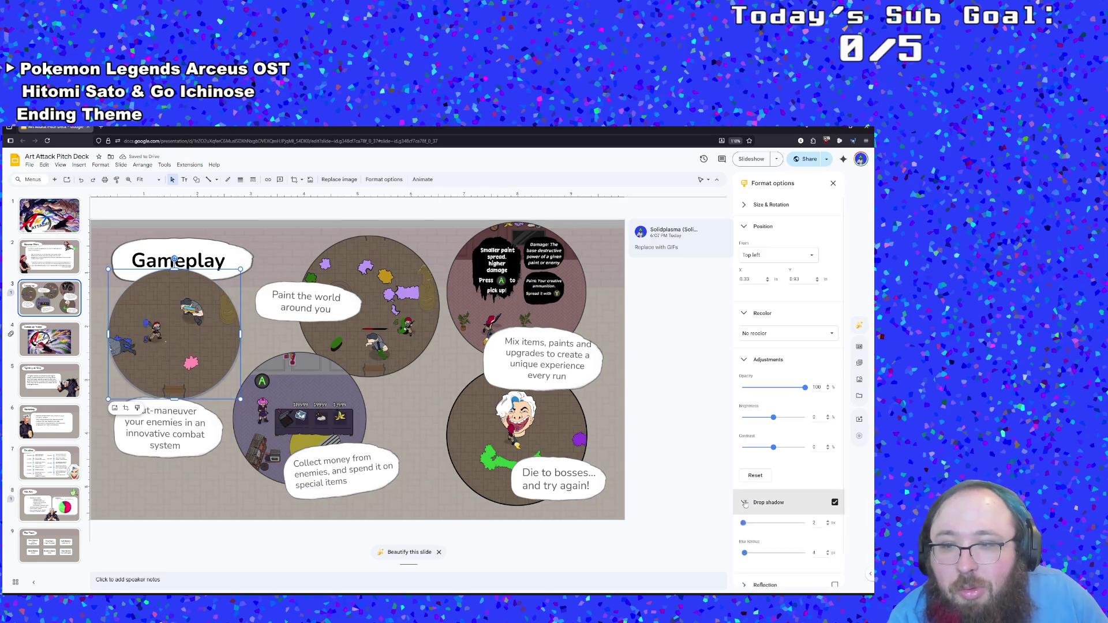
left_click(770, 502)
scroll(769, 505, "down", 1)
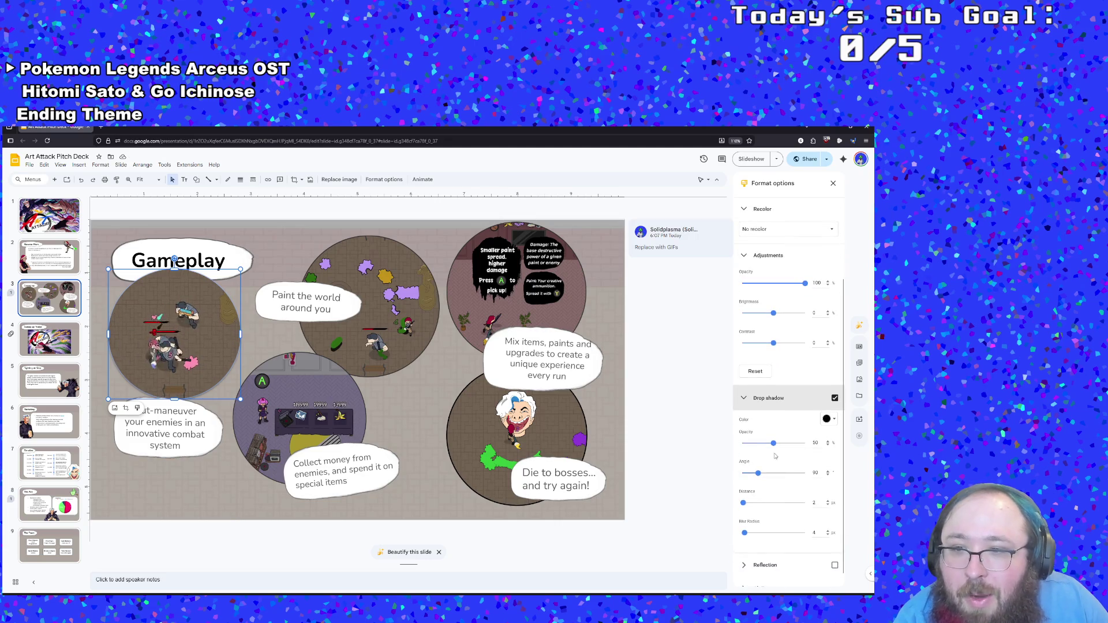
left_click_drag(774, 443, 805, 442)
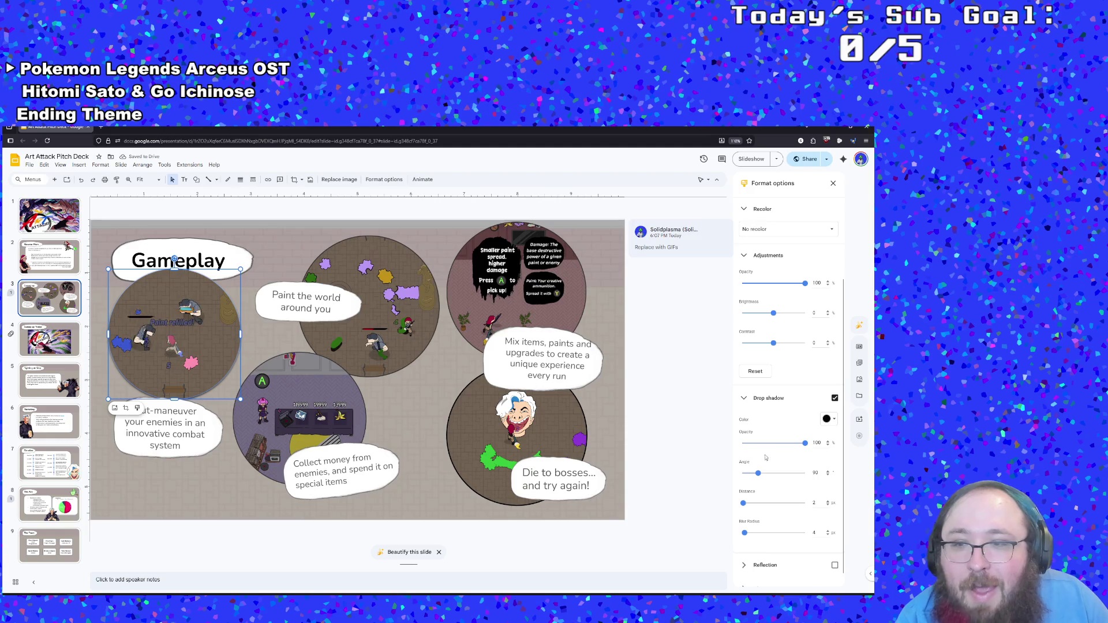
left_click(835, 397)
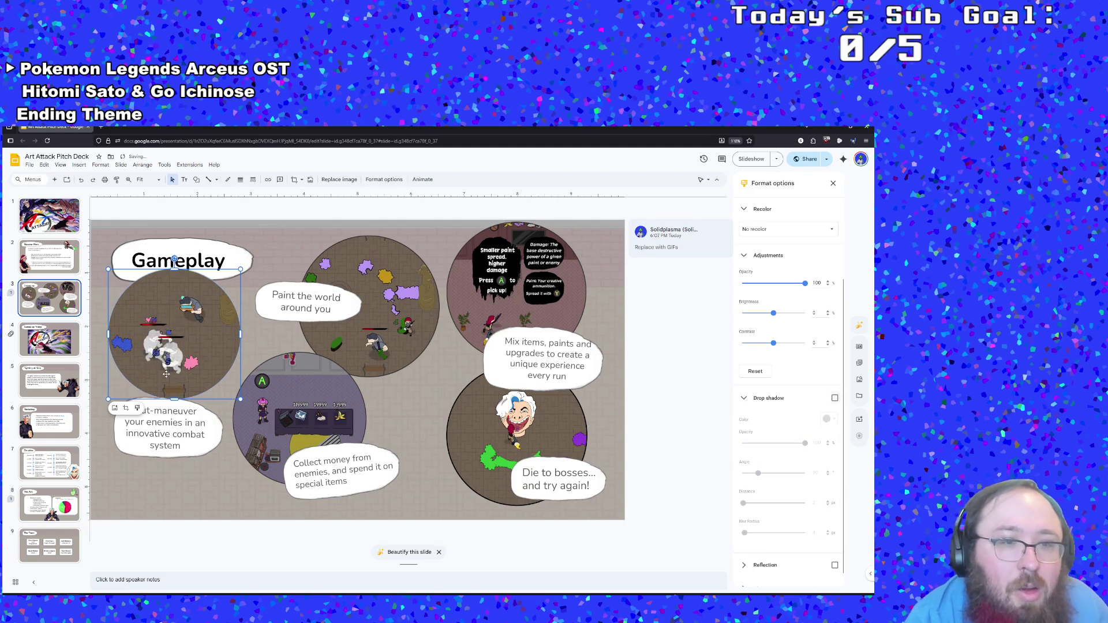
Step: Place the circular GIF between the Gameplay title and the 'Out-maneuver your enemies' caption
left_click_drag(172, 357, 185, 365)
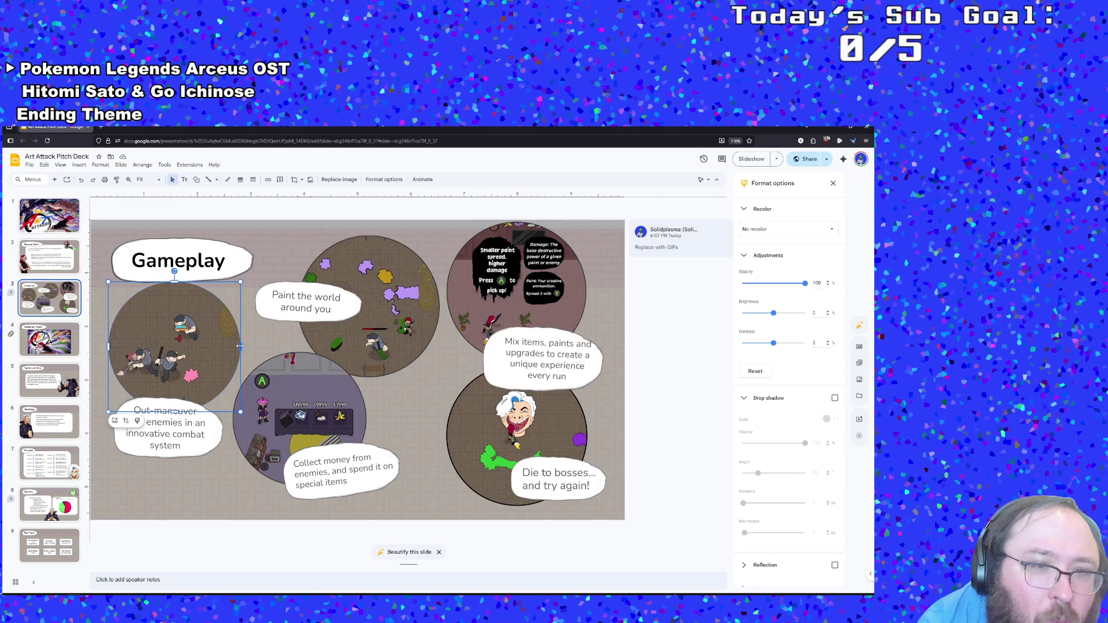
left_click_drag(239, 346, 246, 349)
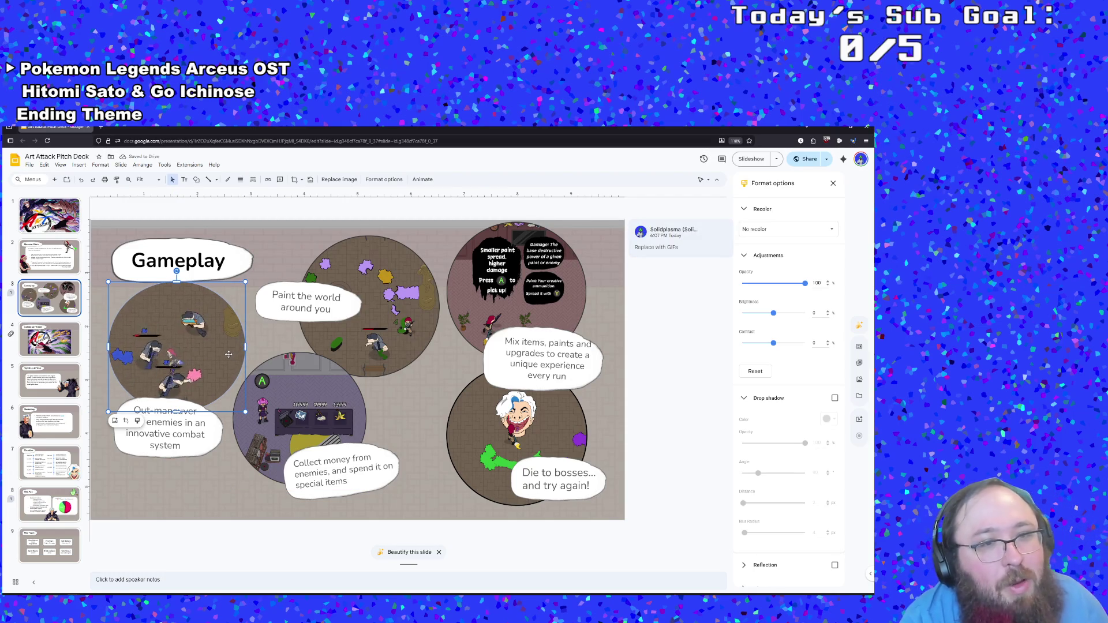
left_click_drag(229, 354, 214, 347)
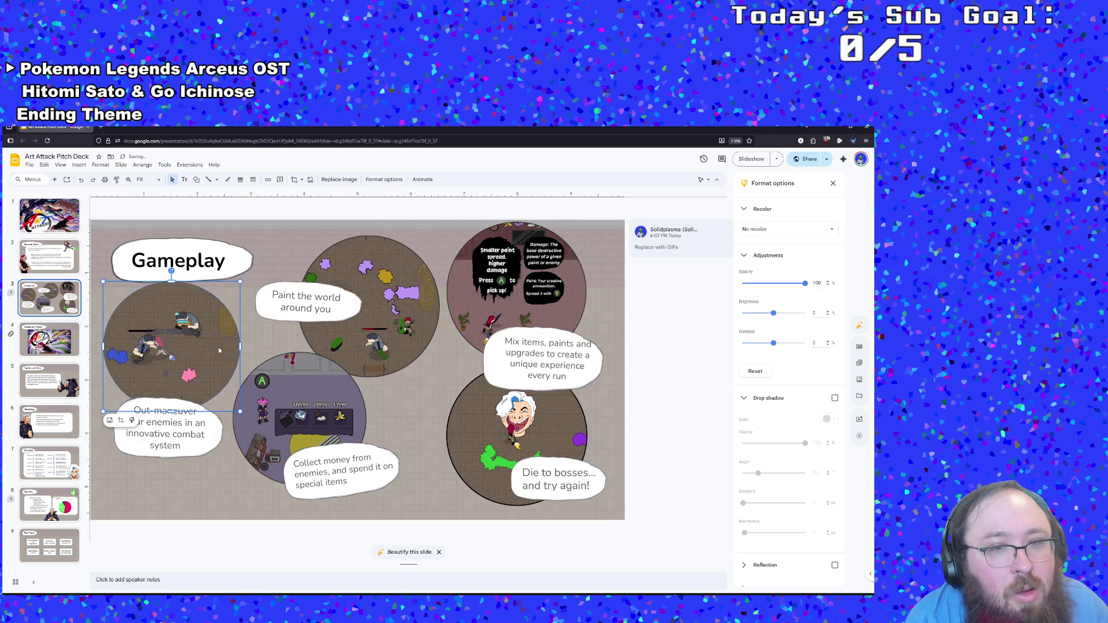
Step: Replace the shop screenshot above 'Collect money' with a gameplay GIF uploaded from the computer
left_click(308, 420)
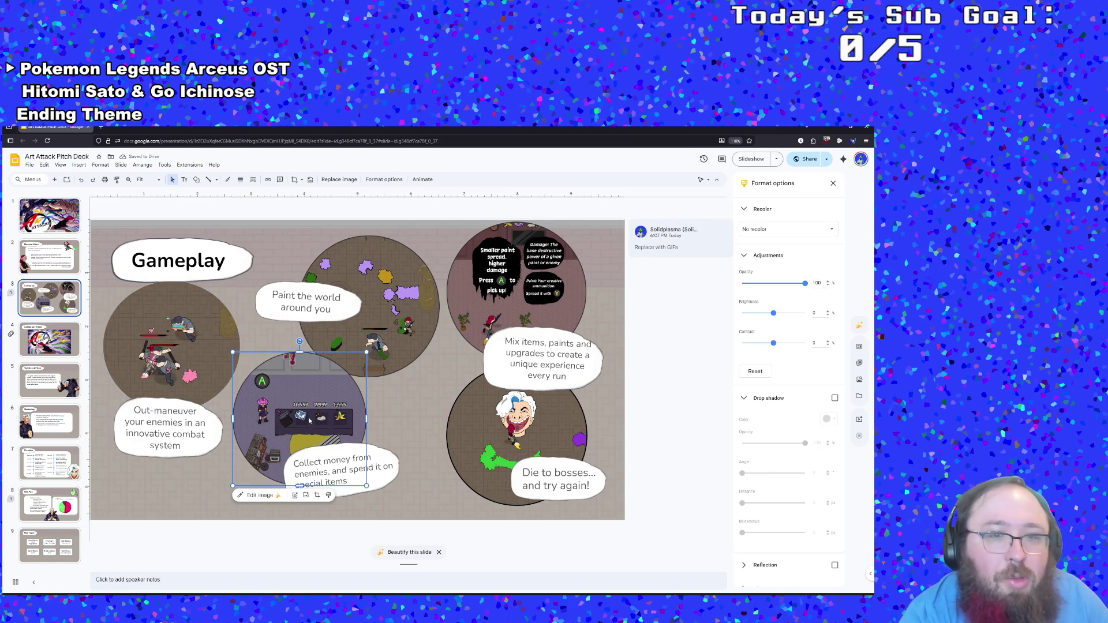
right_click(309, 420)
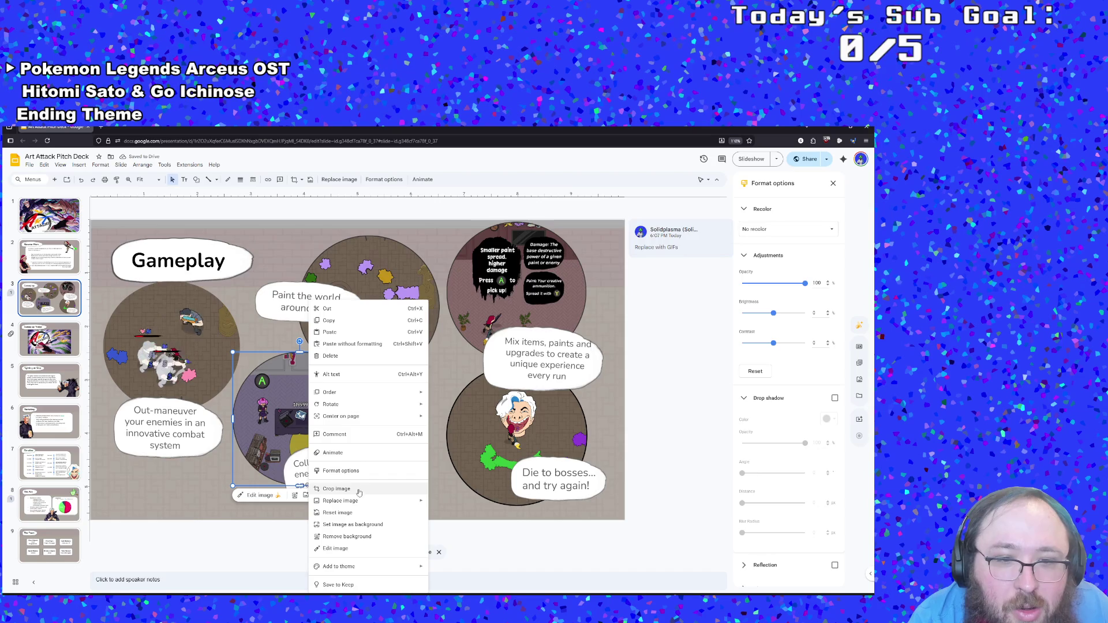
mouse_move(358, 499)
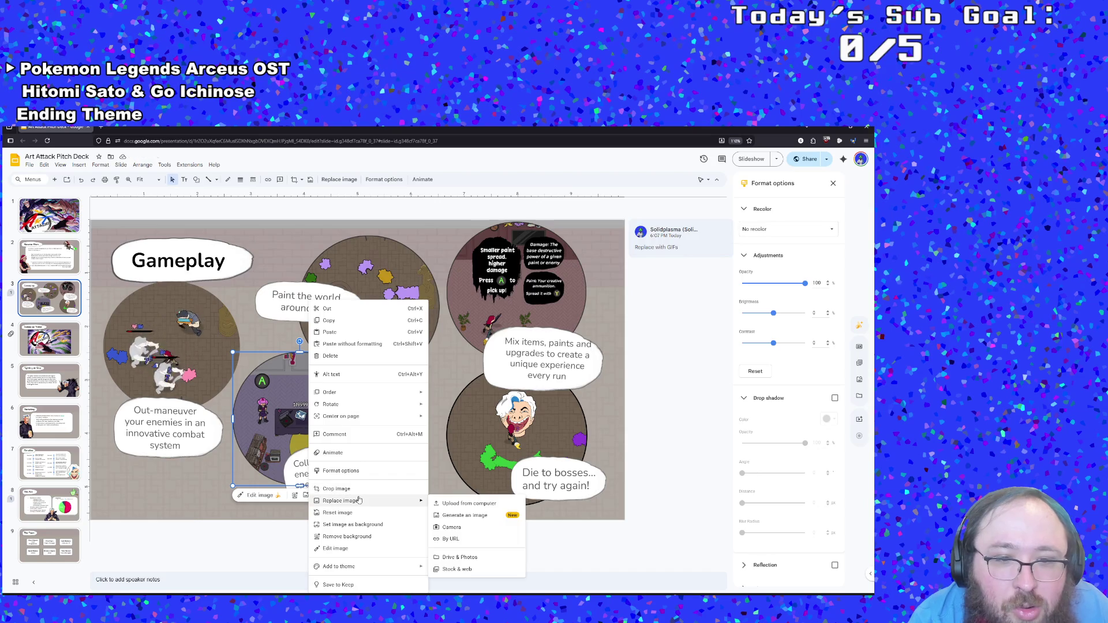
left_click(451, 503)
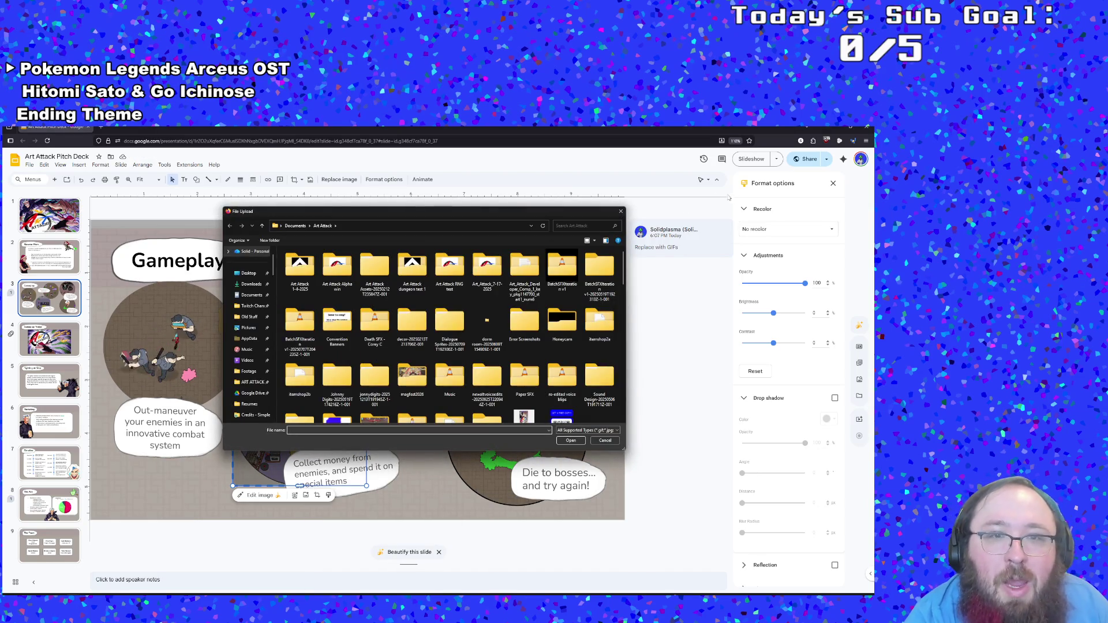
left_click(577, 223)
type("gif")
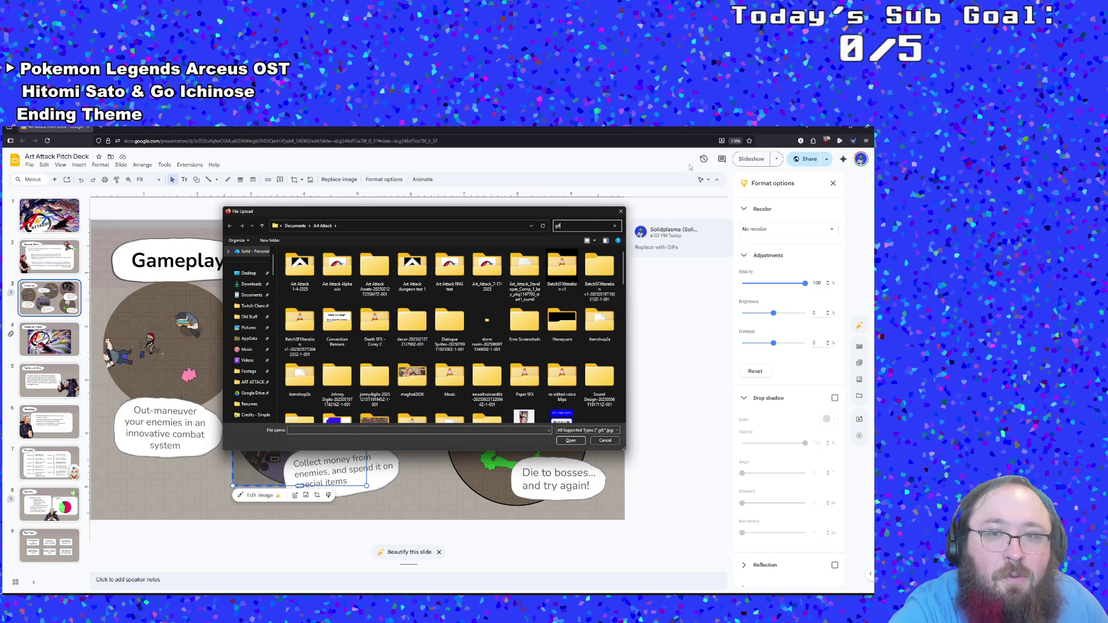
double_click(374, 277)
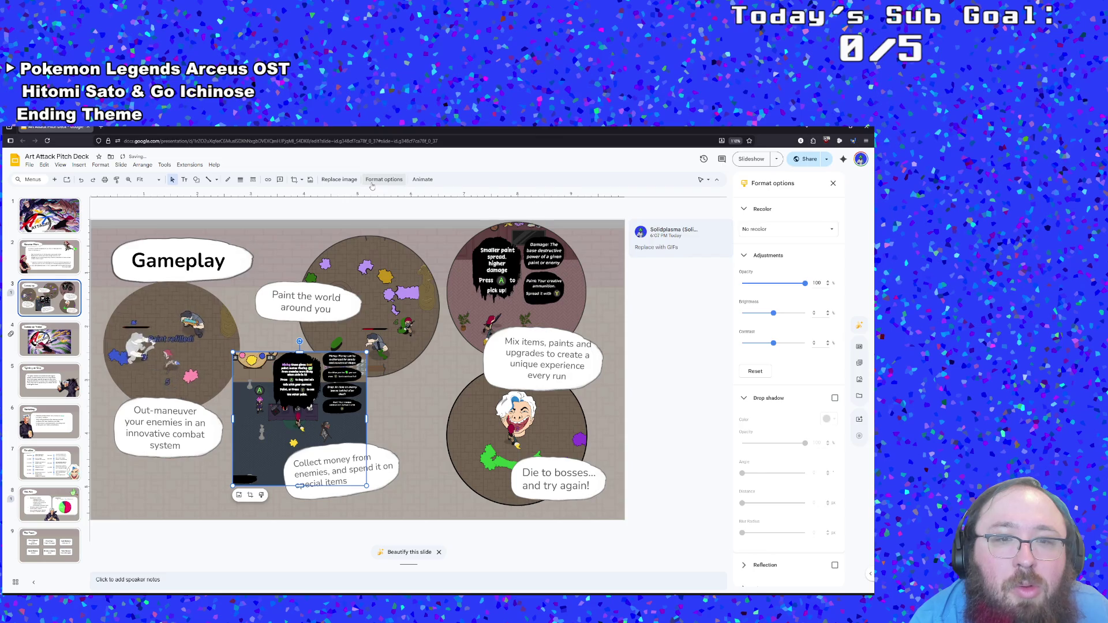
Step: Mask the new gameplay GIF into a circle with the Oval shape
left_click(302, 180)
mouse_move(309, 195)
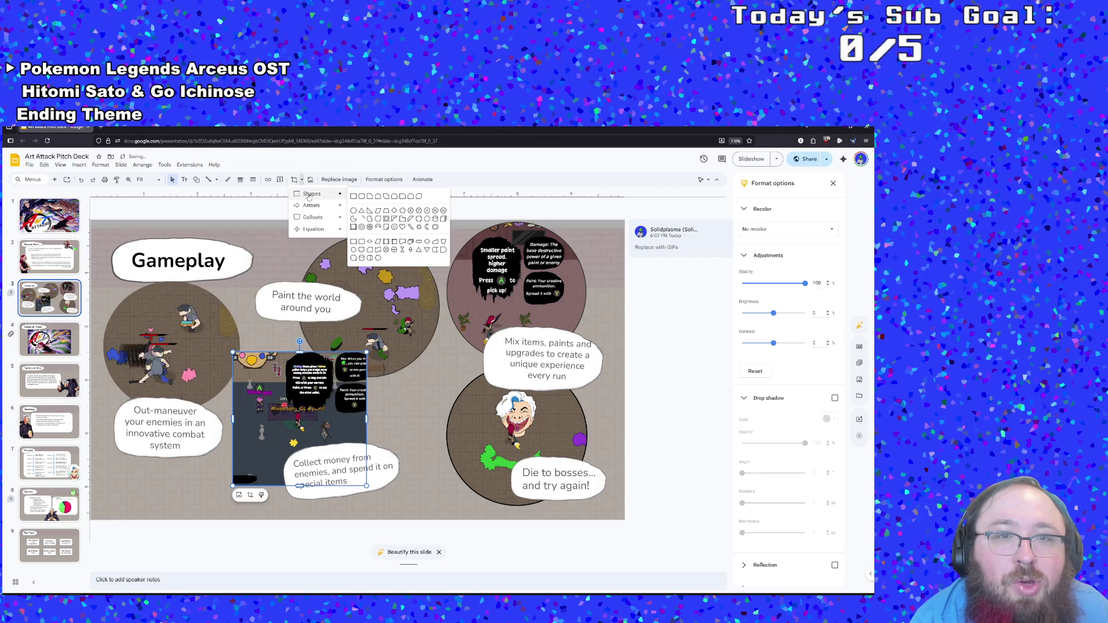
left_click(353, 211)
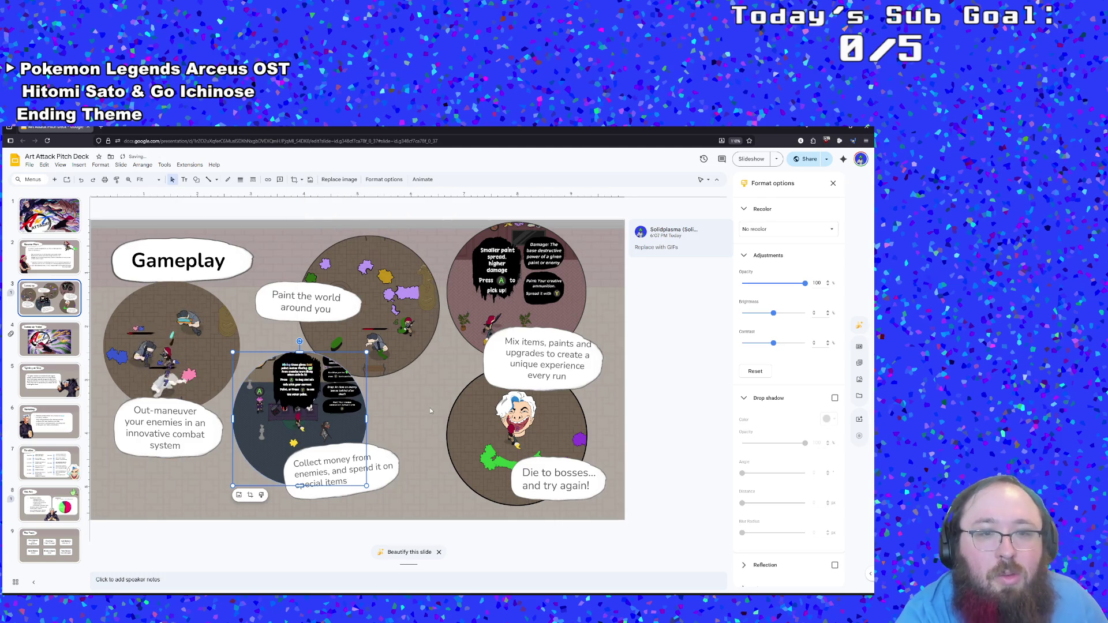
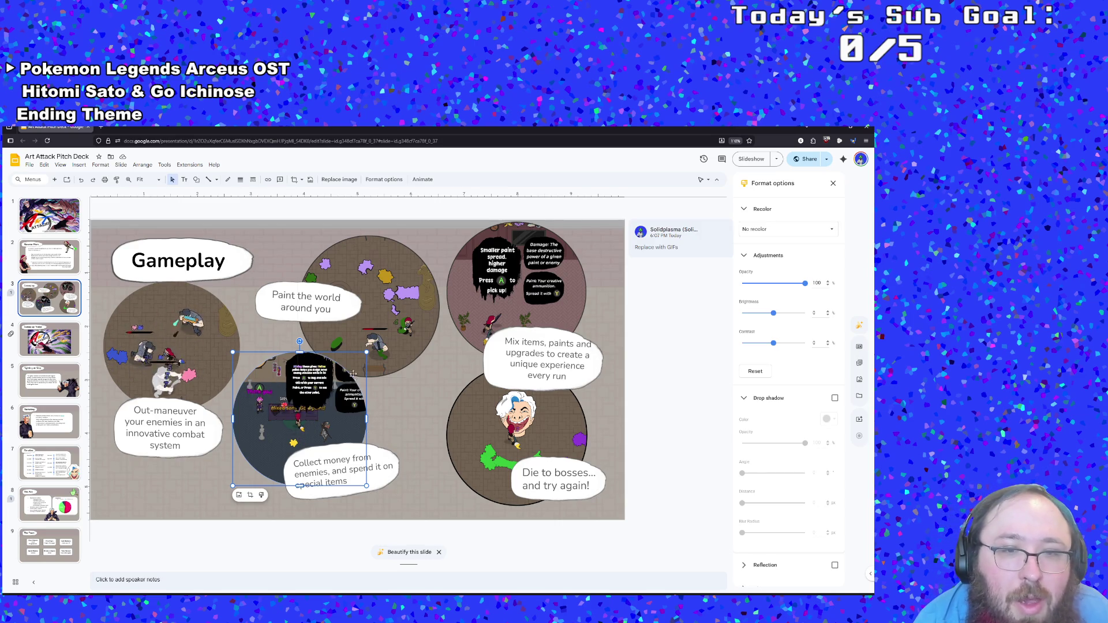
Step: Tilt the lower-middle circular GIF slightly, then ease it back closer to upright
left_click_drag(295, 341, 294, 342)
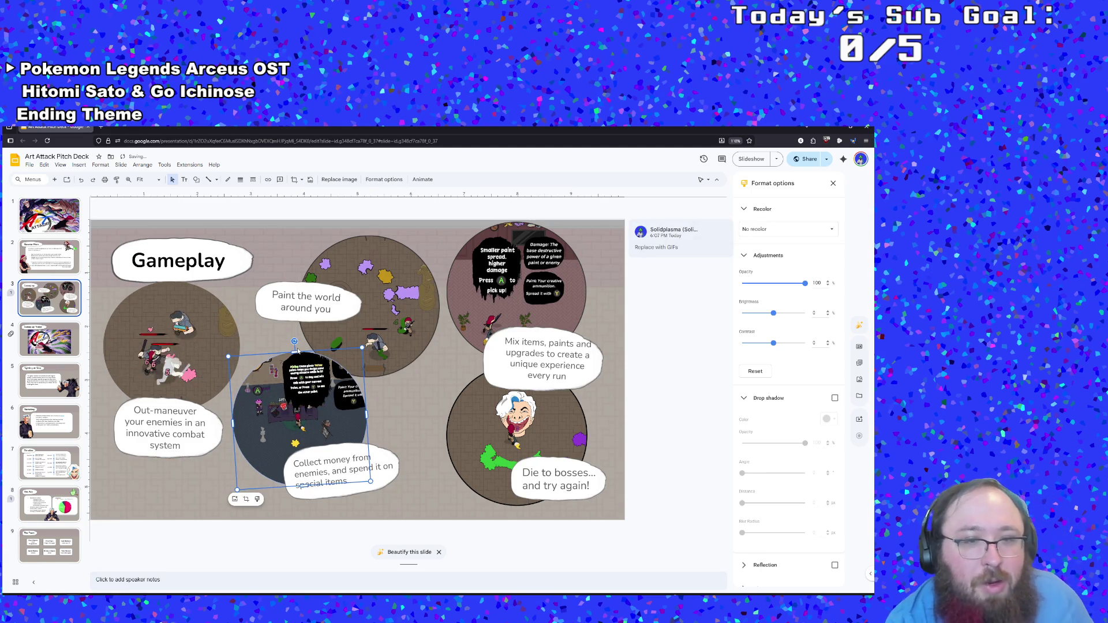
key("ctrl+z")
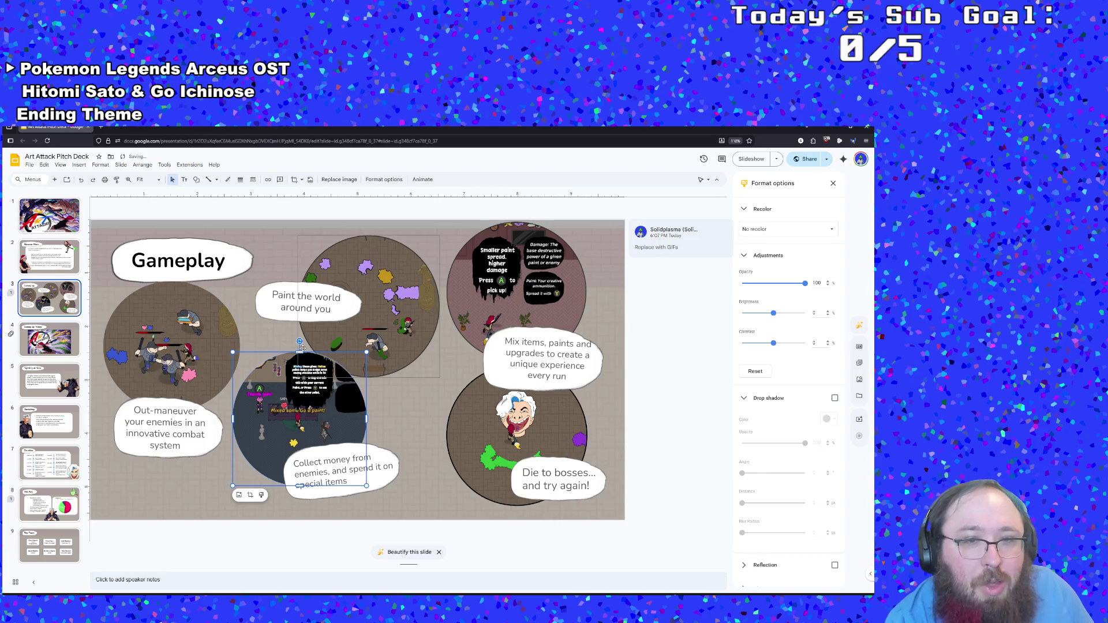
left_click_drag(300, 341, 291, 342)
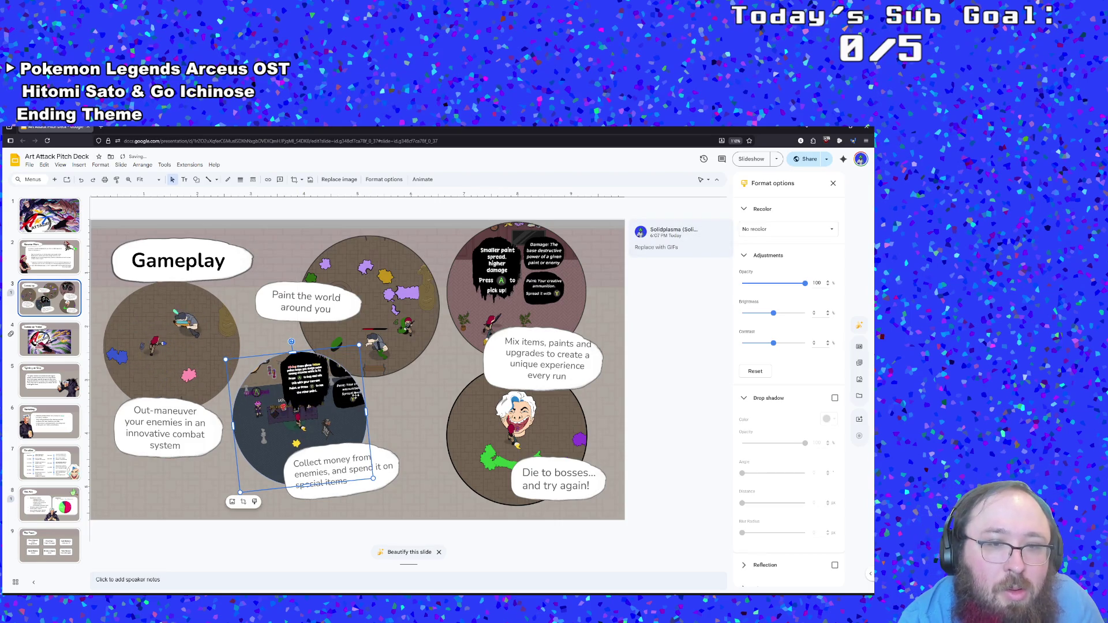
left_click(407, 423)
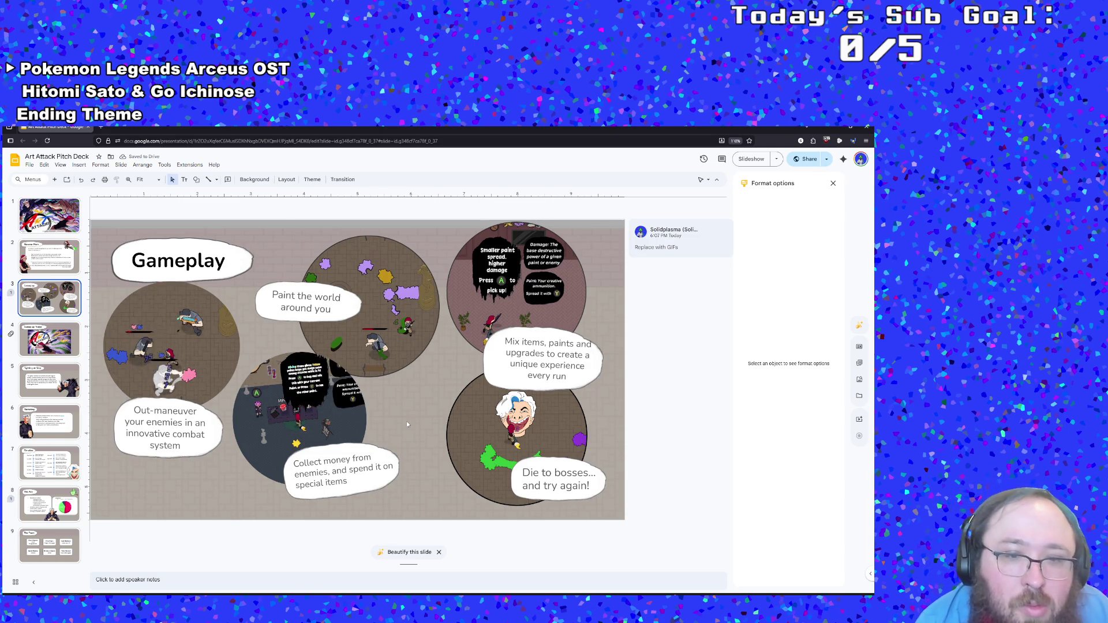
left_click(318, 407)
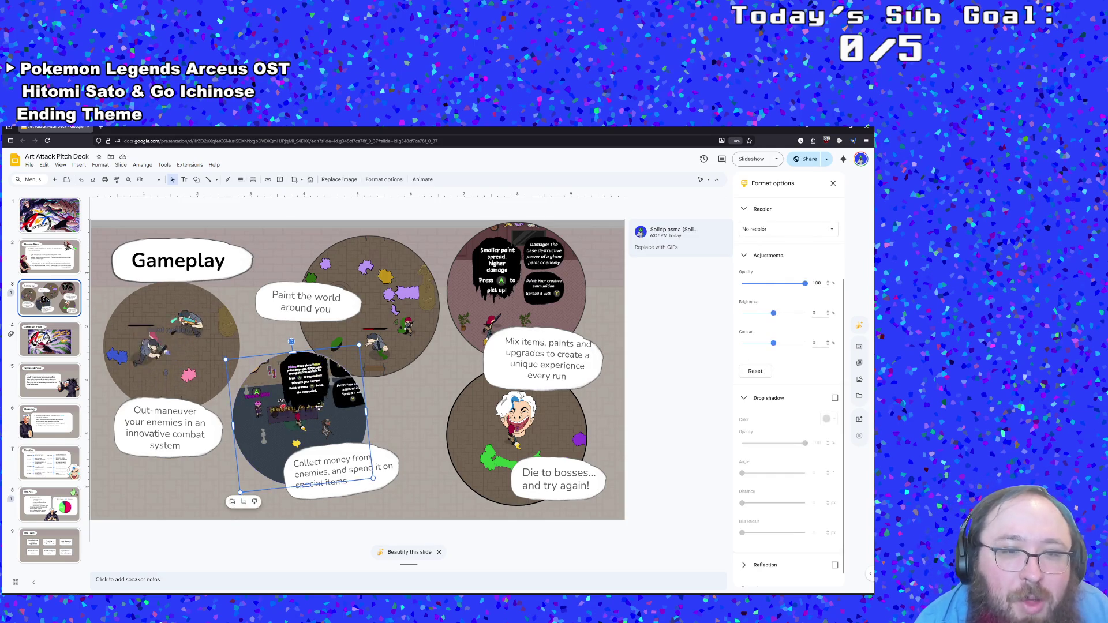
left_click_drag(292, 341, 297, 341)
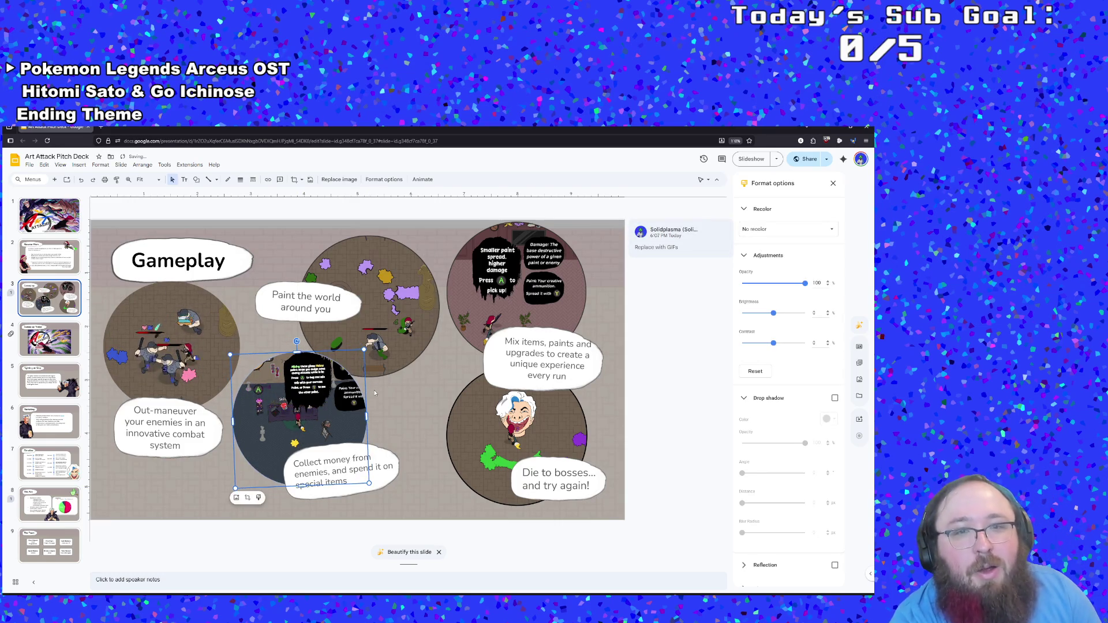
Step: Check the lower-middle GIF's Size & Rotation values in Format options
left_click(376, 330)
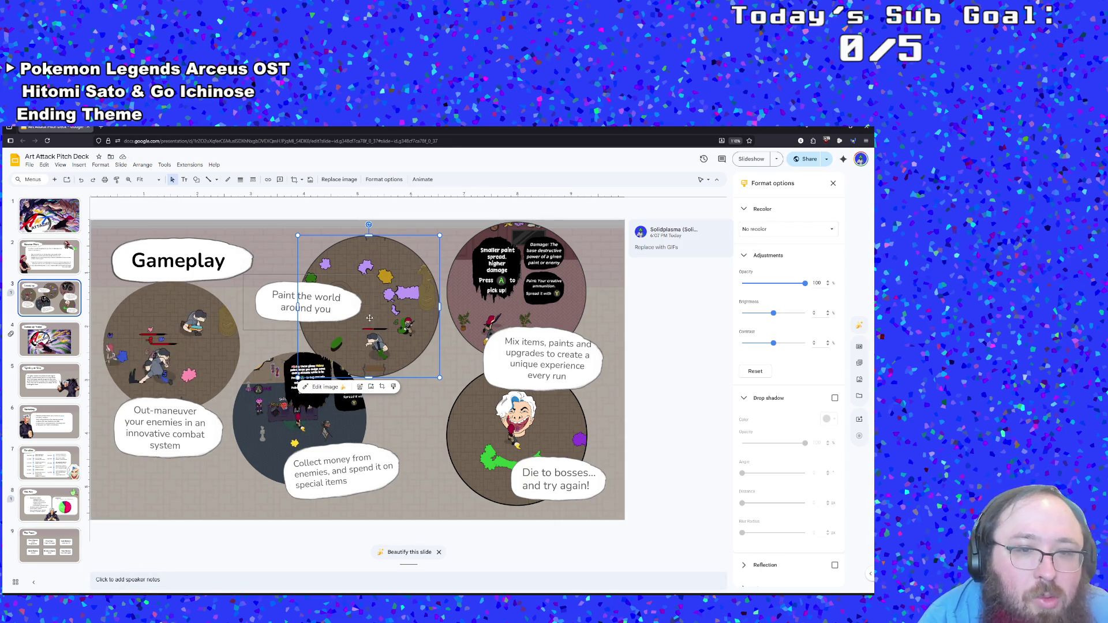
left_click(311, 404)
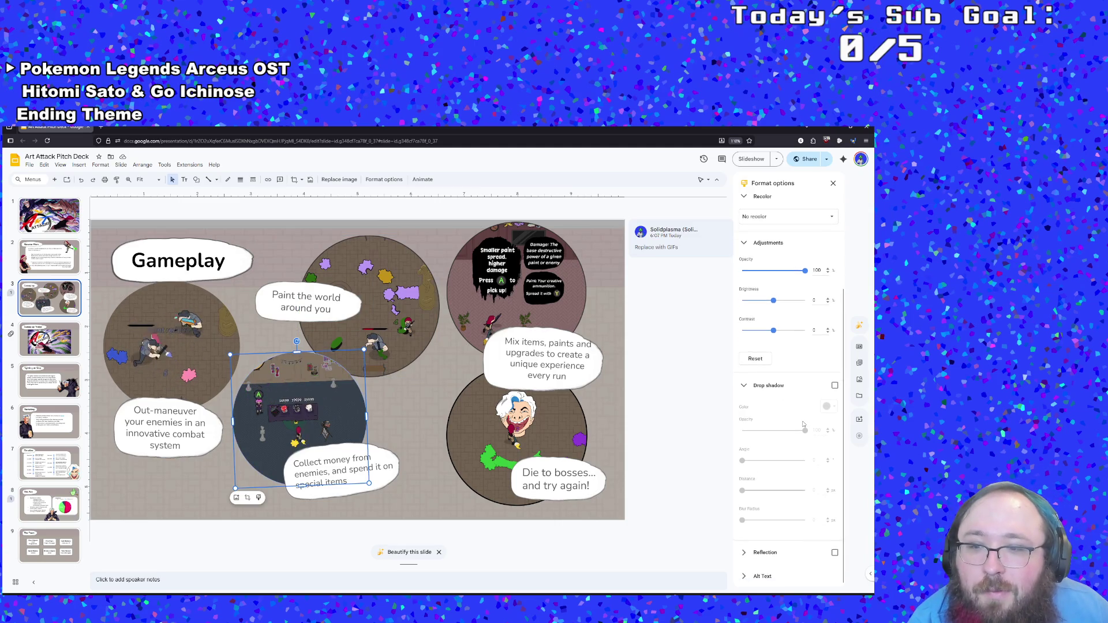
scroll(779, 234, "up", 3)
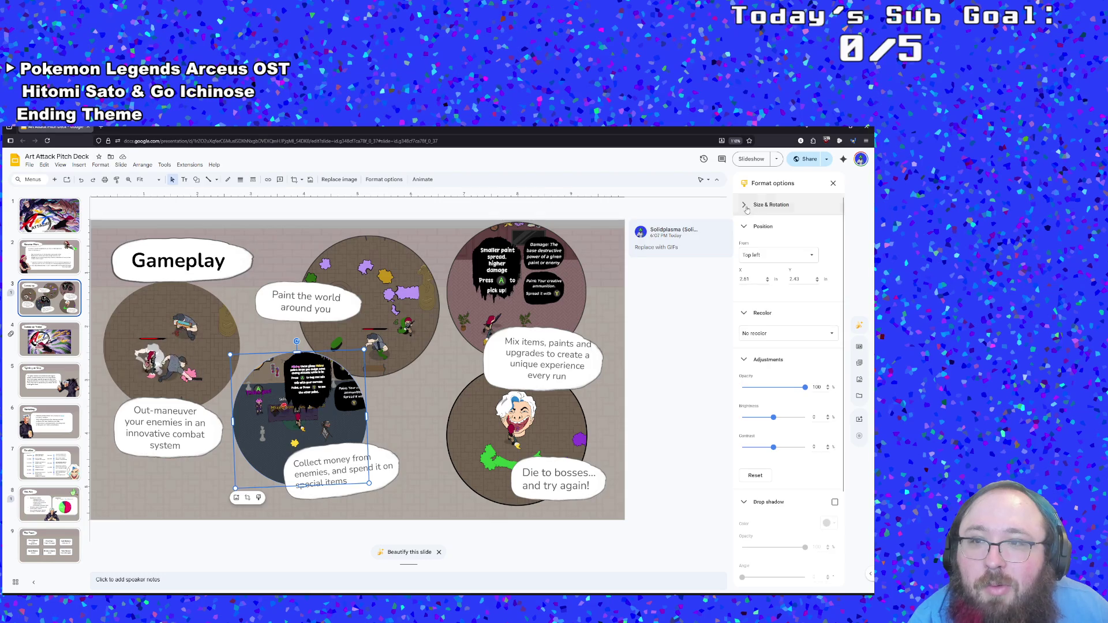
left_click(746, 206)
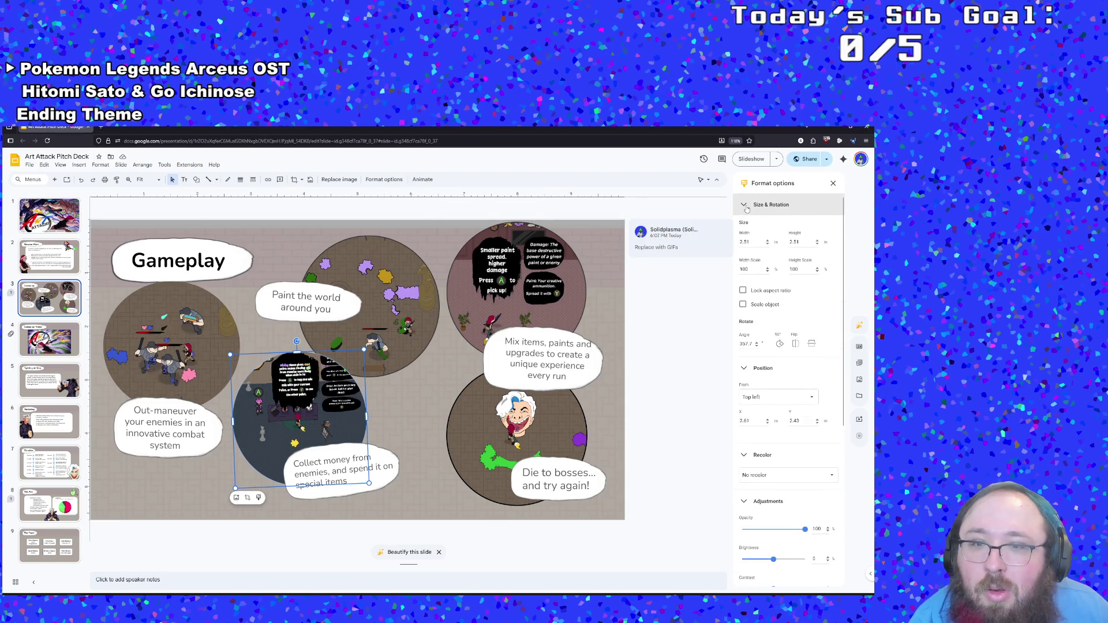
left_click(746, 208)
left_click(414, 306)
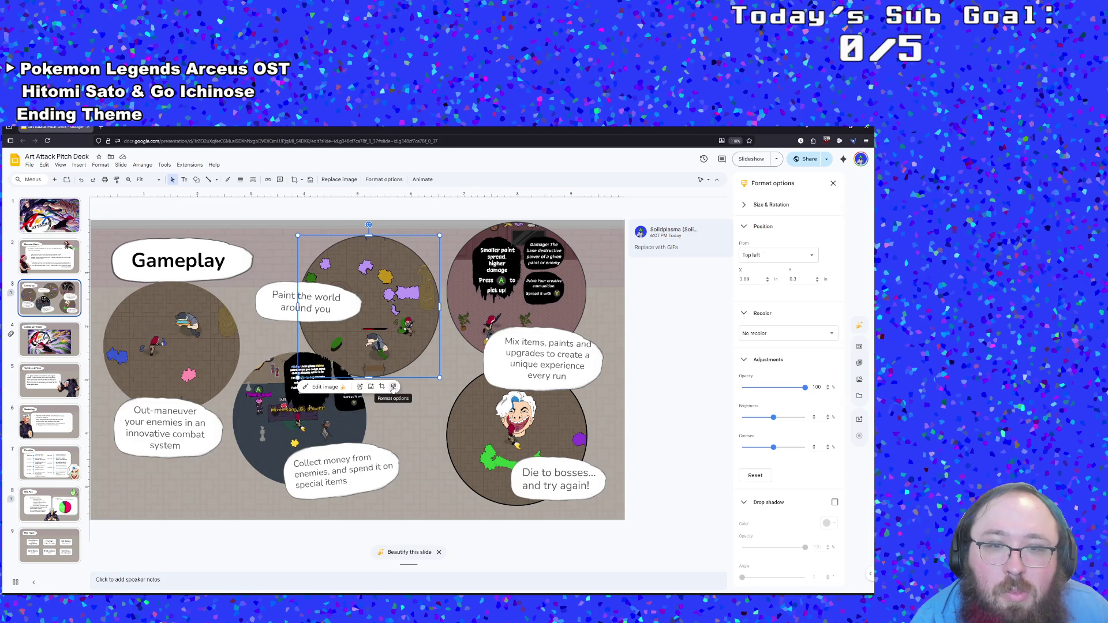
left_click(315, 415)
right_click(348, 418)
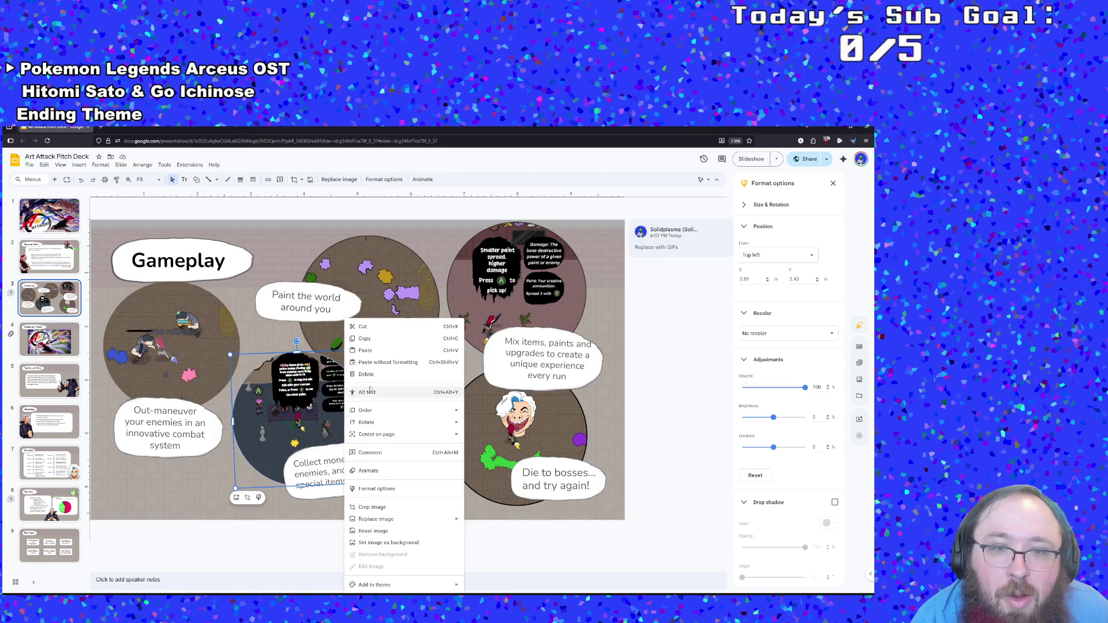
mouse_move(381, 415)
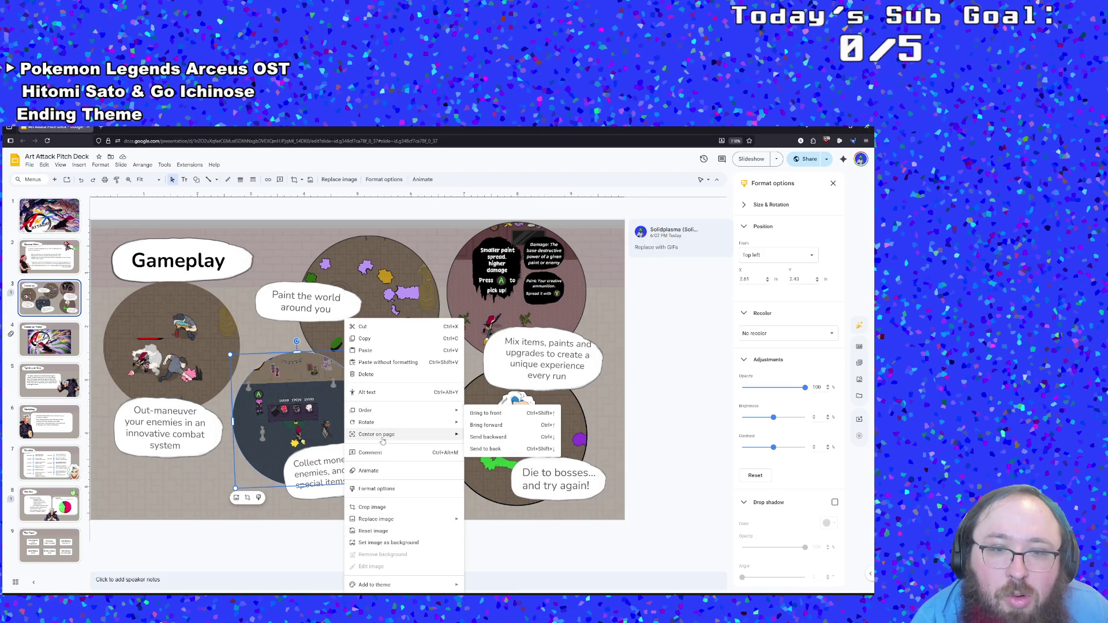
mouse_move(382, 441)
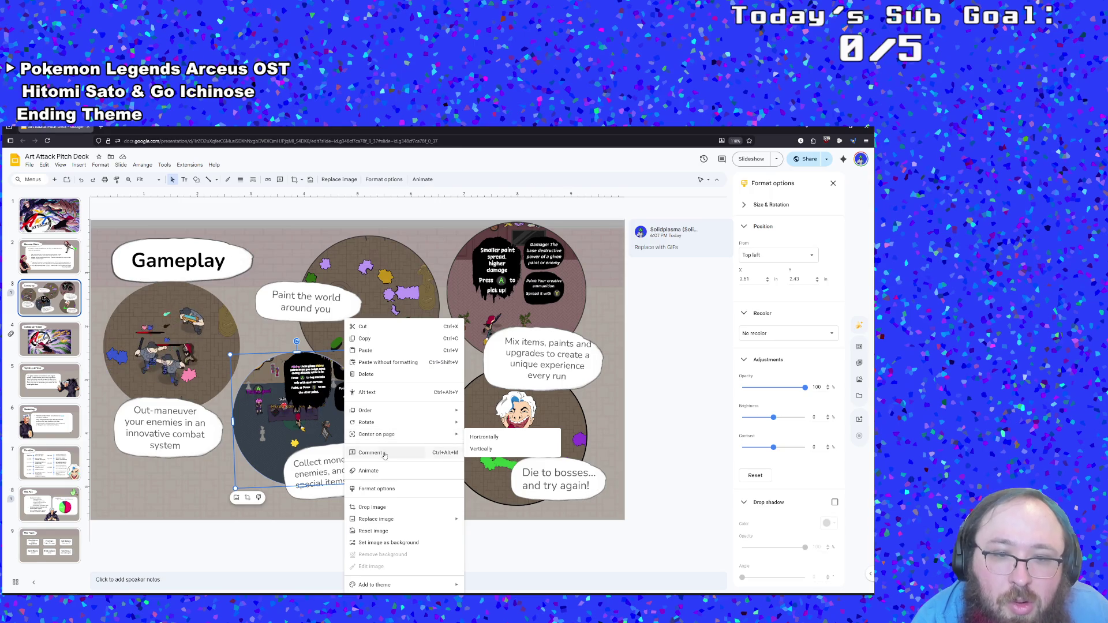
left_click(385, 491)
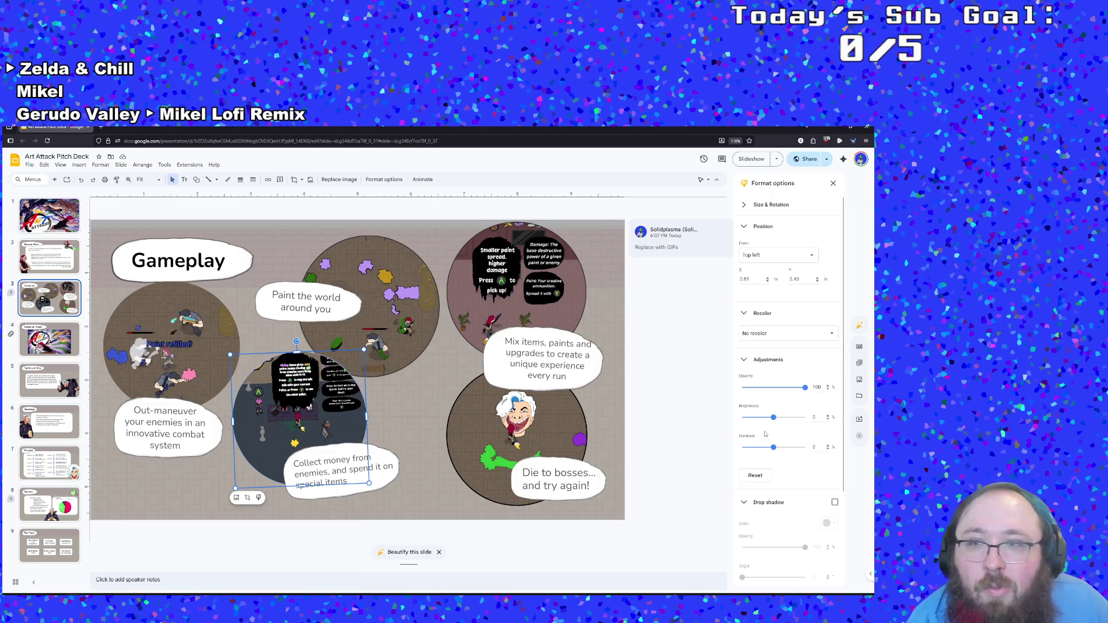
scroll(764, 434, "down", 2)
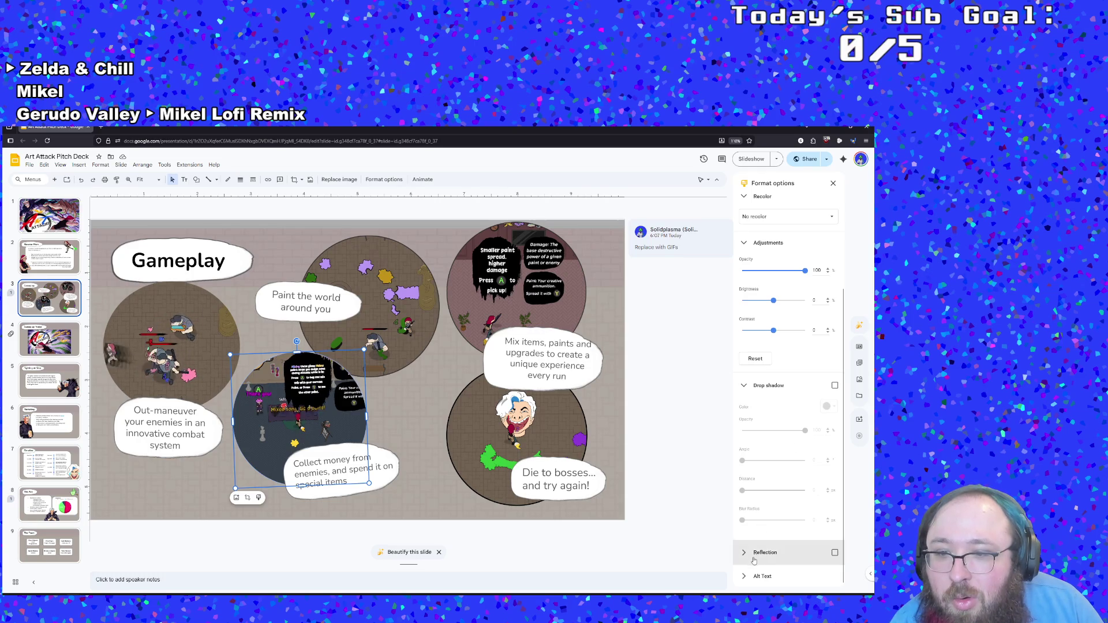
left_click(744, 579)
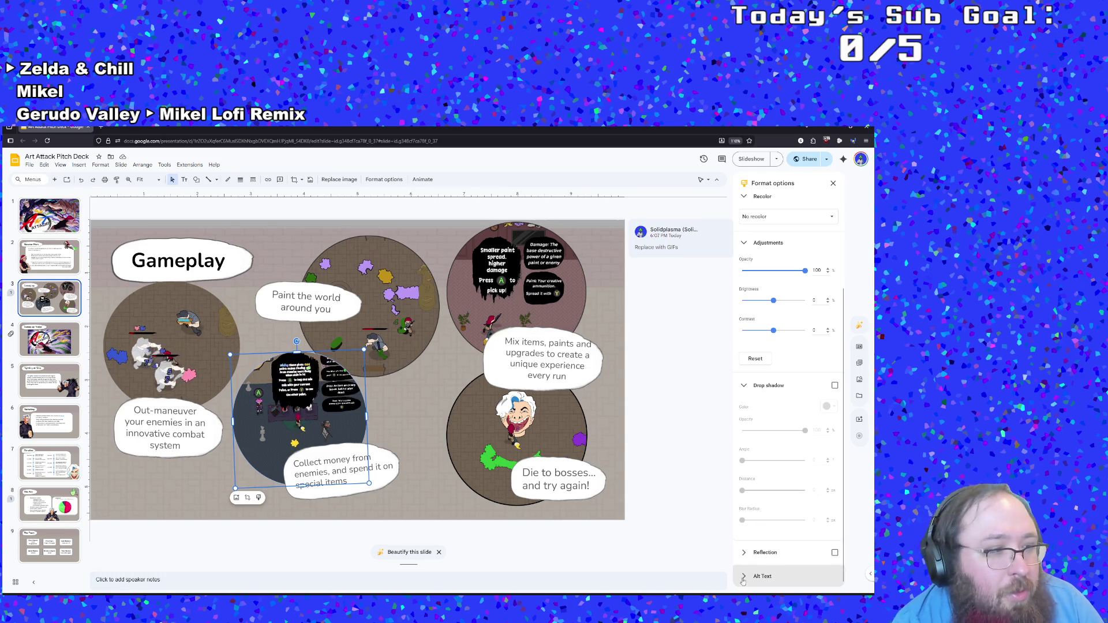
scroll(769, 510, "up", 3)
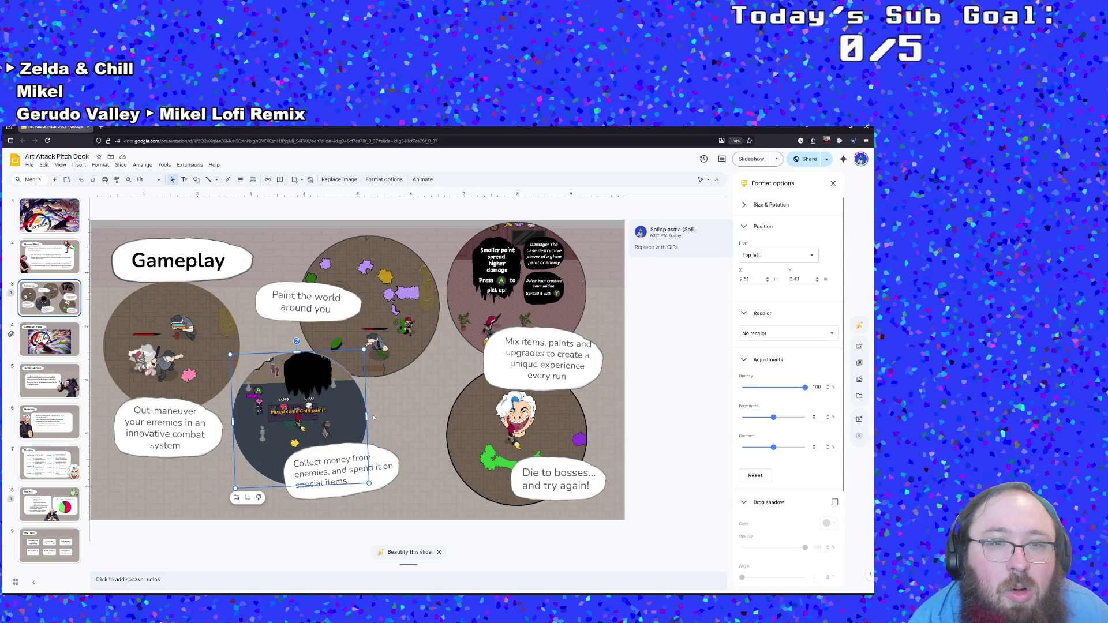
left_click(221, 359)
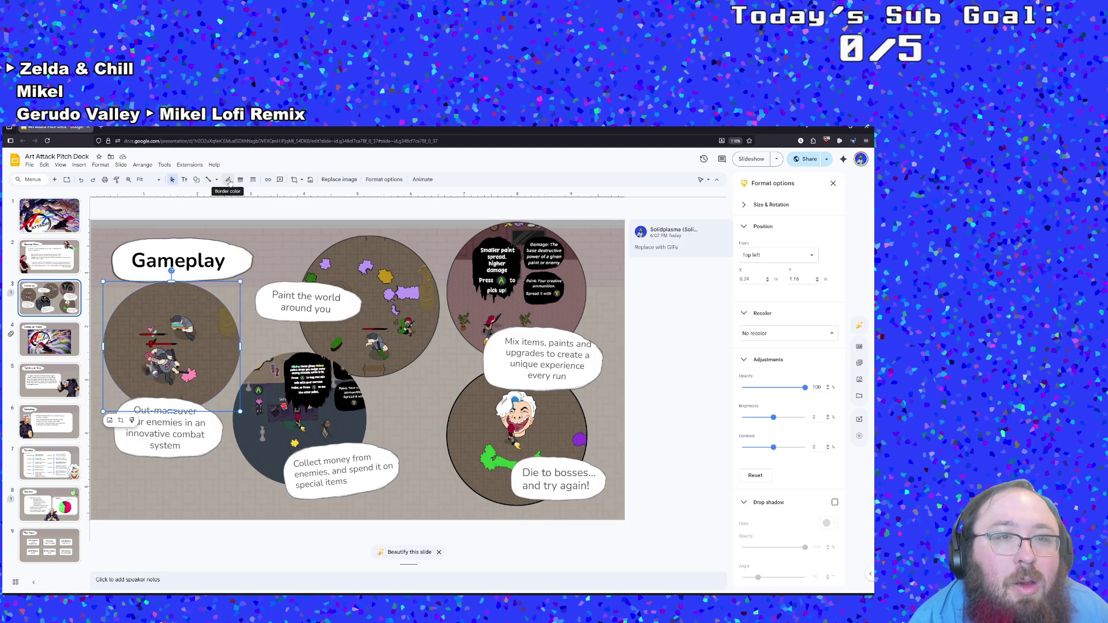
Step: Give the top-left circle GIF a thicker black outline
left_click(229, 181)
left_click(231, 203)
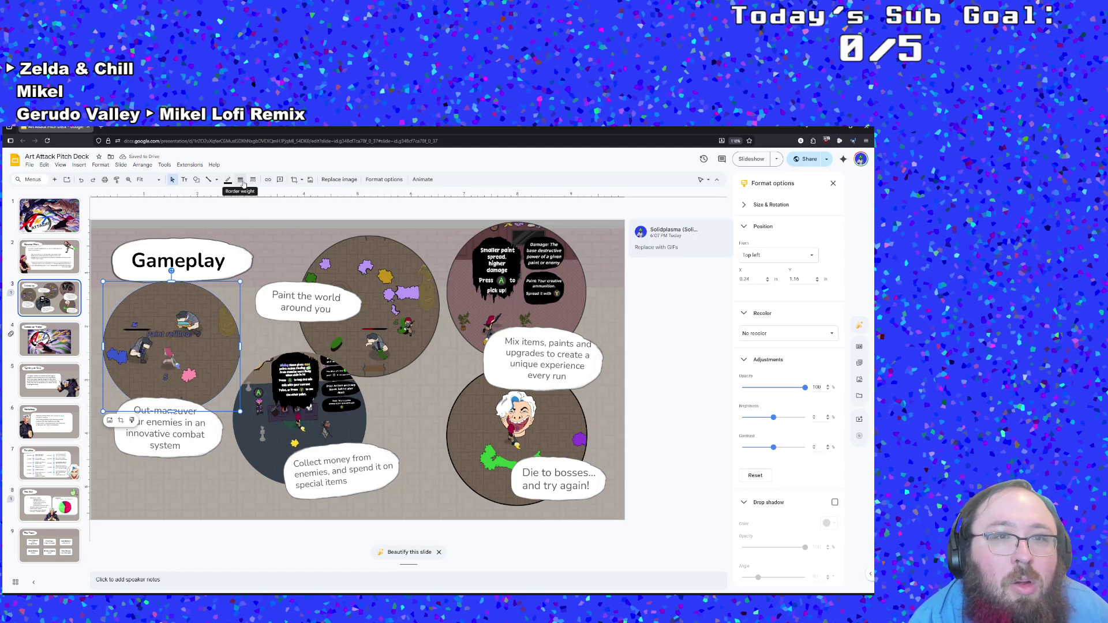
left_click(240, 179)
left_click(255, 217)
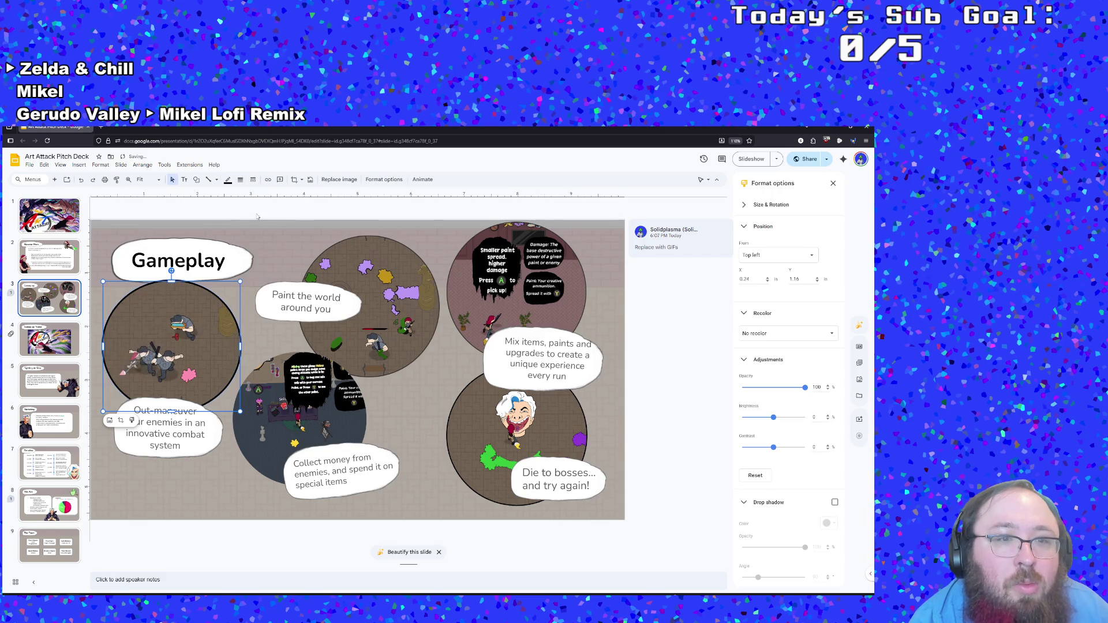
left_click(245, 180)
left_click(245, 203)
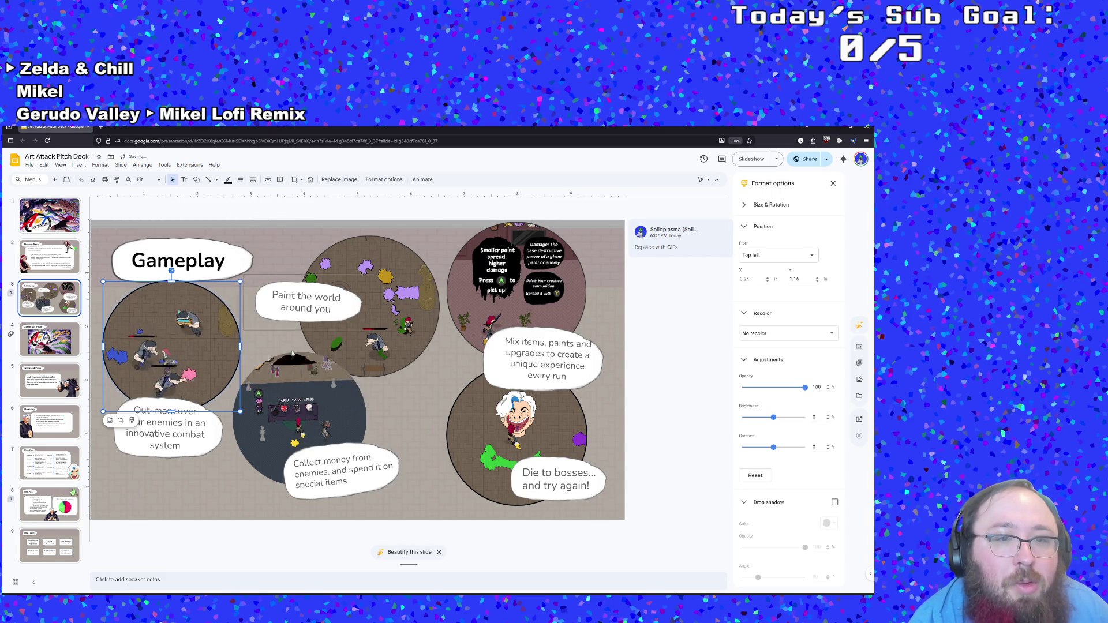
Step: Set the outline thickness on the lower-middle circle GIF and make its outline black
left_click(343, 423)
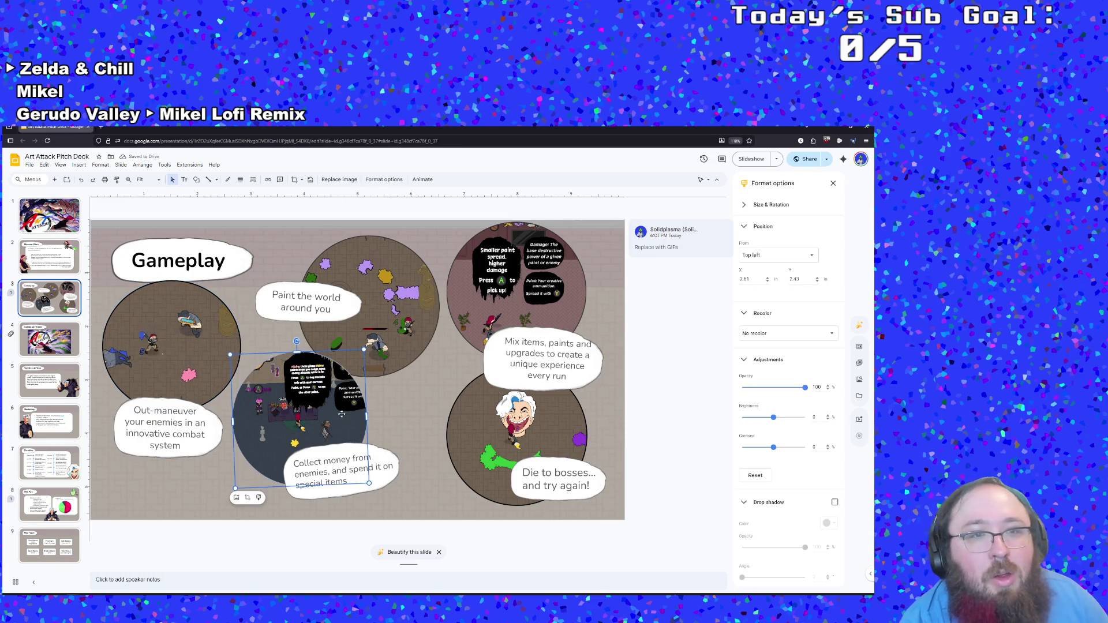
left_click(240, 180)
left_click(246, 207)
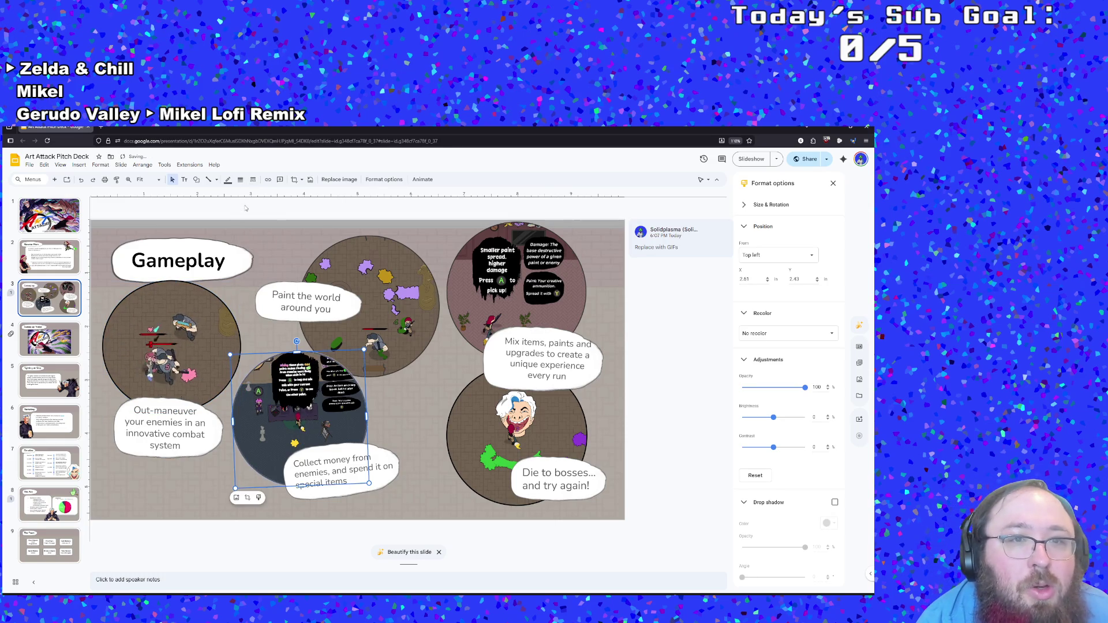
left_click(246, 279)
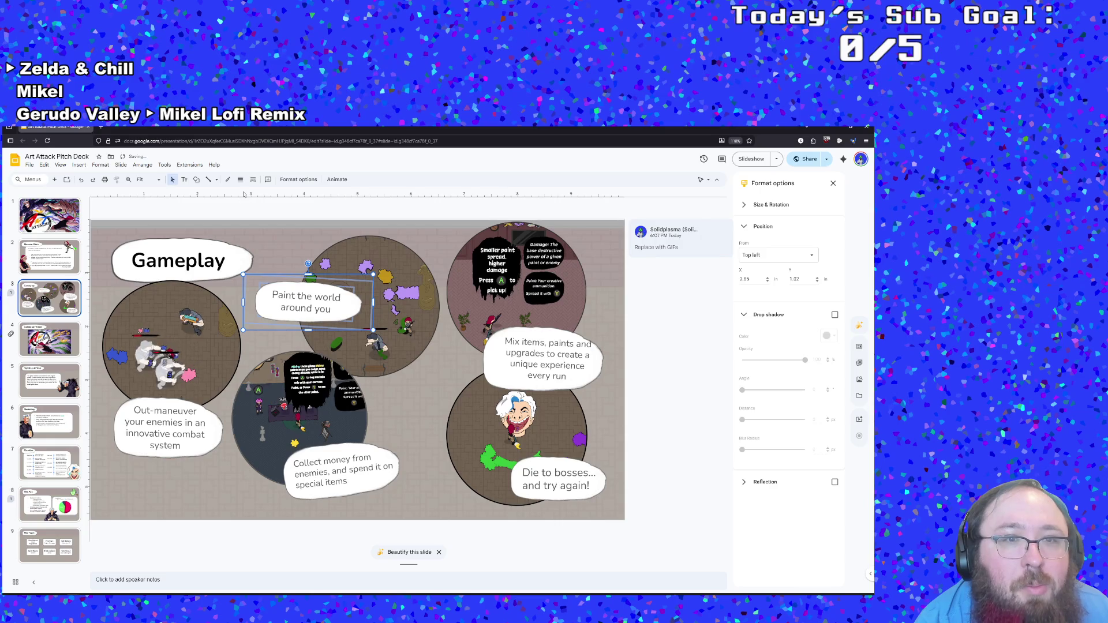
left_click(310, 390)
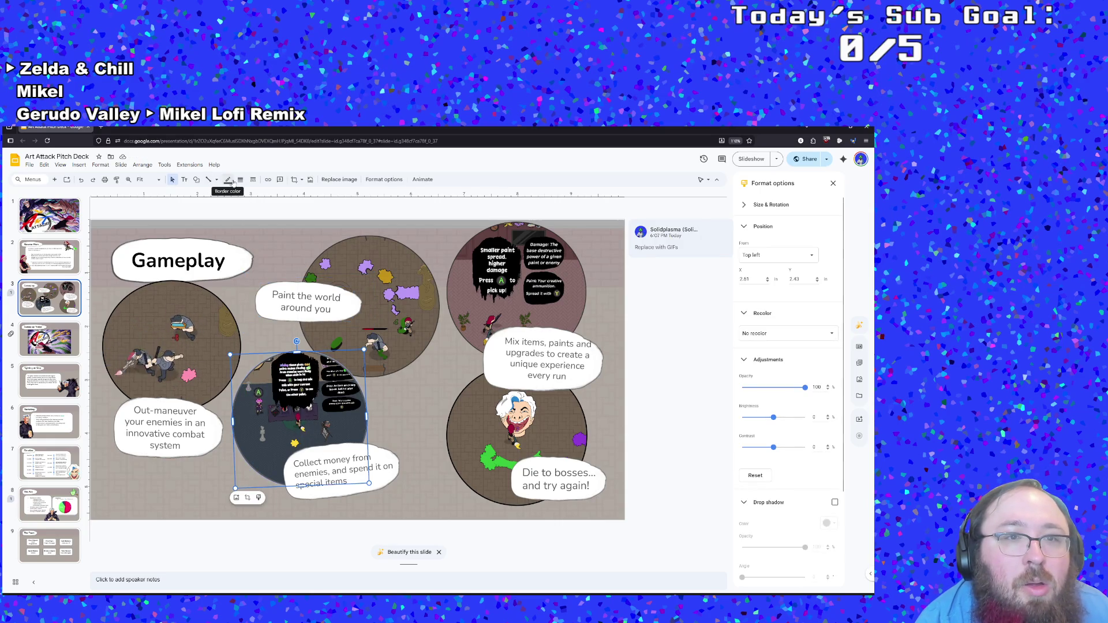
left_click(236, 181)
left_click(236, 181)
left_click(228, 180)
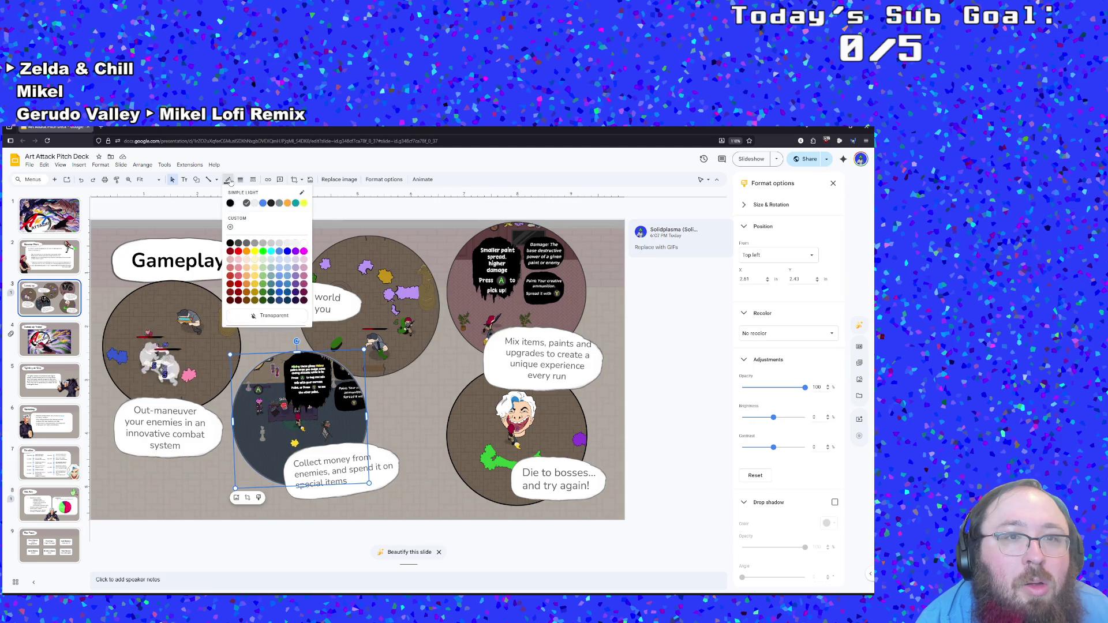
left_click(231, 204)
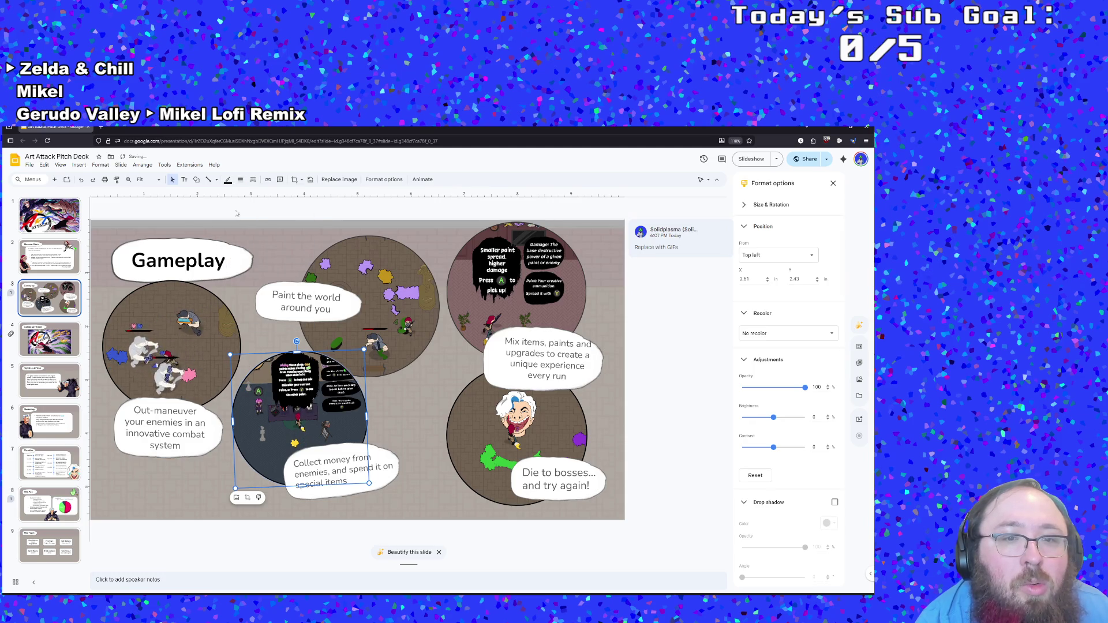
left_click(265, 328)
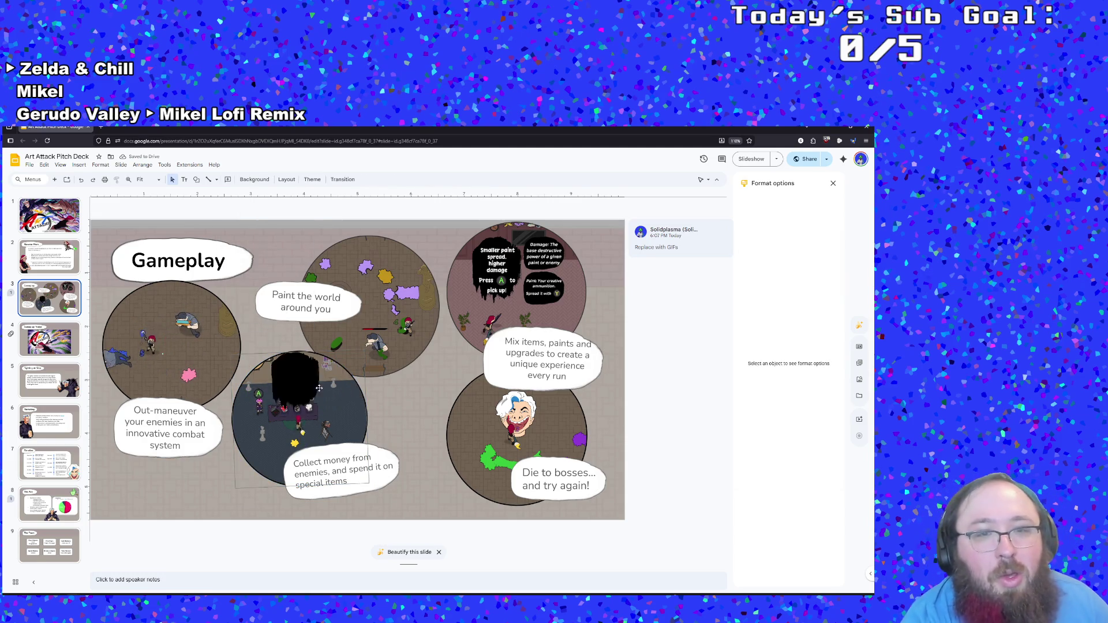
Step: Bring up the context menu for the square image over the top-middle circle
left_click(389, 353)
right_click(365, 303)
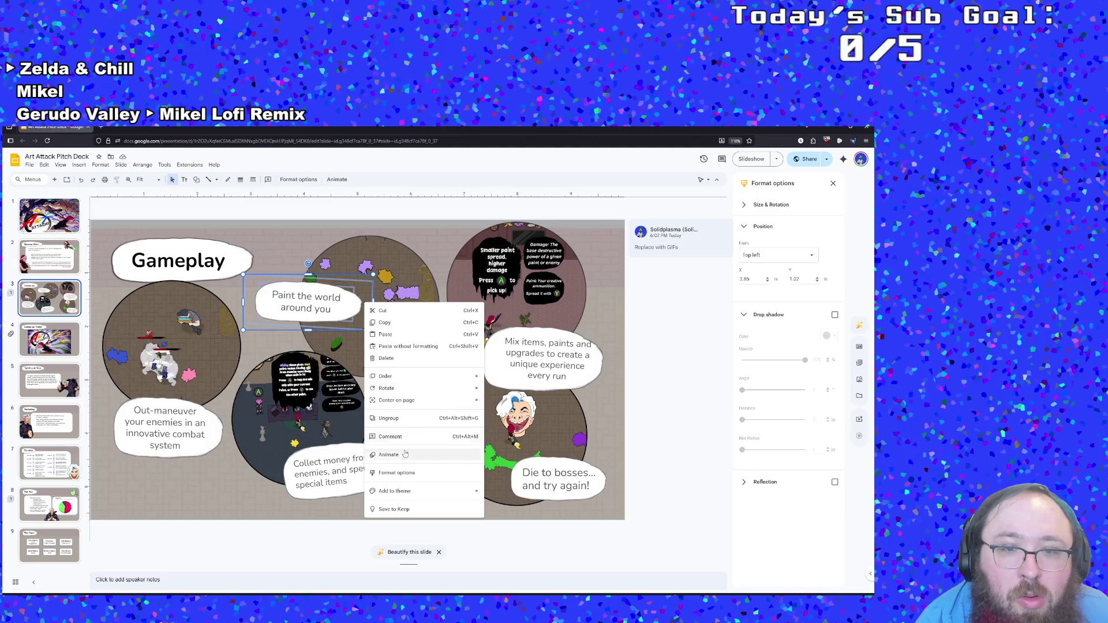
right_click(390, 280)
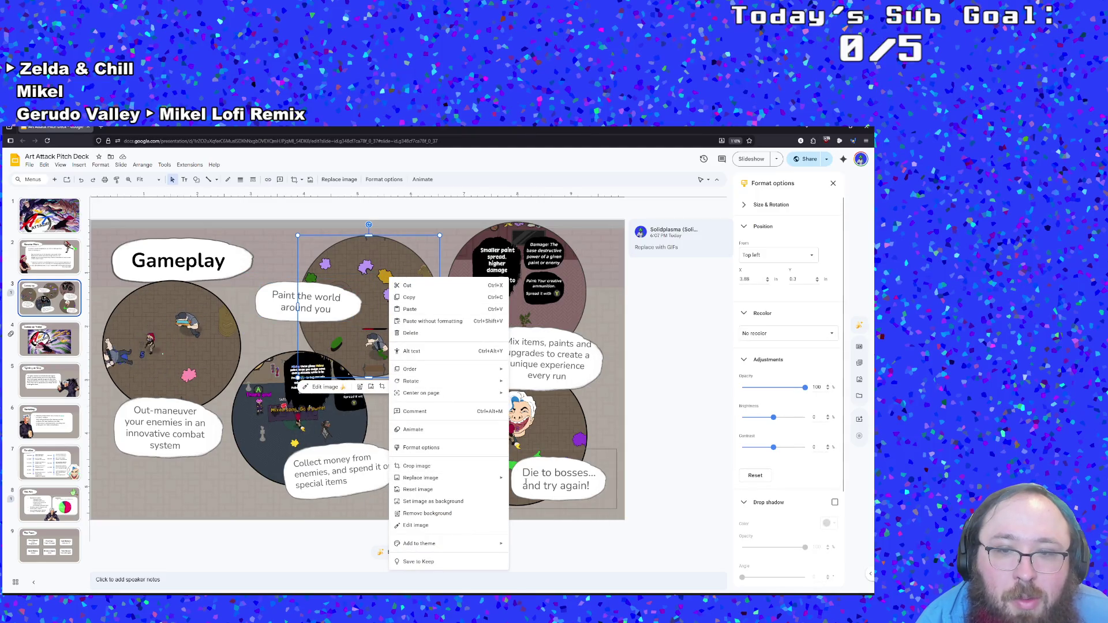
Step: Replace the square image with floor painting.gif, found by searching the Art Attack folder for gif
mouse_move(489, 479)
left_click(547, 481)
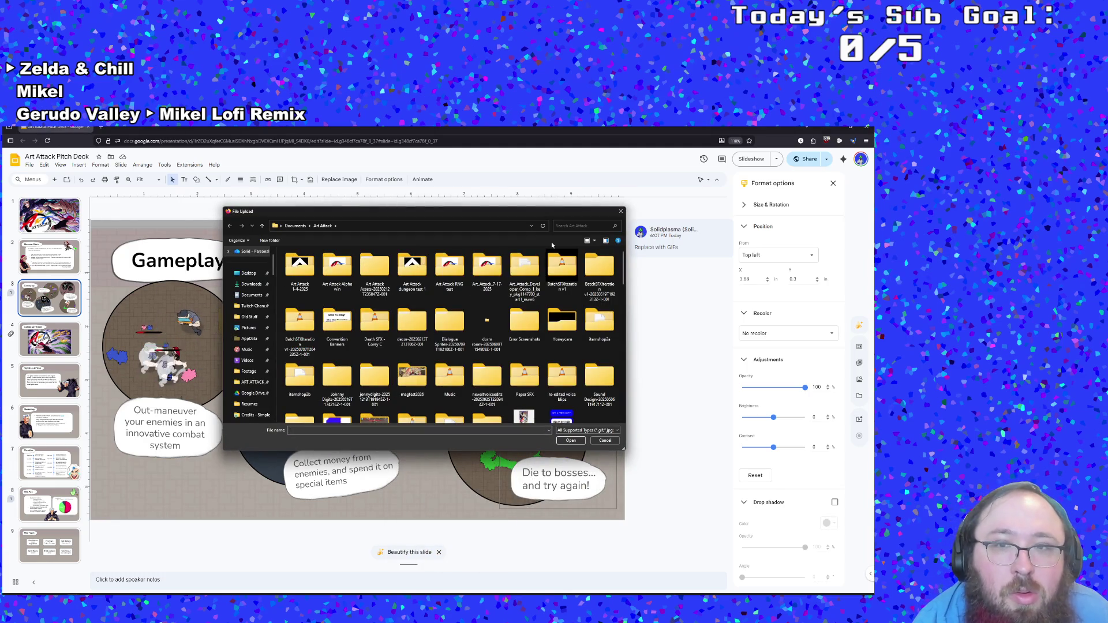
left_click(570, 226)
scroll(537, 310, "down", 10)
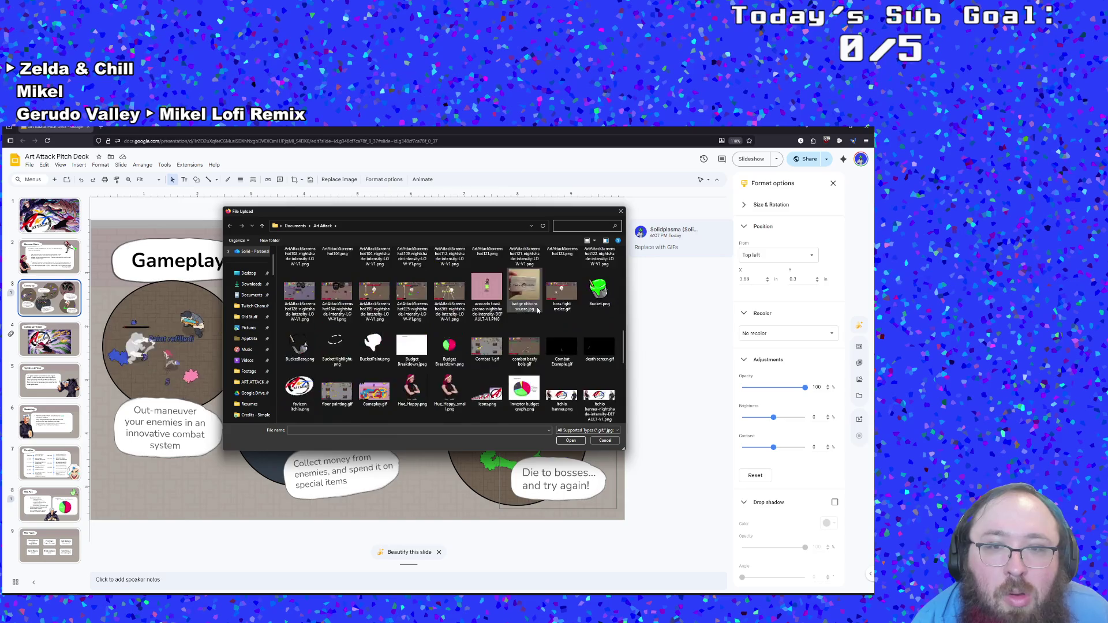
scroll(537, 310, "up", 10)
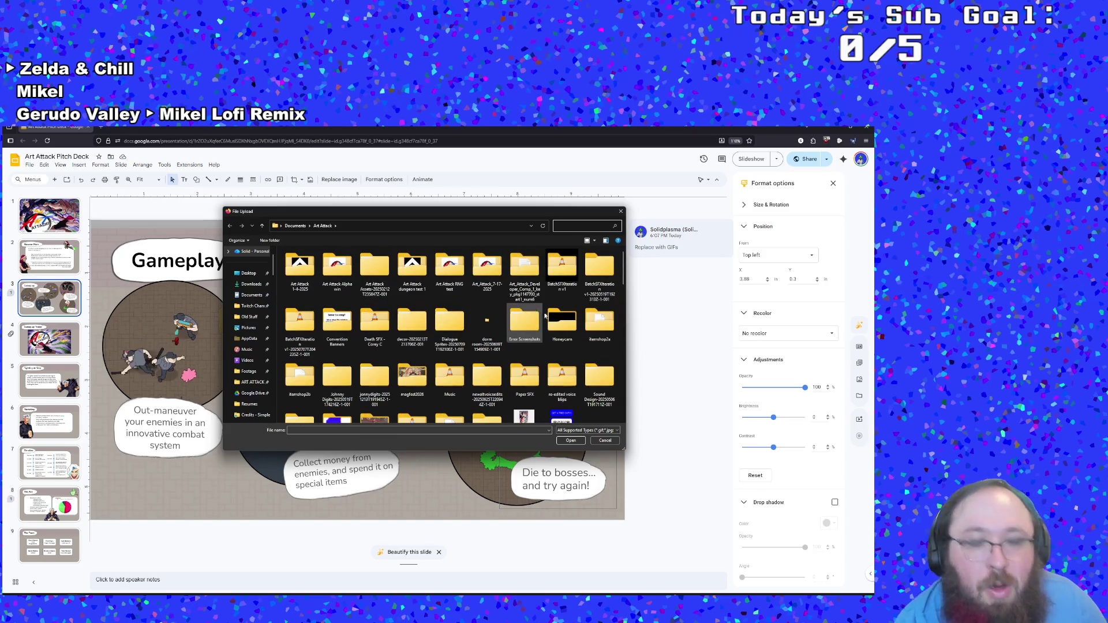
type("gif")
key("Return")
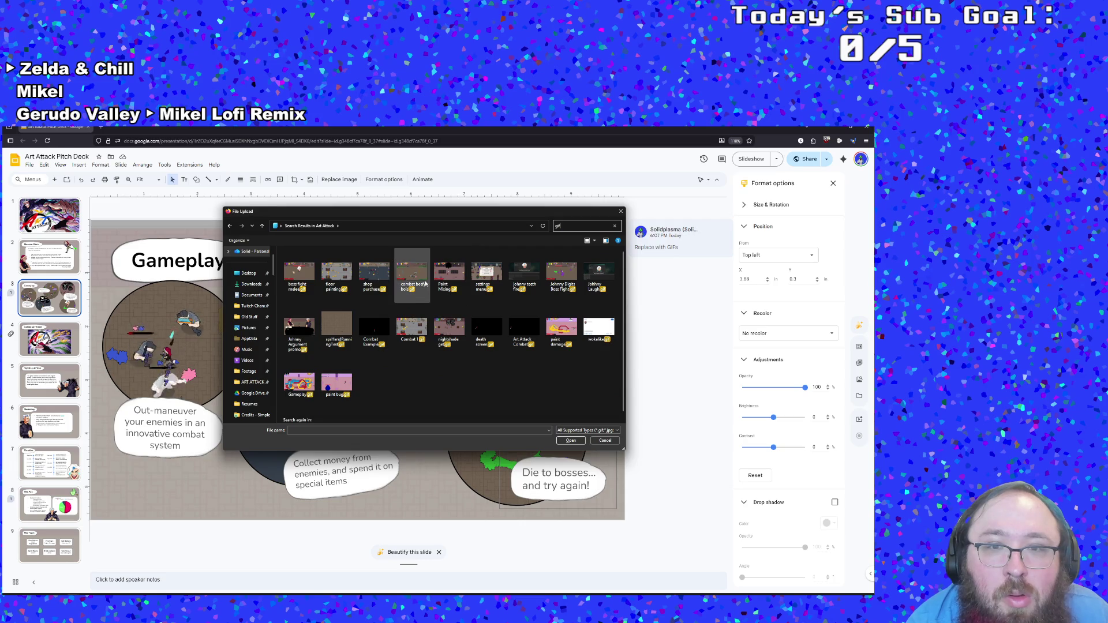
left_click(342, 271)
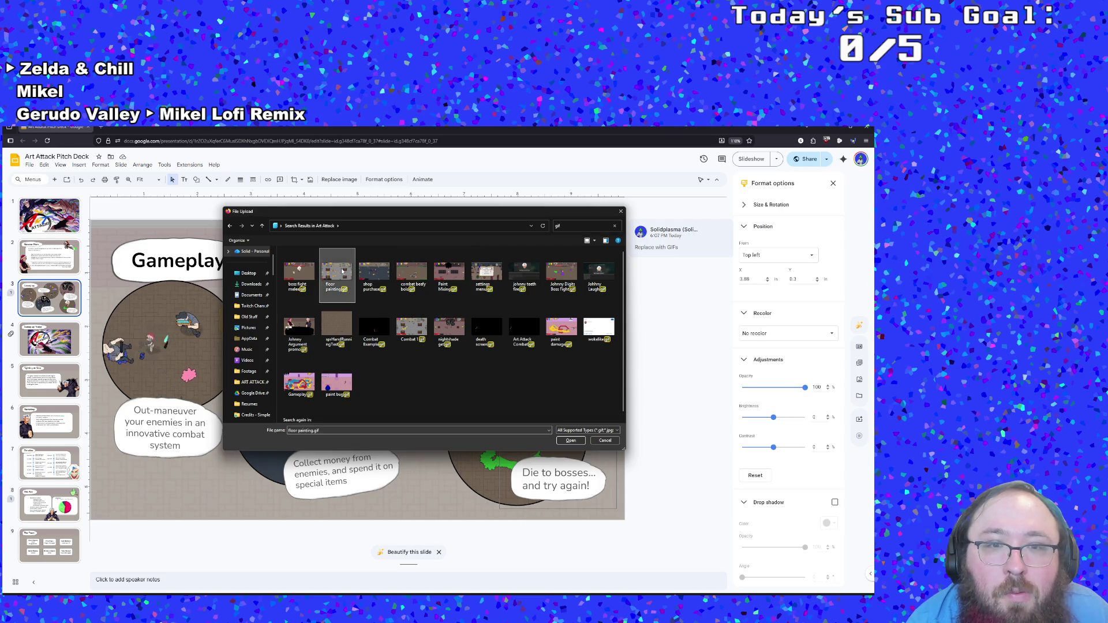
double_click(343, 271)
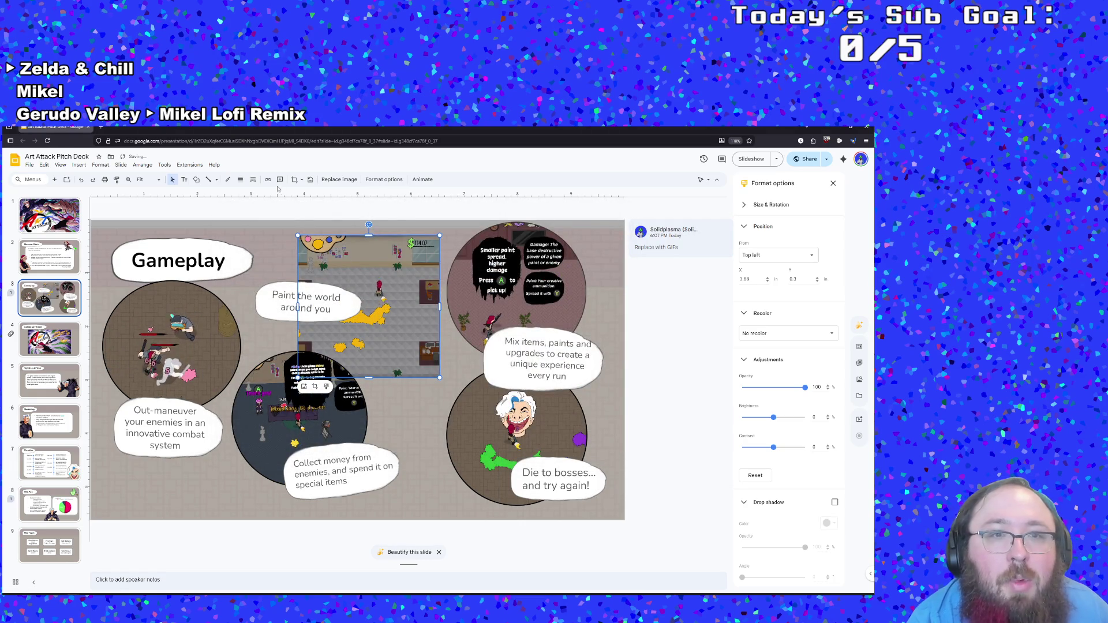
Step: Mask the floor painting GIF to an oval and give it a black outline
left_click(301, 180)
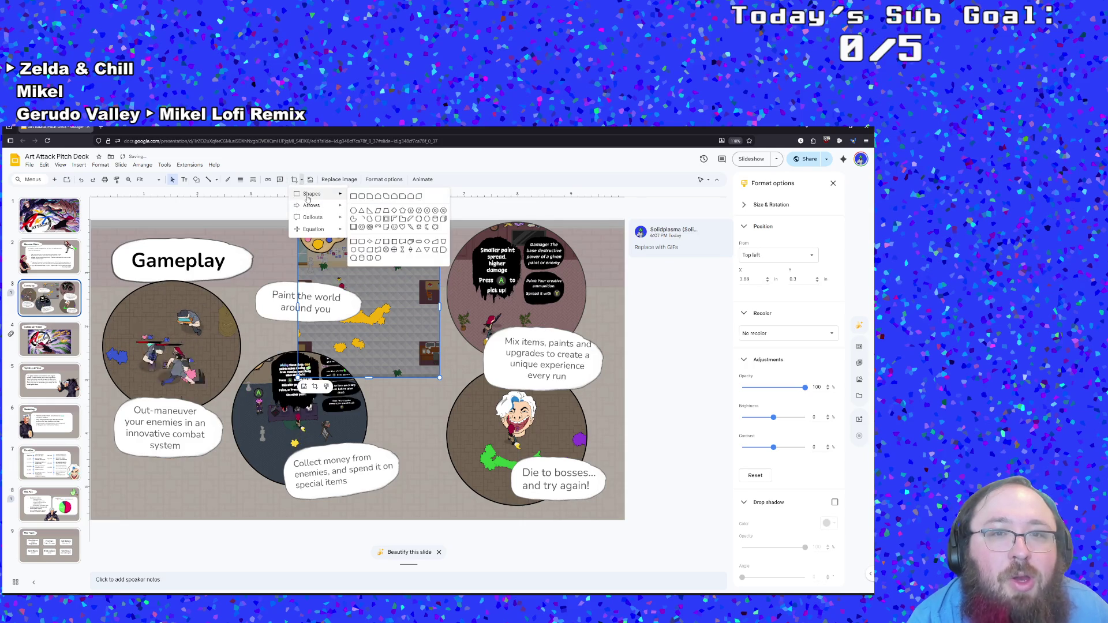
mouse_move(343, 194)
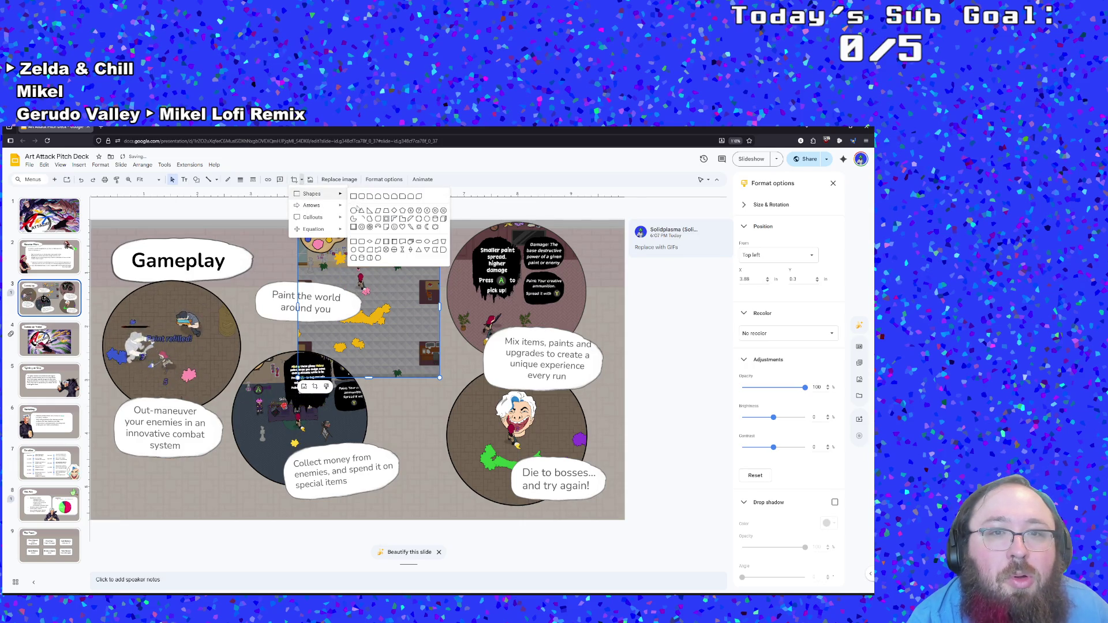
left_click(354, 212)
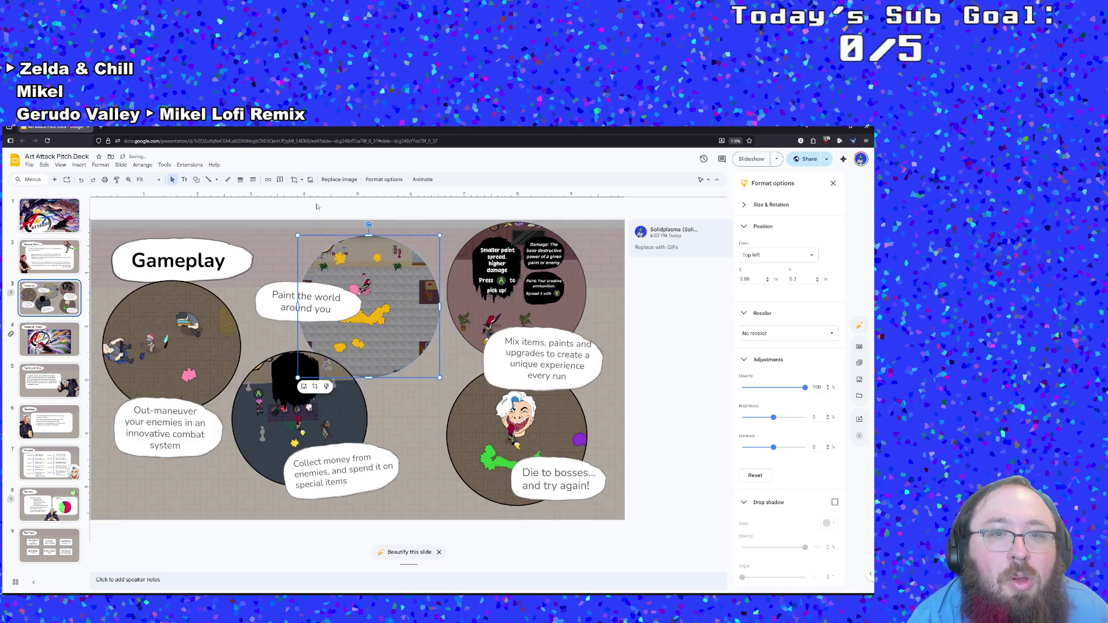
left_click(240, 180)
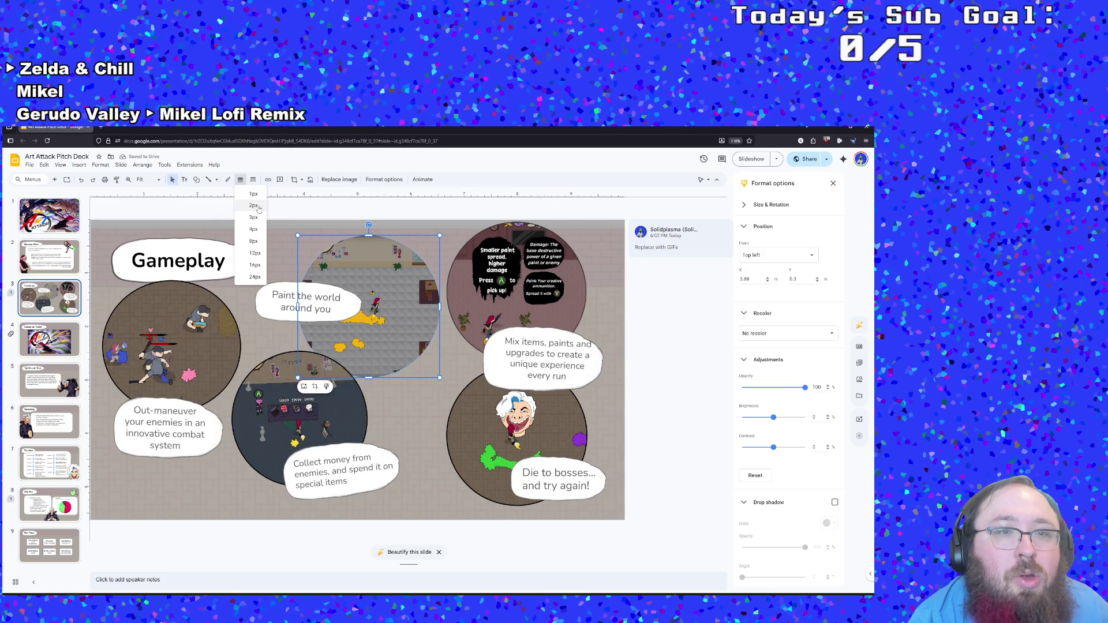
left_click(237, 185)
left_click(228, 180)
left_click(234, 206)
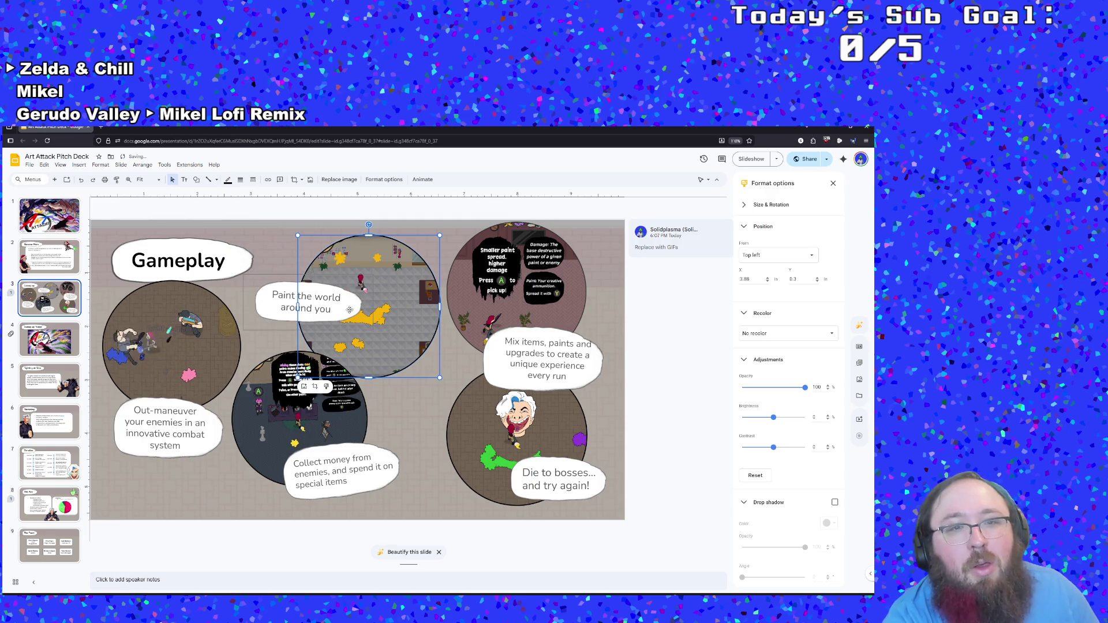
Step: Move the Paint the world caption down between the circles and tilt it slightly
left_click_drag(344, 312, 331, 323)
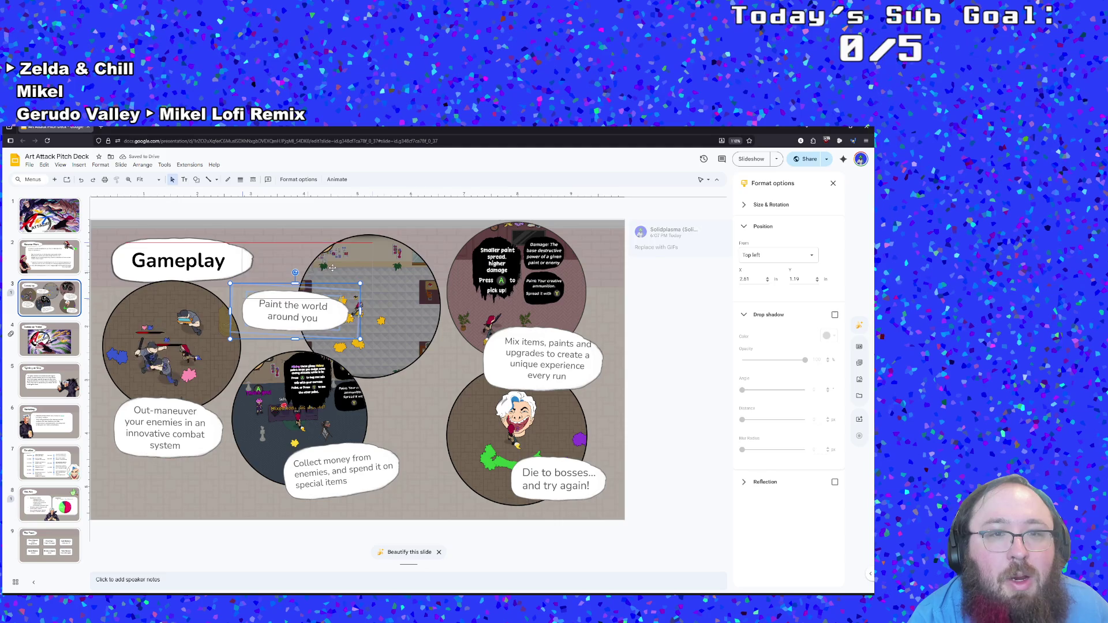
left_click_drag(356, 297, 369, 257)
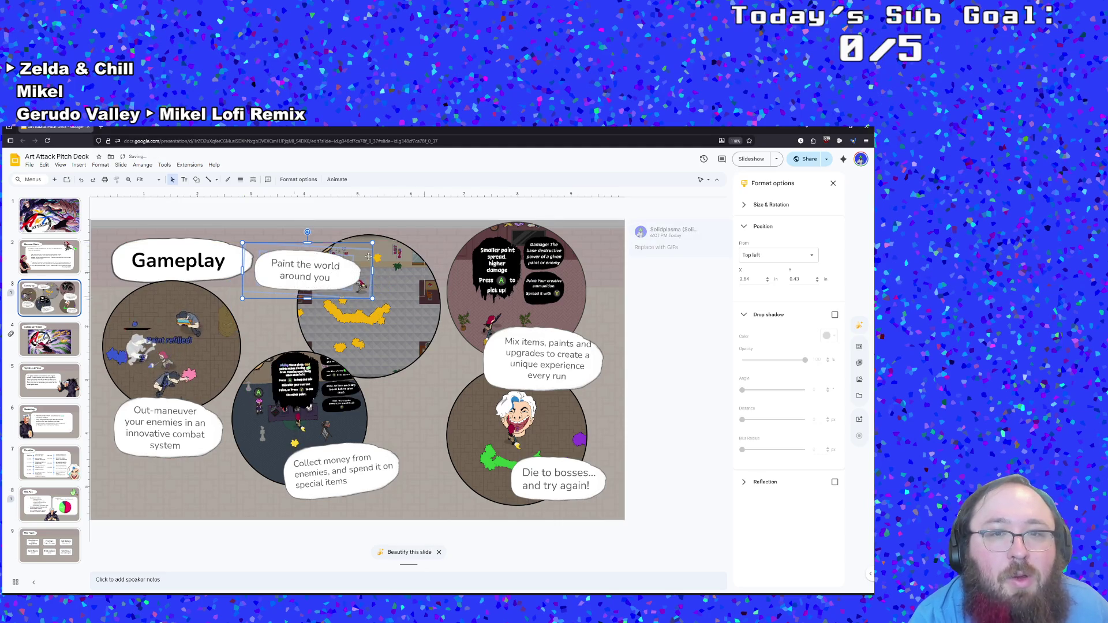
mouse_move(368, 257)
left_mouse_down()
mouse_move(421, 238)
mouse_move(427, 222)
left_mouse_up()
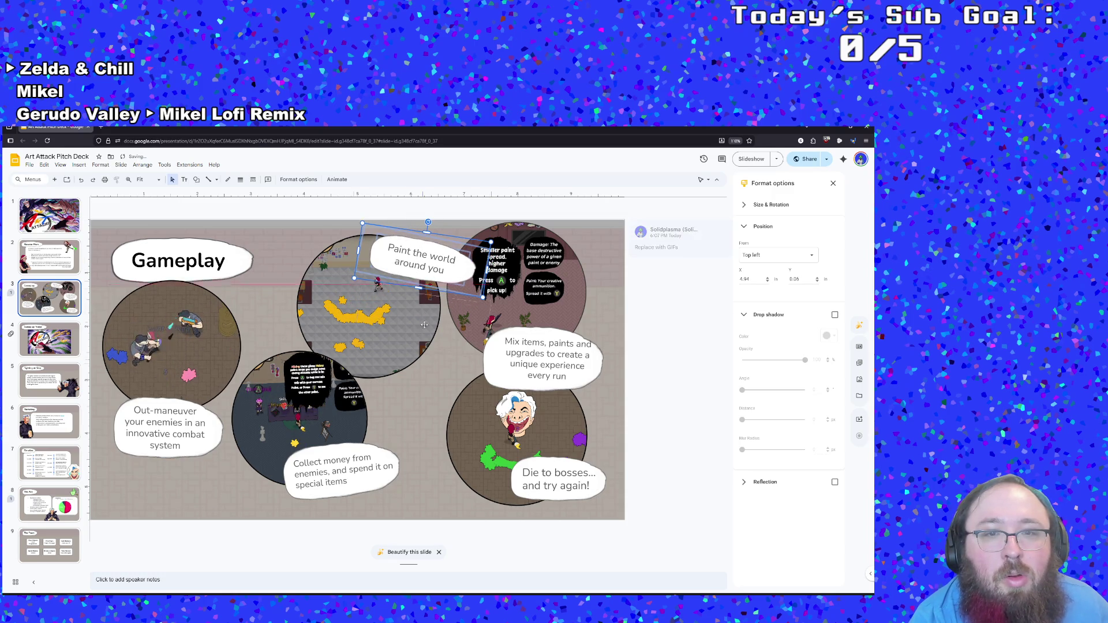
left_click_drag(414, 361, 411, 321)
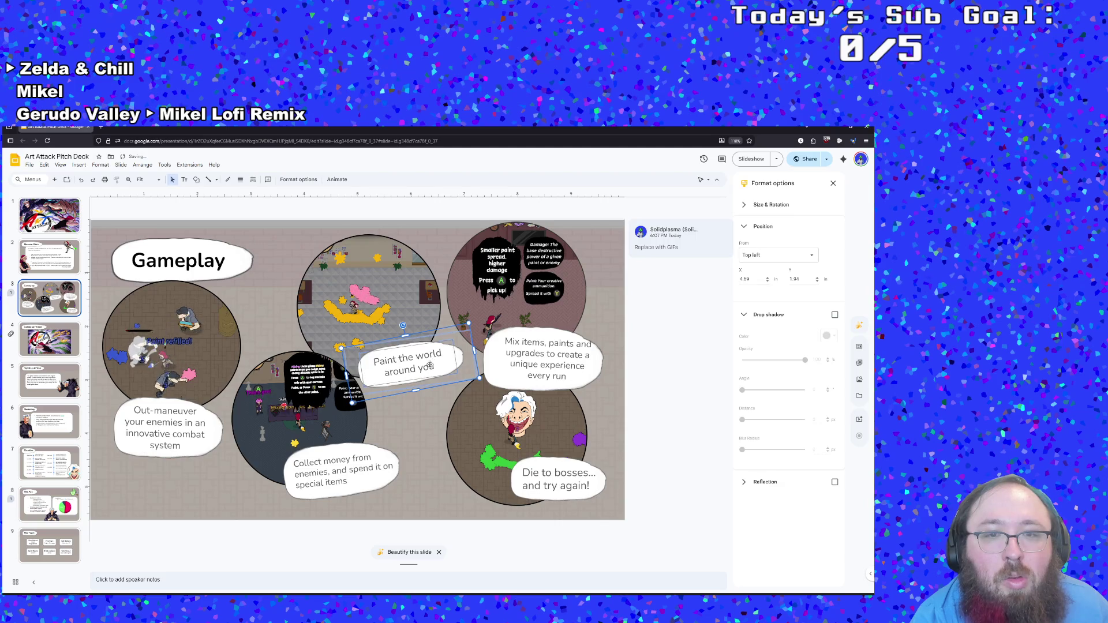
left_click_drag(432, 367, 439, 364)
left_click(431, 407)
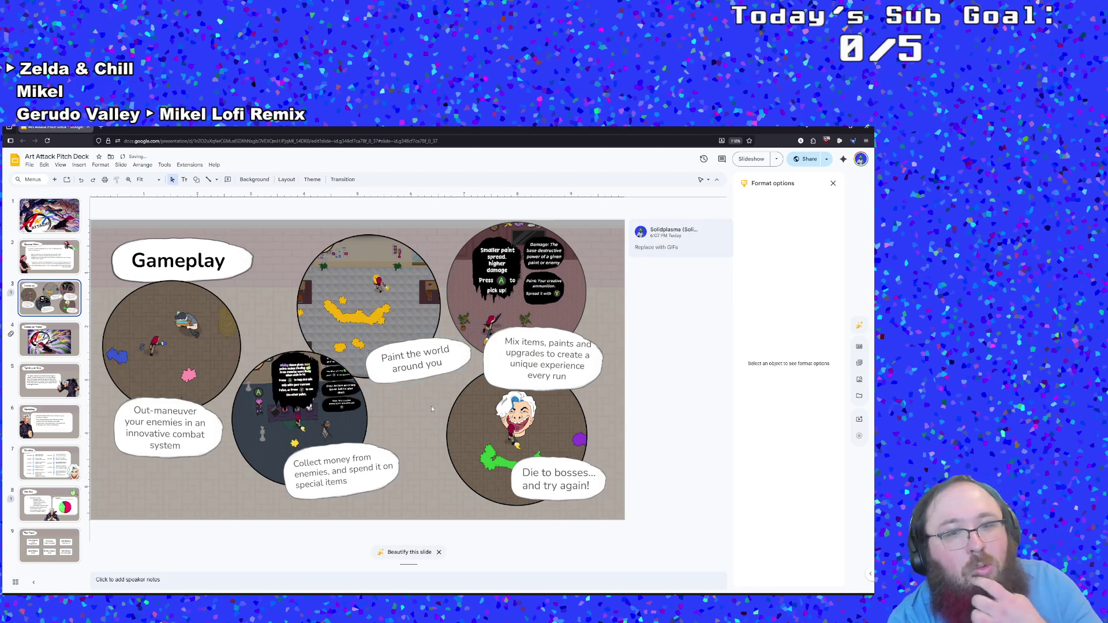
left_click(437, 363)
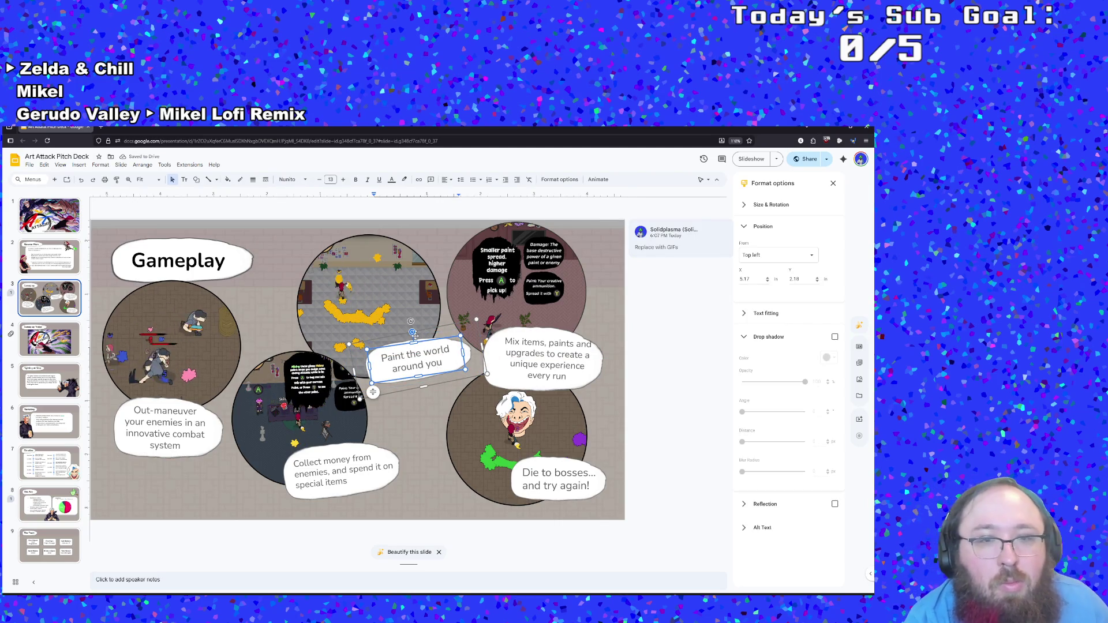
Step: Tilt the Collect money caption, trying and undoing a move of the lower-middle GIF
left_click(361, 478)
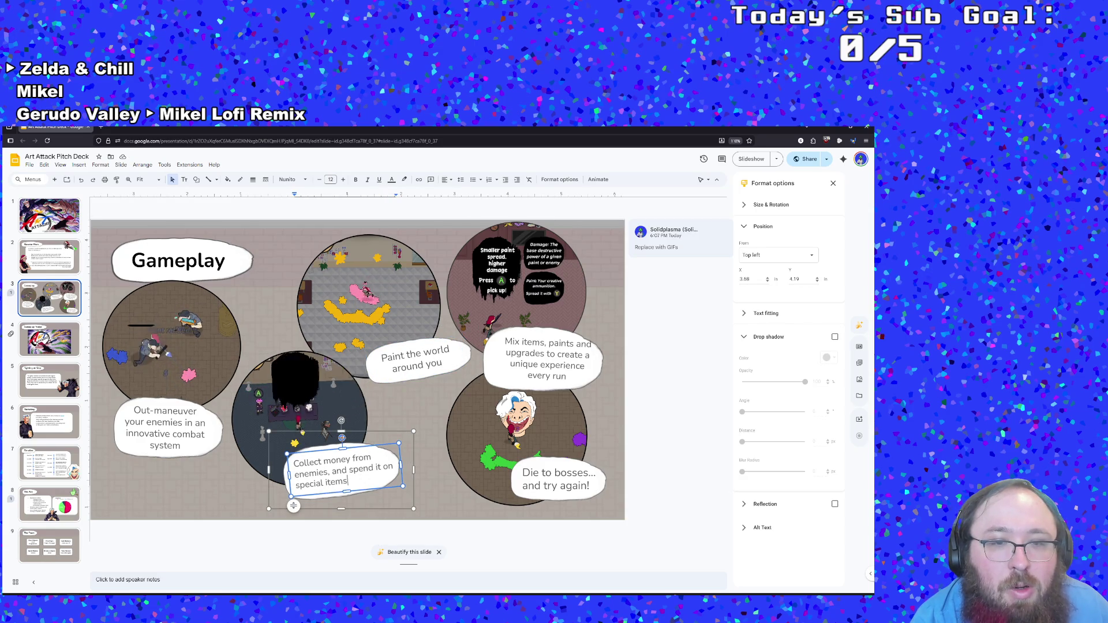
left_click_drag(342, 424, 349, 425)
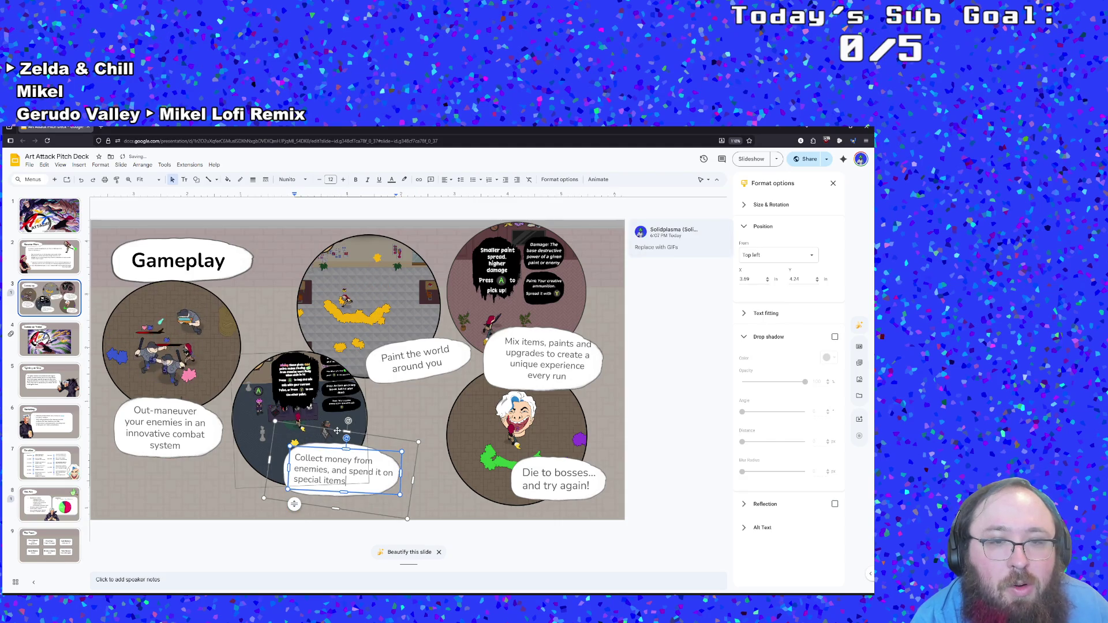
left_click(281, 456)
left_click_drag(339, 433, 288, 470)
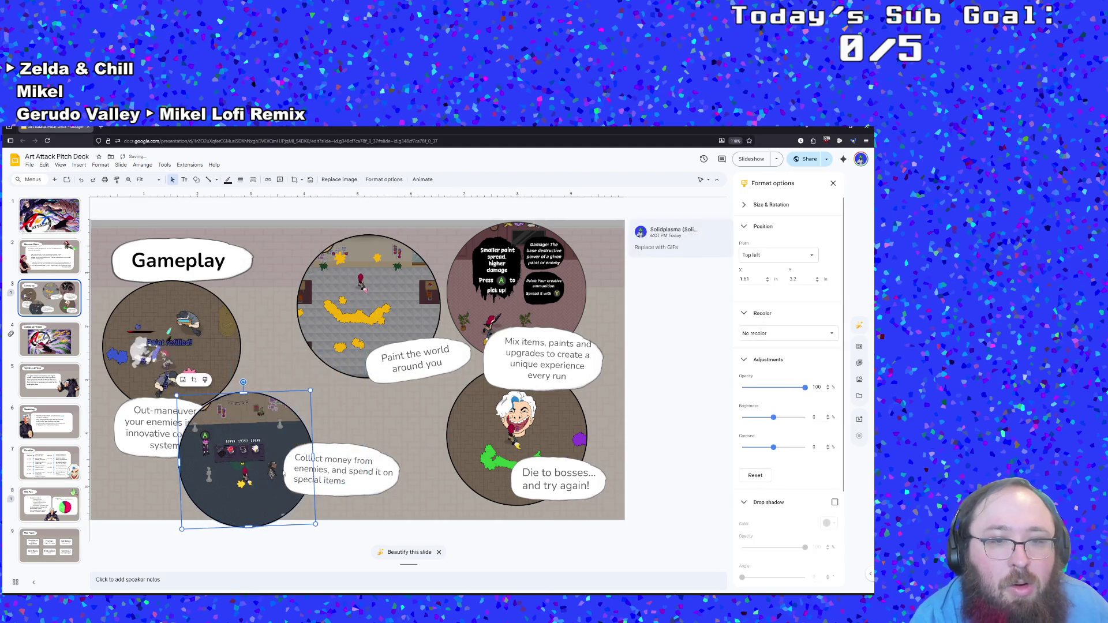
key("ctrl+z")
left_click(384, 481)
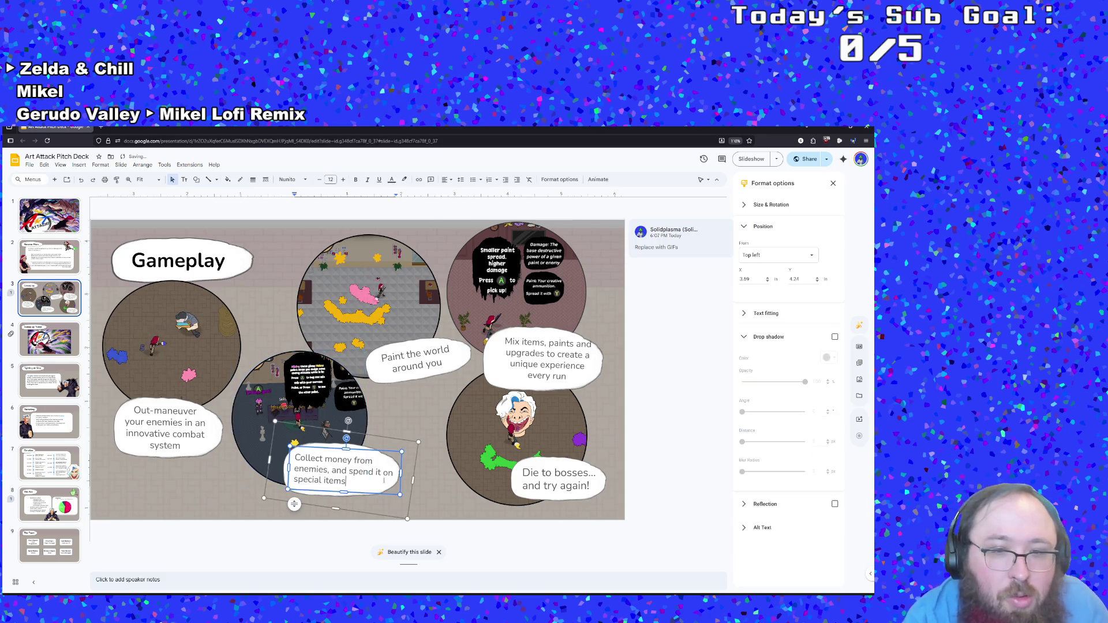
left_click(382, 439)
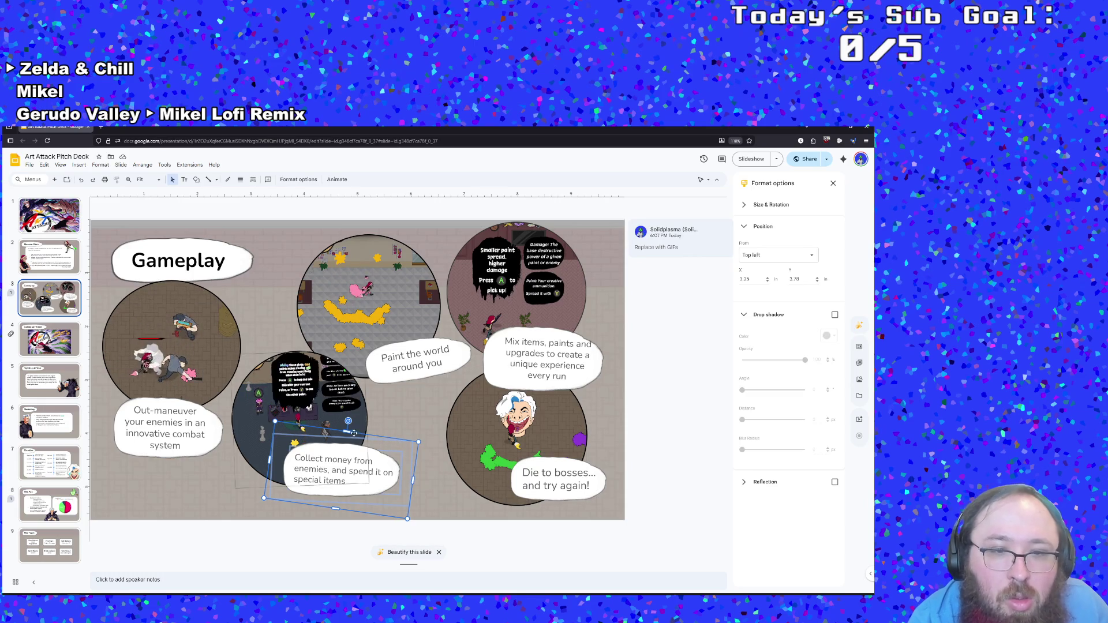
Step: Undo a lower-middle GIF shift and the Collect money tilt so the caption sits upright
left_click(296, 421)
left_click_drag(295, 421, 299, 416)
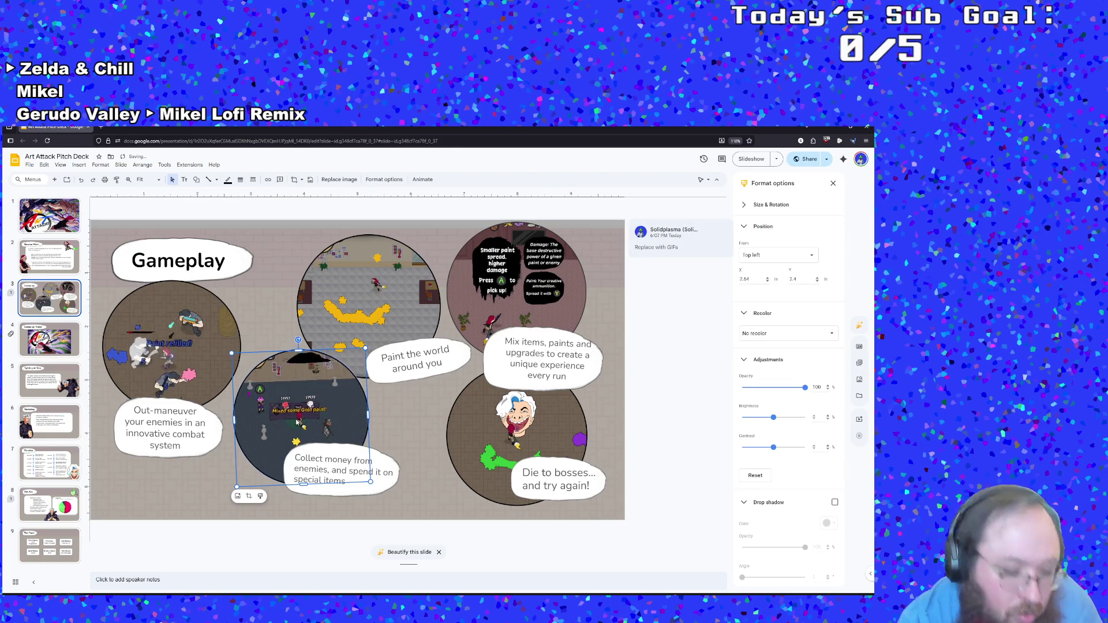
key("ctrl+z")
left_click(397, 471)
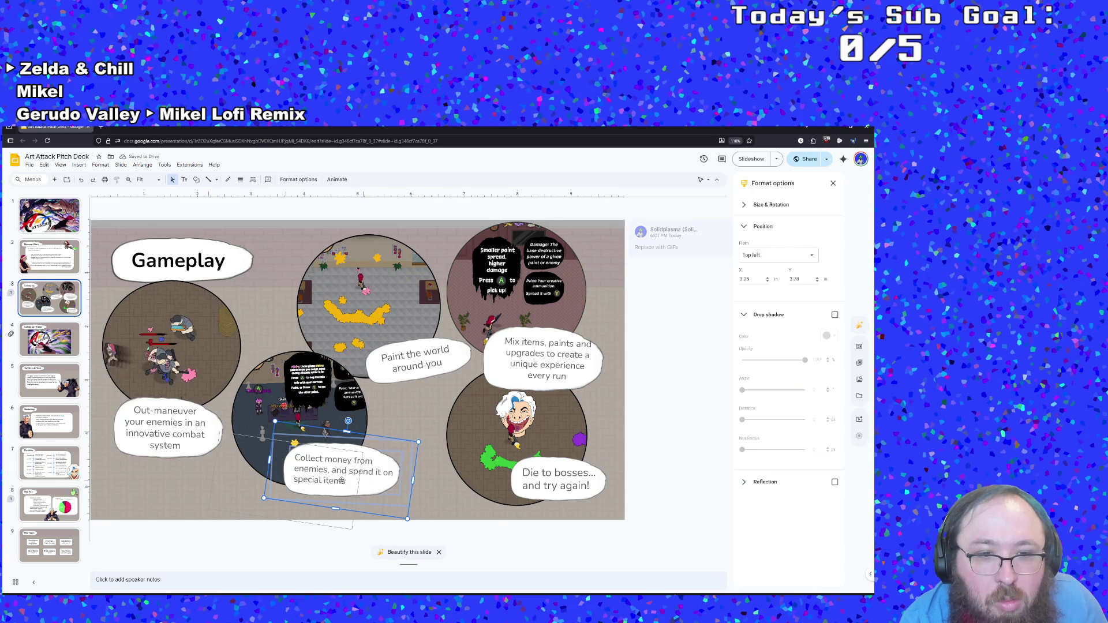
key("ctrl+z")
left_click(391, 480)
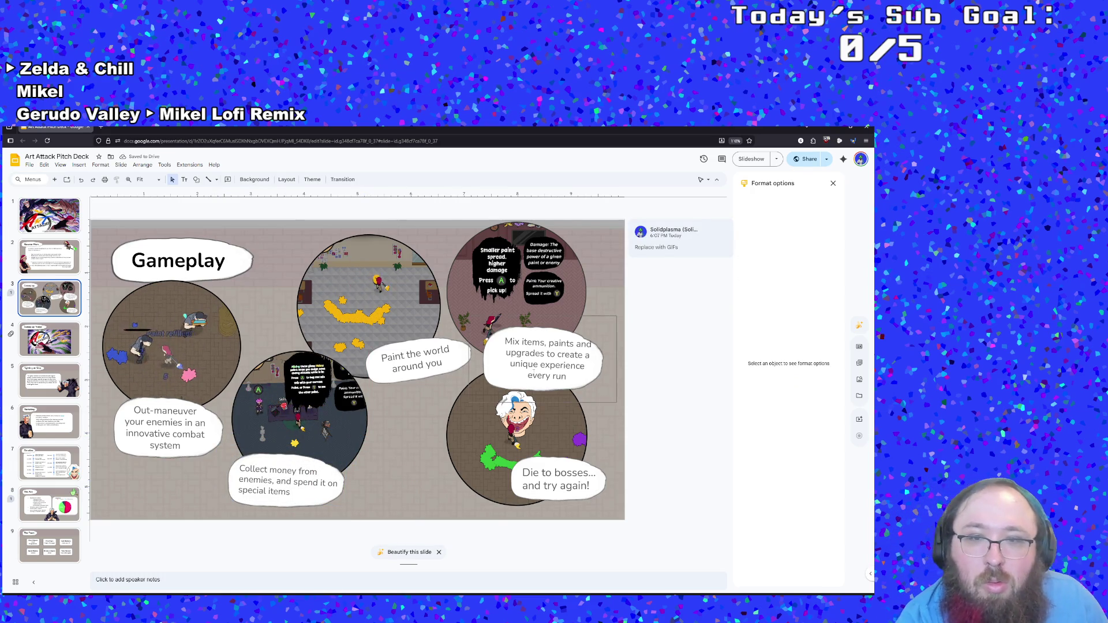
Step: Nudge the Mix items bubble and its caption text to the left
left_click(563, 330)
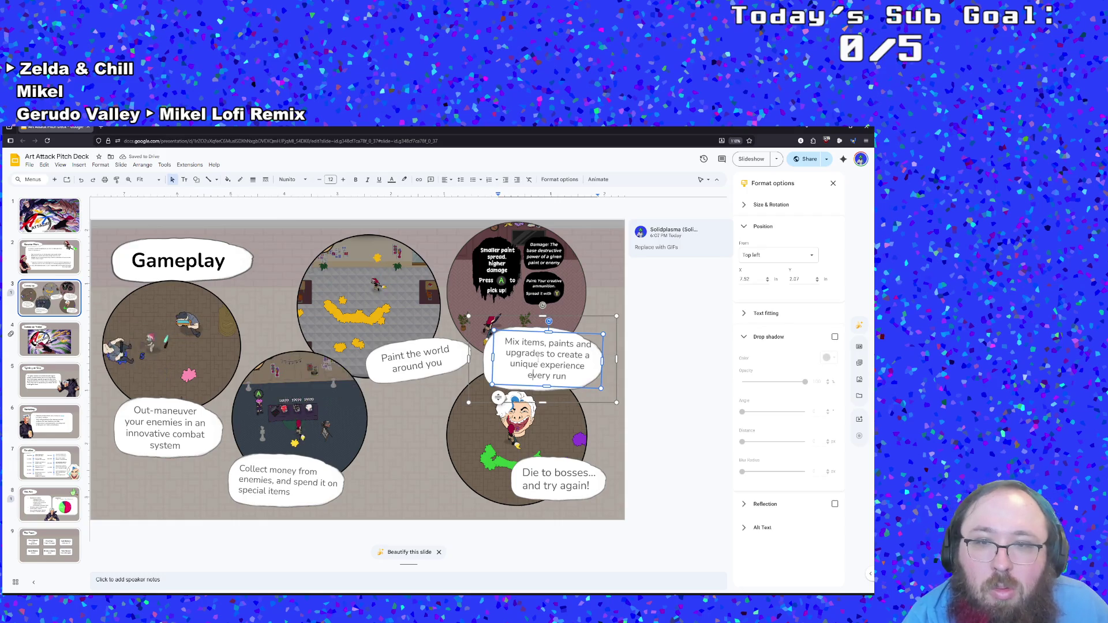
left_click_drag(564, 330, 557, 330)
left_click(569, 332)
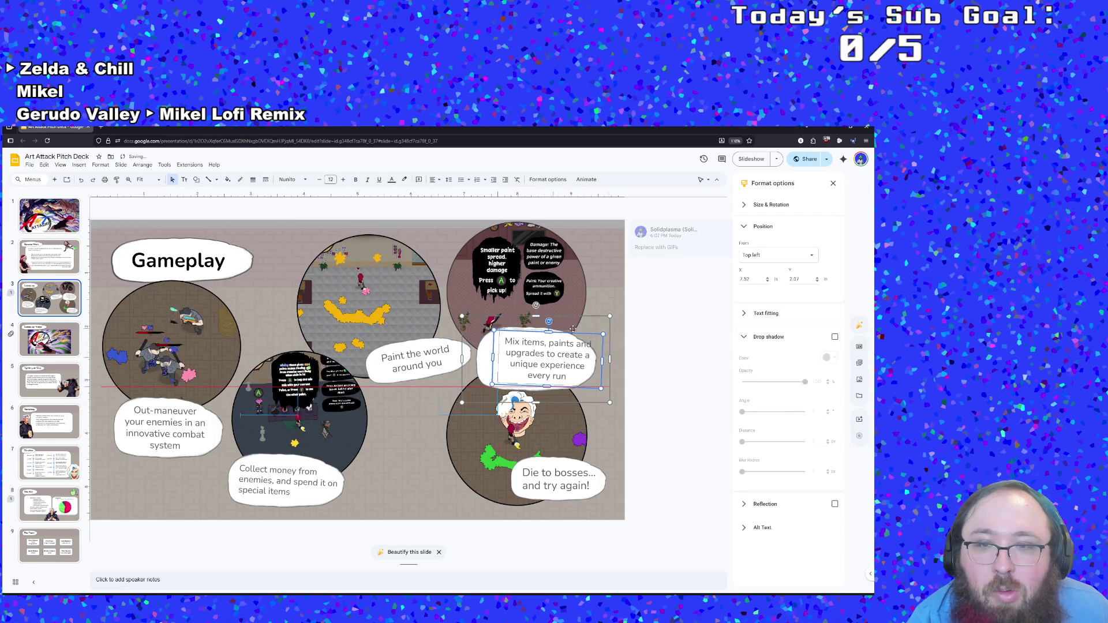
left_click_drag(569, 333, 550, 336)
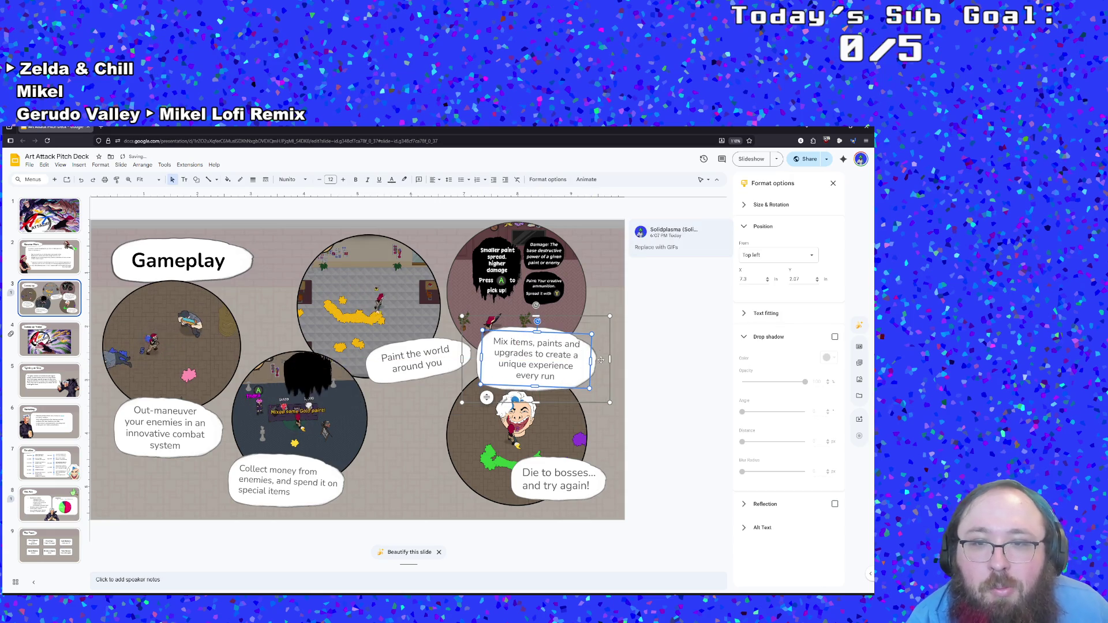
Step: Try nudging the Paint the world caption left, then undo the move
left_click(571, 296)
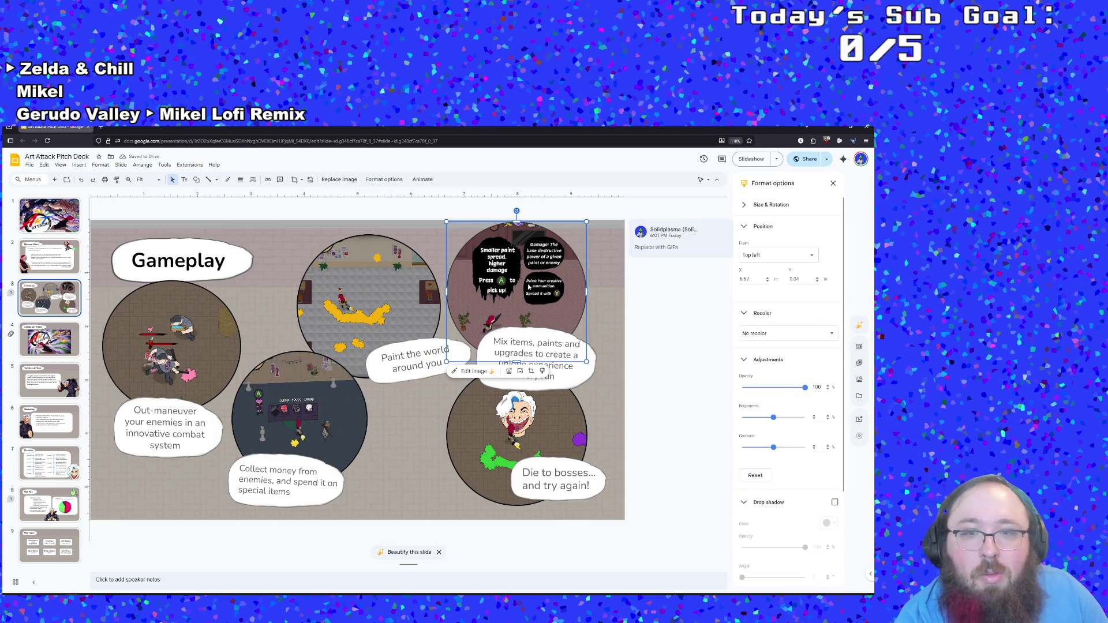
left_click(425, 442)
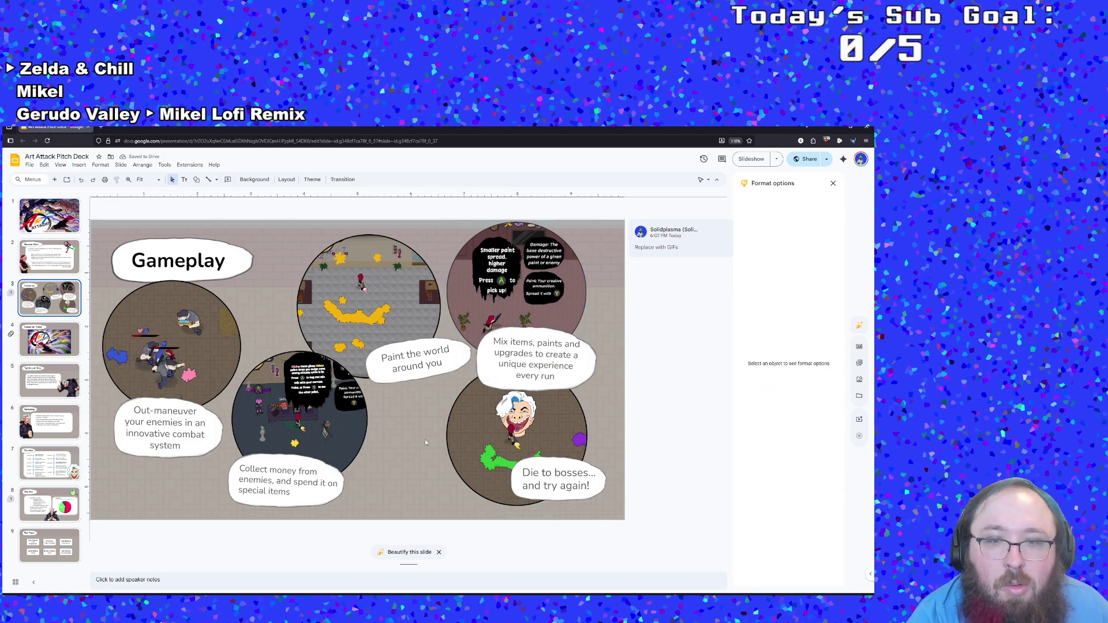
left_click(490, 459)
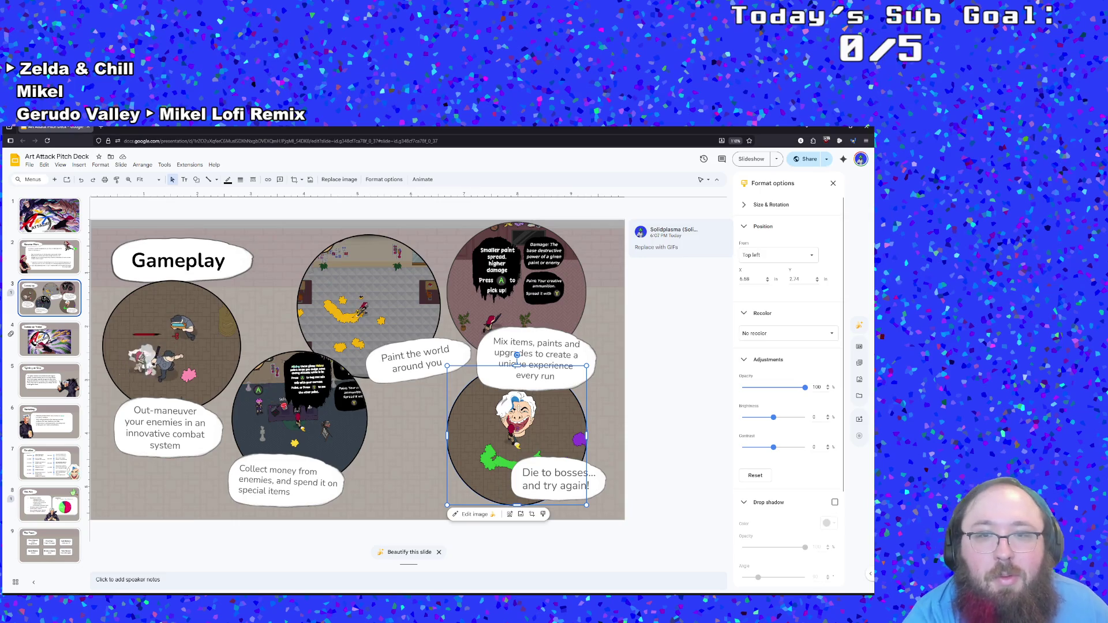
left_click(407, 356)
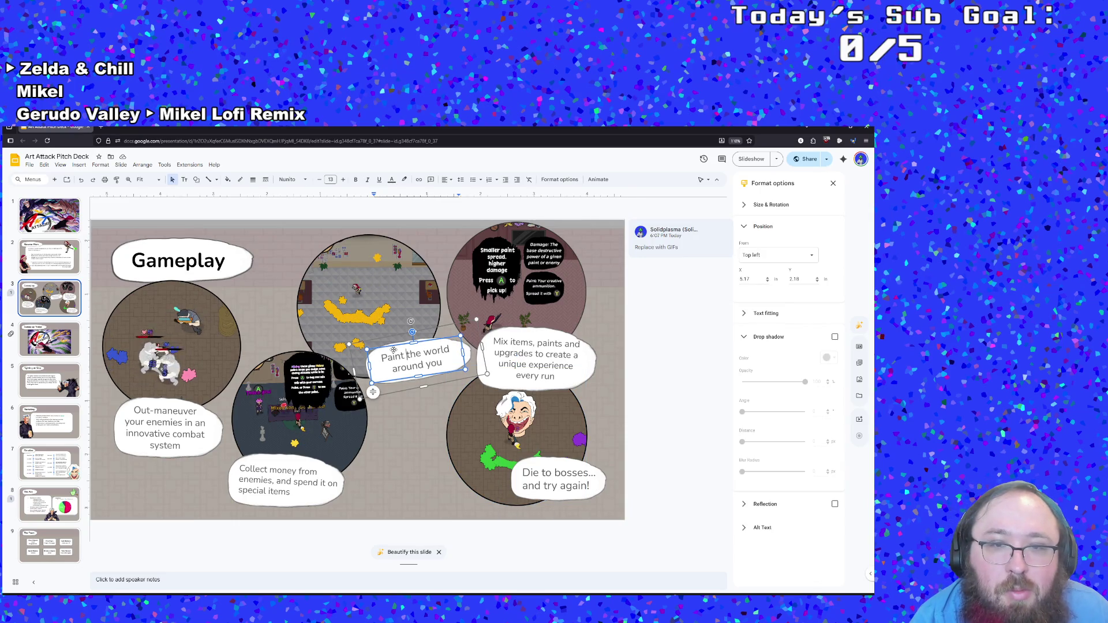
left_click(384, 356)
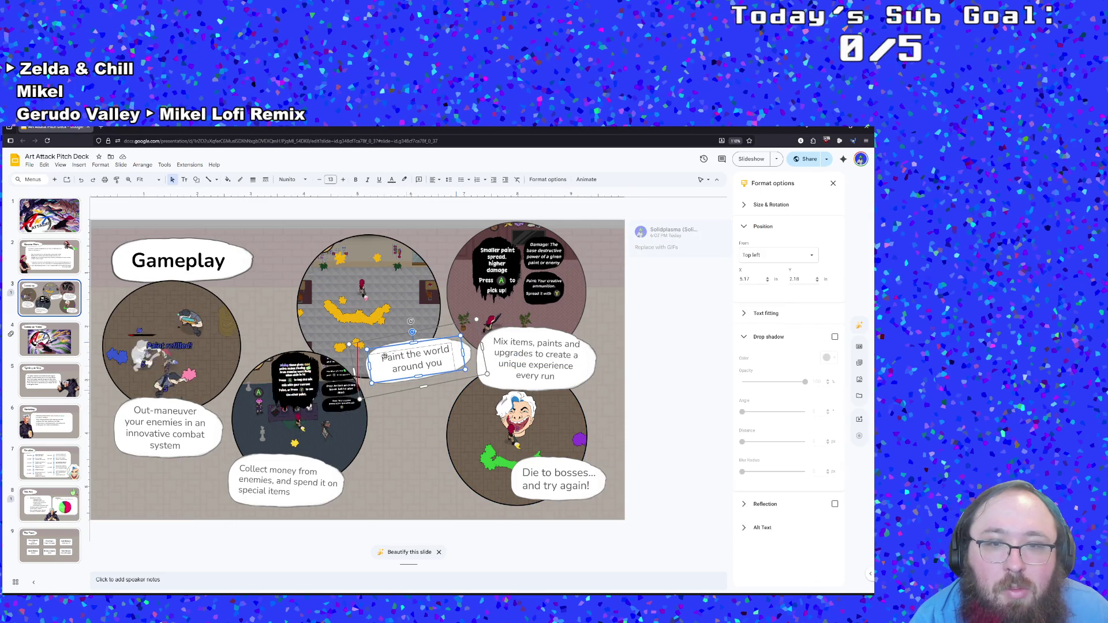
left_click_drag(383, 357, 374, 358)
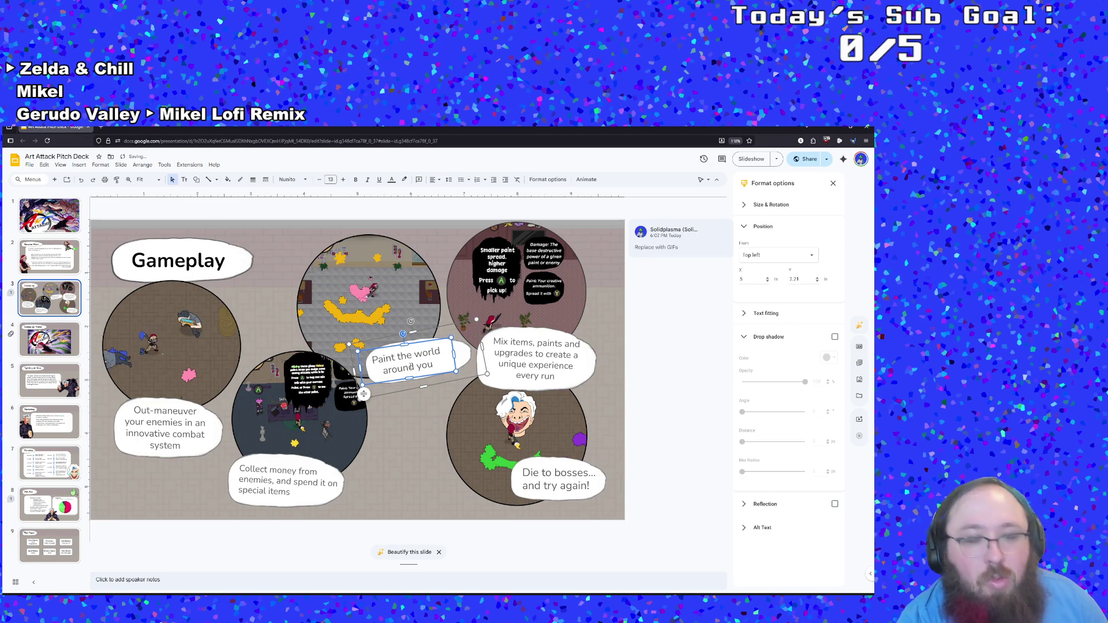
key("ctrl+z")
Step: Shift the Paint the world speech bubble left and slightly down
left_click(392, 333)
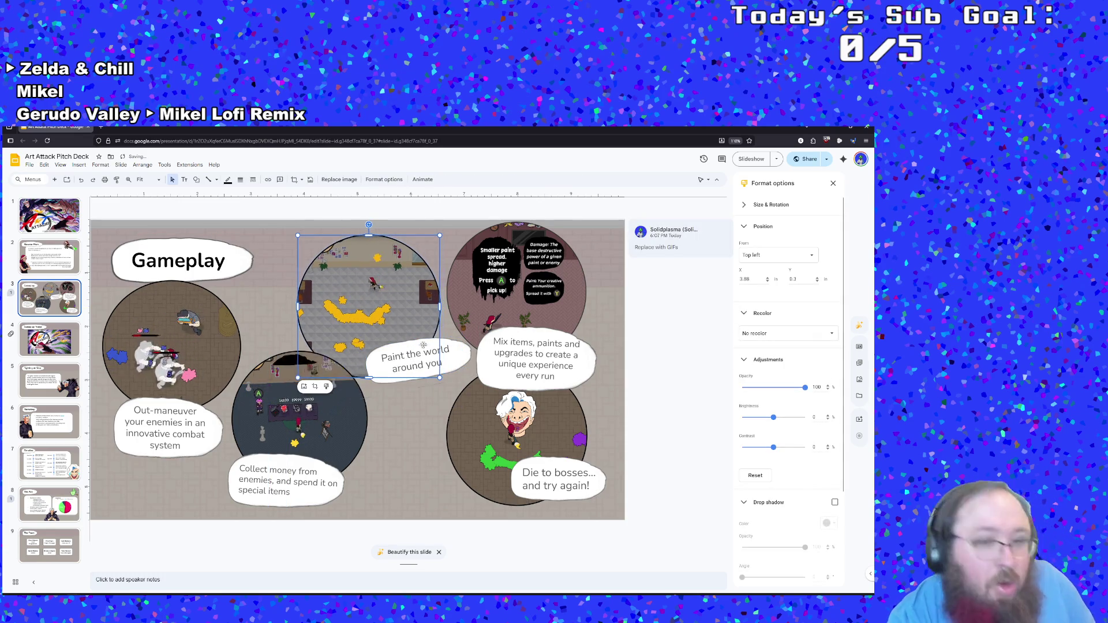
left_click(468, 366)
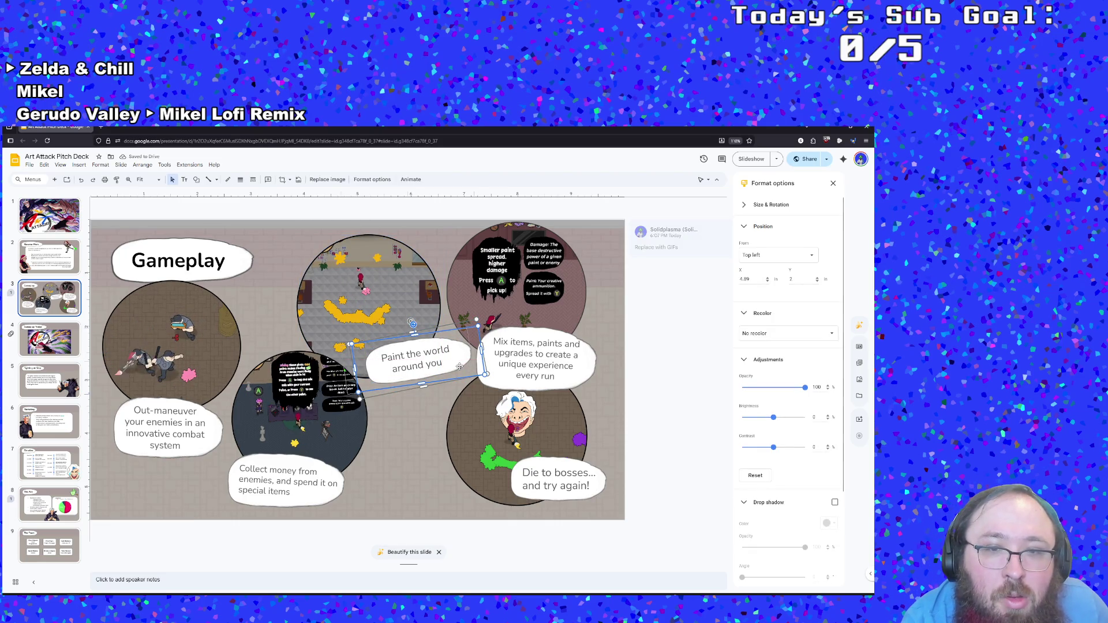
left_click_drag(460, 367, 449, 369)
key("ctrl+z")
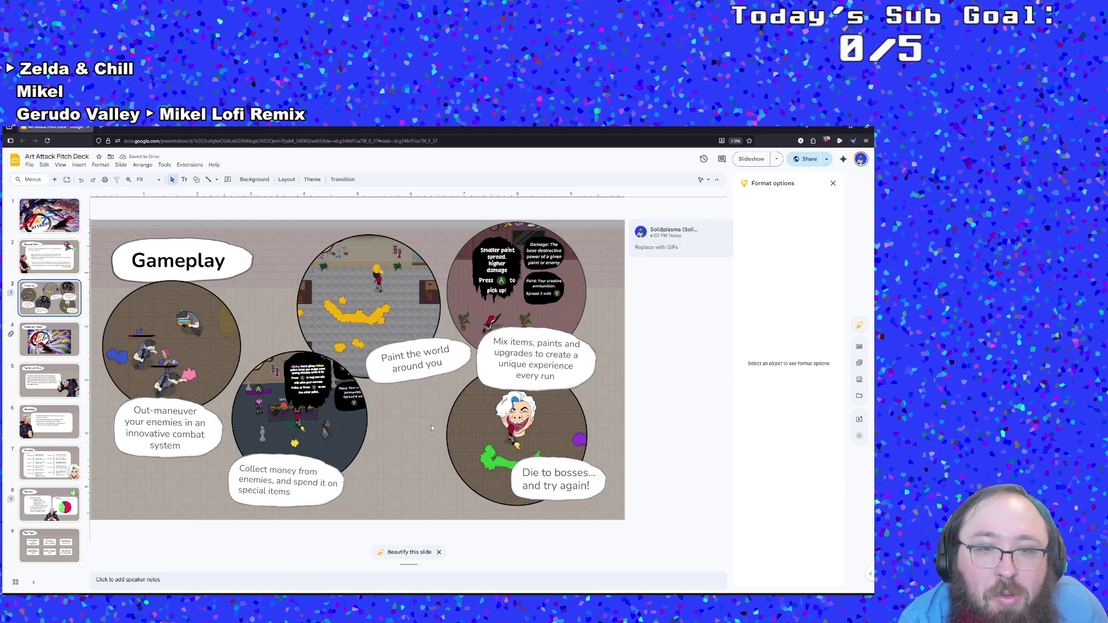
left_click(411, 359)
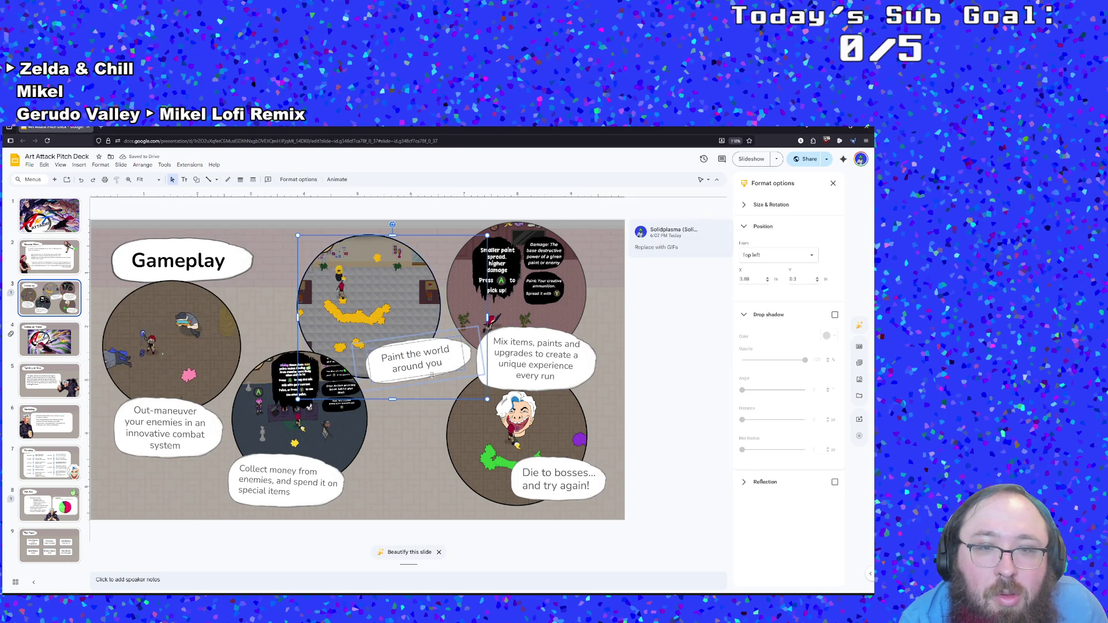
left_click(415, 364)
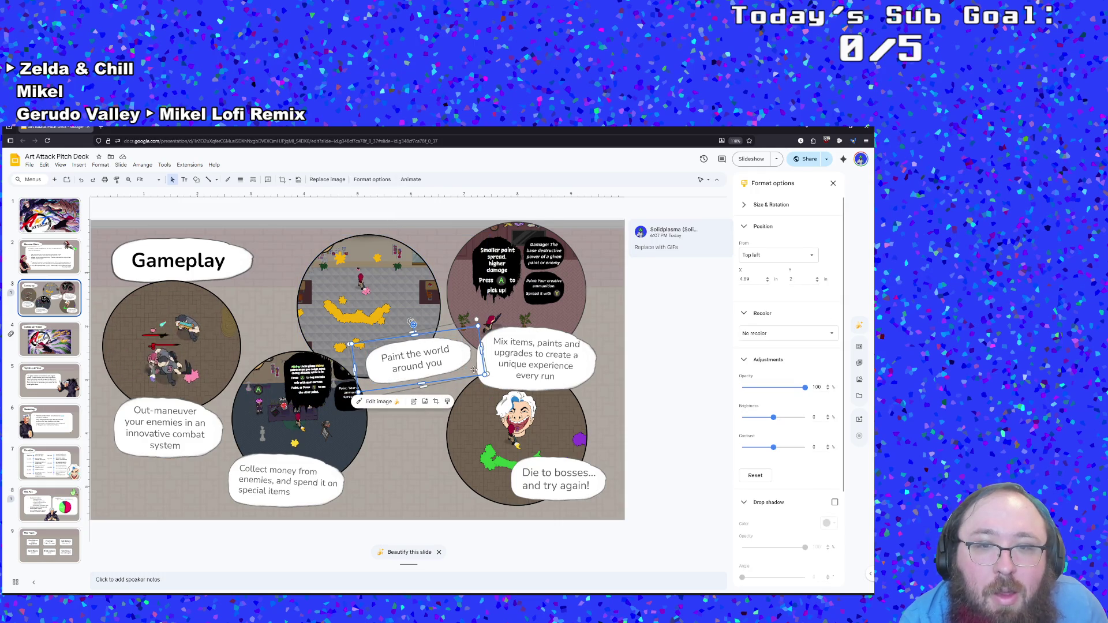
left_click_drag(473, 369, 452, 376)
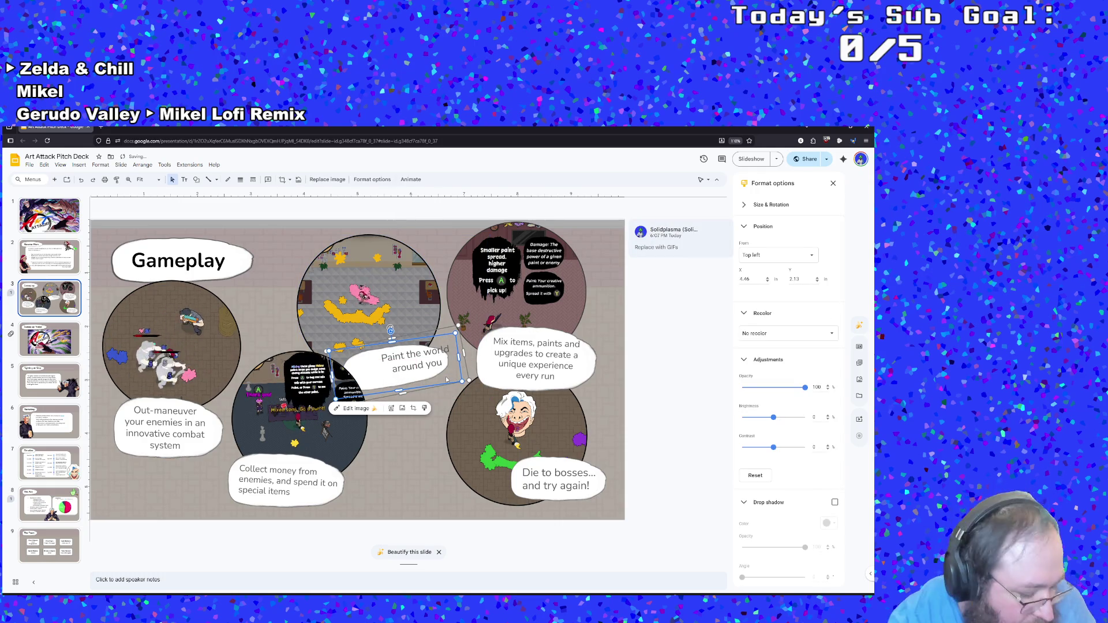
Step: Shrink the top-middle GIF circle slightly and nudge it right and down
left_click(432, 483)
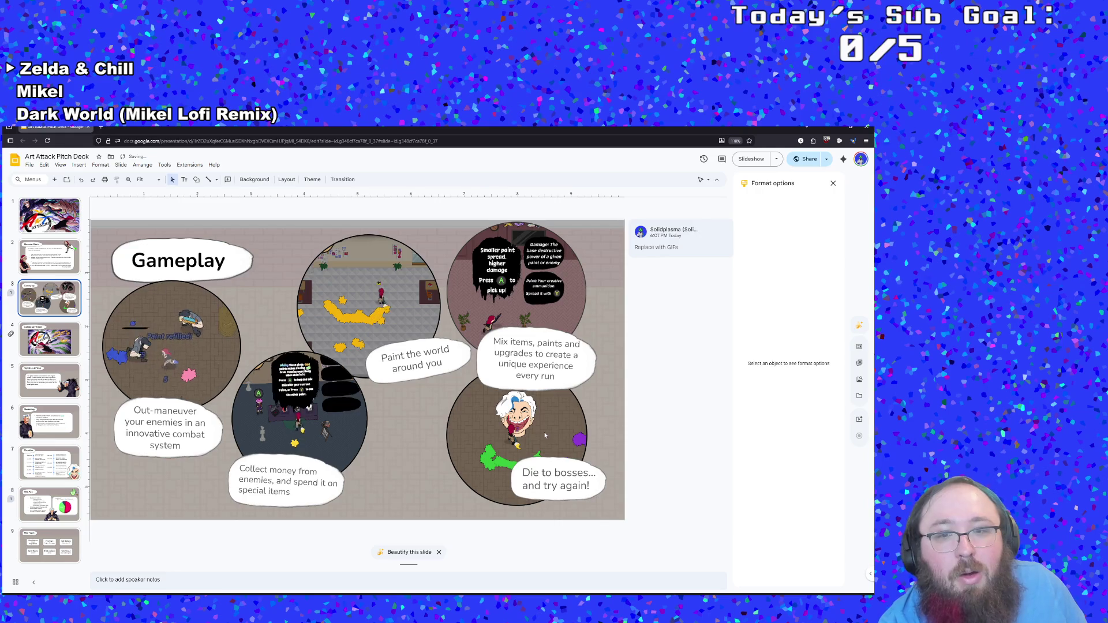
left_click(543, 433)
left_click(562, 278)
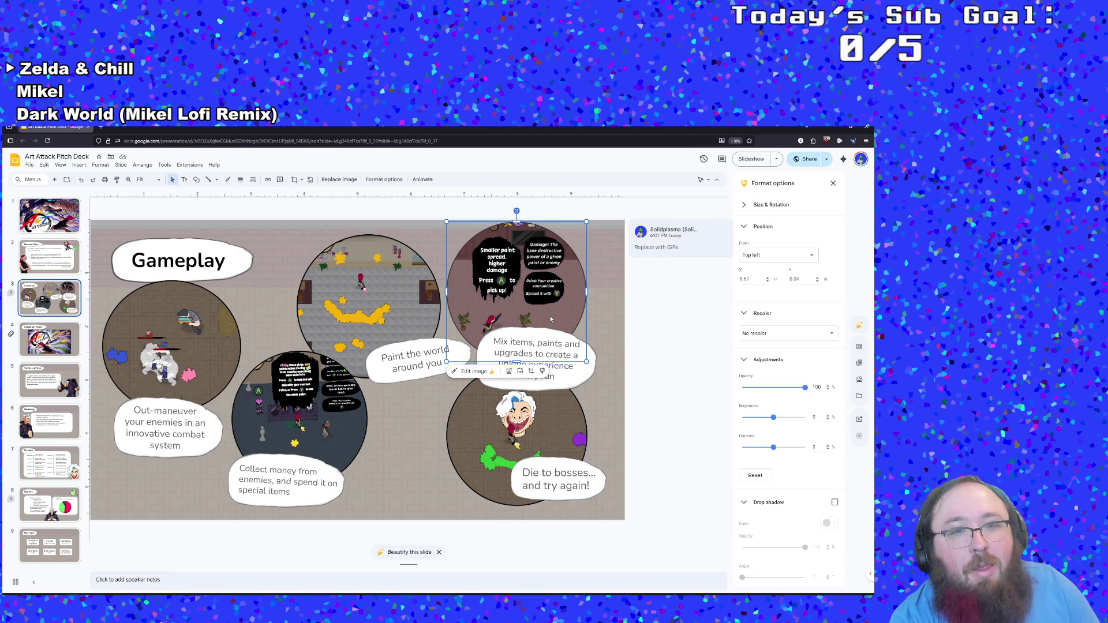
left_click(362, 323)
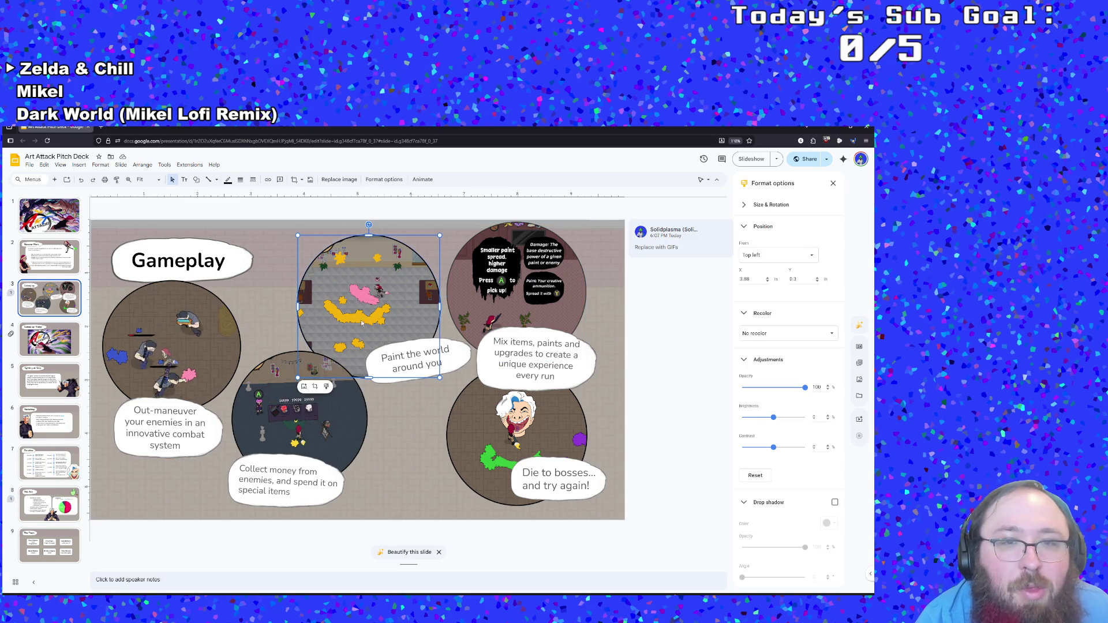
left_click_drag(439, 377, 424, 361)
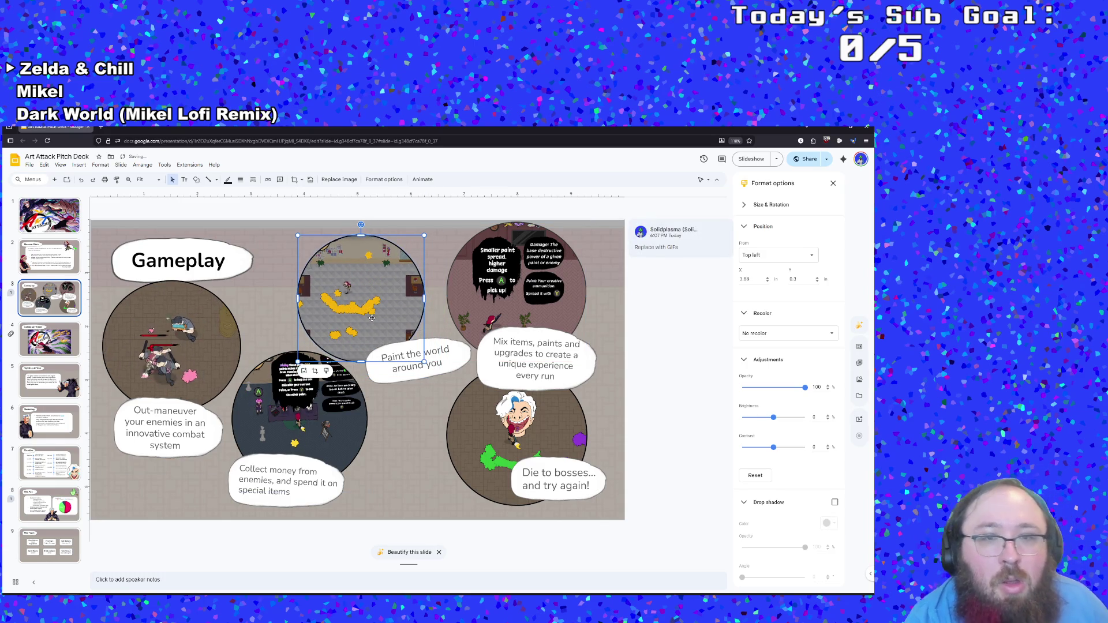
left_click_drag(372, 318, 379, 322)
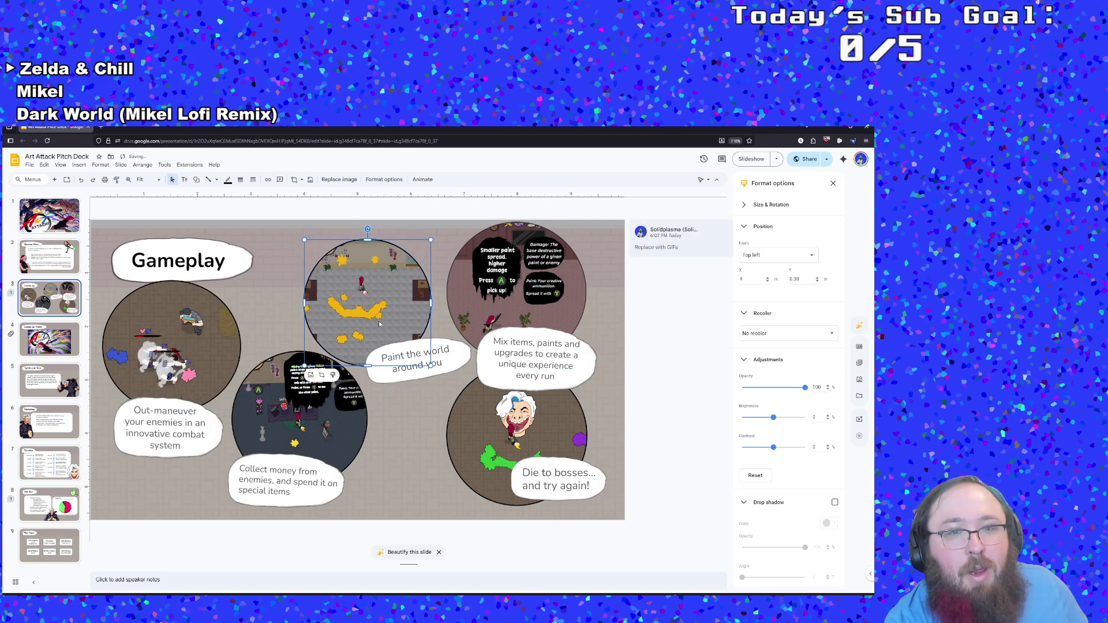
Step: Tighten the crop on the top-middle GIF and resize the circle to about 2.39 in
right_click(385, 326)
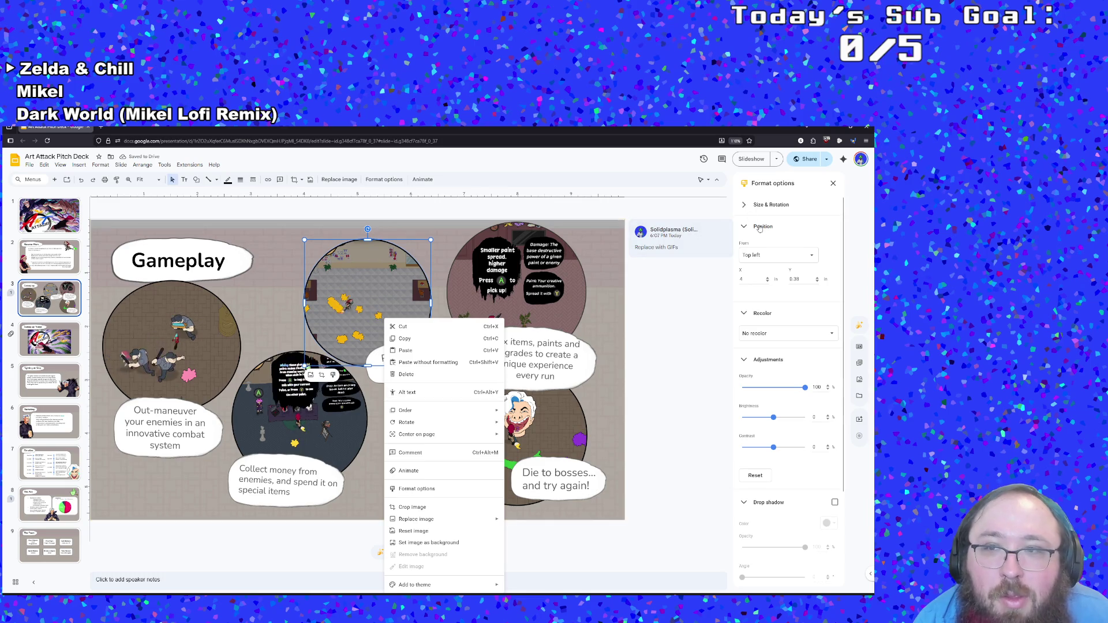
left_click(771, 204)
left_click(771, 205)
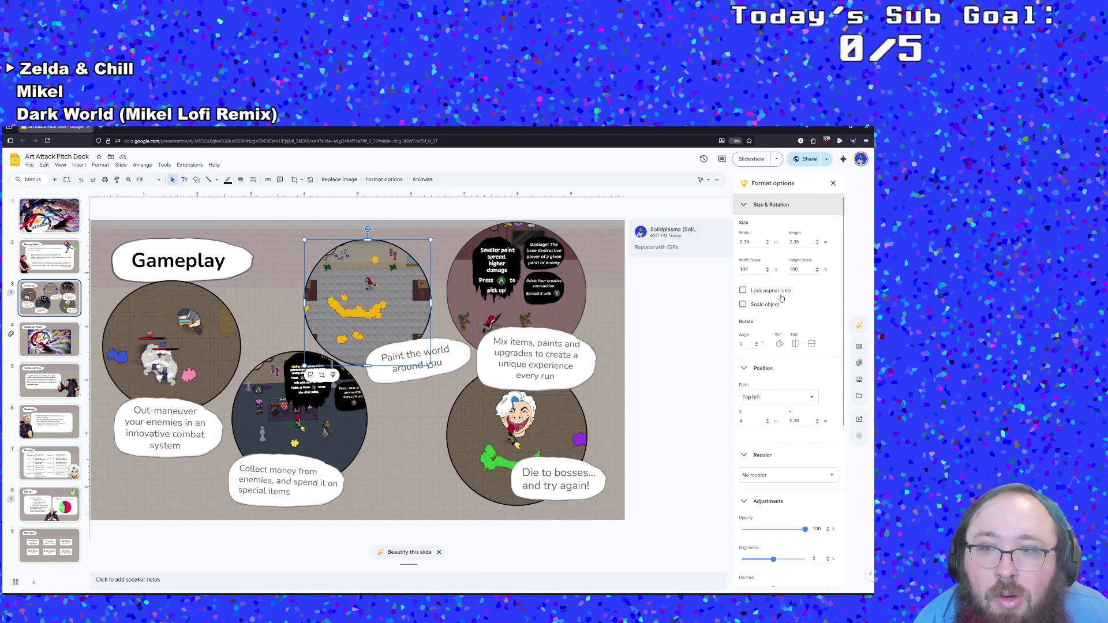
left_click(296, 183)
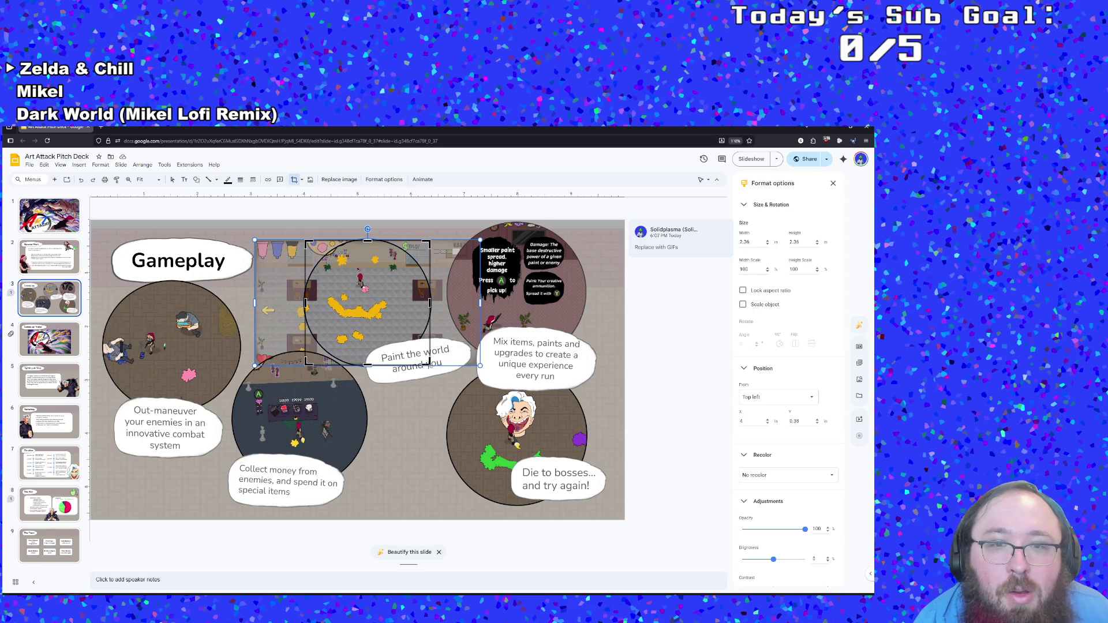
left_click_drag(423, 361, 422, 361)
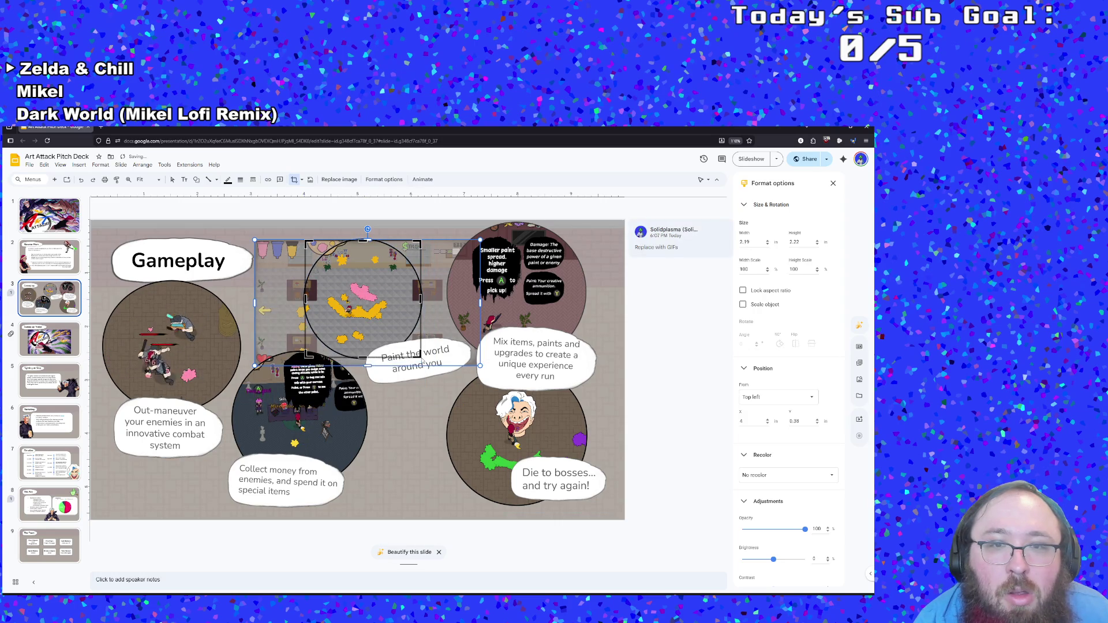
key("Return")
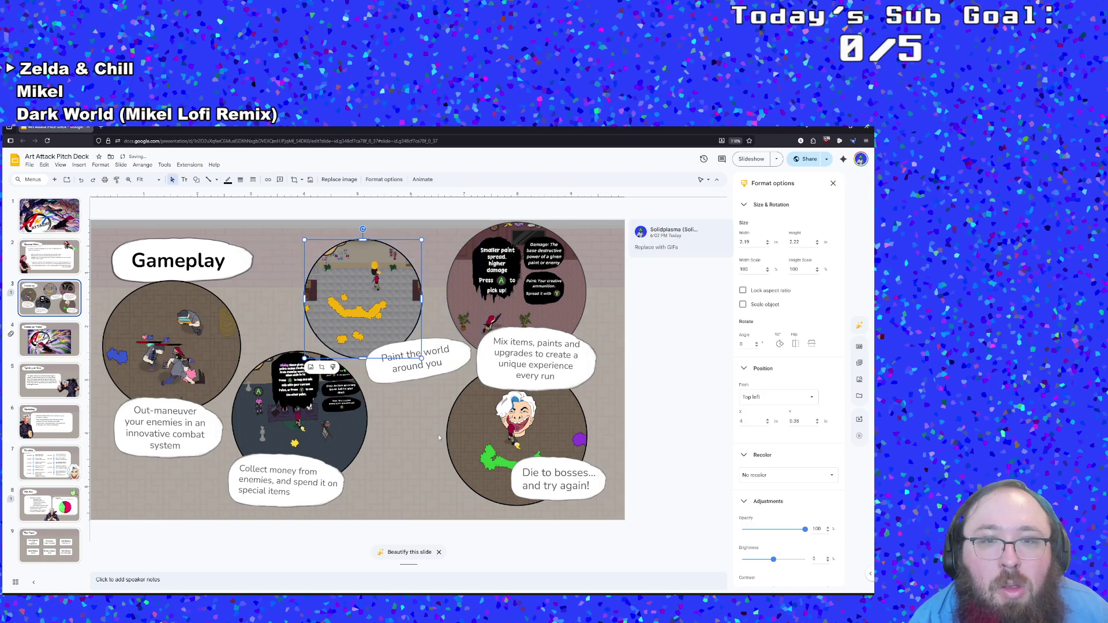
double_click(421, 356)
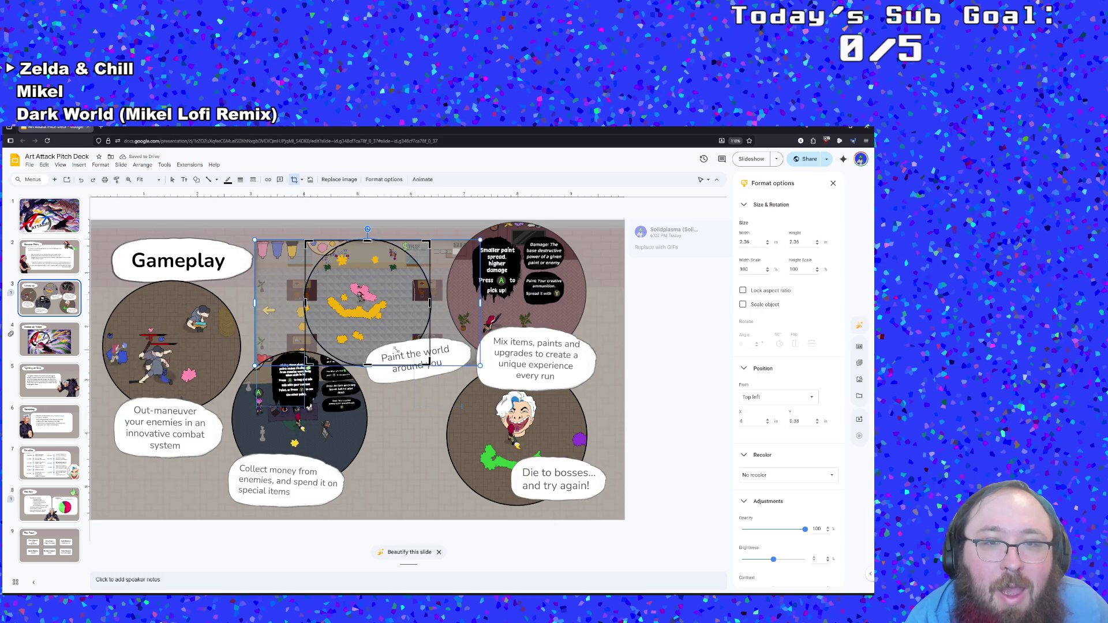
left_click_drag(430, 365, 414, 349)
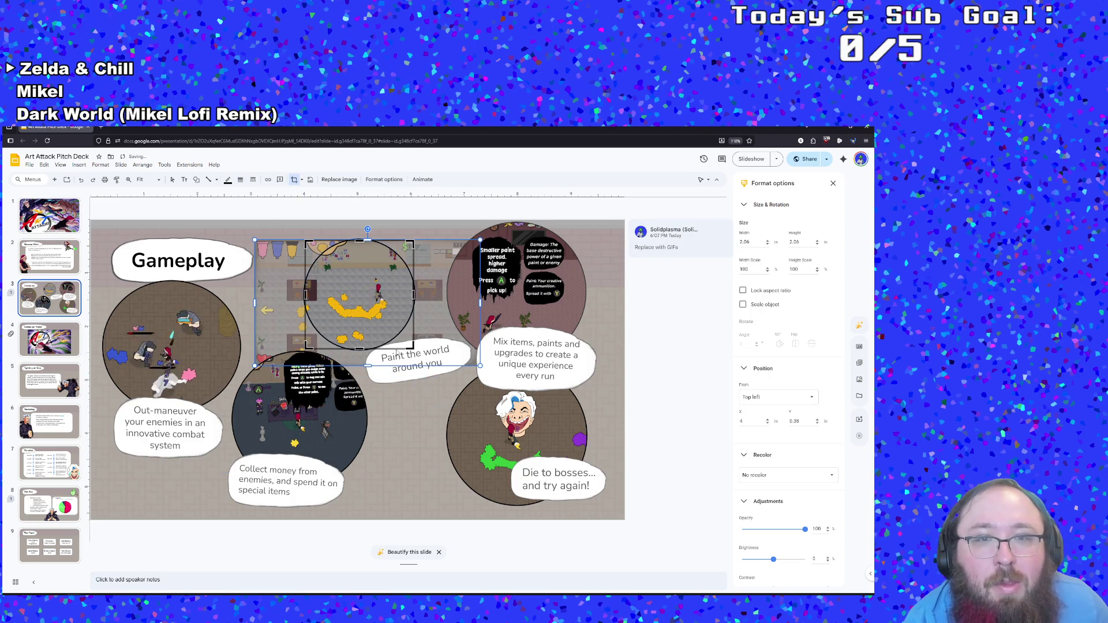
key("Return")
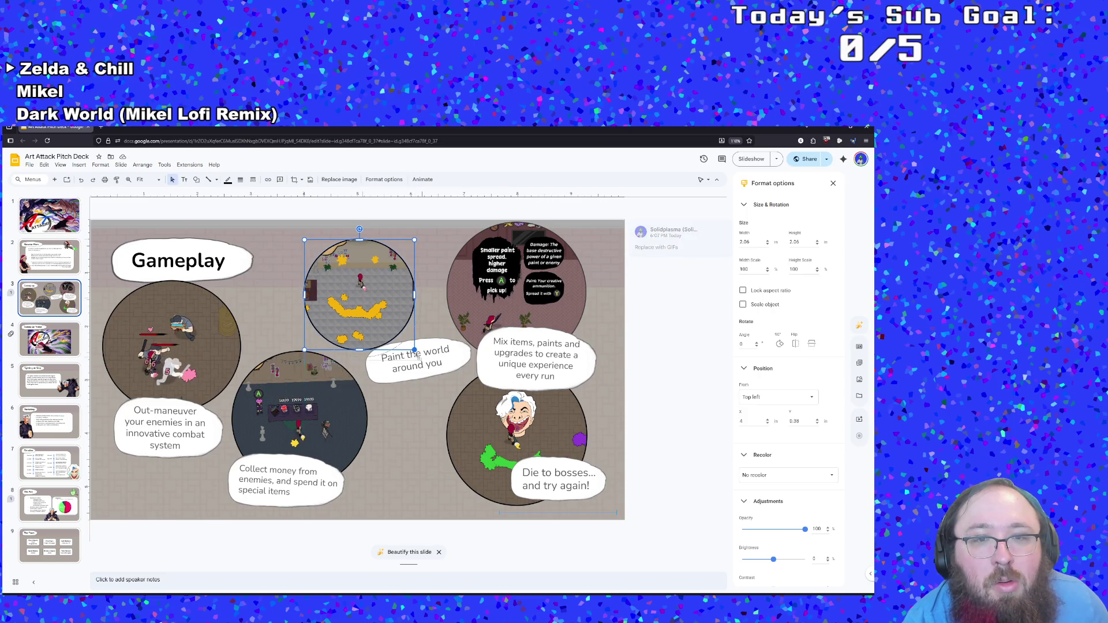
left_click_drag(422, 367, 420, 365)
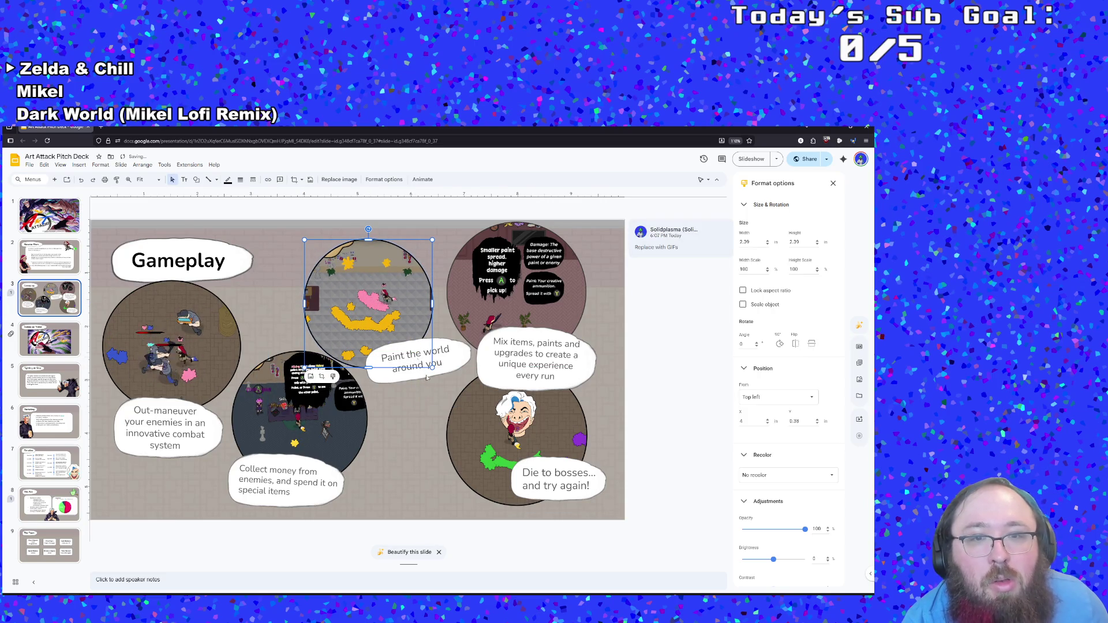
left_click(434, 449)
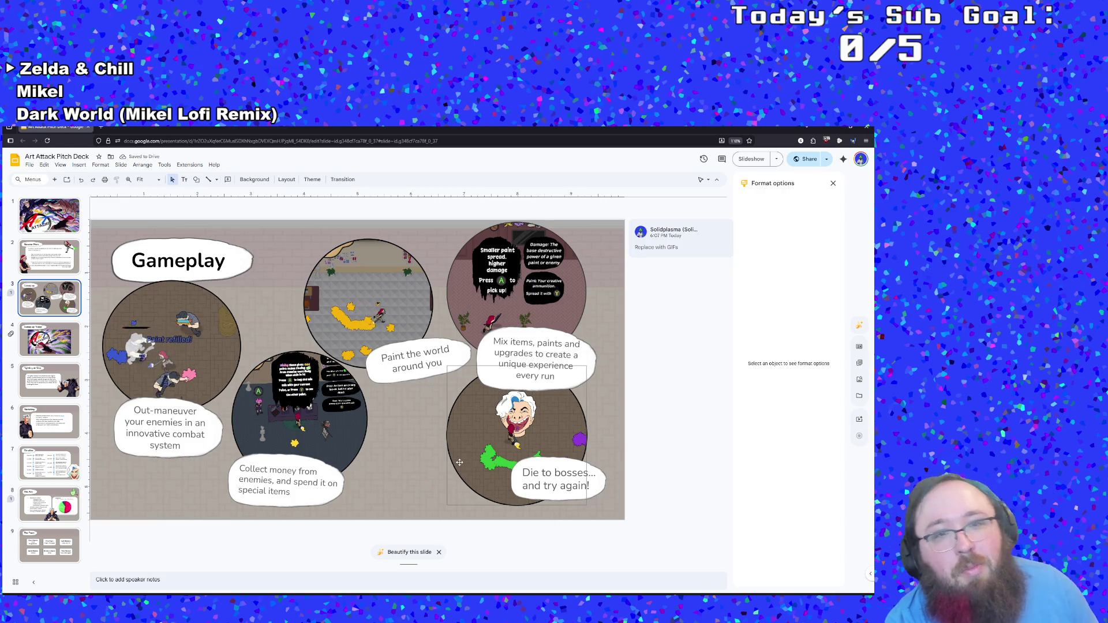
Step: Recrop the top-middle GIF to reposition the gameplay footage inside its circle
left_click(381, 316)
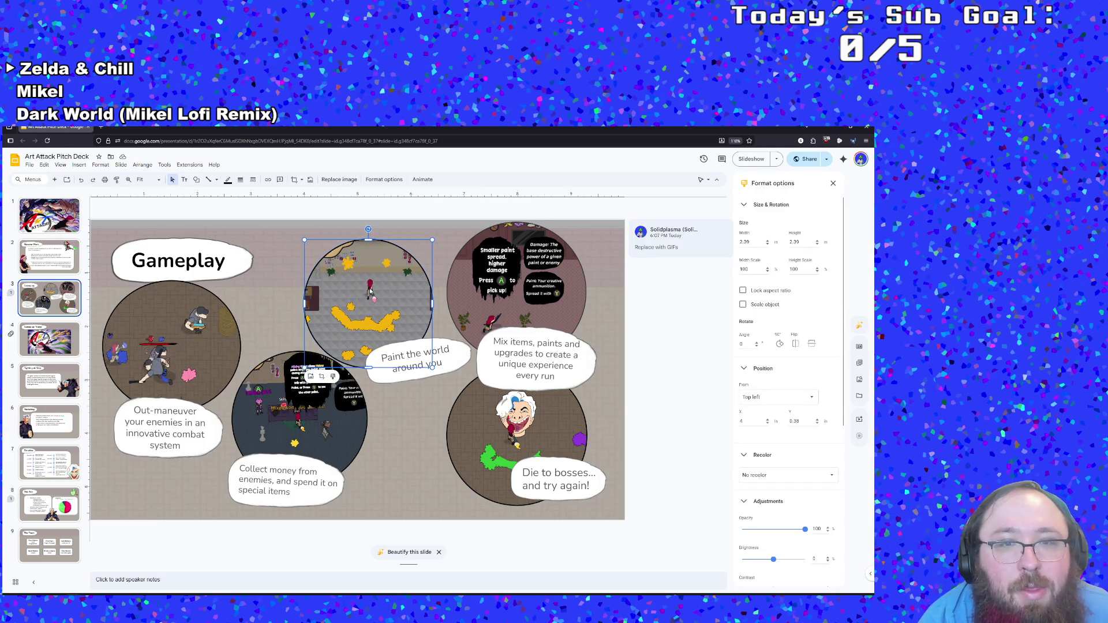
right_click(371, 306)
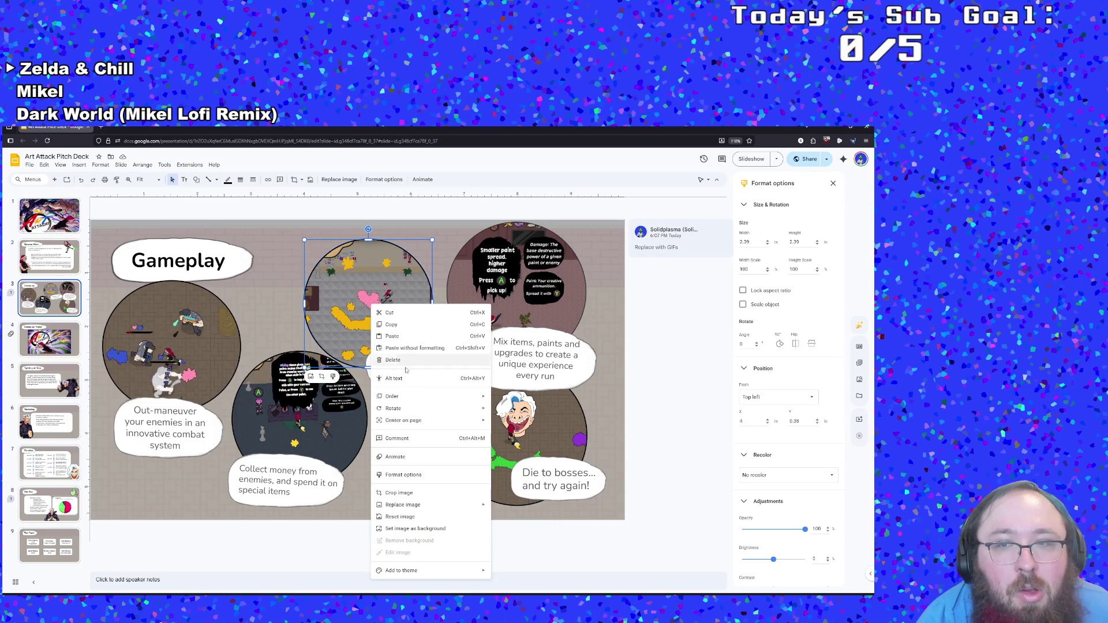
left_click(754, 209)
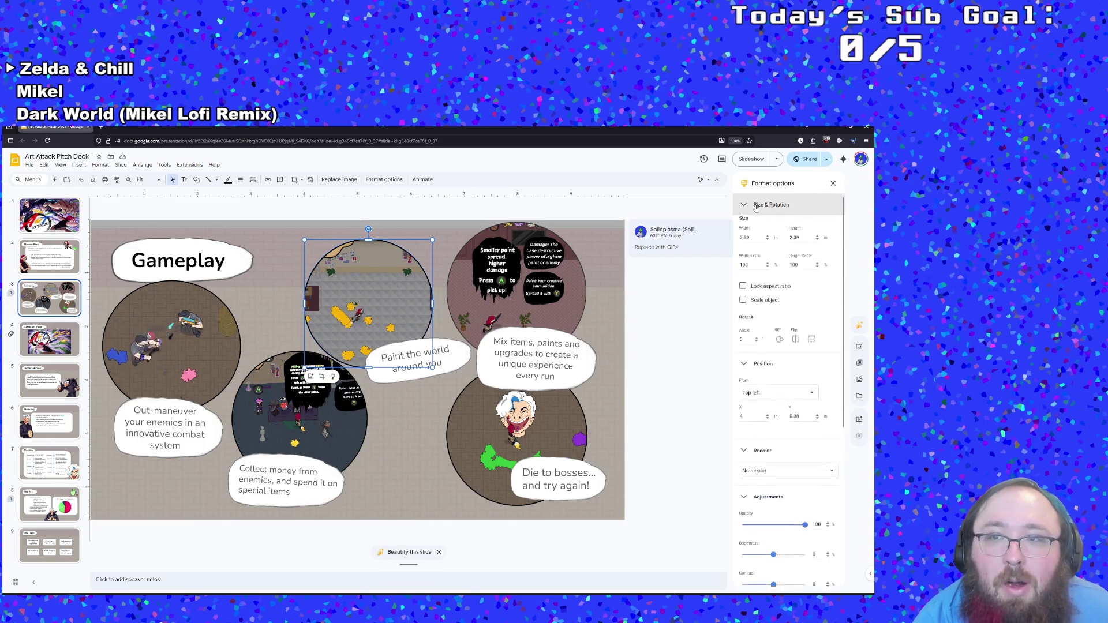
left_click(297, 181)
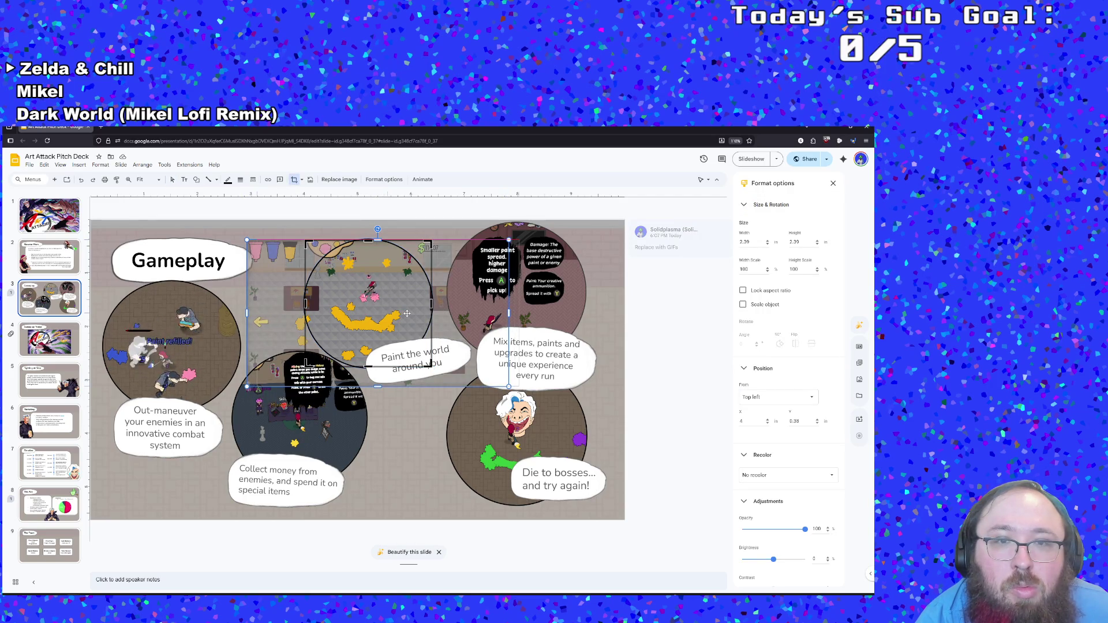
left_click_drag(407, 313, 408, 321)
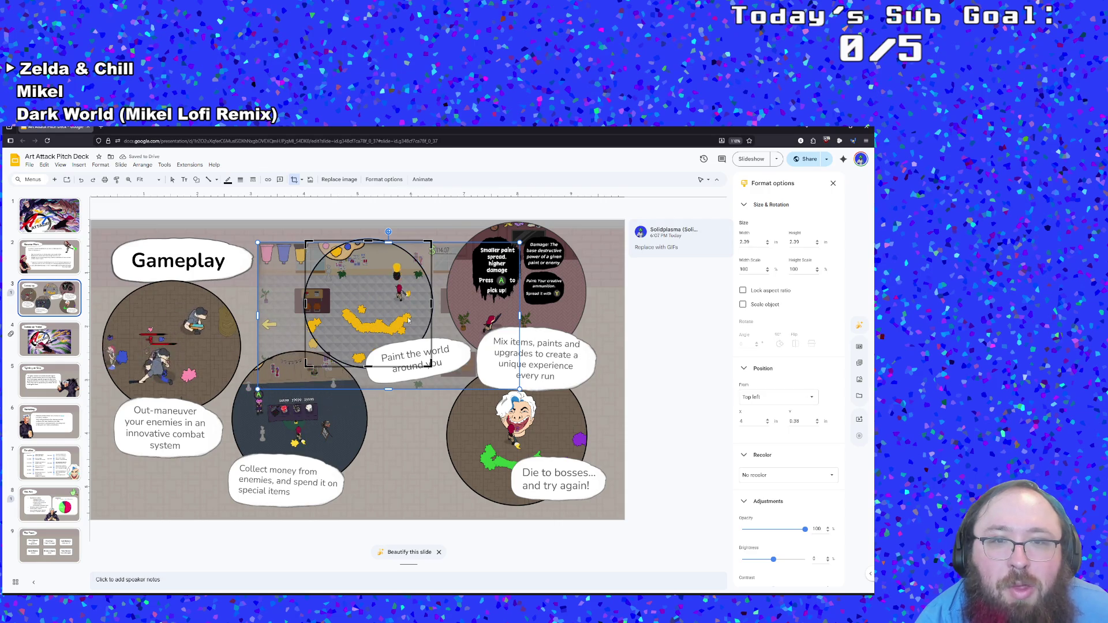
key("Return")
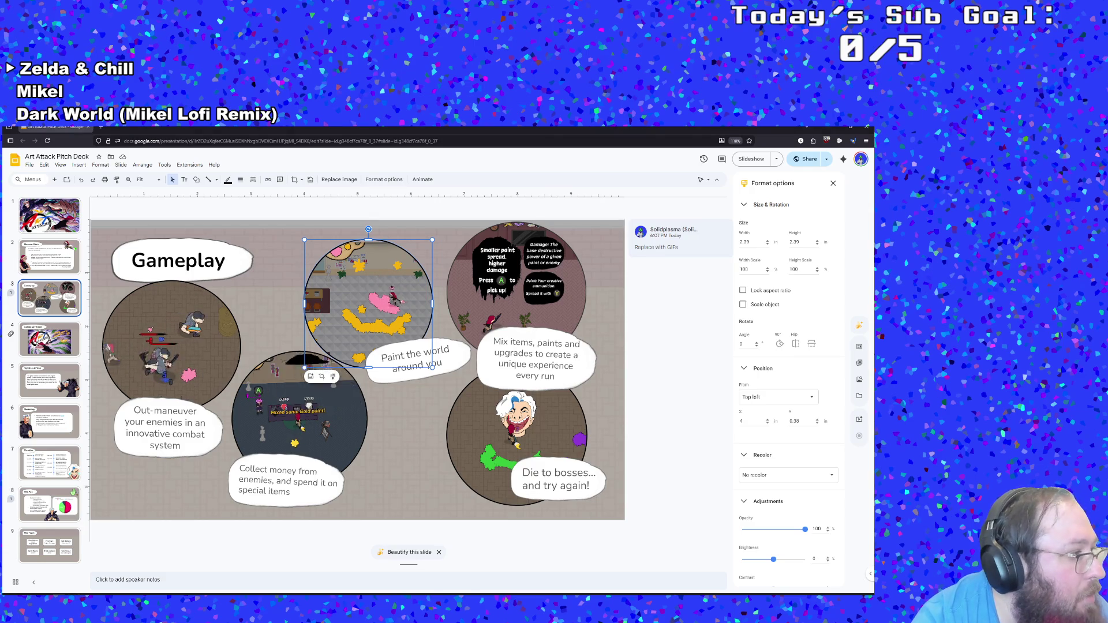
left_click(517, 271)
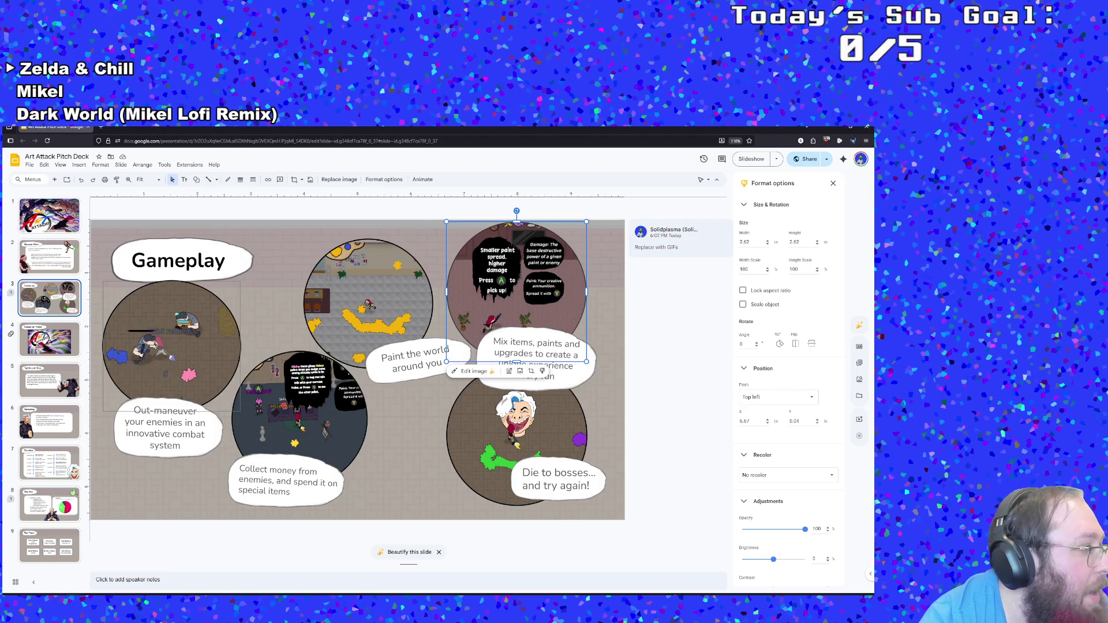
Step: Replace the top-right clip with Paint Mixing.gif uploaded from the computer
right_click(517, 255)
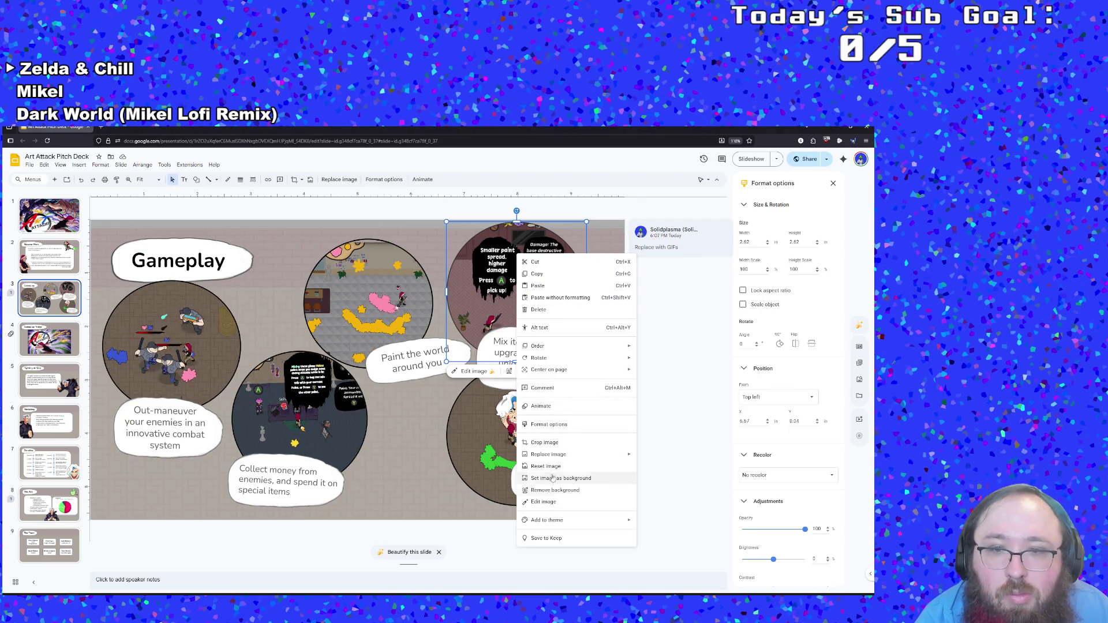
mouse_move(550, 458)
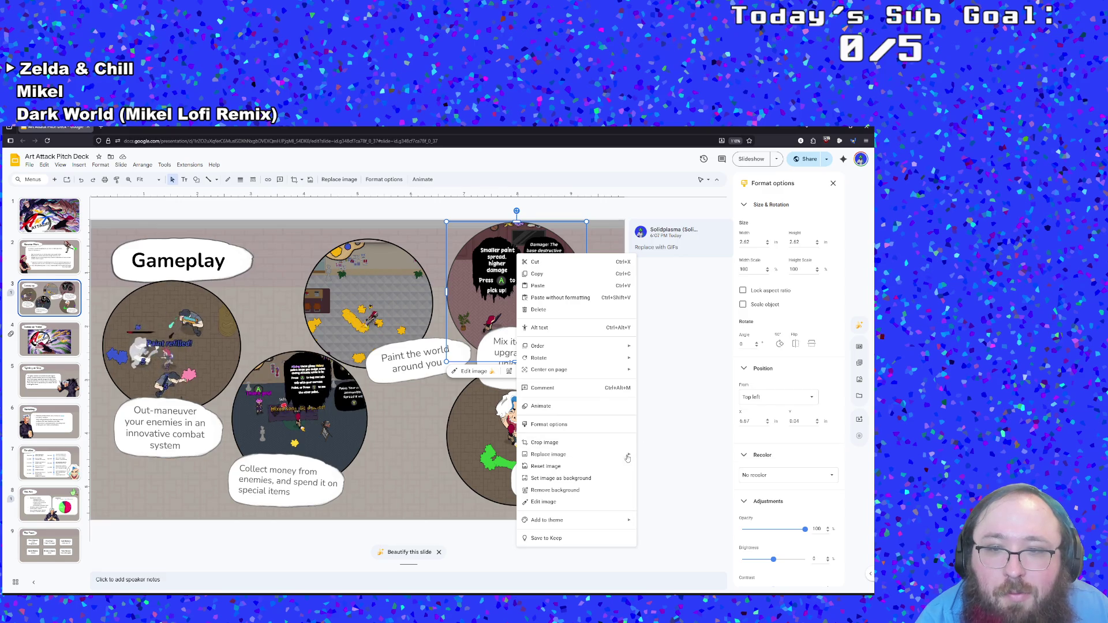
left_click(655, 460)
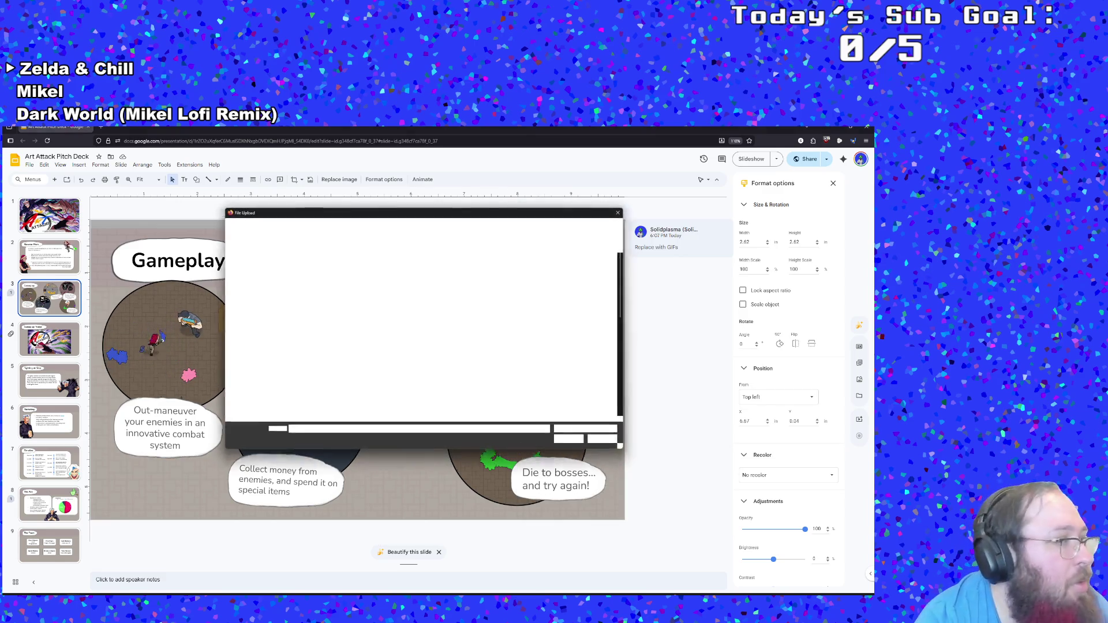
left_click(568, 226)
type("gif")
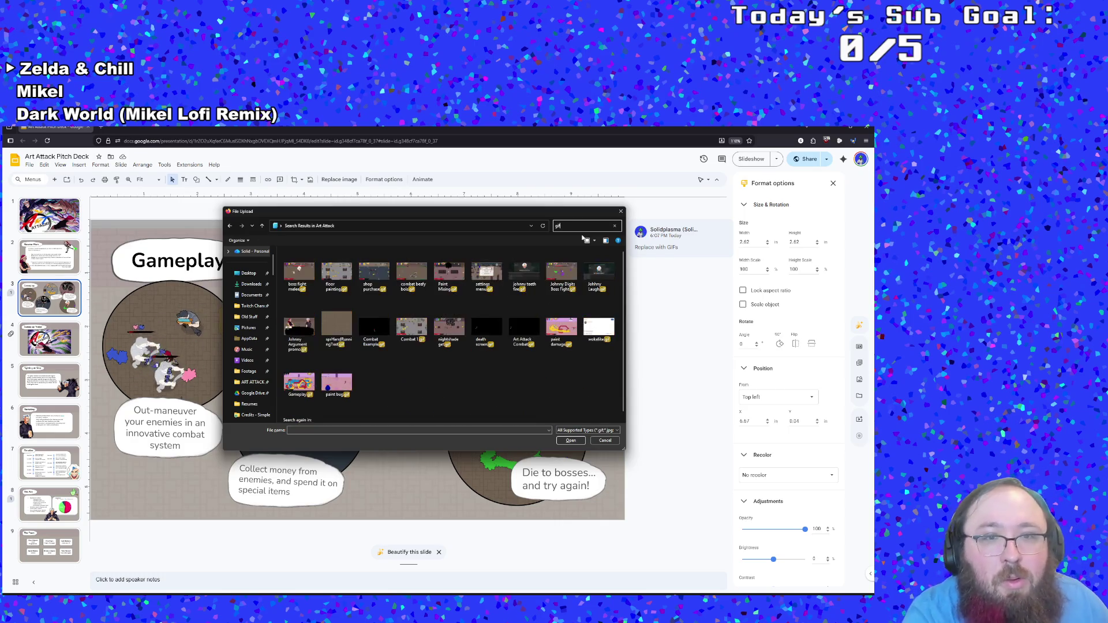
double_click(445, 276)
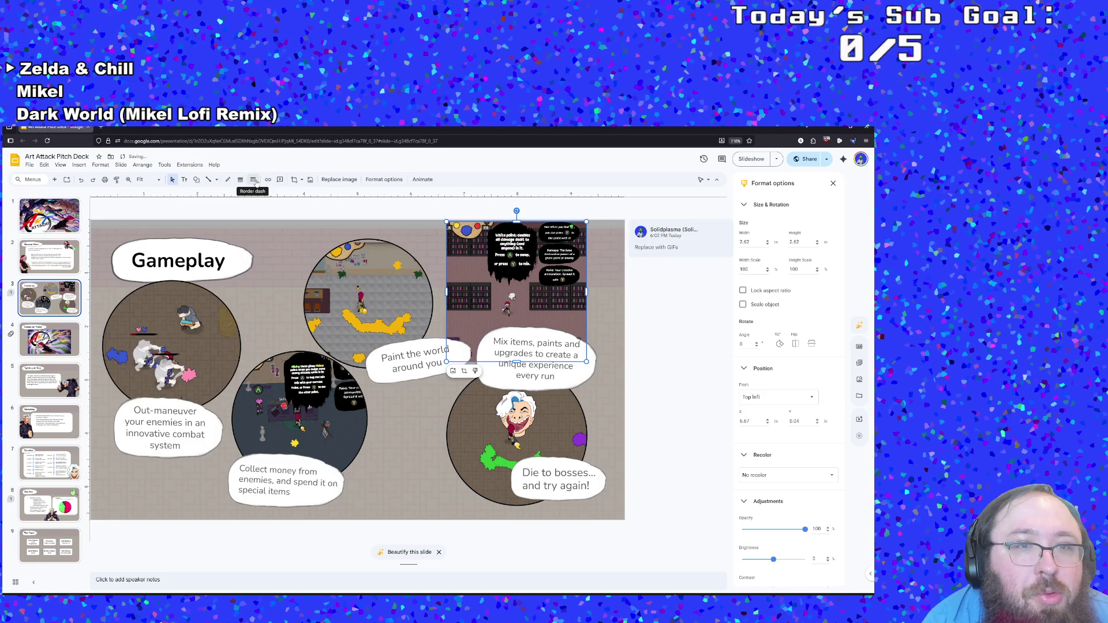
Step: Give the Paint Mixing clip a 2px border and mask it into an oval
left_click(240, 179)
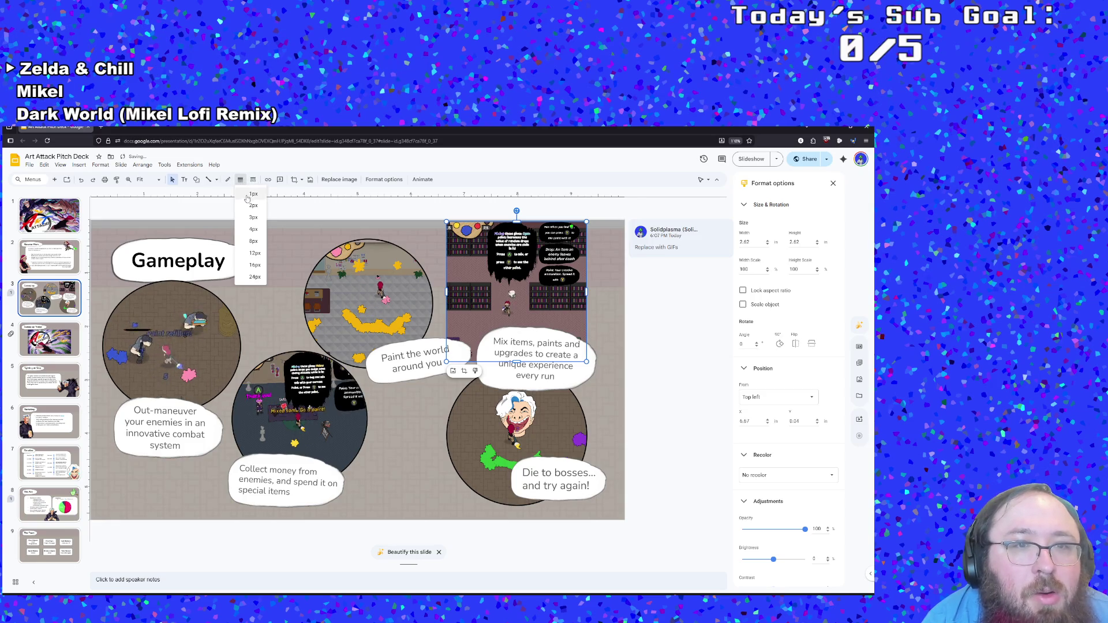
left_click(251, 205)
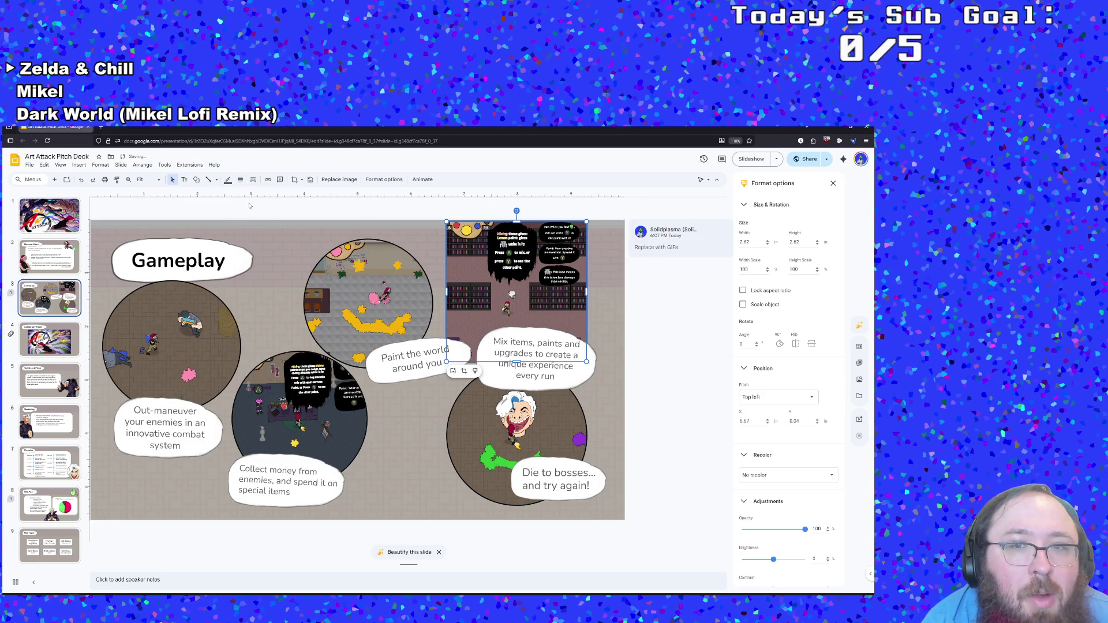
left_click(228, 180)
left_click(255, 194)
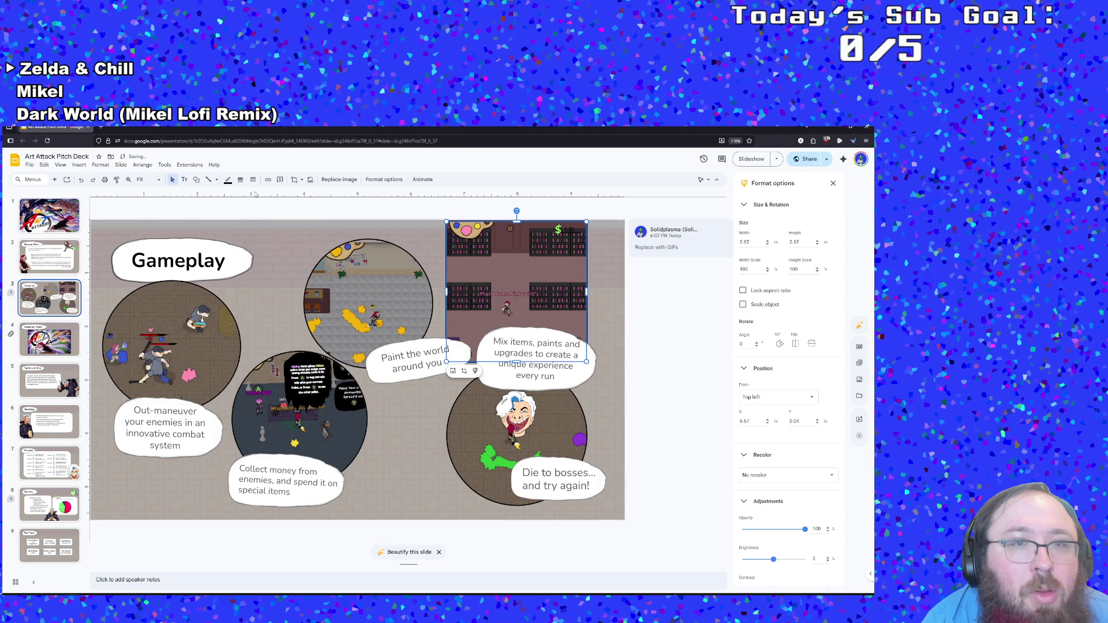
left_click(302, 179)
mouse_move(309, 196)
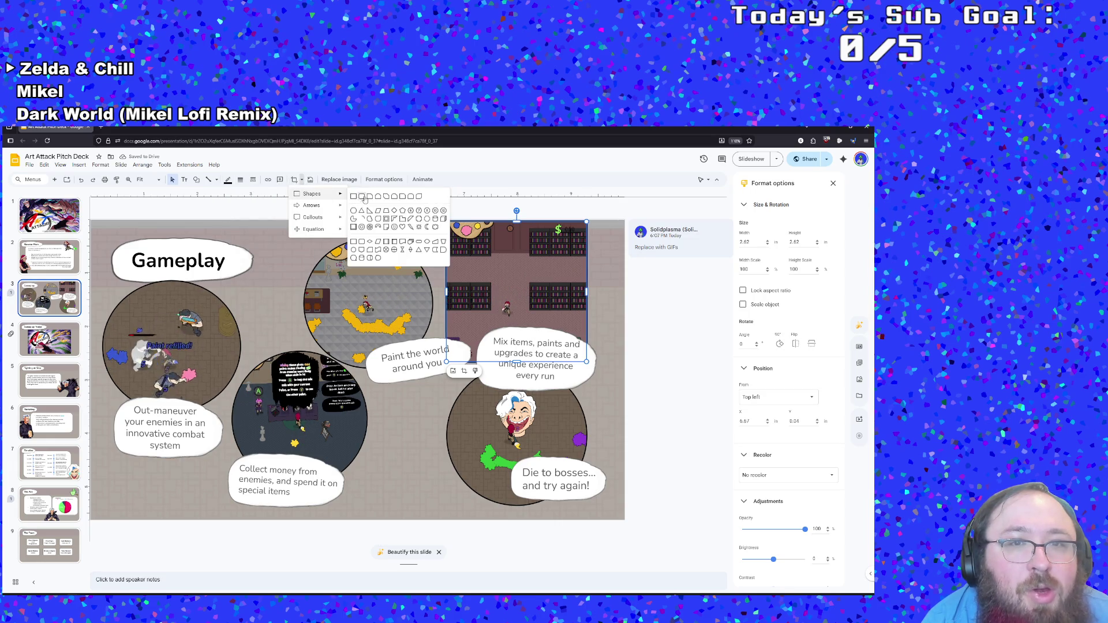
left_click(354, 210)
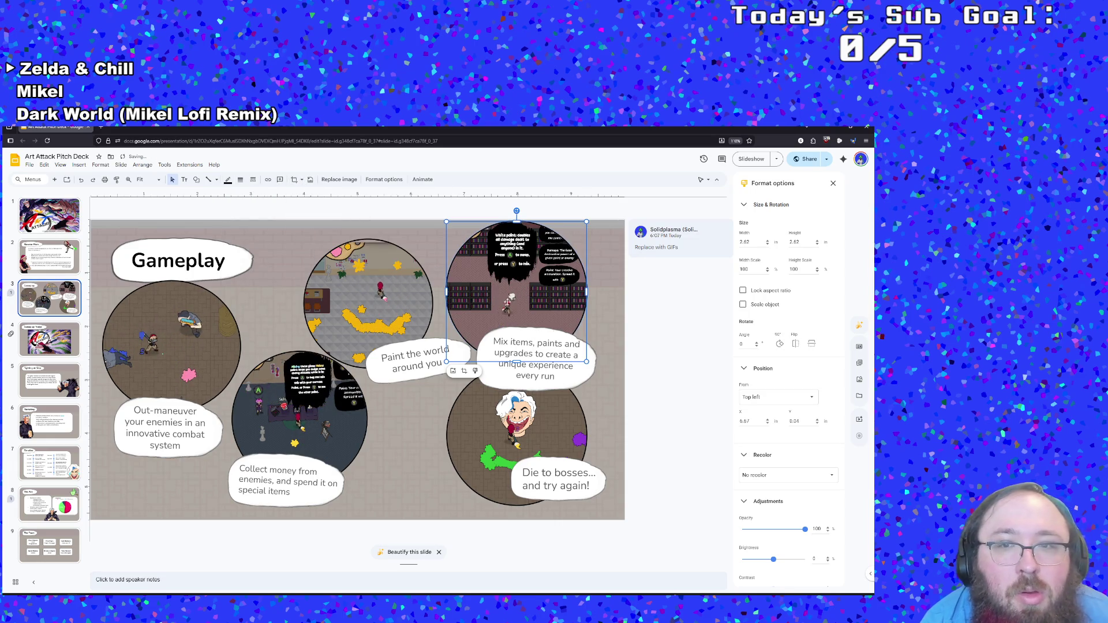
left_click(662, 353)
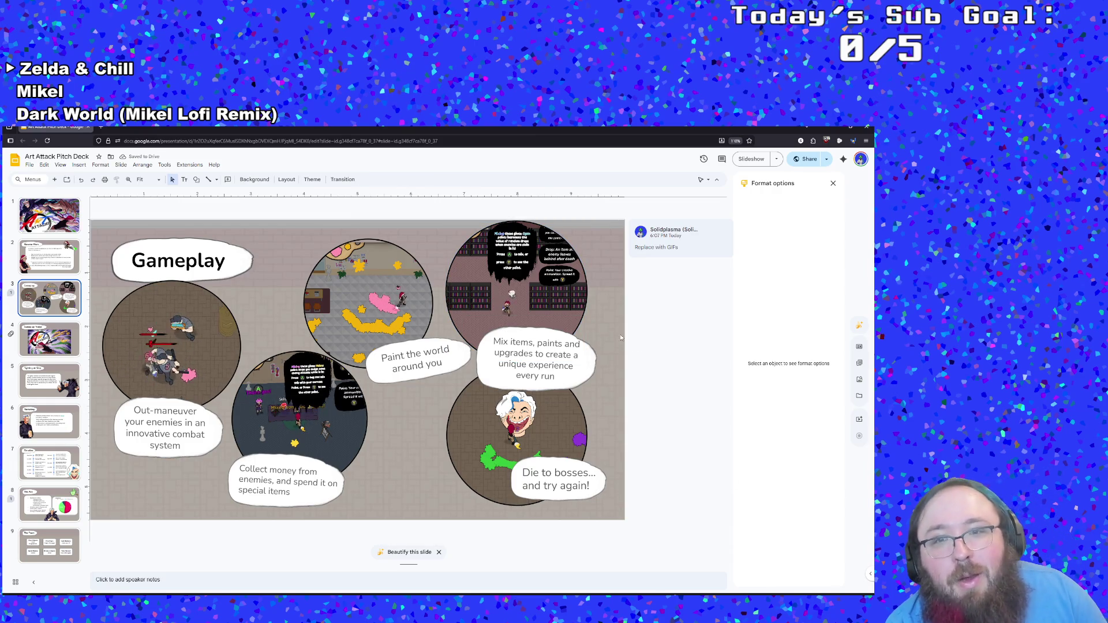
Step: Enlarge the top-middle Paint the world clip and re-enter cropping on the Collect money clip
left_click(395, 321)
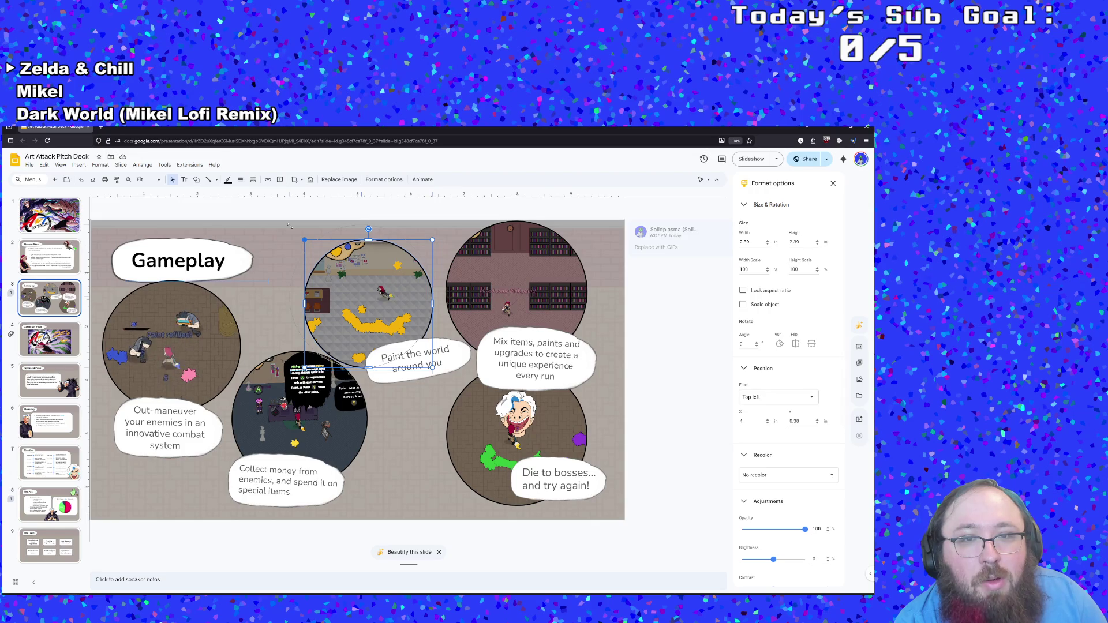
left_click_drag(290, 227, 289, 225)
left_click_drag(360, 299, 371, 303)
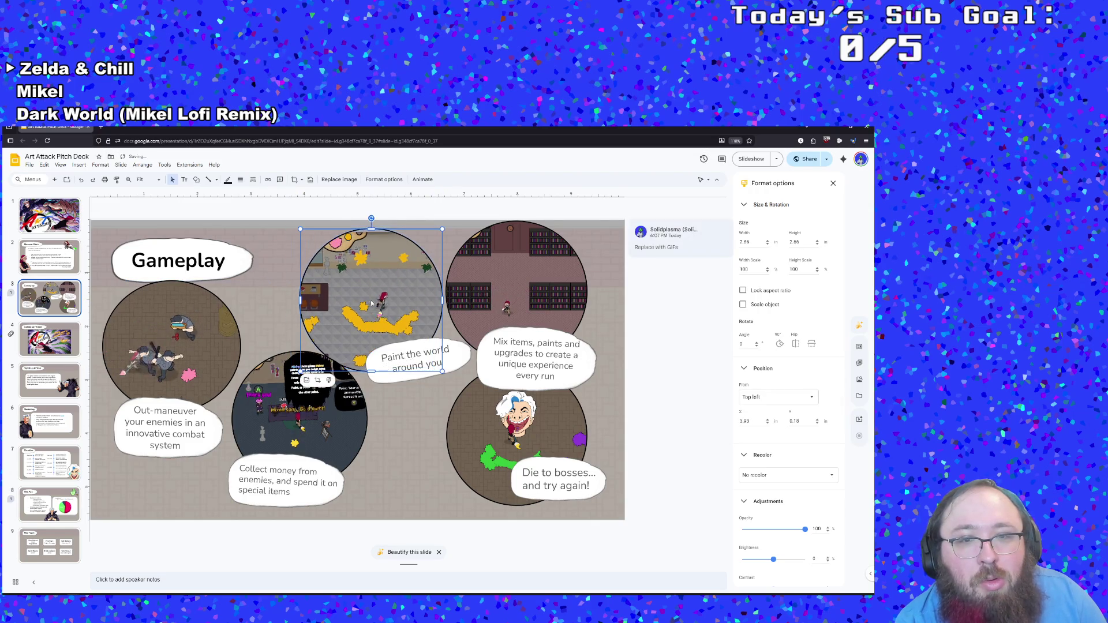
double_click(321, 423)
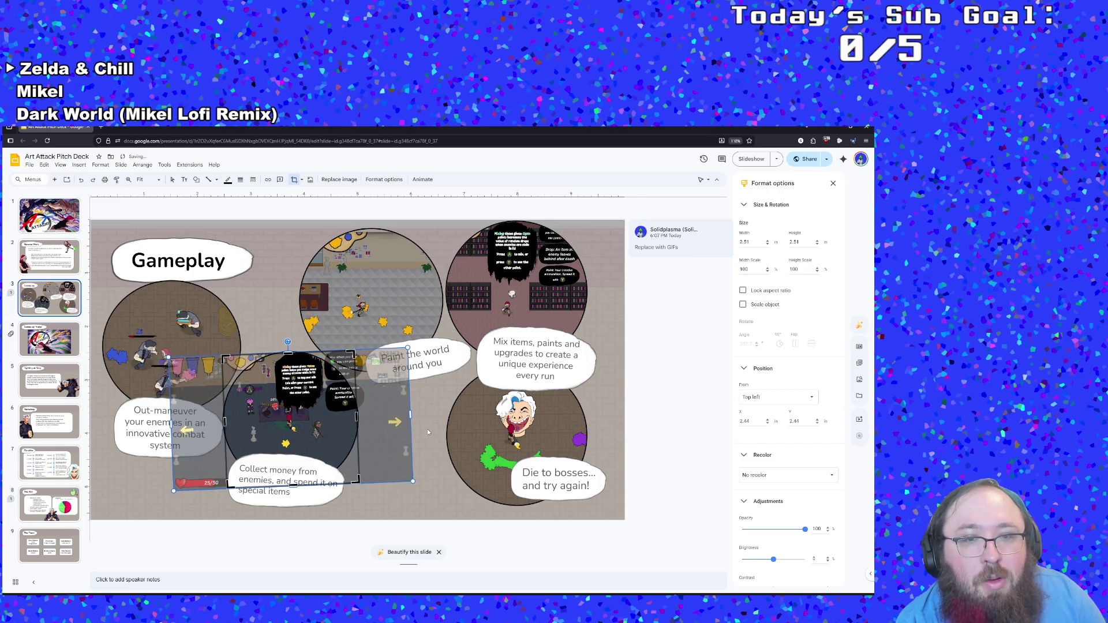
key("Escape")
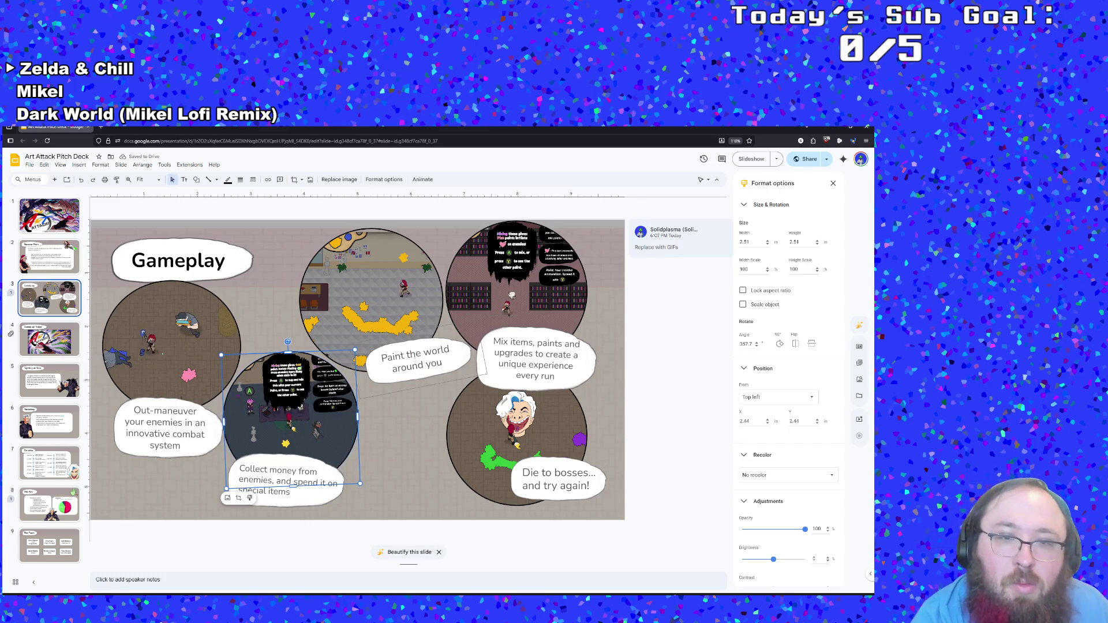
Step: Move the Paint the world caption text slightly left
left_click(414, 357)
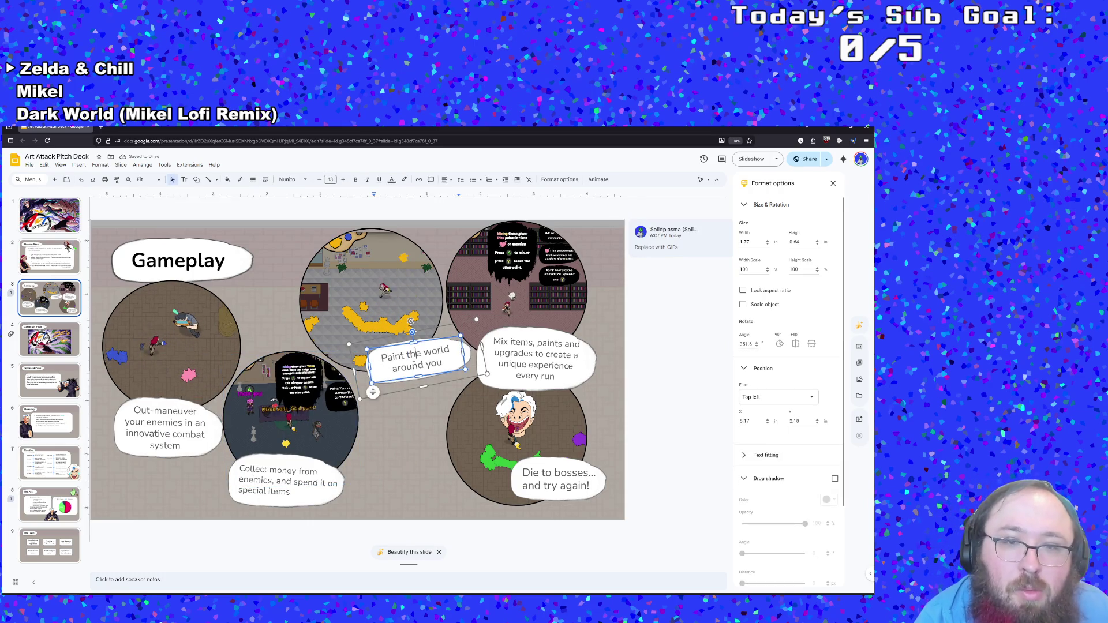
left_click(391, 335)
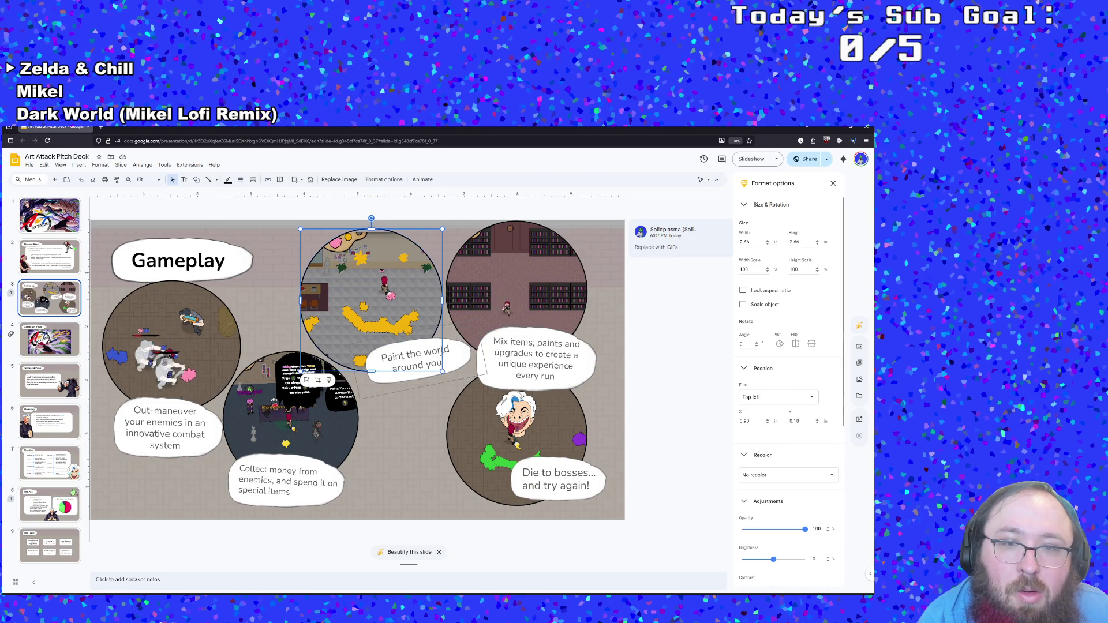
left_click(440, 350)
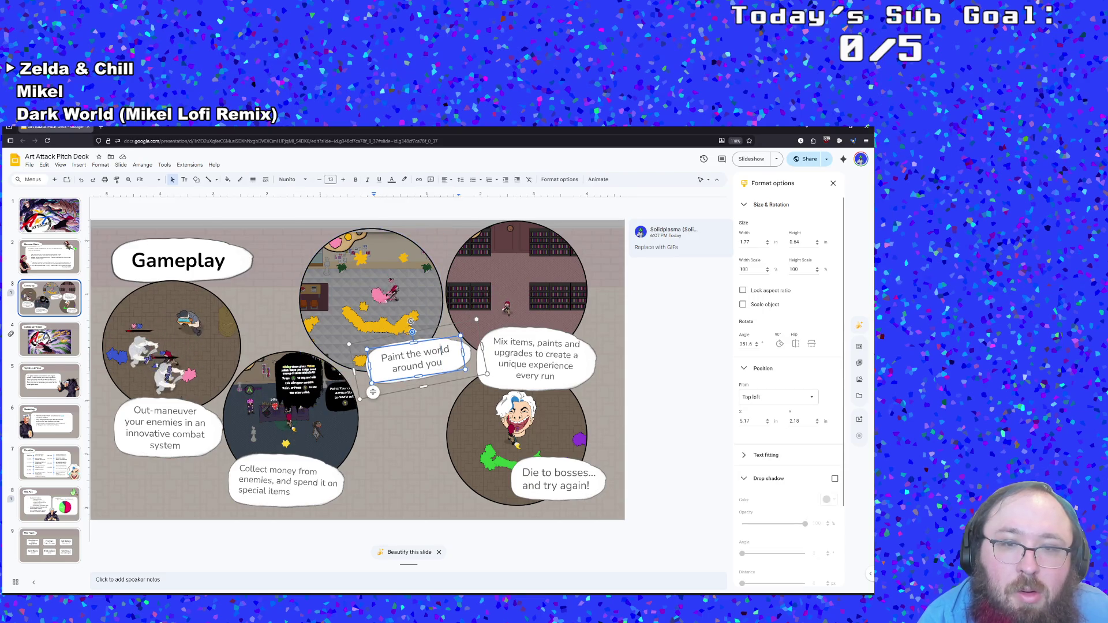
left_click(468, 366)
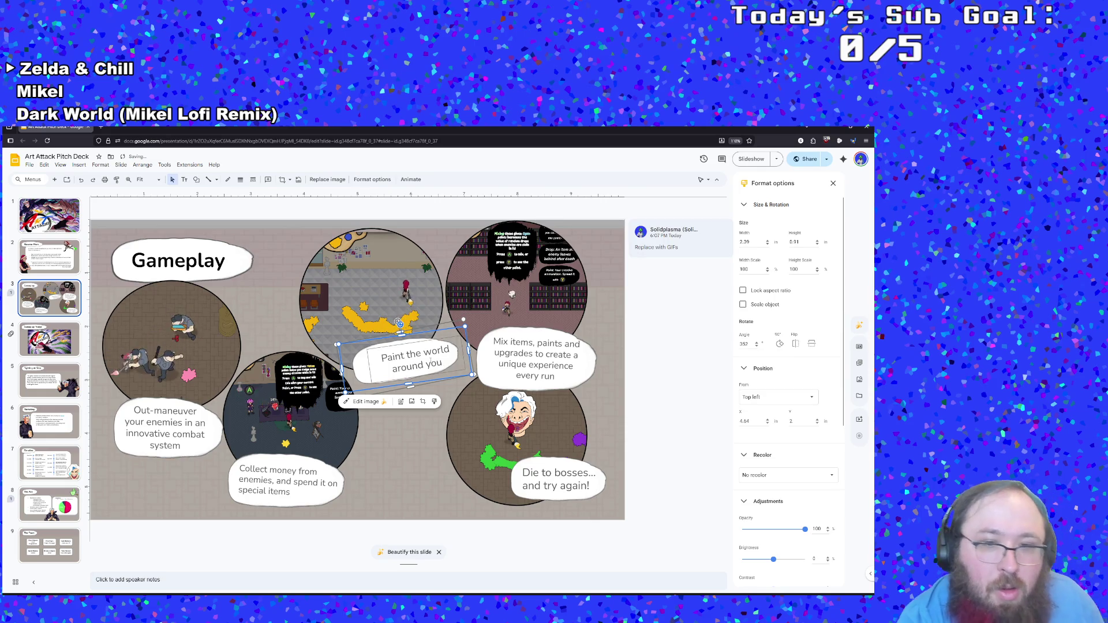
left_click(409, 347)
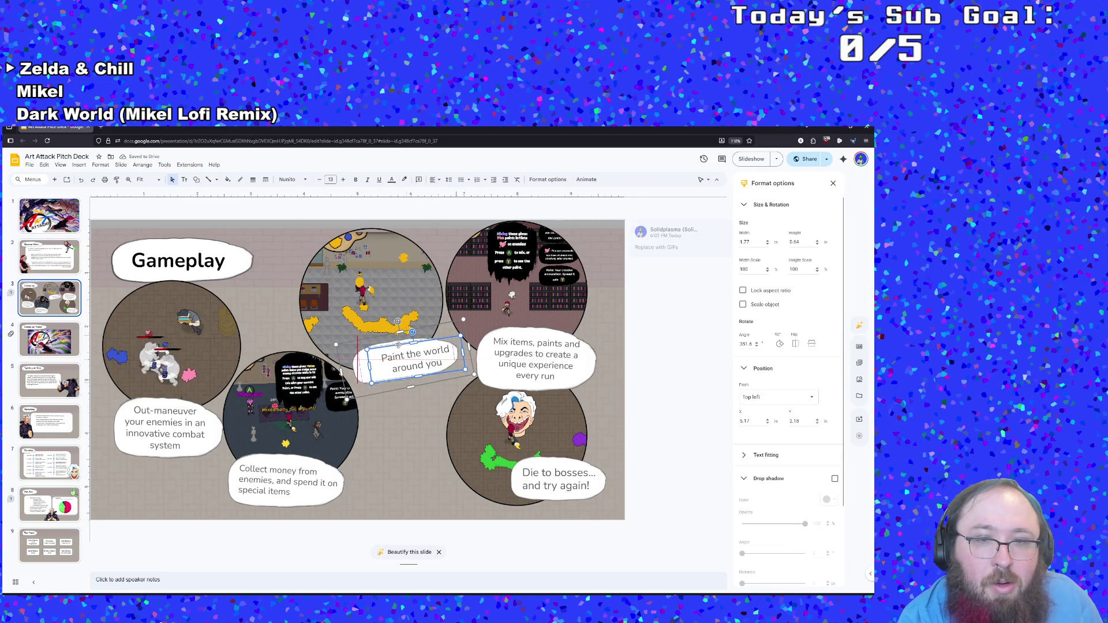
left_click_drag(407, 344, 399, 344)
left_click(415, 443)
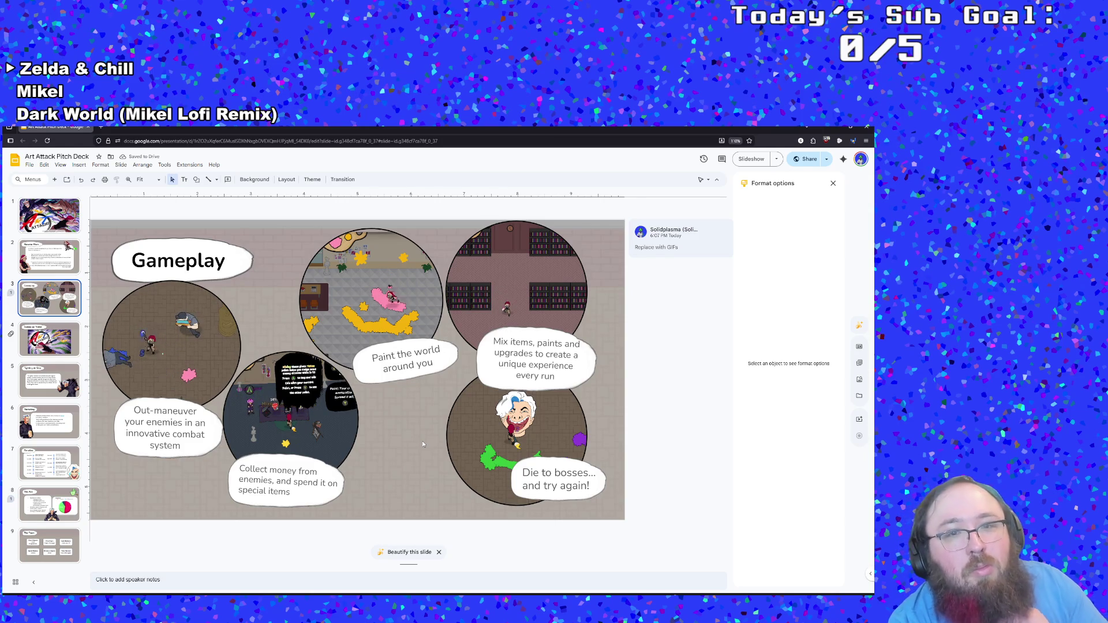
Step: Tilt the top-middle clip slightly and rotate the Collect money clip back toward straight
left_click(371, 237)
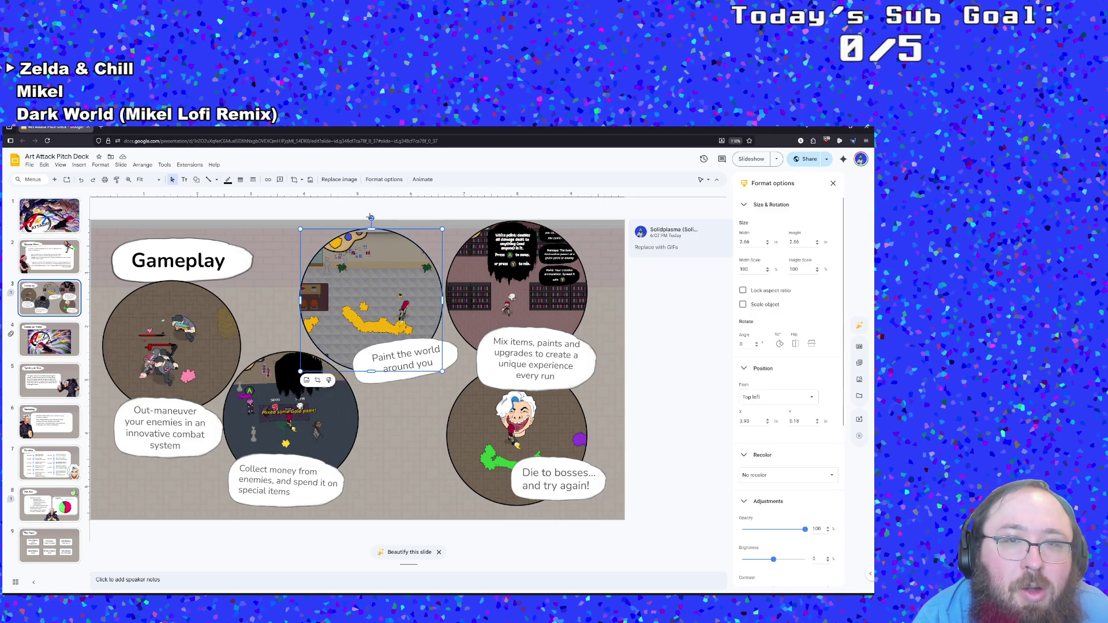
left_click_drag(371, 218, 356, 219)
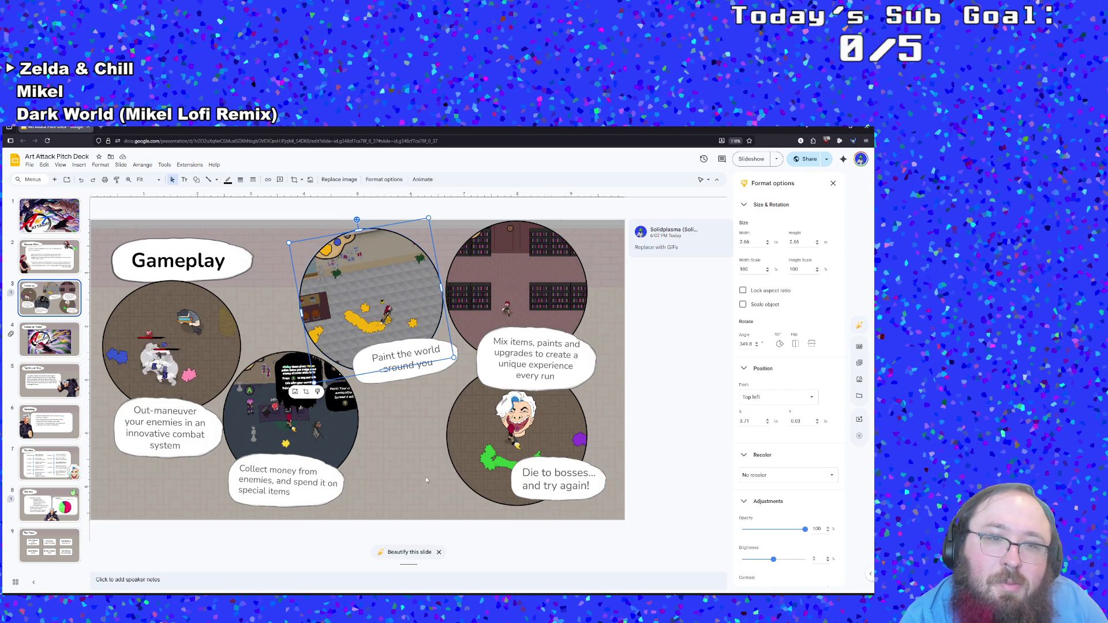
left_click(410, 464)
left_click(327, 419)
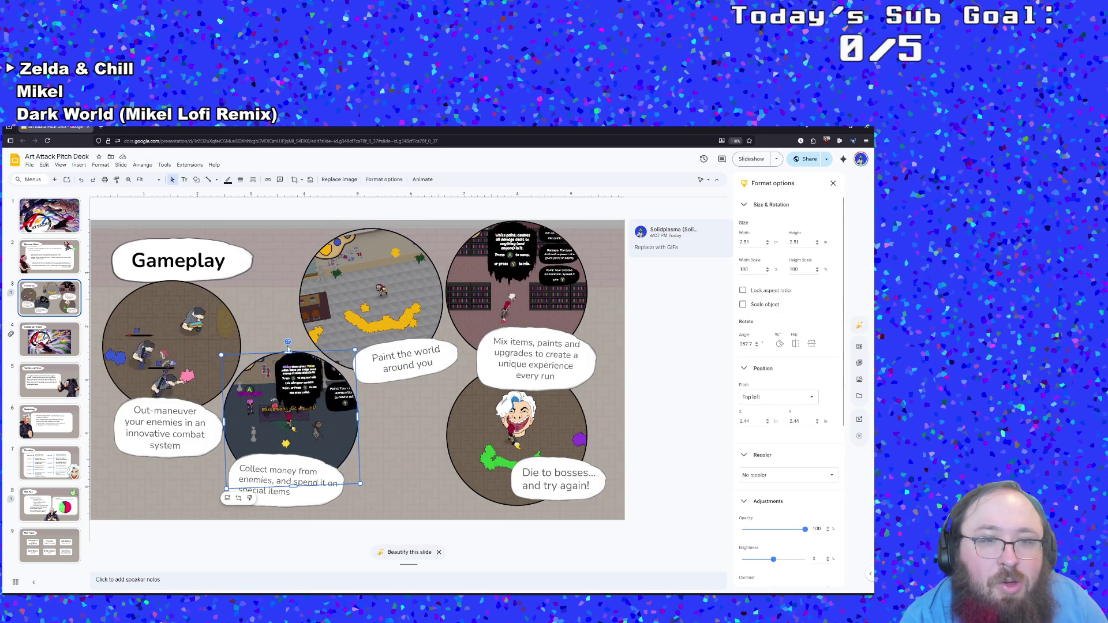
left_click_drag(288, 342, 291, 342)
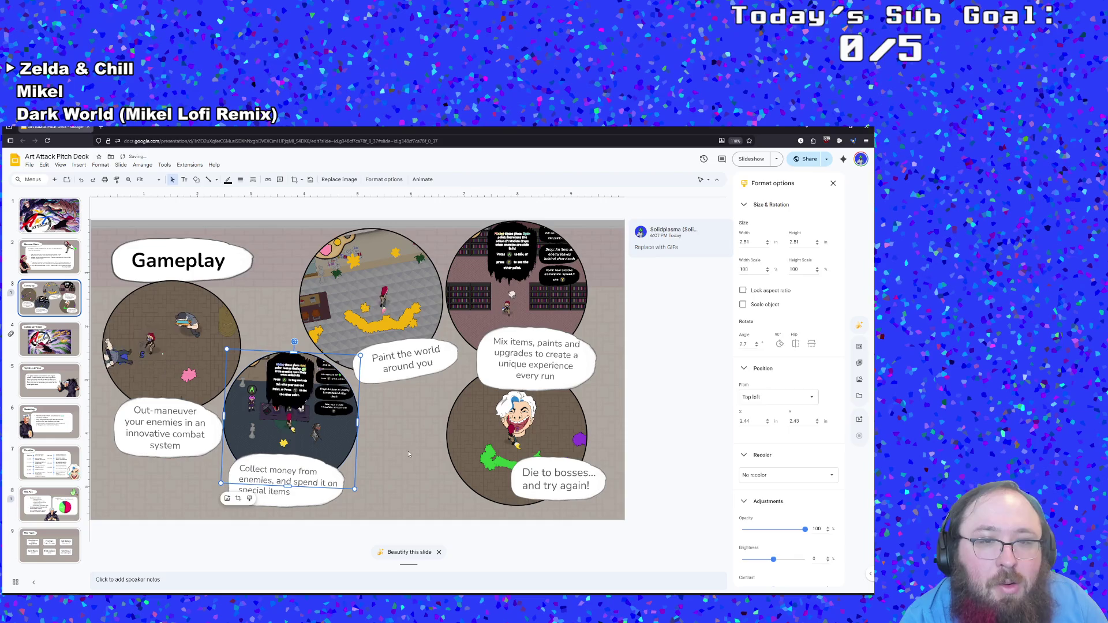
left_click(411, 457)
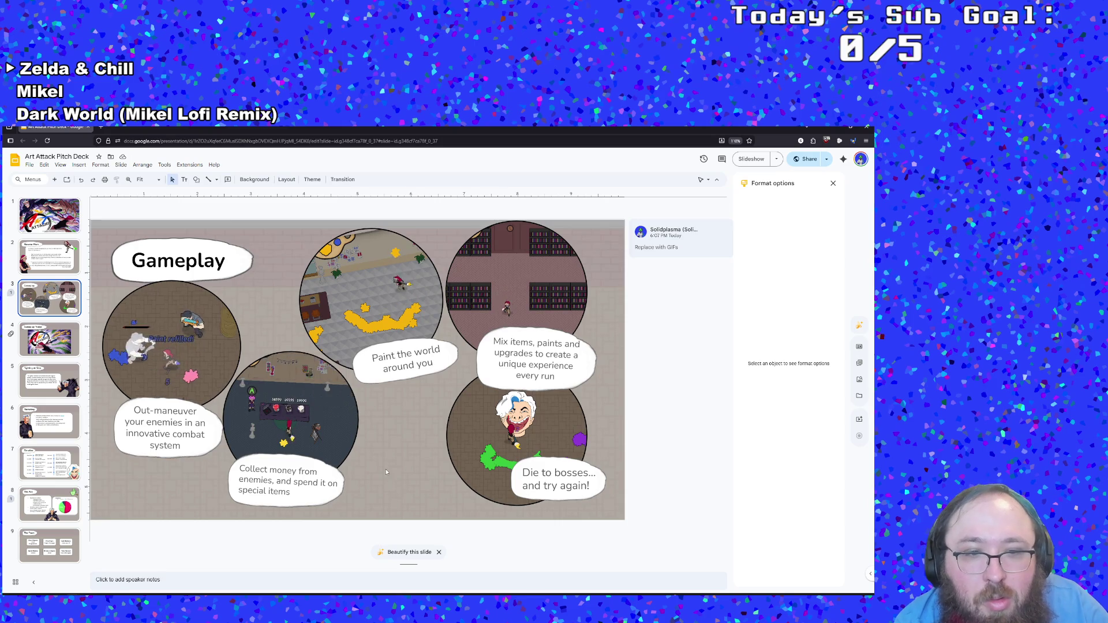
Step: Replace the bottom-right 'Die to bosses' circle image with the uploaded boss fight GIF
left_click(532, 453)
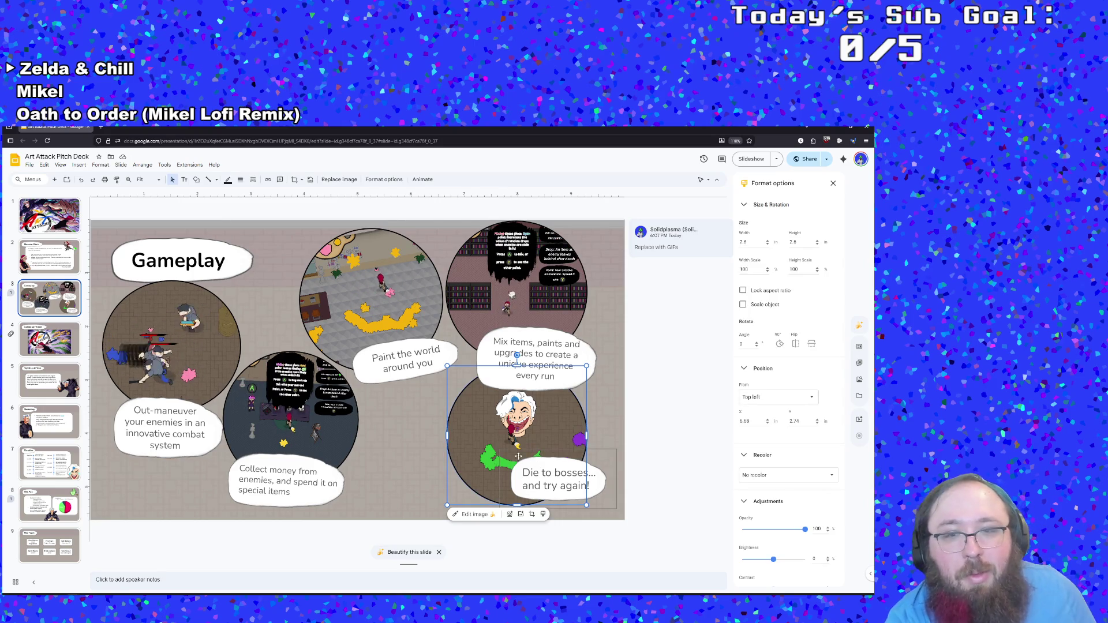
right_click(501, 431)
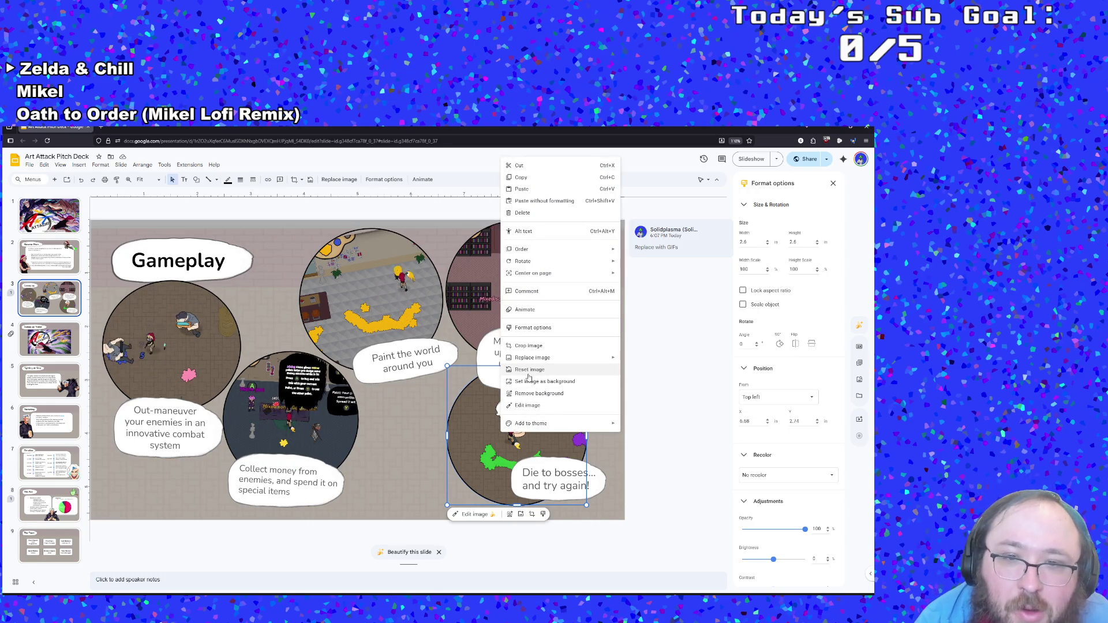
mouse_move(601, 358)
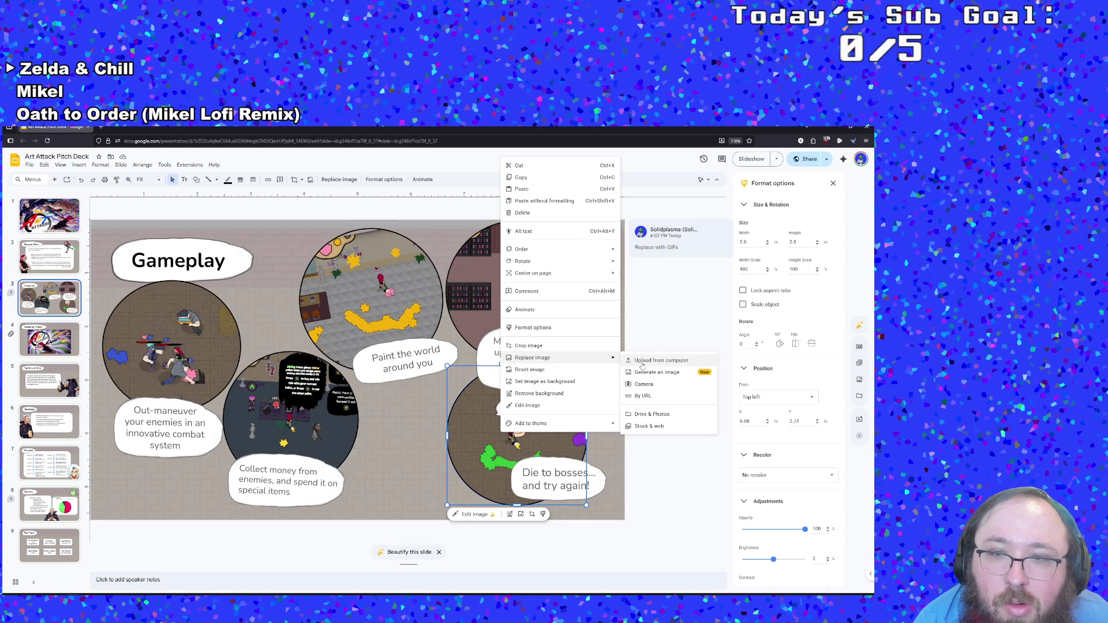
left_click(642, 361)
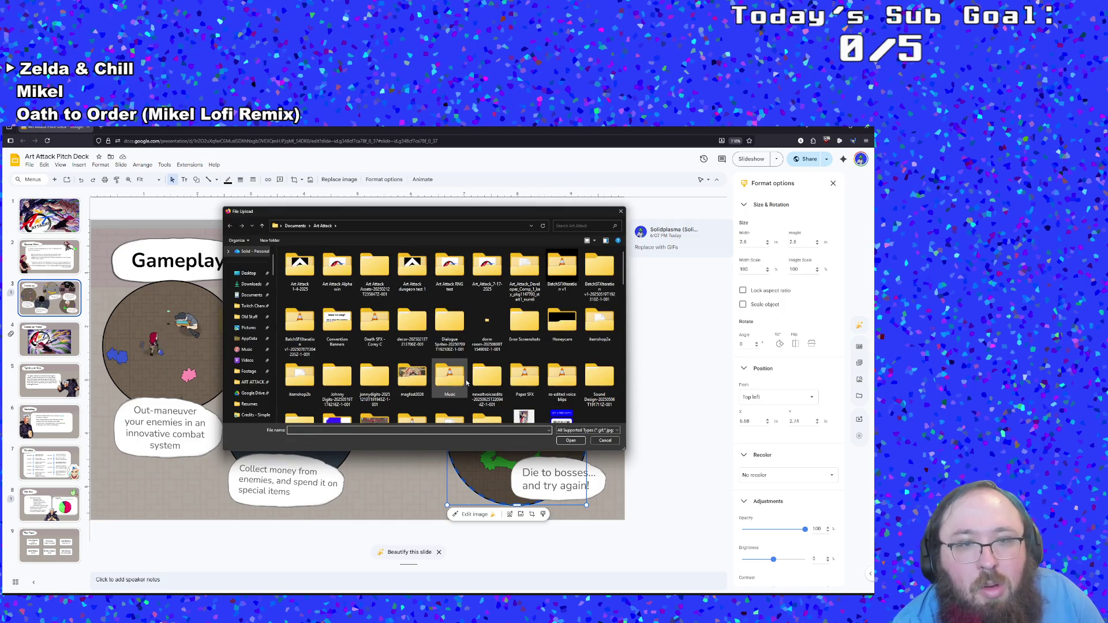
scroll(468, 383, "down", 5)
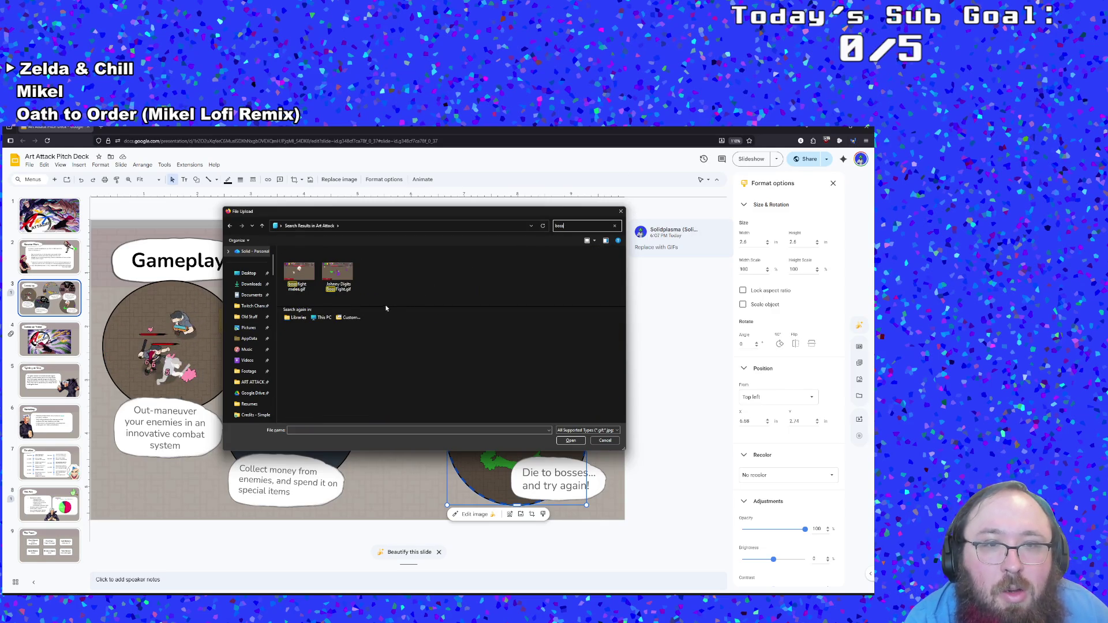
double_click(324, 294)
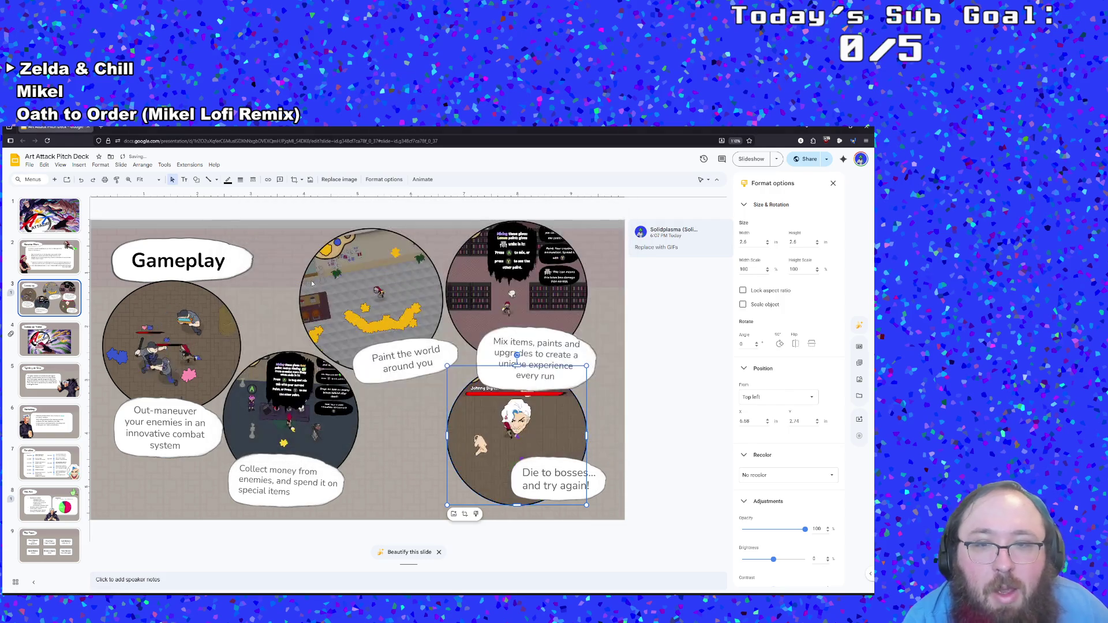
Step: Start cropping the boss GIF, shifting the footage down-left and enlarging it inside the circle
right_click(537, 441)
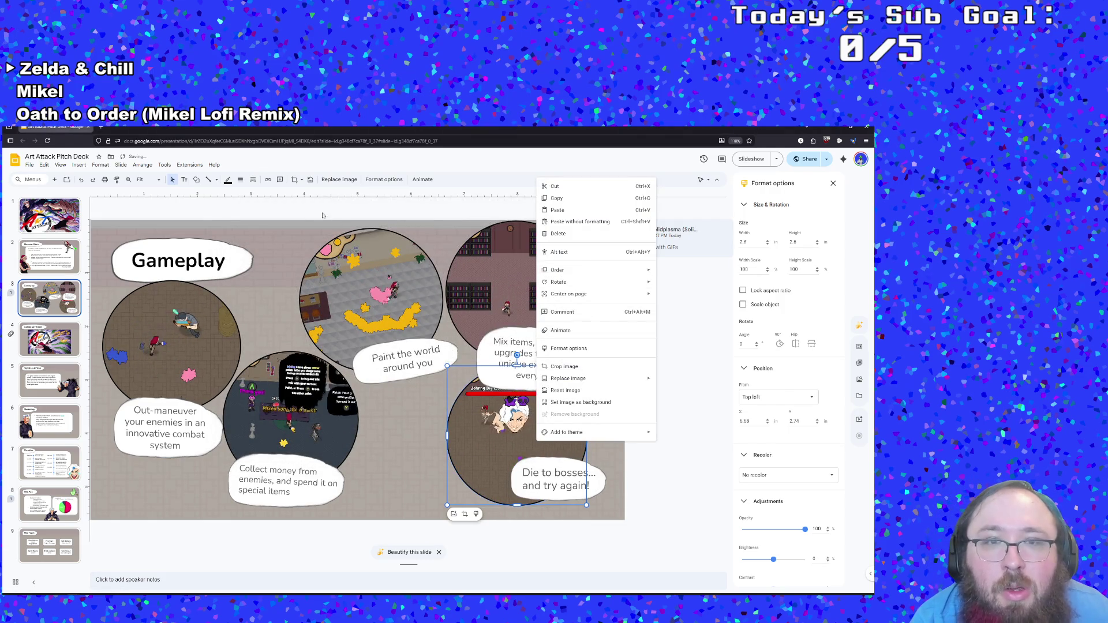
key("Escape")
left_click(554, 479)
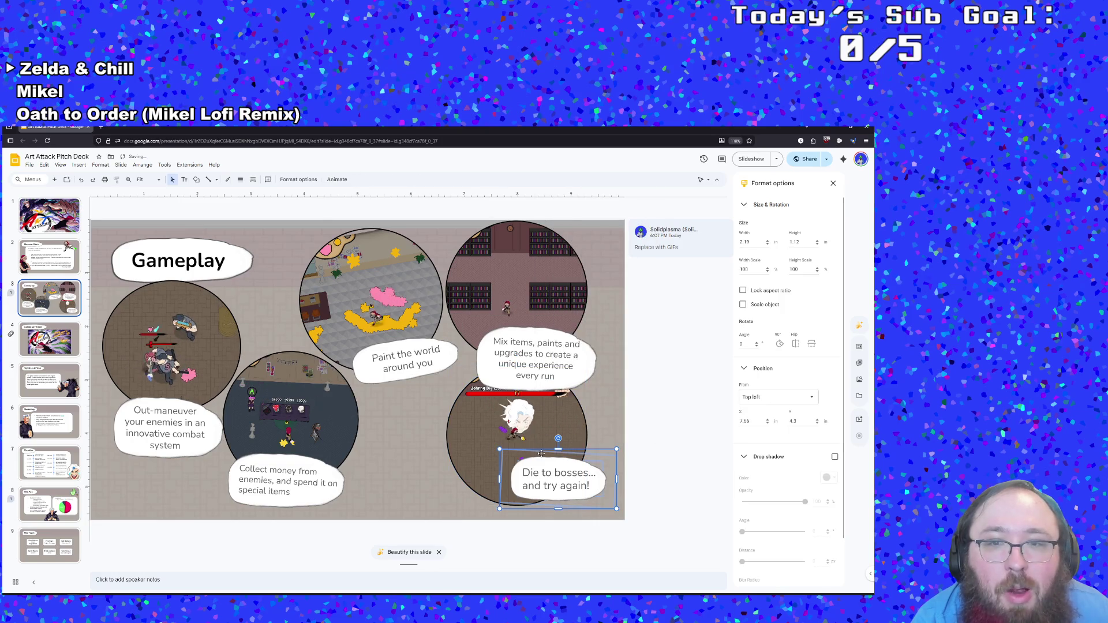
left_click(512, 434)
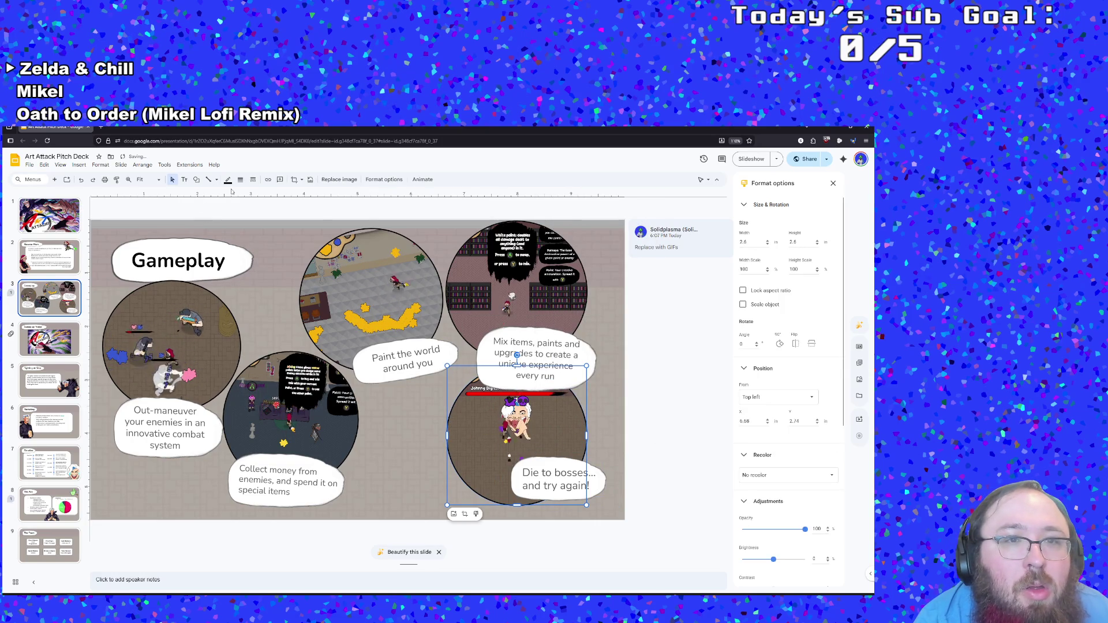
left_click(300, 180)
key("Escape")
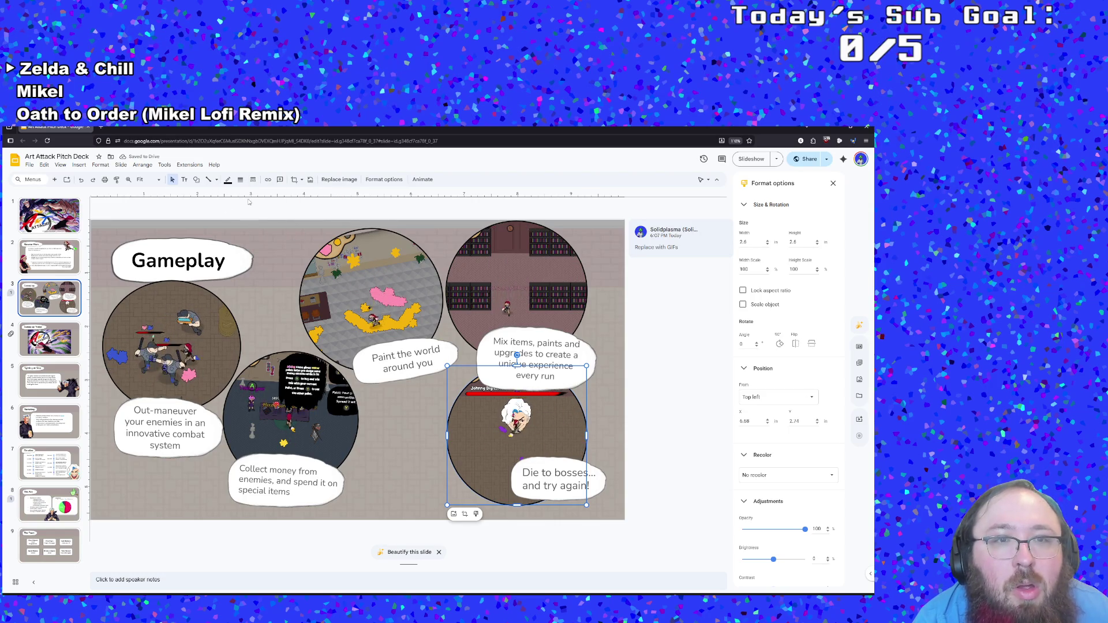
key("Return")
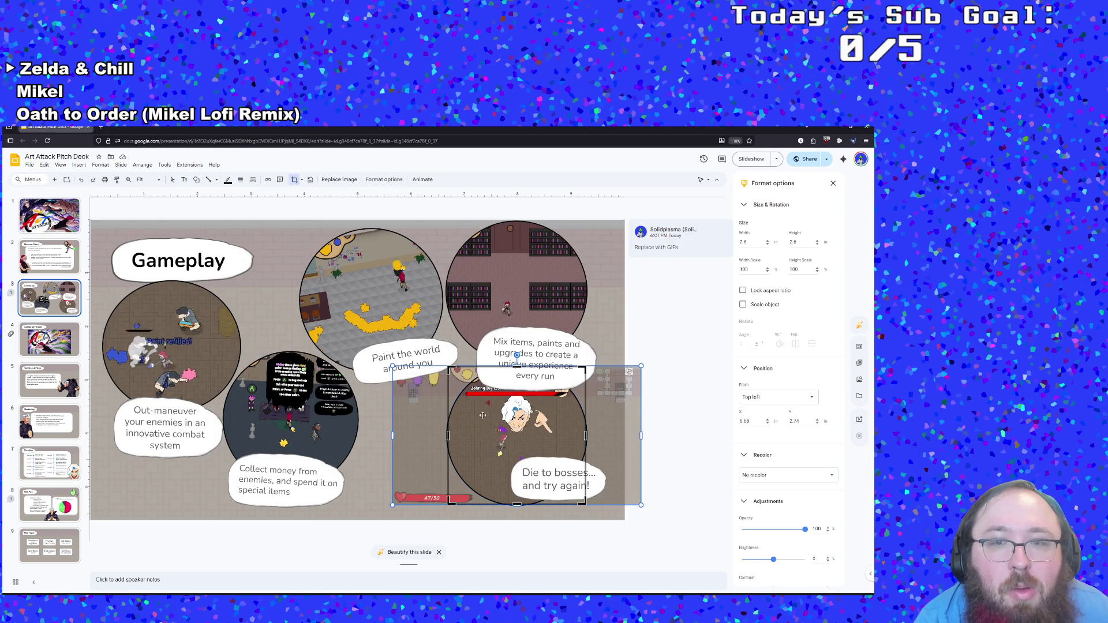
left_click_drag(482, 415, 484, 425)
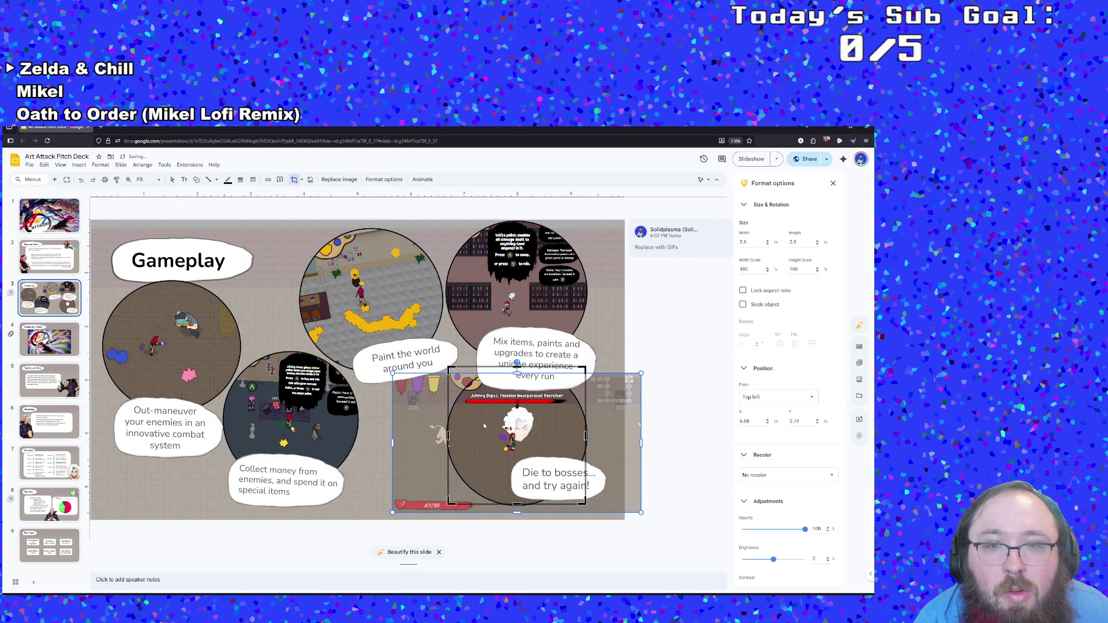
left_click_drag(643, 514, 694, 541)
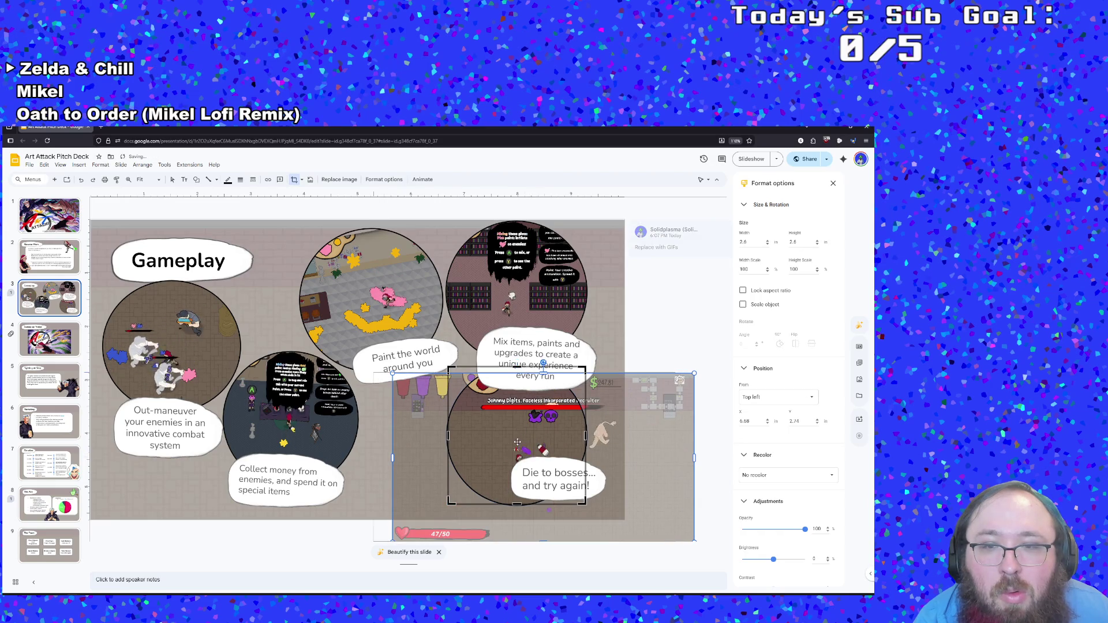
left_click_drag(515, 444, 489, 441)
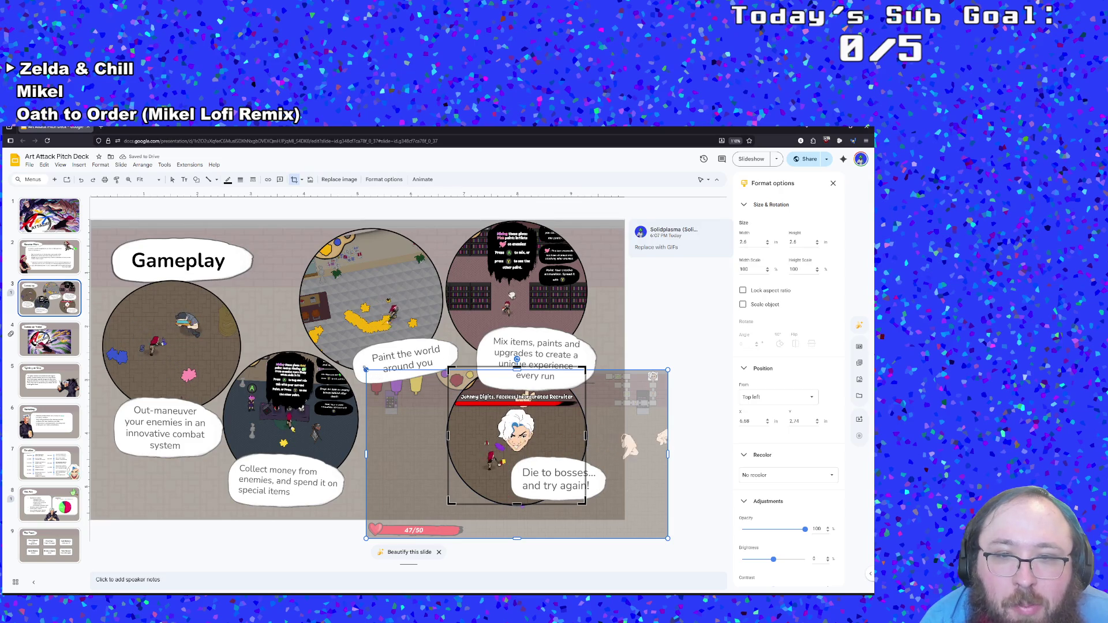
Step: Fine-tune the boss footage size and centering within the circle, then confirm the crop
left_click_drag(365, 368, 358, 363)
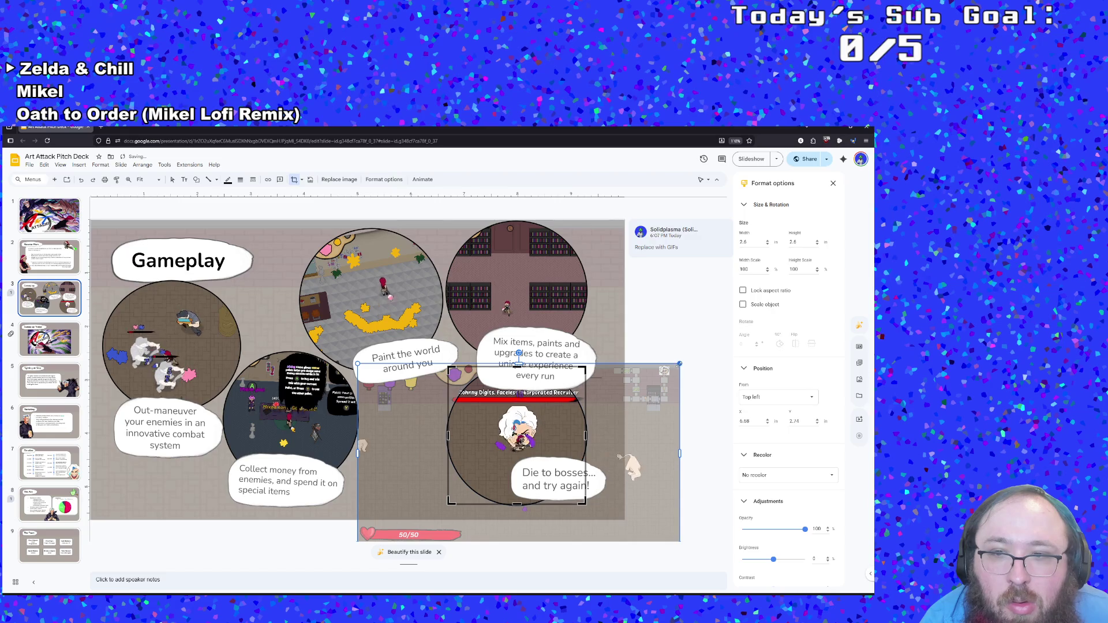
left_click_drag(680, 364, 663, 373)
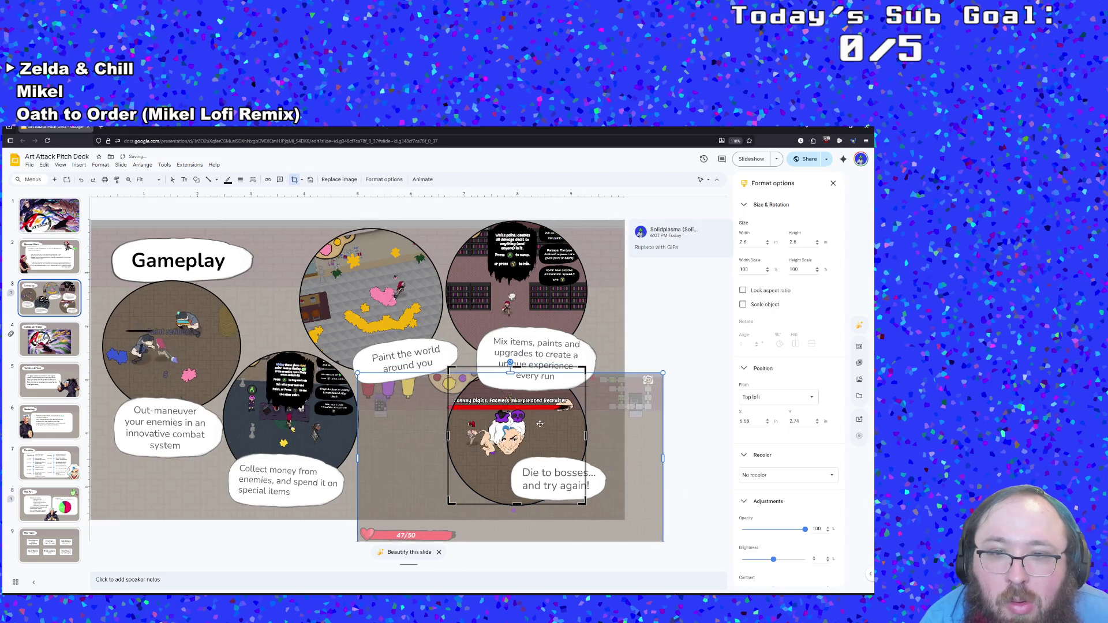
left_click_drag(539, 424, 547, 424)
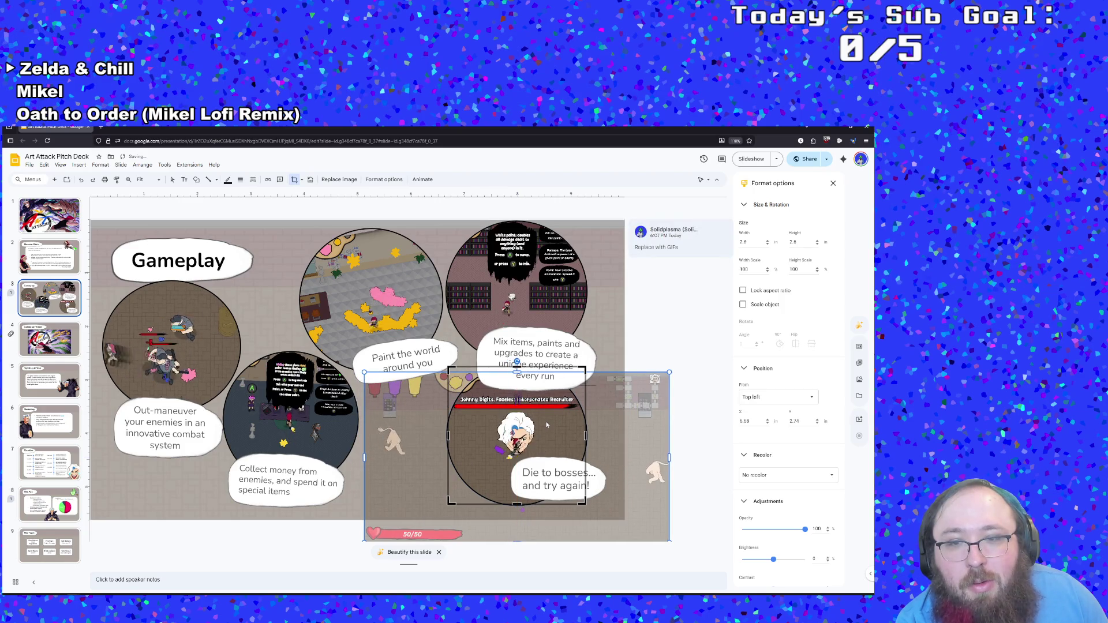
left_click_drag(547, 425, 549, 425)
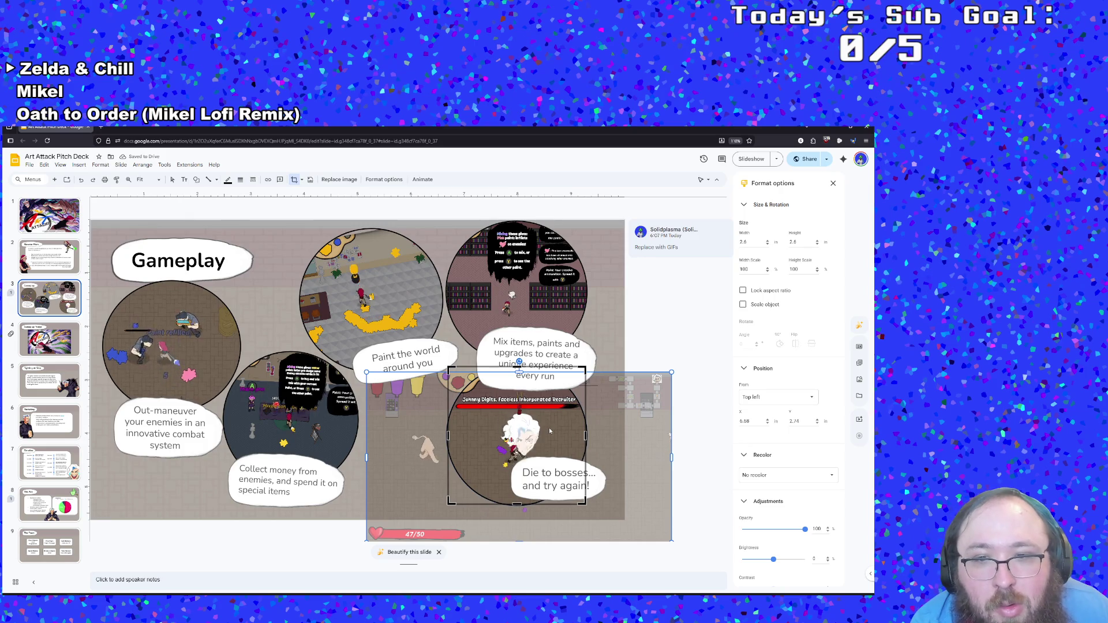
left_click_drag(548, 430, 541, 432)
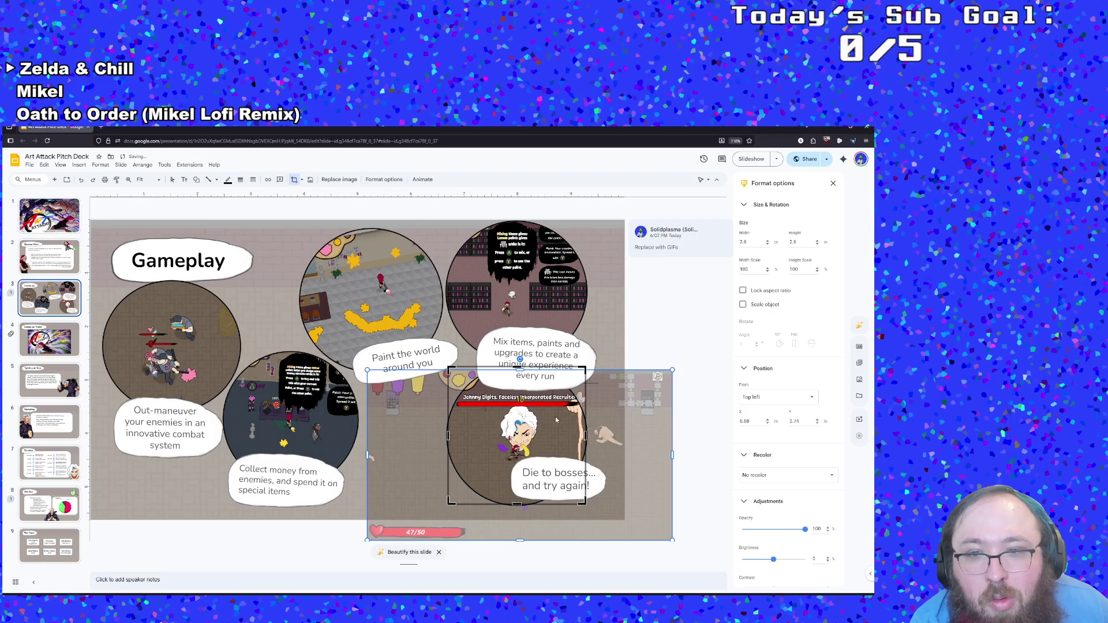
key("Return")
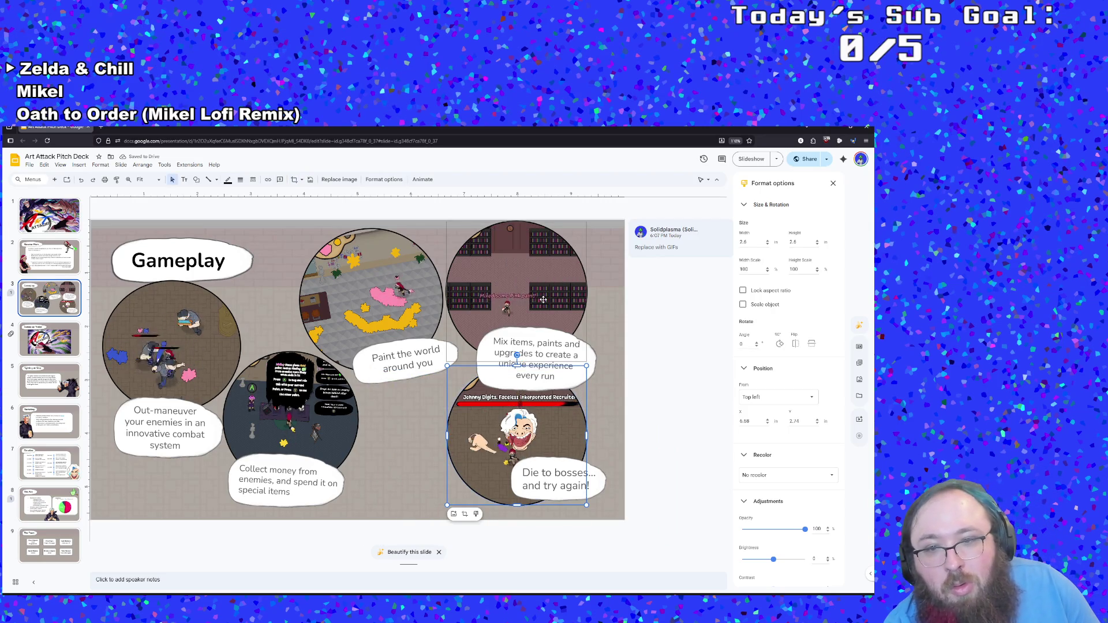
Step: Move the boss circle left and down on the slide
left_click(535, 439)
left_click_drag(535, 439, 534, 438)
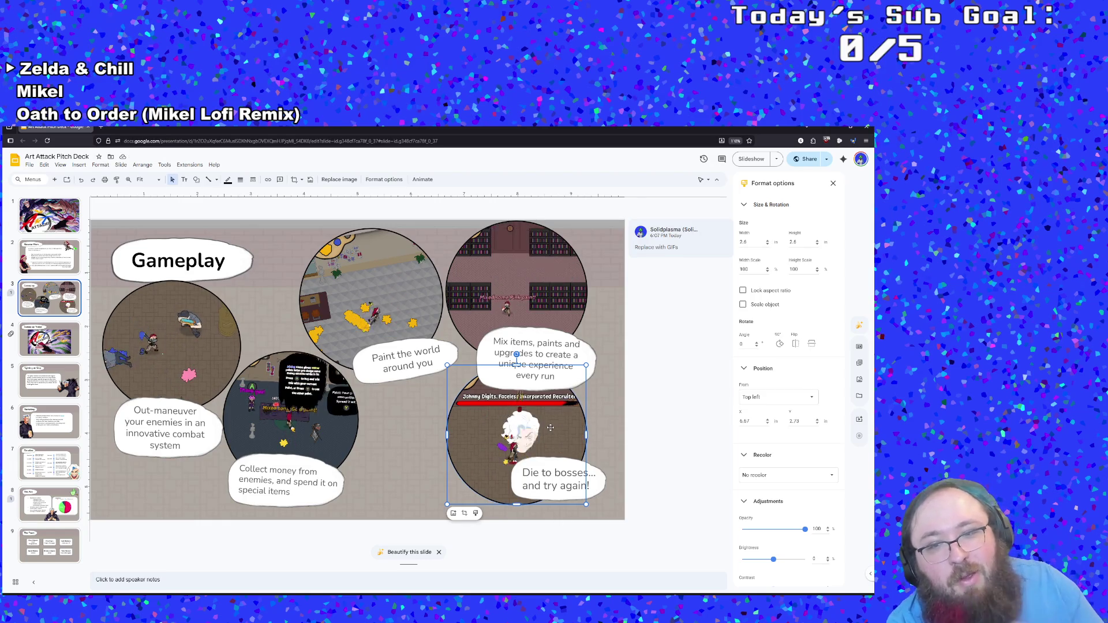
left_click(505, 295)
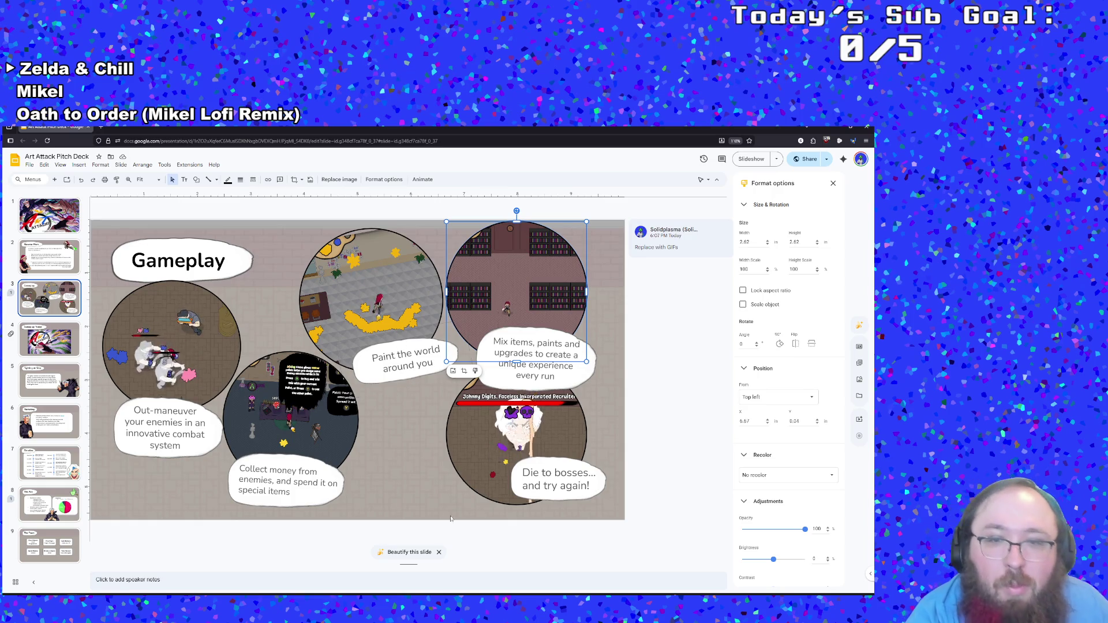
left_click(480, 437)
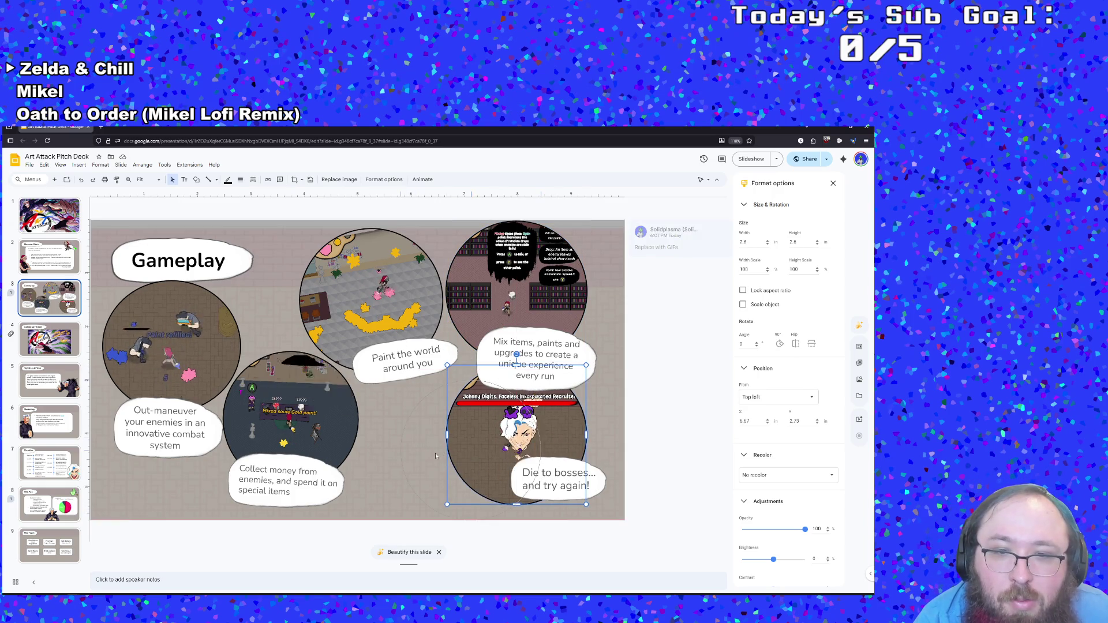
left_click_drag(484, 438, 439, 454)
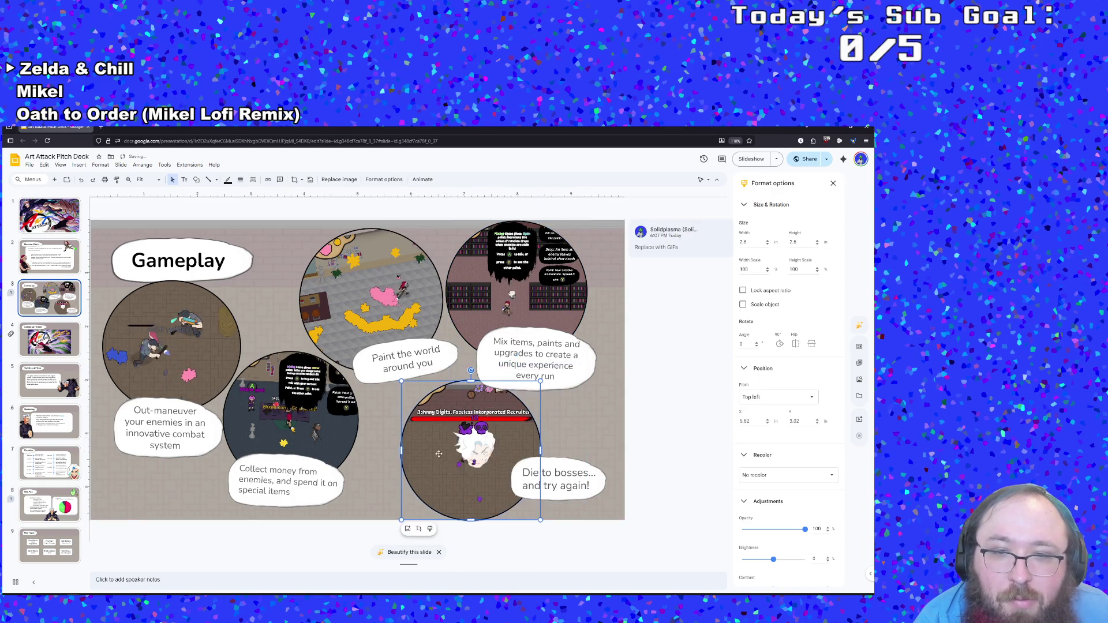
Step: Move the 'Die to bosses... and try again!' caption slightly left and down
left_click(585, 456)
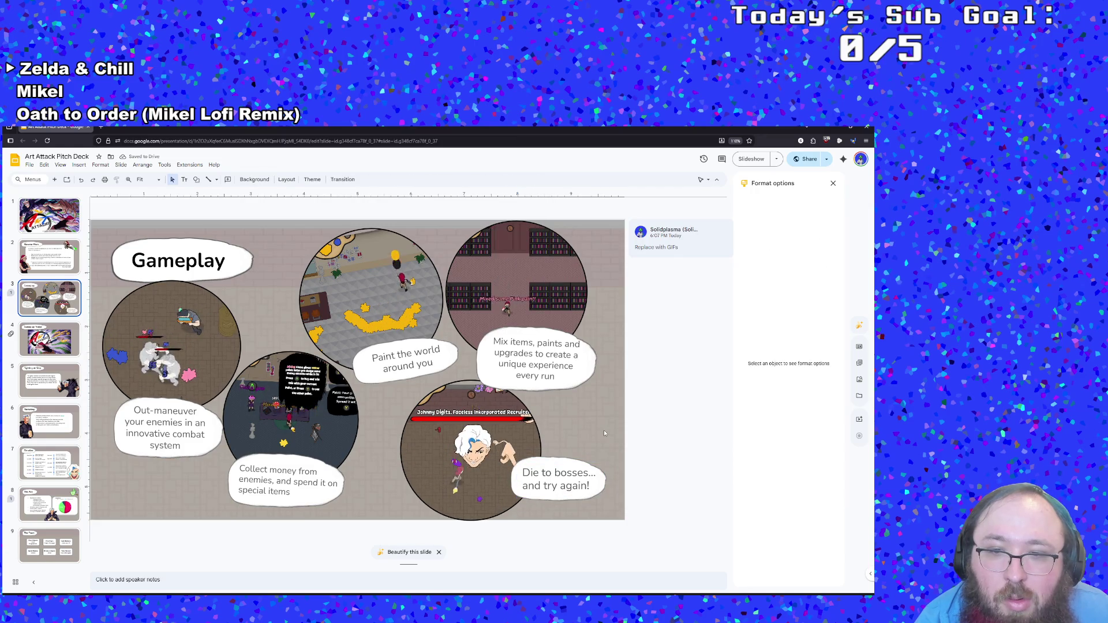
left_click(592, 501)
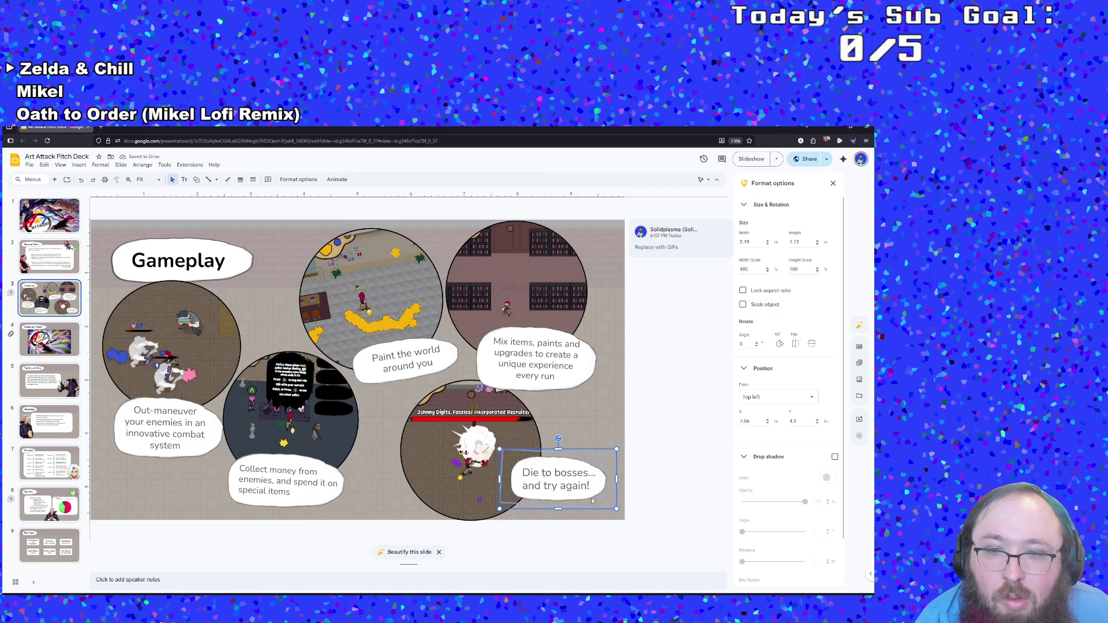
left_click(602, 457)
left_click(589, 451)
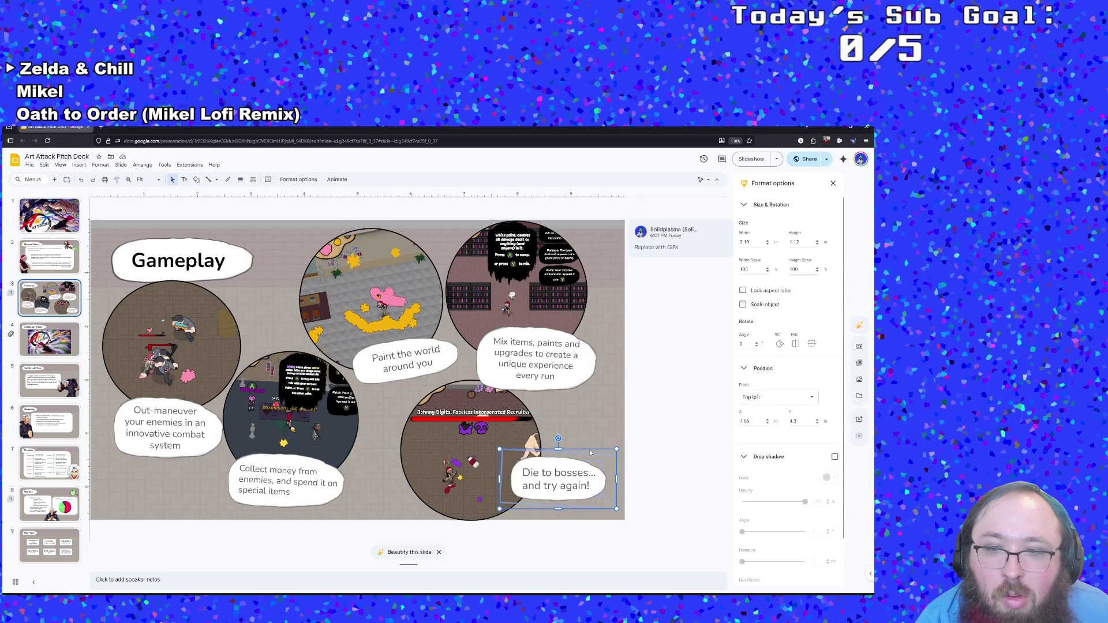
left_click_drag(586, 455, 578, 460)
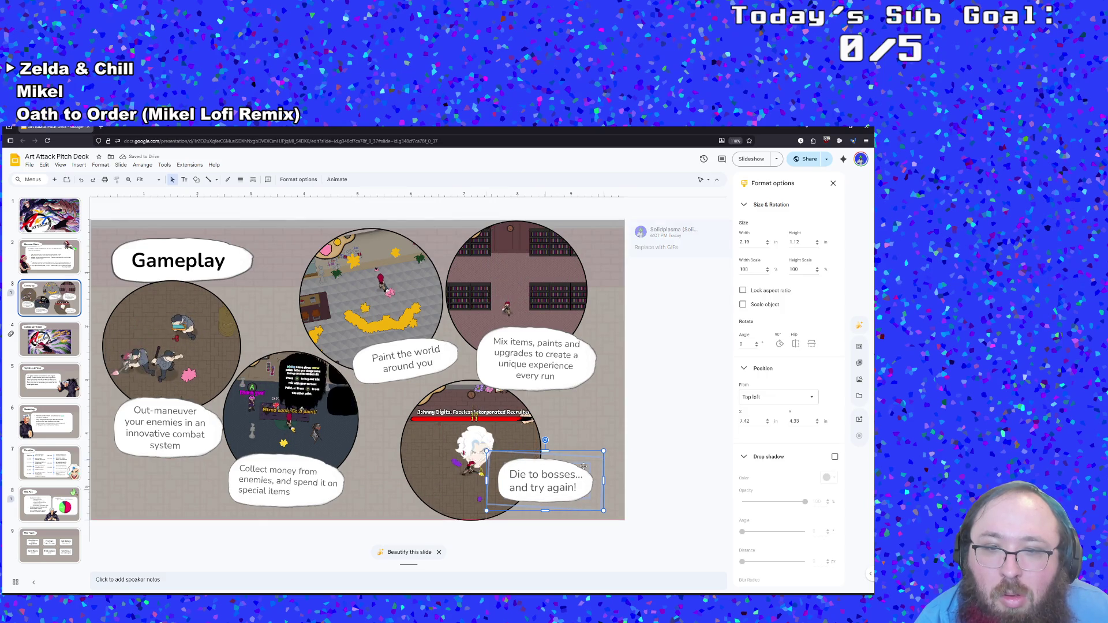
left_click_drag(583, 457, 584, 470)
left_click(589, 426)
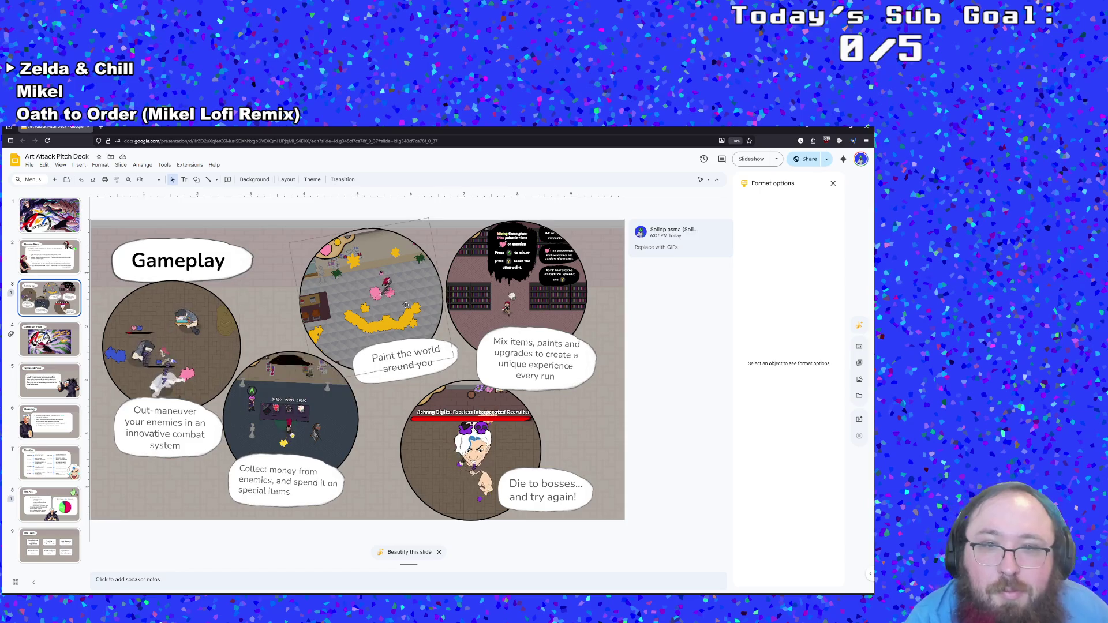
Step: Shift the 'Mix items' speech bubble up and right under the top-right circle
left_click(491, 242)
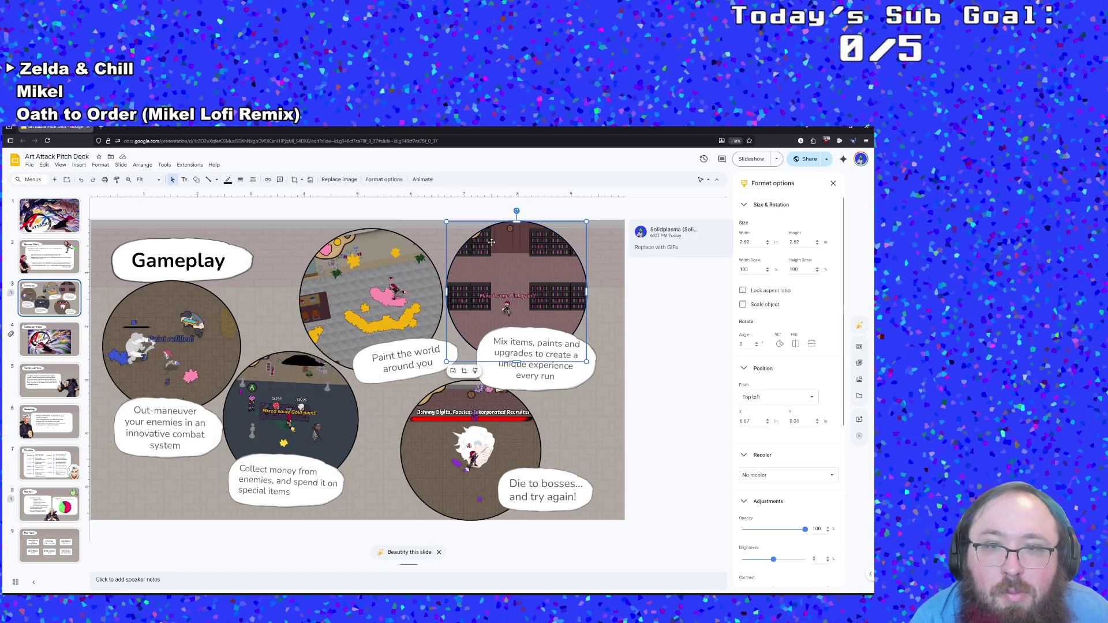
left_click(559, 366)
left_click(610, 298)
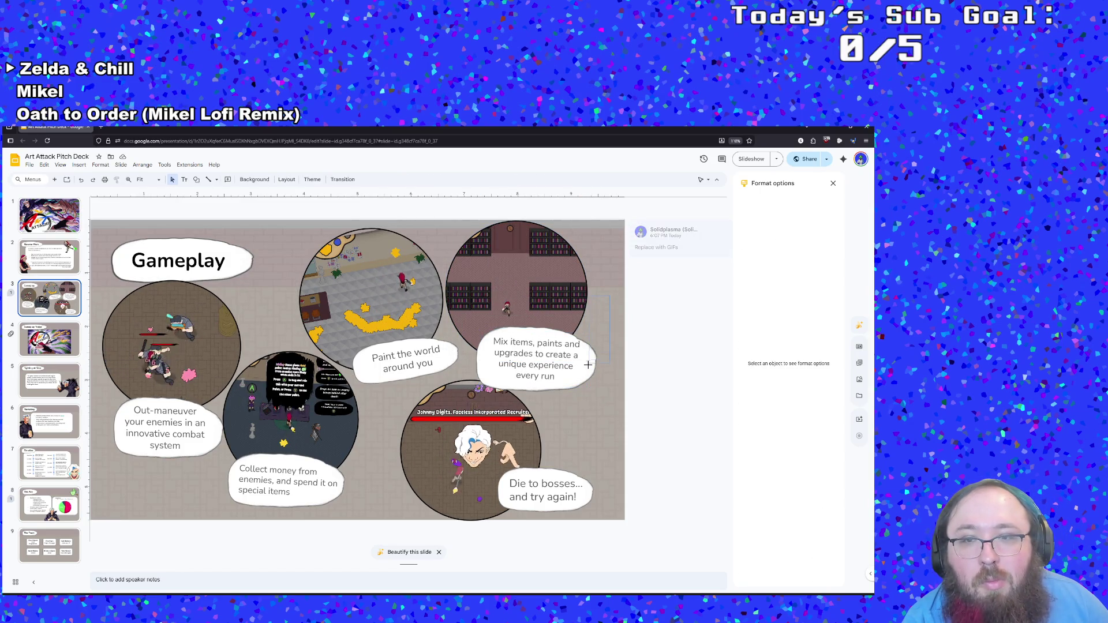
left_click(583, 364)
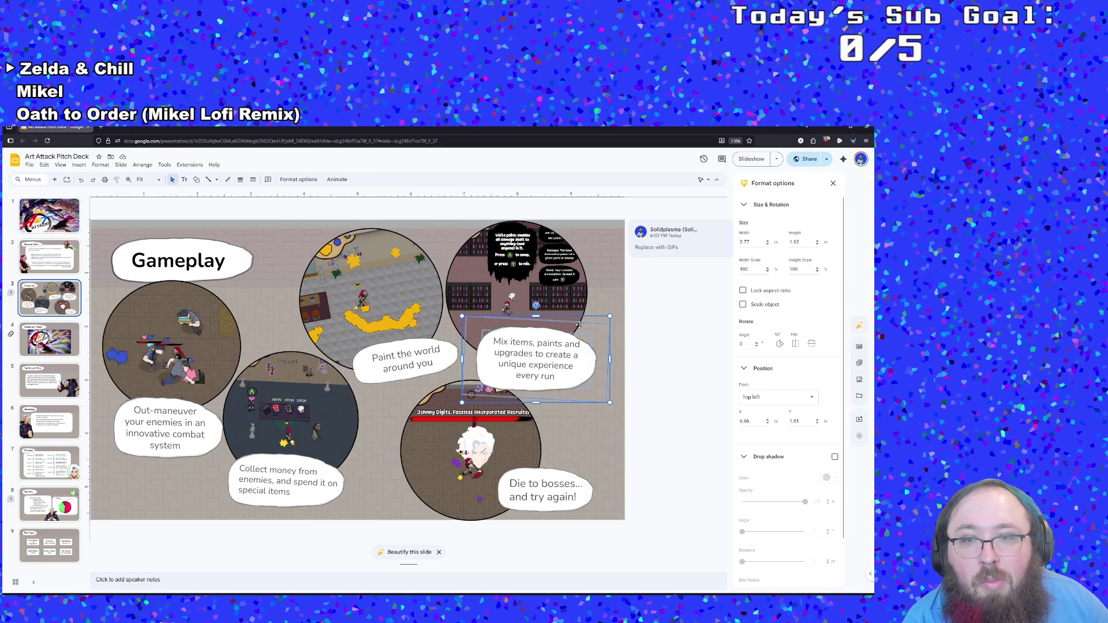
left_click_drag(587, 317, 591, 320)
left_click(598, 281)
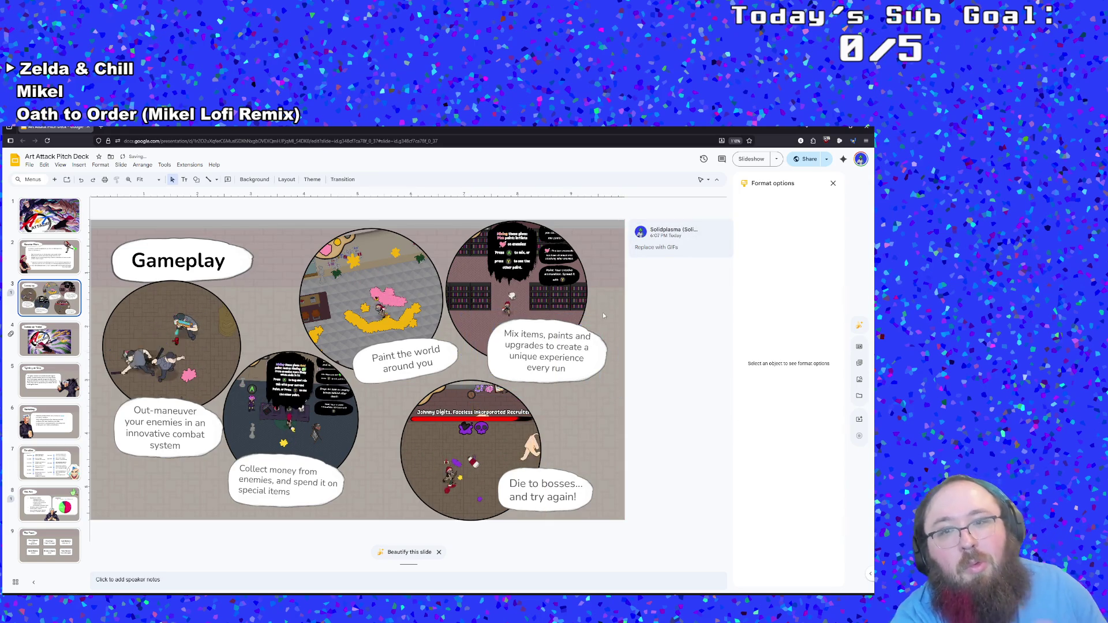
Step: Re-crop the boss clip, shifting footage up-left so the boss health bar sits along the top
left_click(482, 421)
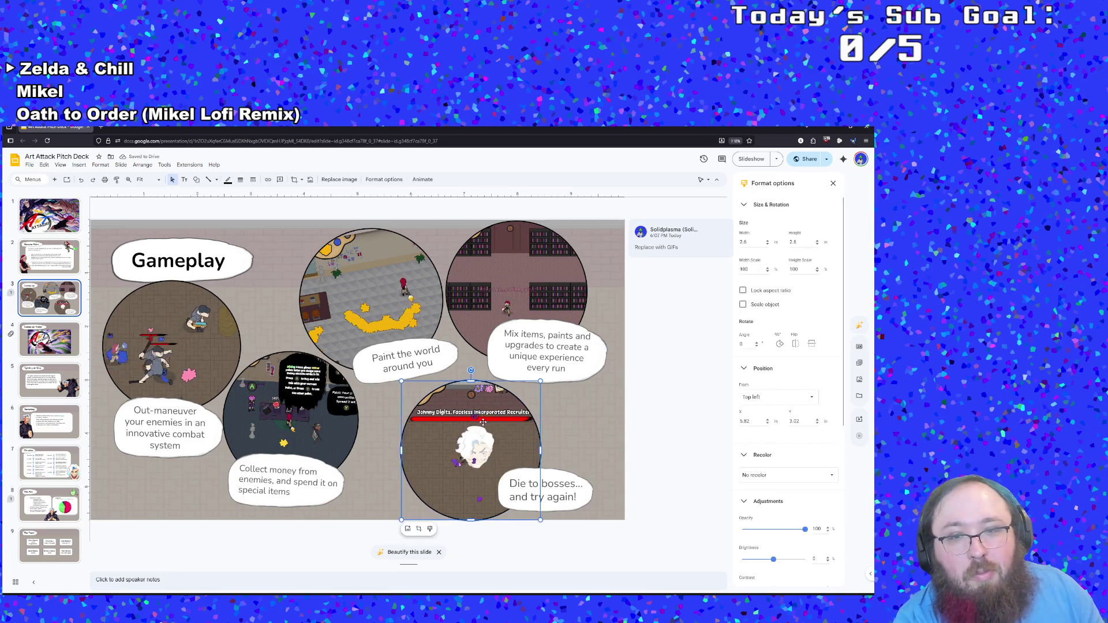
double_click(480, 413)
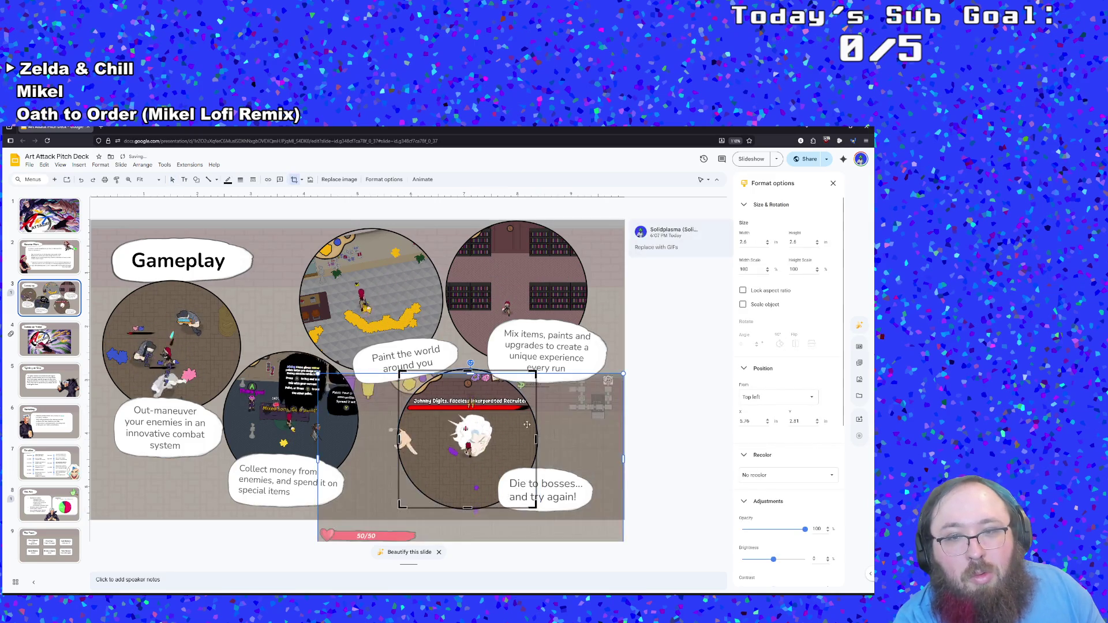
mouse_move(470, 412)
left_mouse_down()
mouse_move(472, 422)
mouse_move(505, 411)
left_mouse_up()
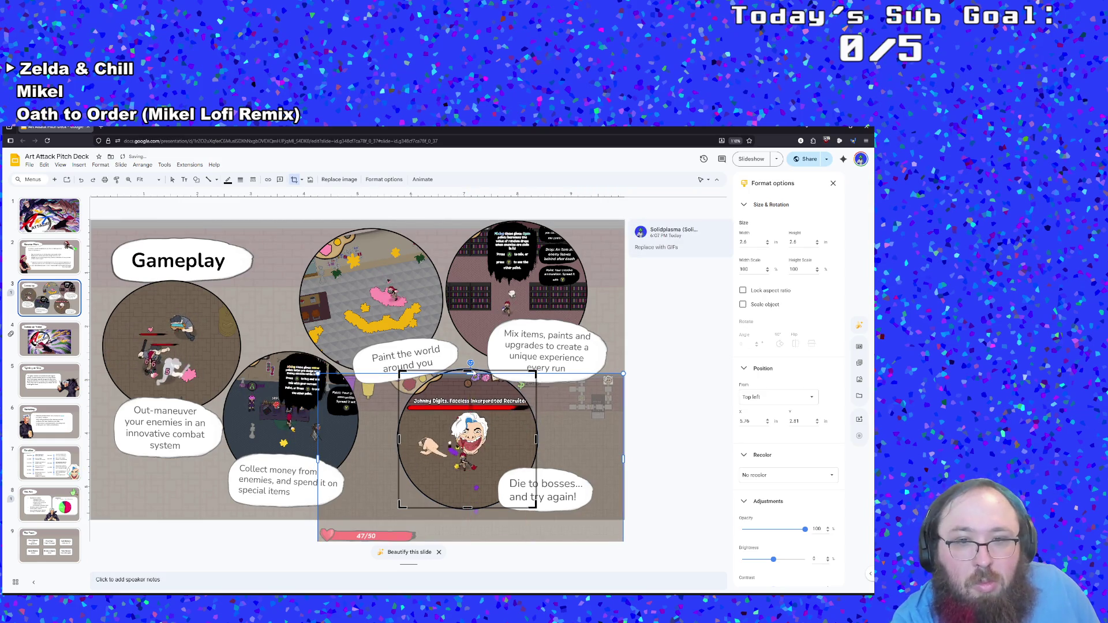
key("Return")
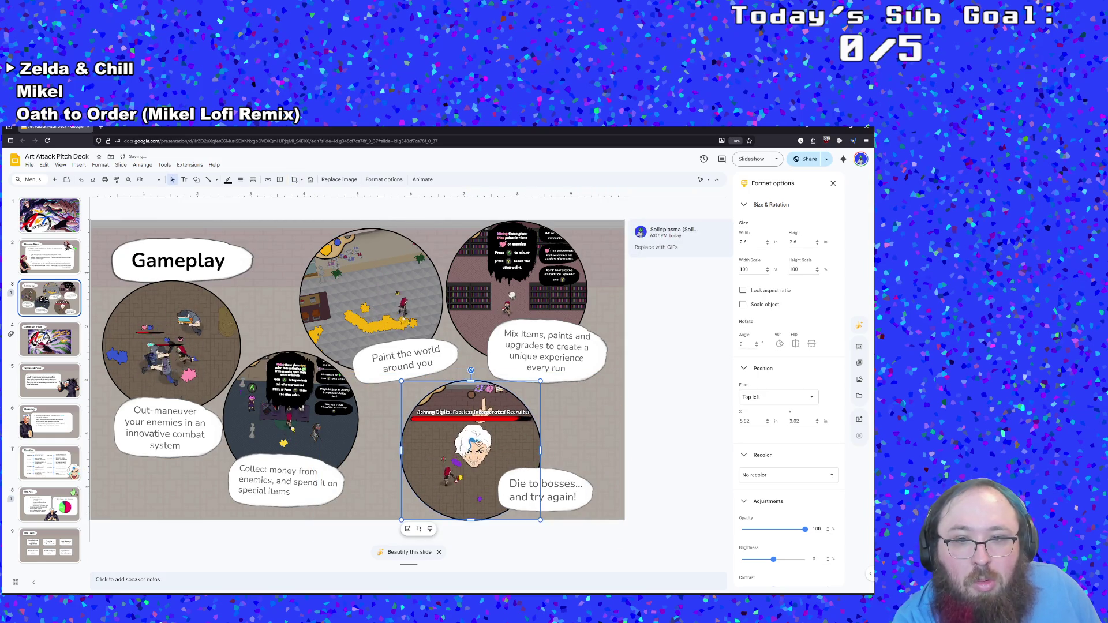
left_click(293, 180)
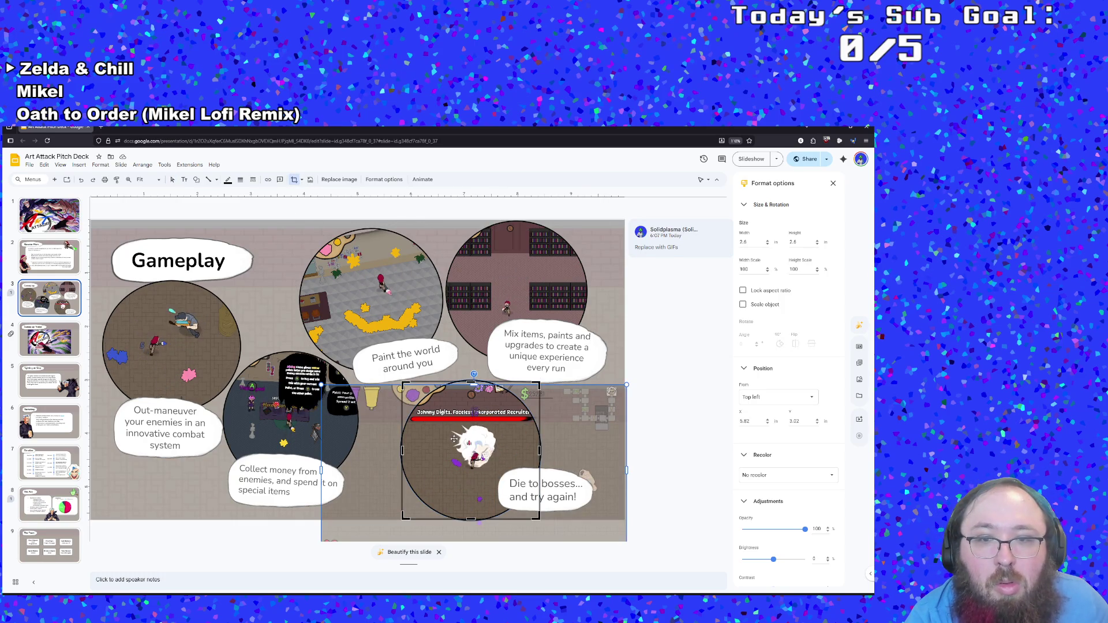
left_click_drag(452, 429, 449, 419)
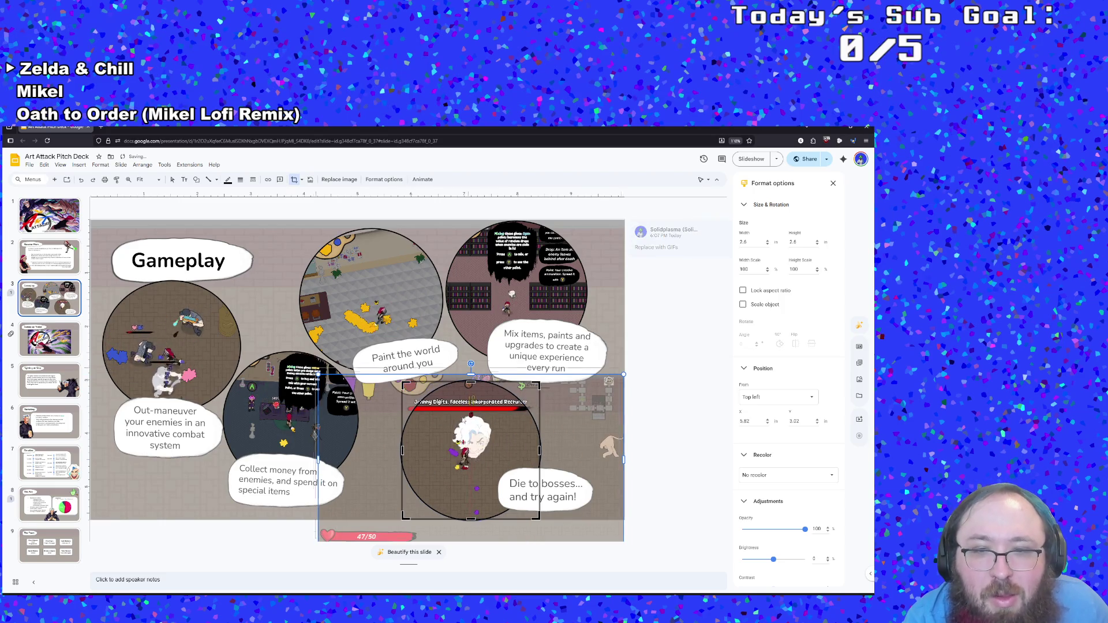
left_click_drag(453, 402, 438, 373)
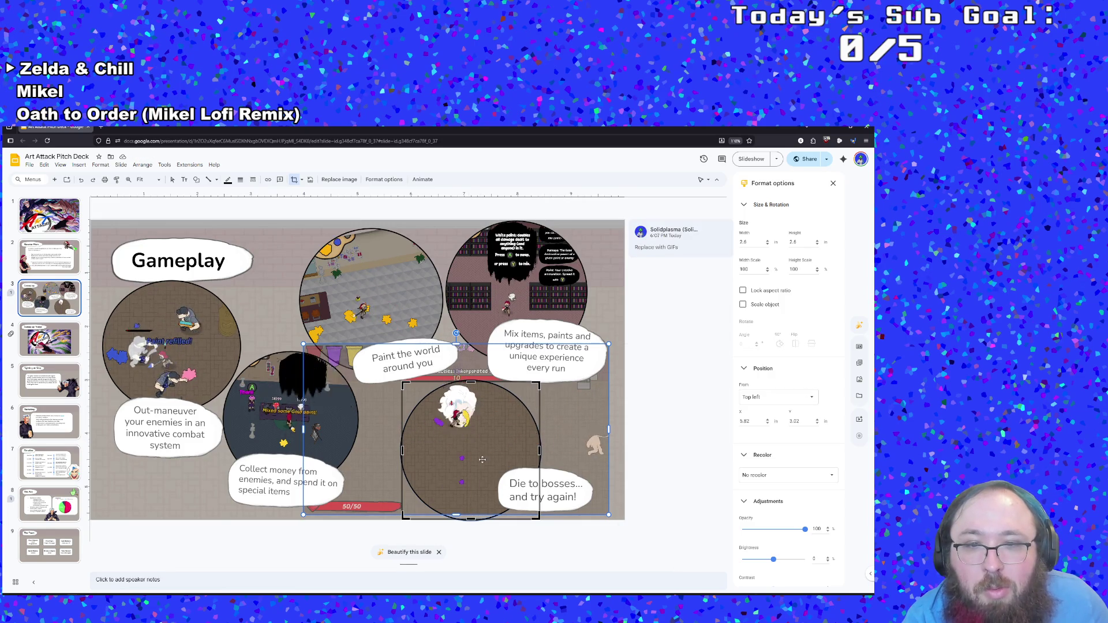
left_click_drag(484, 461, 470, 465)
key("Return")
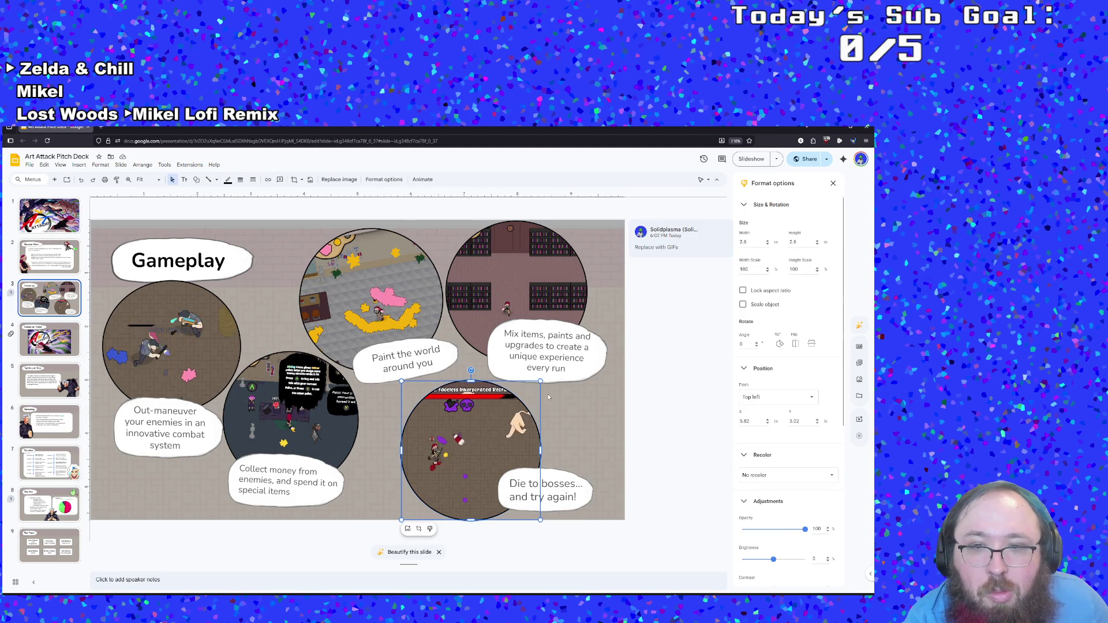
Step: Try enlarging and moving the boss circle, then undo it back to 2.6 in
left_click_drag(540, 381, 616, 304)
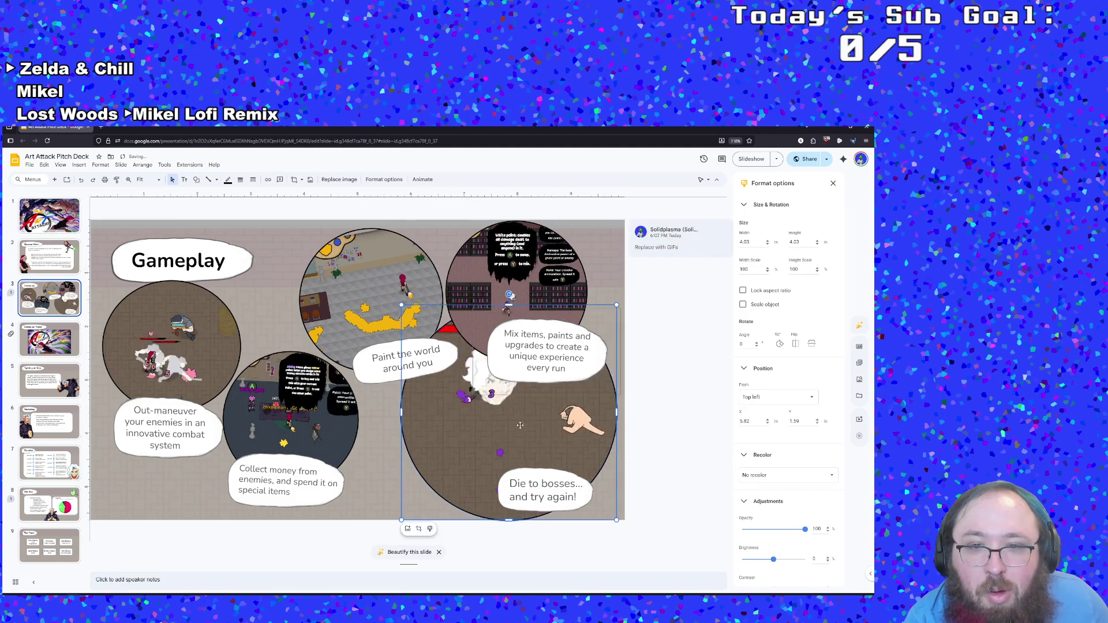
left_click_drag(520, 426, 484, 436)
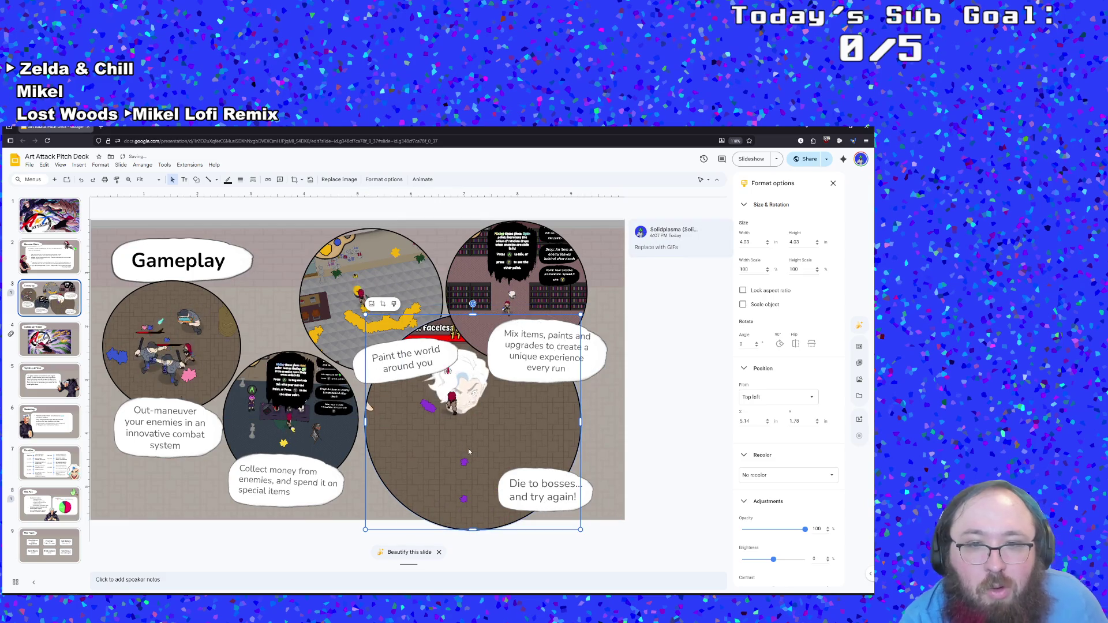
key("ctrl+z")
key("ctrl+z")
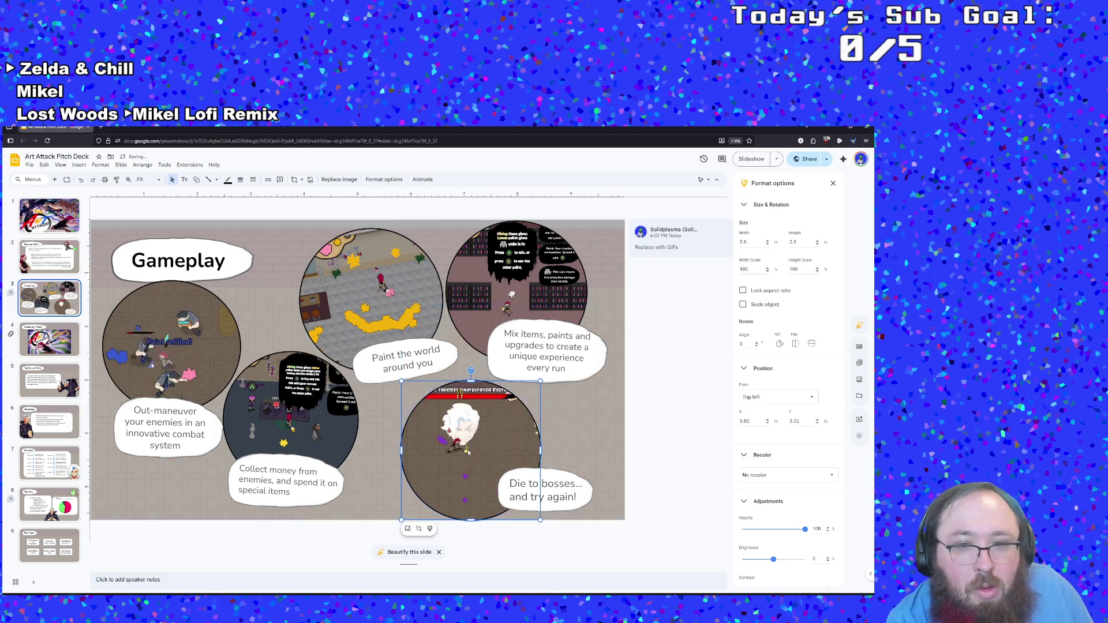
Step: Turn on Lock aspect ratio for the boss circle, test a resize, undo, and uncheck Scale object
left_click(758, 204)
left_click(759, 204)
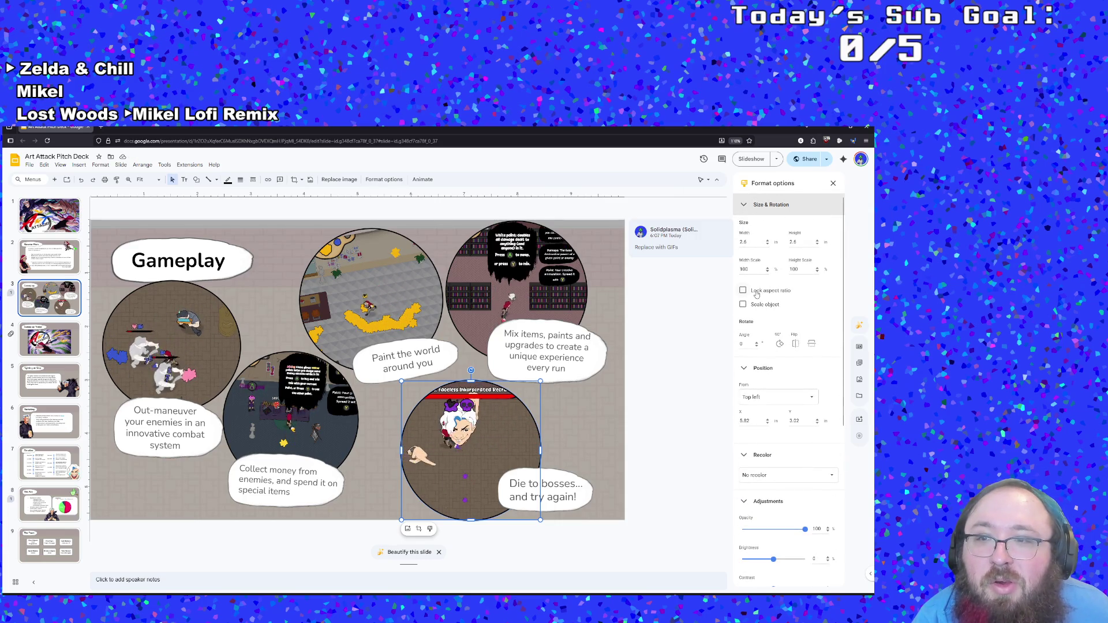
left_click(744, 306)
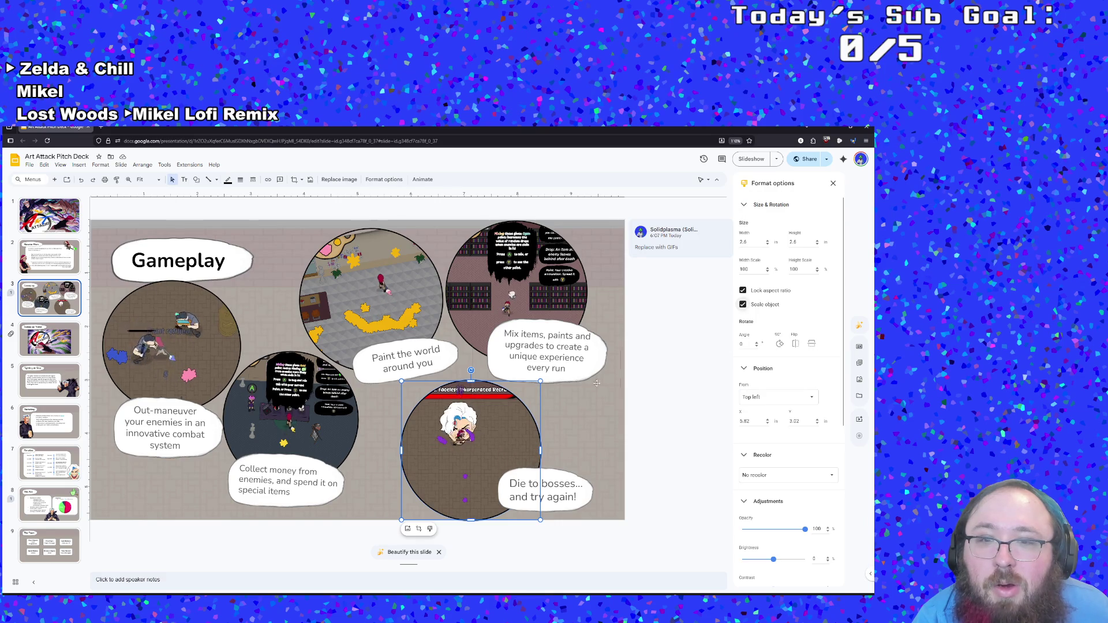
left_click_drag(540, 380, 592, 329)
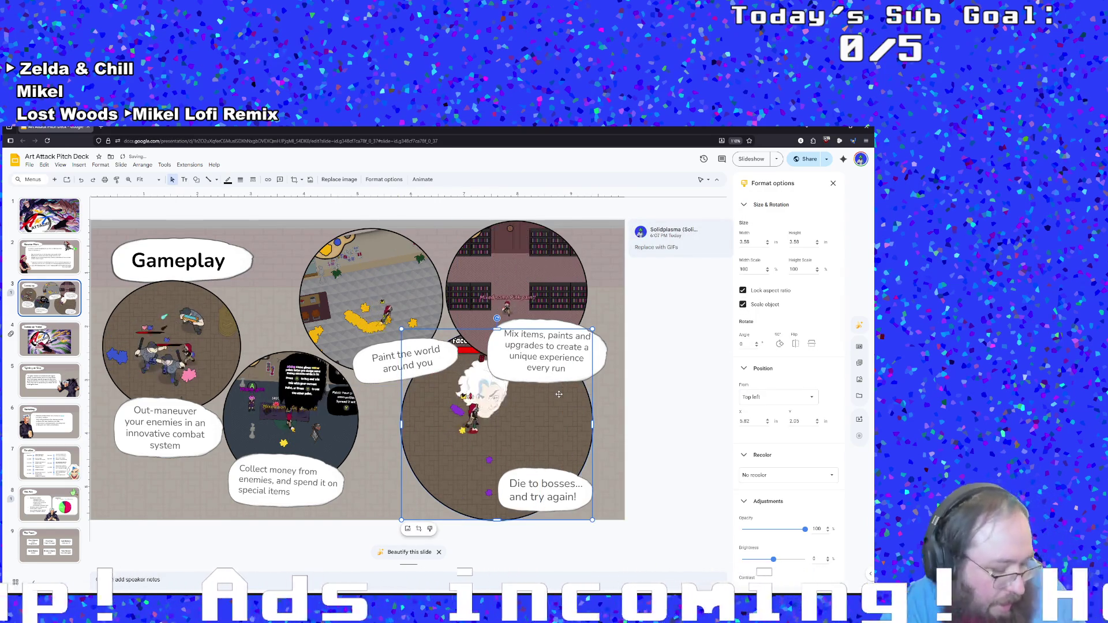
key("ctrl+z")
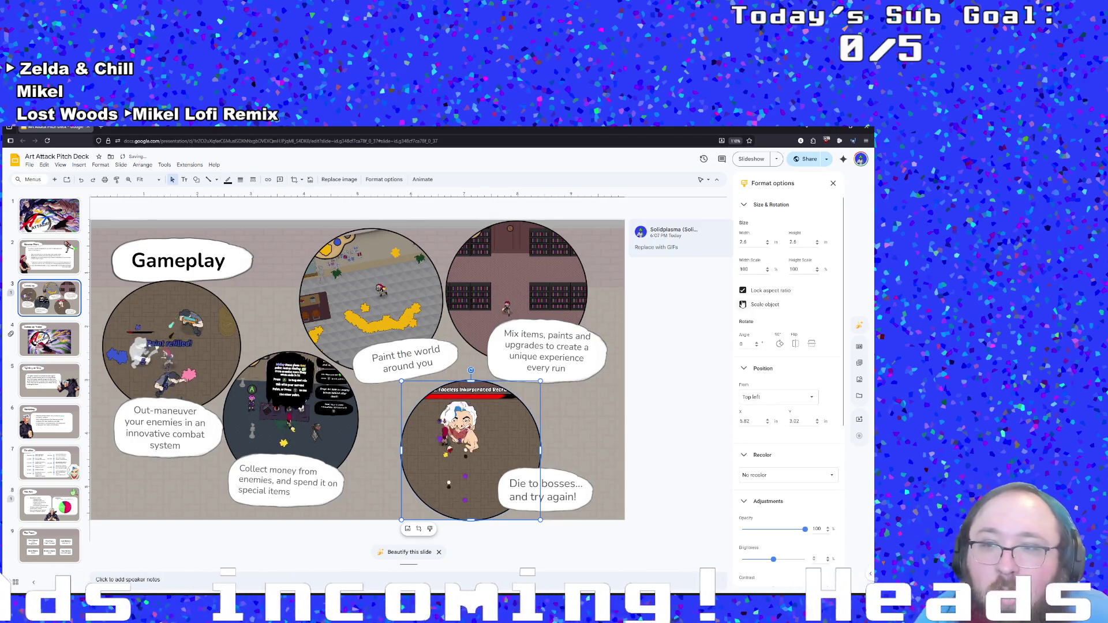
left_click(742, 290)
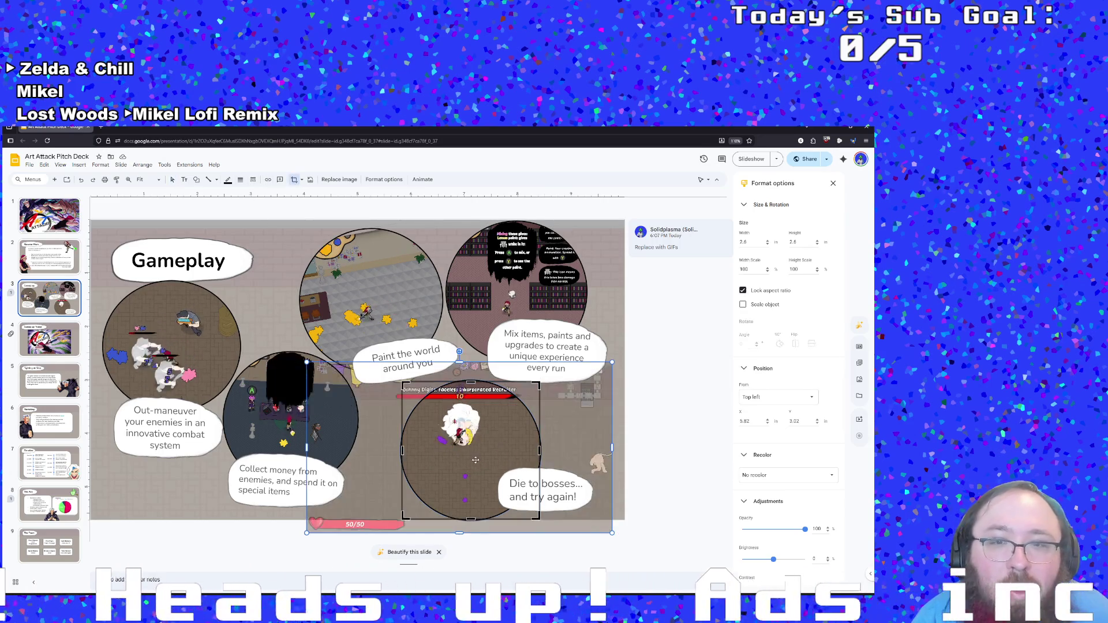
Step: Re-crop the boss clip, enlarging the footage behind the circle and then scaling it back
double_click(495, 464)
left_click_drag(495, 464, 515, 464)
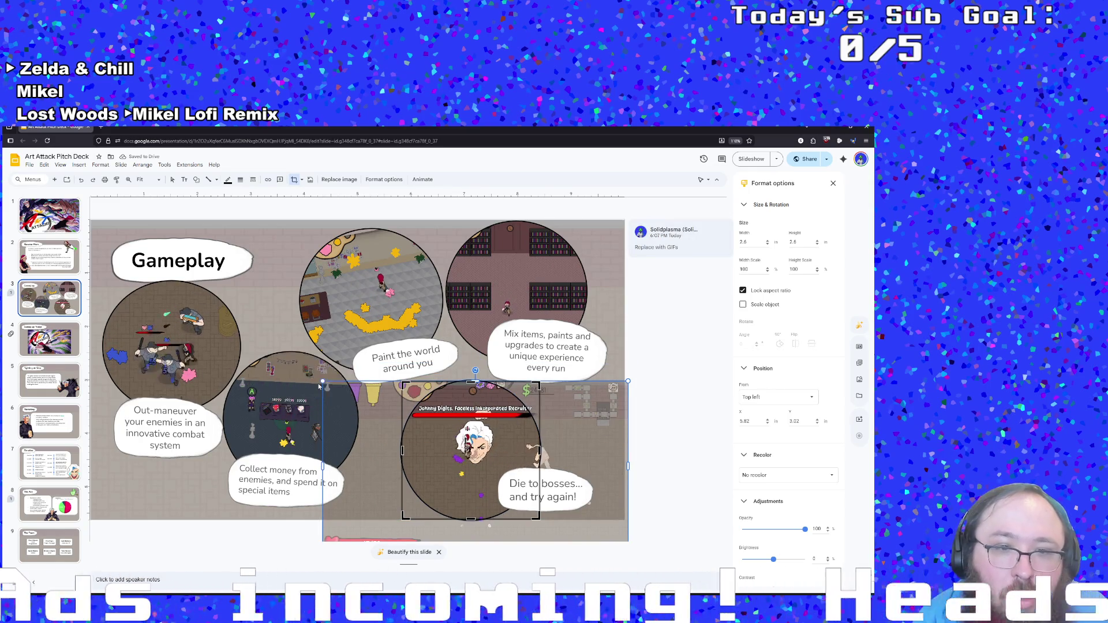
left_click_drag(321, 381, 233, 330)
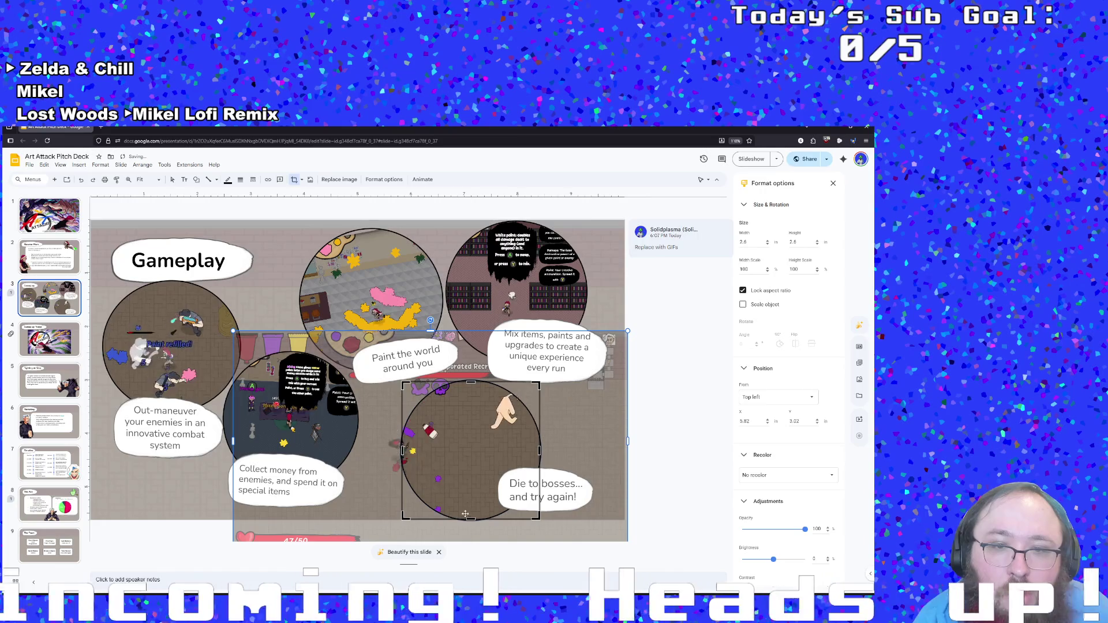
mouse_move(434, 441)
left_mouse_down()
mouse_move(479, 475)
mouse_move(467, 430)
mouse_move(466, 458)
left_mouse_up()
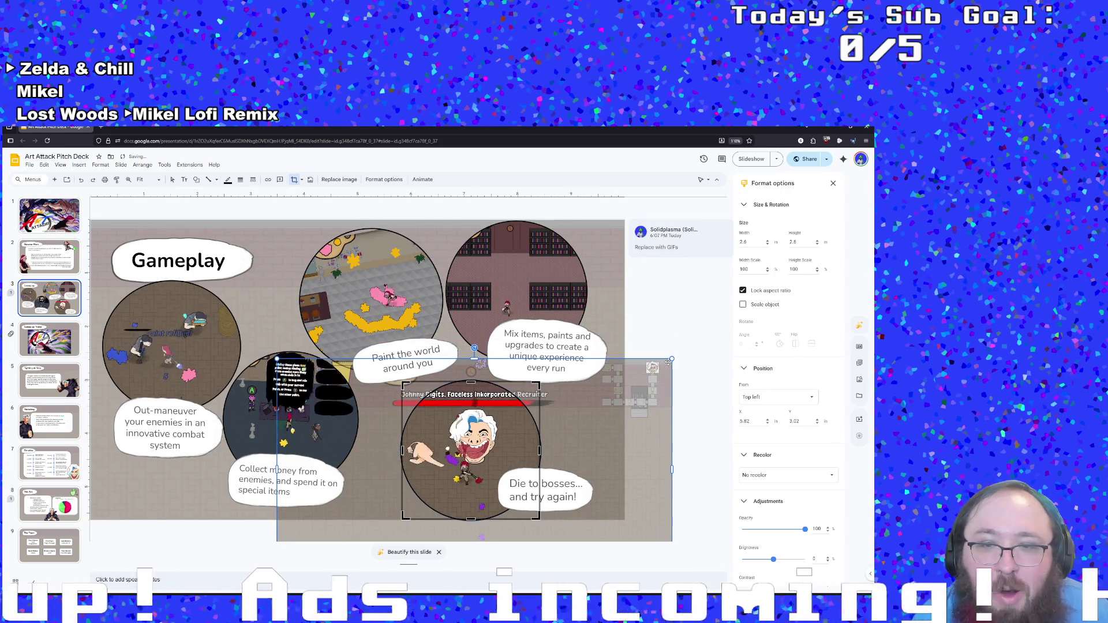
left_click_drag(455, 467, 455, 473)
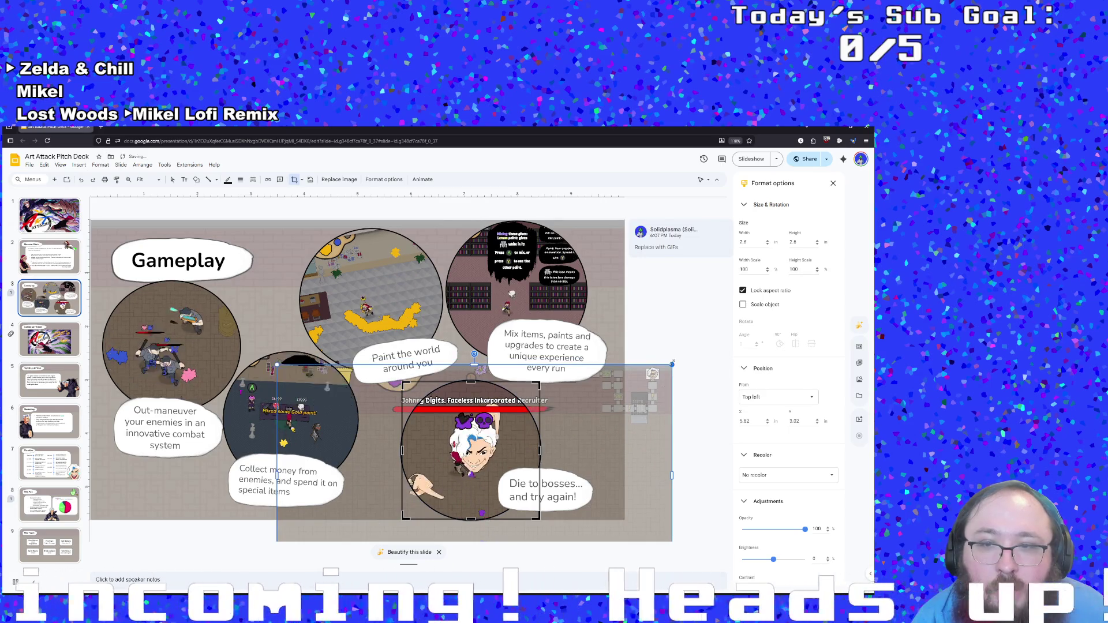
left_click_drag(650, 388, 651, 391)
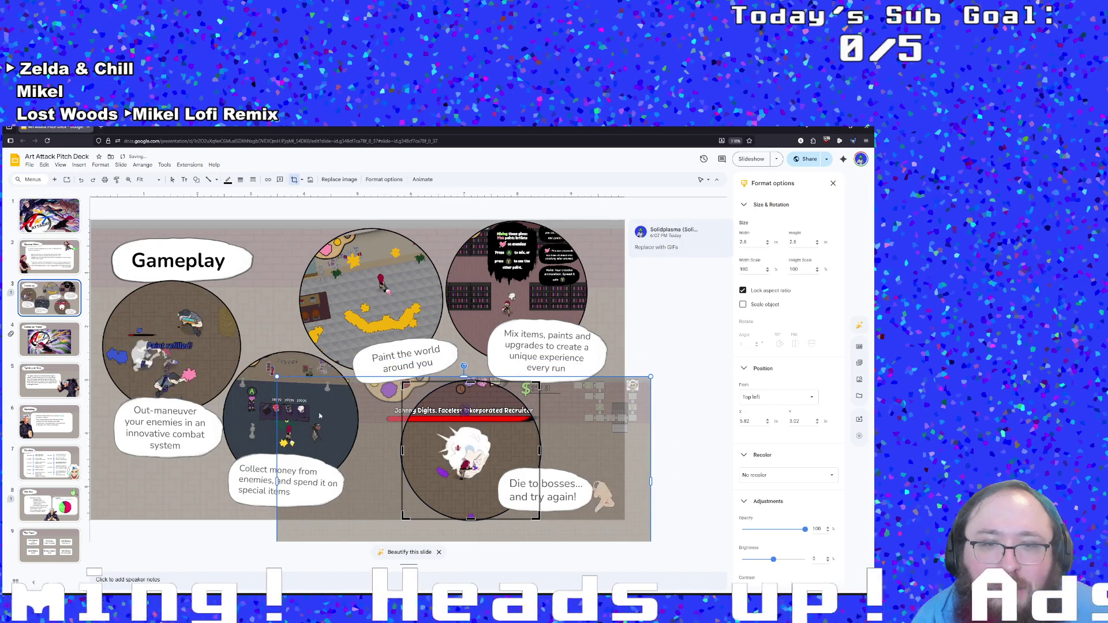
left_click_drag(276, 376, 298, 388)
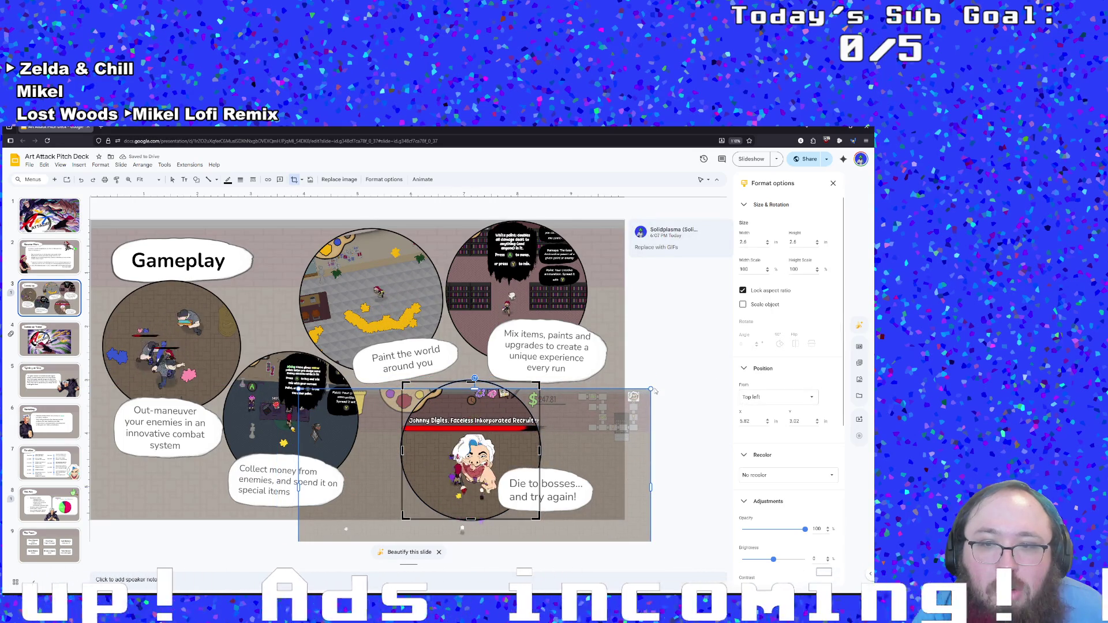
left_click_drag(652, 388, 641, 398)
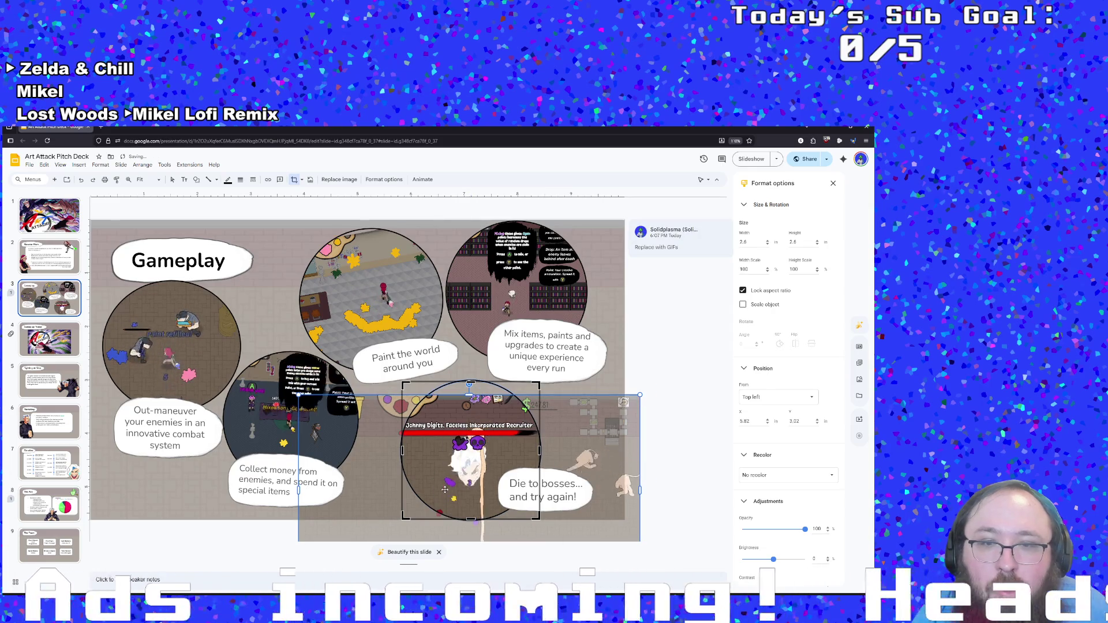
Step: Refine the boss footage size and position inside the circle and confirm the final crop
left_click_drag(463, 460, 463, 440)
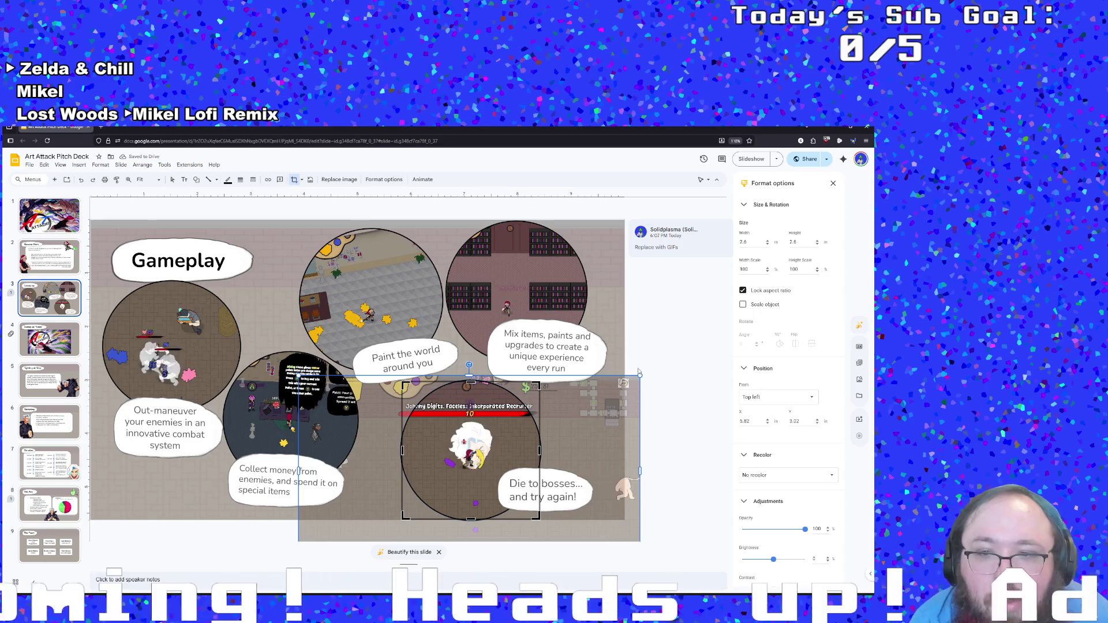
left_click_drag(640, 376, 630, 381)
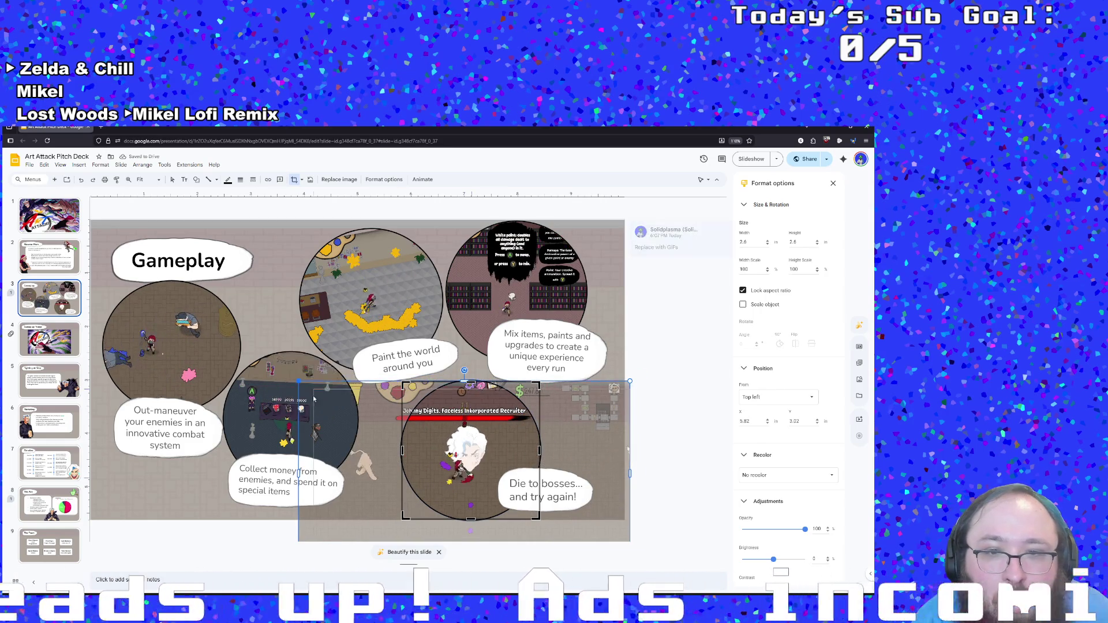
mouse_move(299, 381)
left_mouse_down()
mouse_move(313, 390)
mouse_move(312, 379)
left_mouse_up()
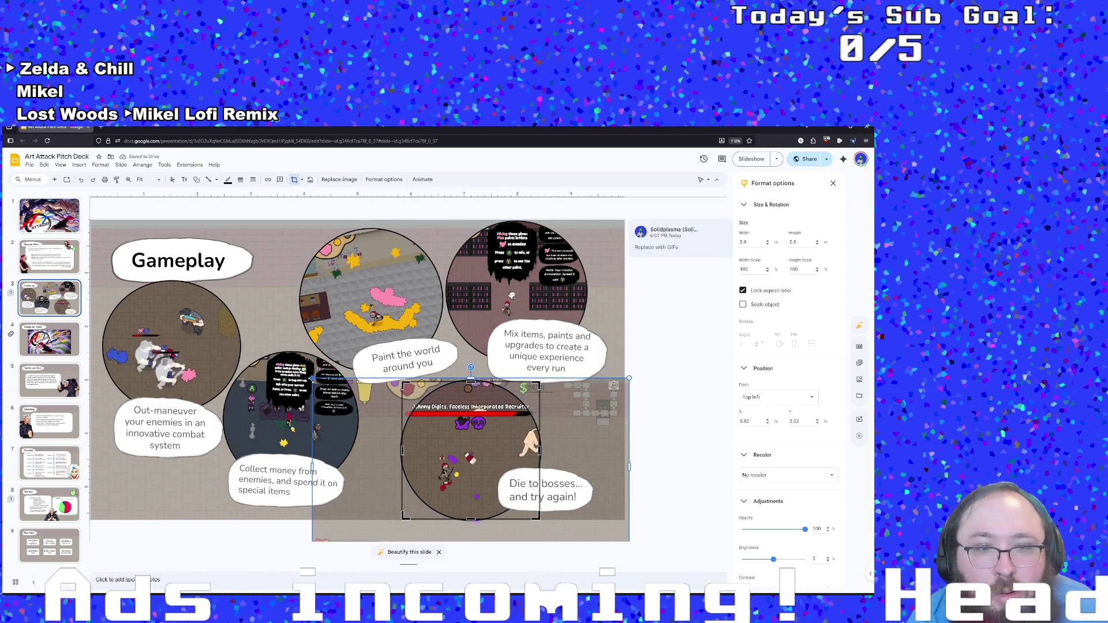
left_click_drag(312, 379, 321, 382)
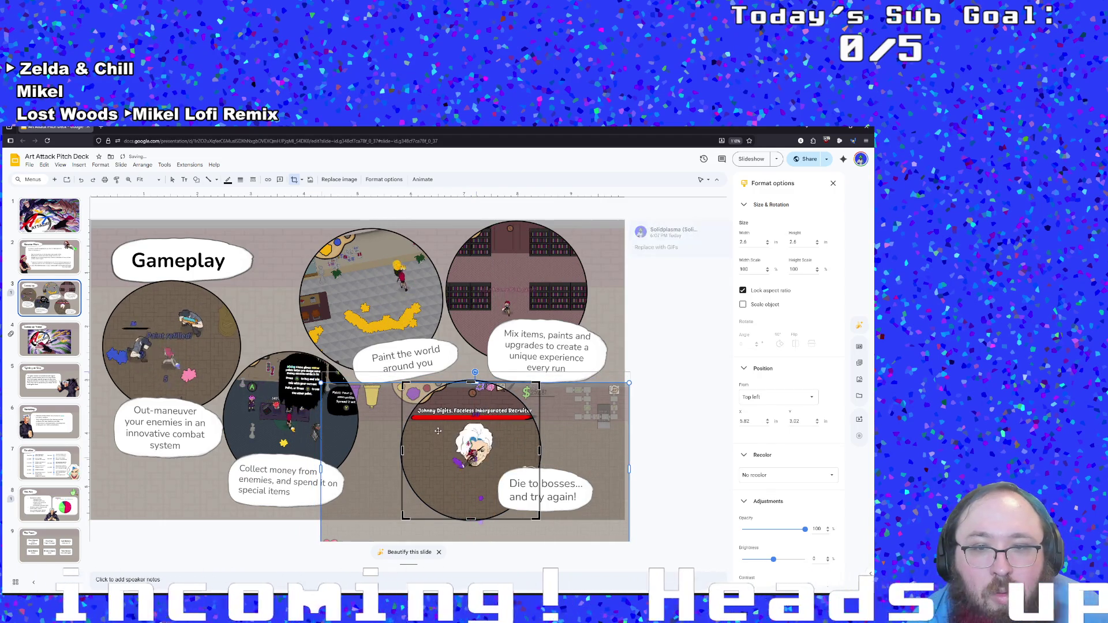
left_click_drag(437, 442, 439, 434)
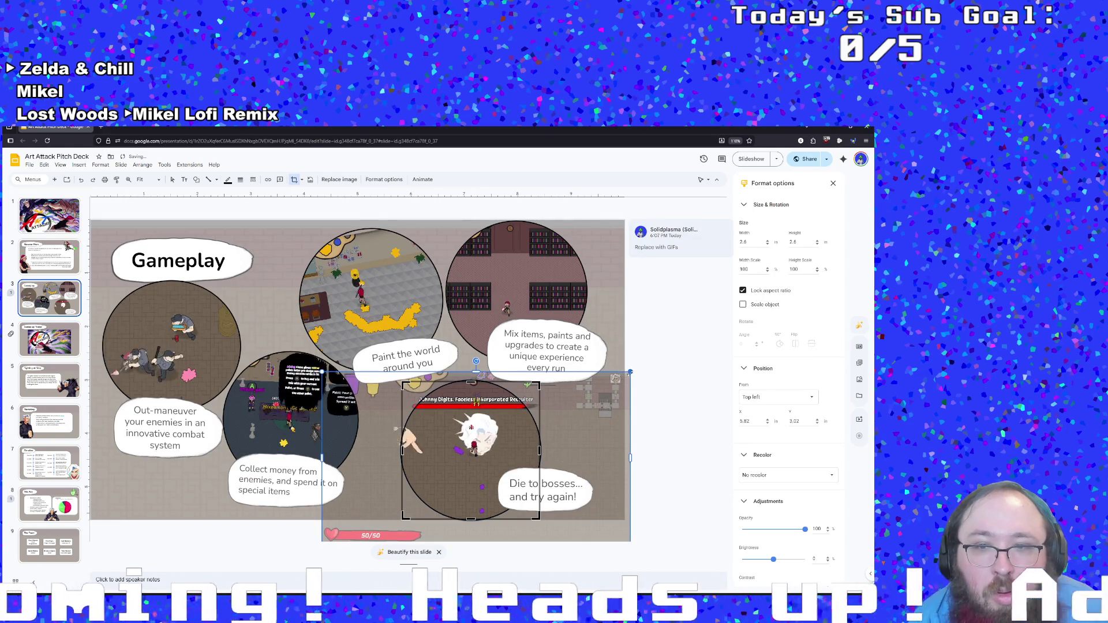
left_click_drag(630, 373, 610, 383)
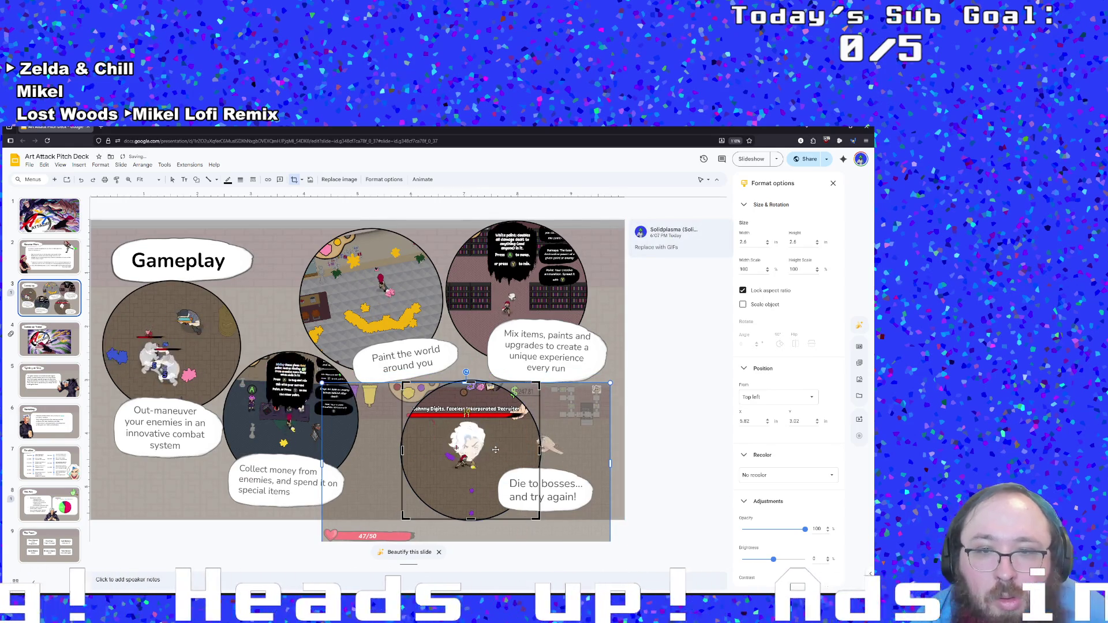
left_click_drag(493, 456, 498, 454)
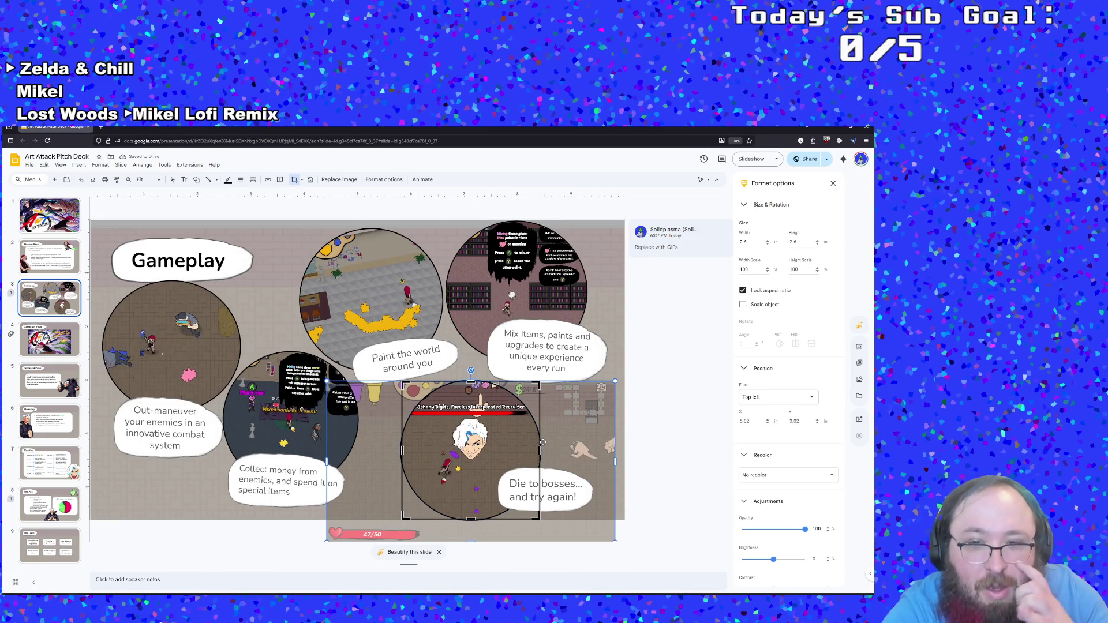
key("Return")
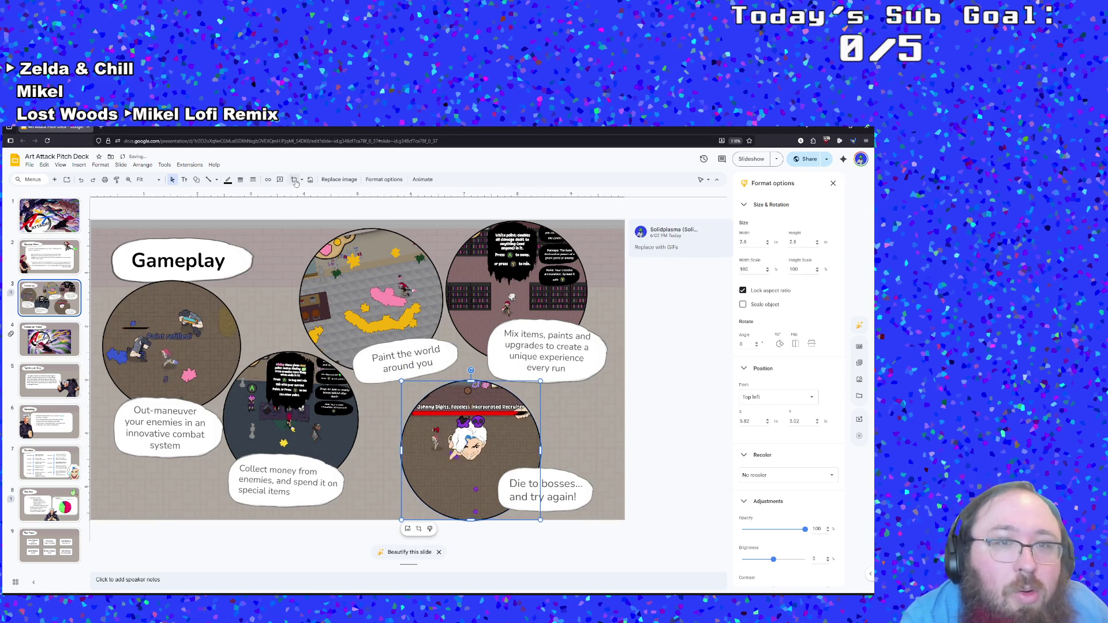
double_click(487, 455)
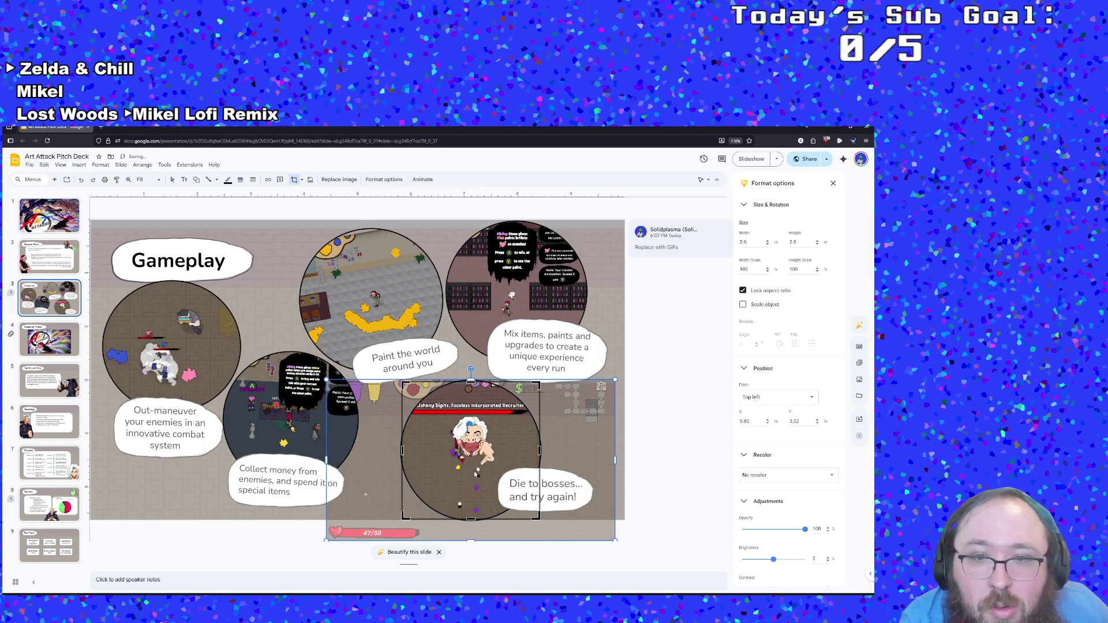
key("Return")
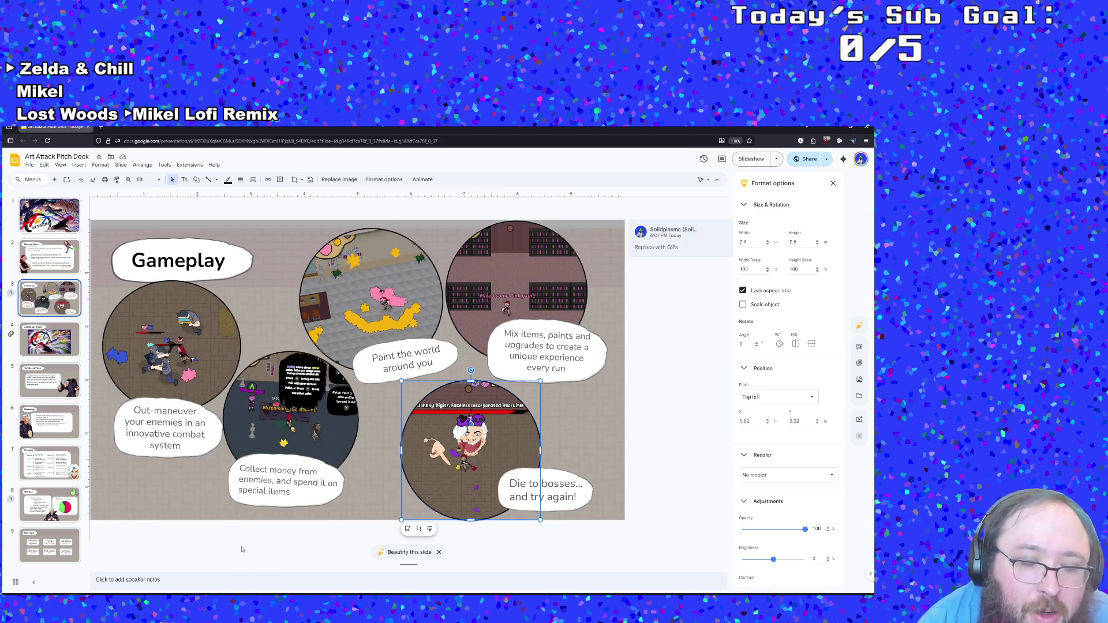
Step: Switch to GameMaker and run the Art Attack game into the shop room
mouse_move(164, 603)
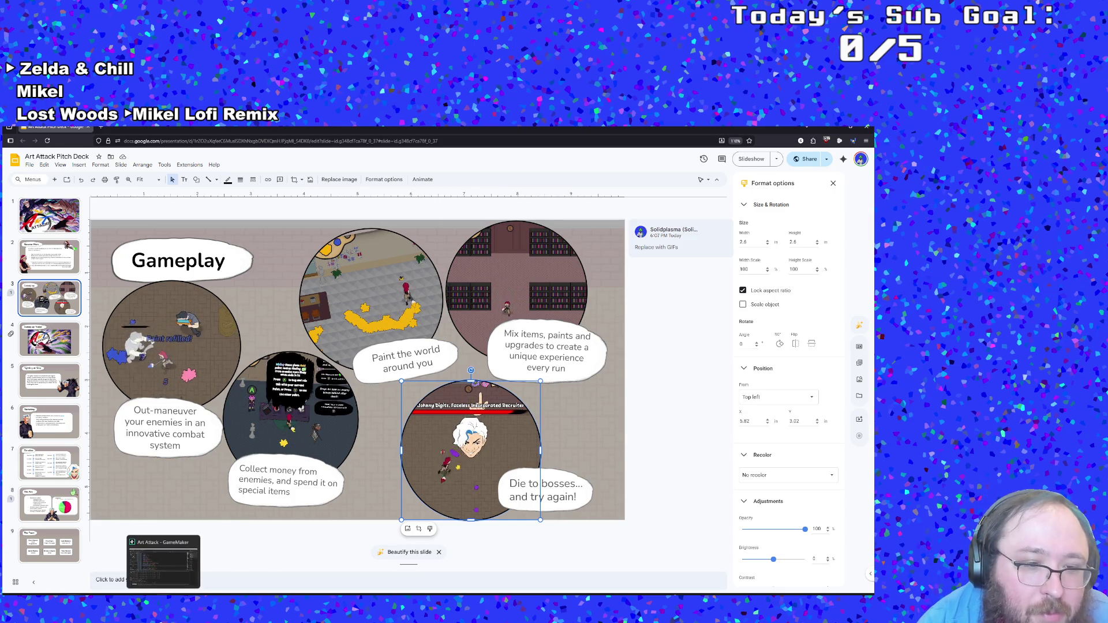
left_click(163, 560)
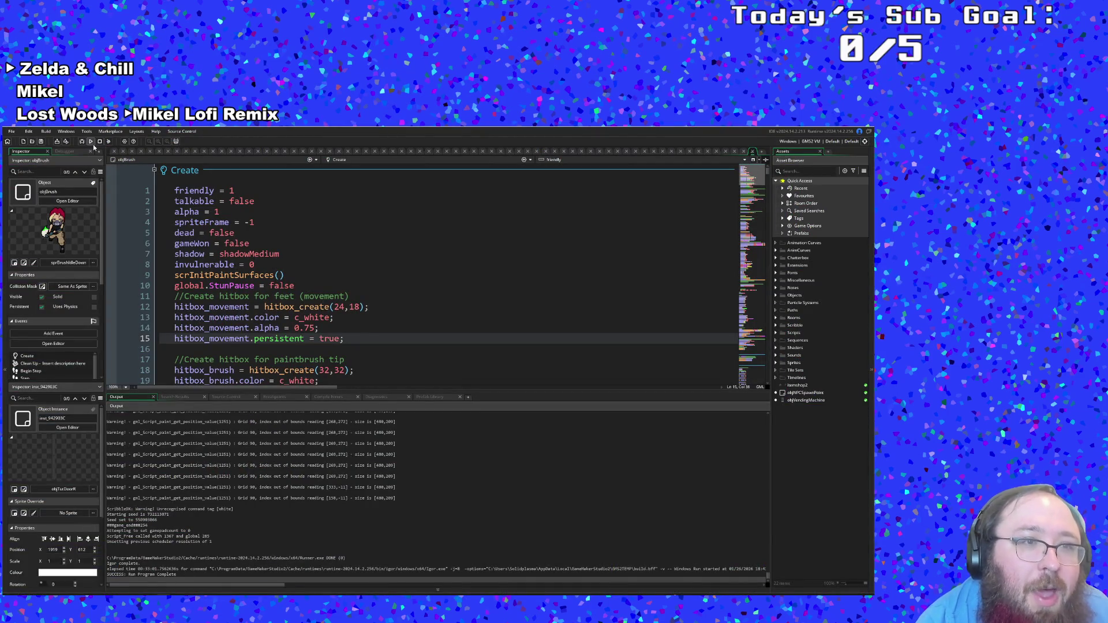
left_click(107, 142)
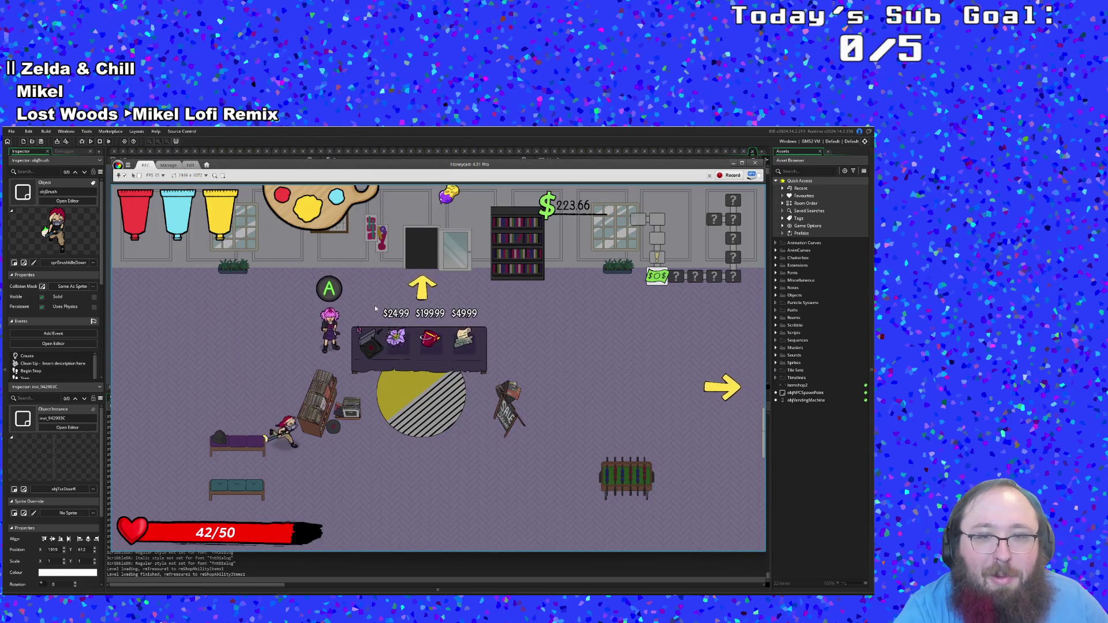
Step: Record the shop gameplay in ScreenToGif, stop the recording, and pause the game with Esc
left_click(728, 175)
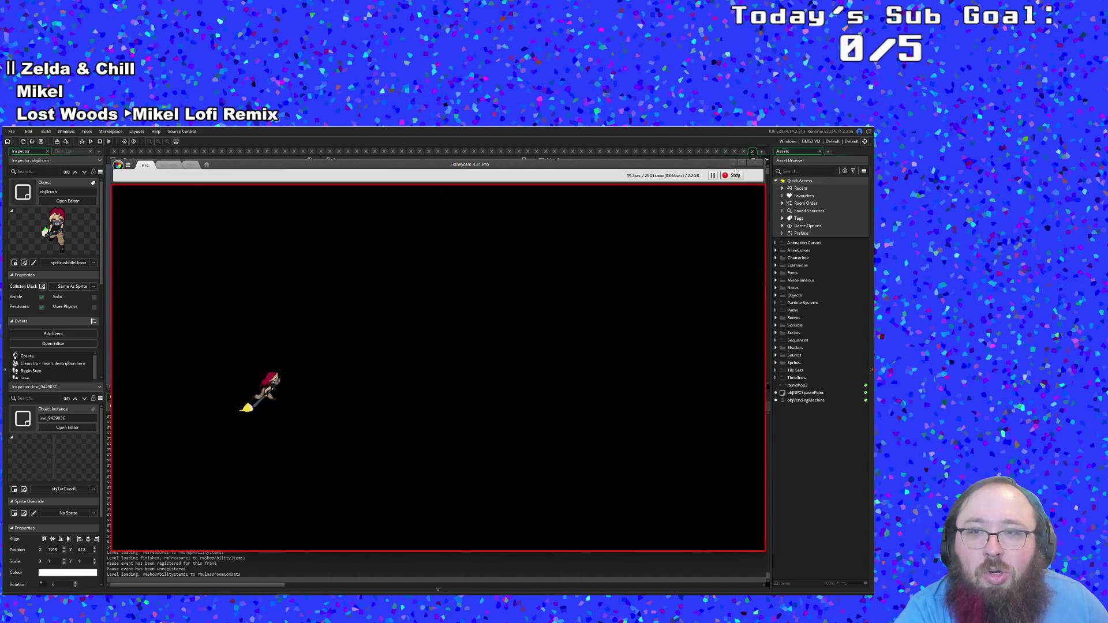
left_click(734, 175)
left_click(655, 339)
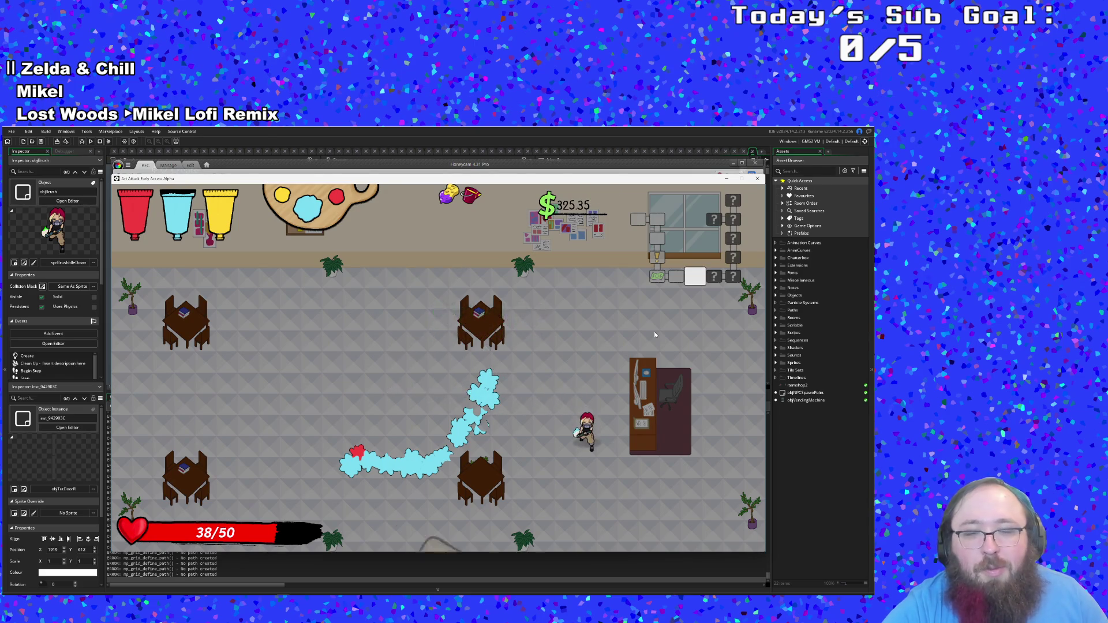
key("Escape")
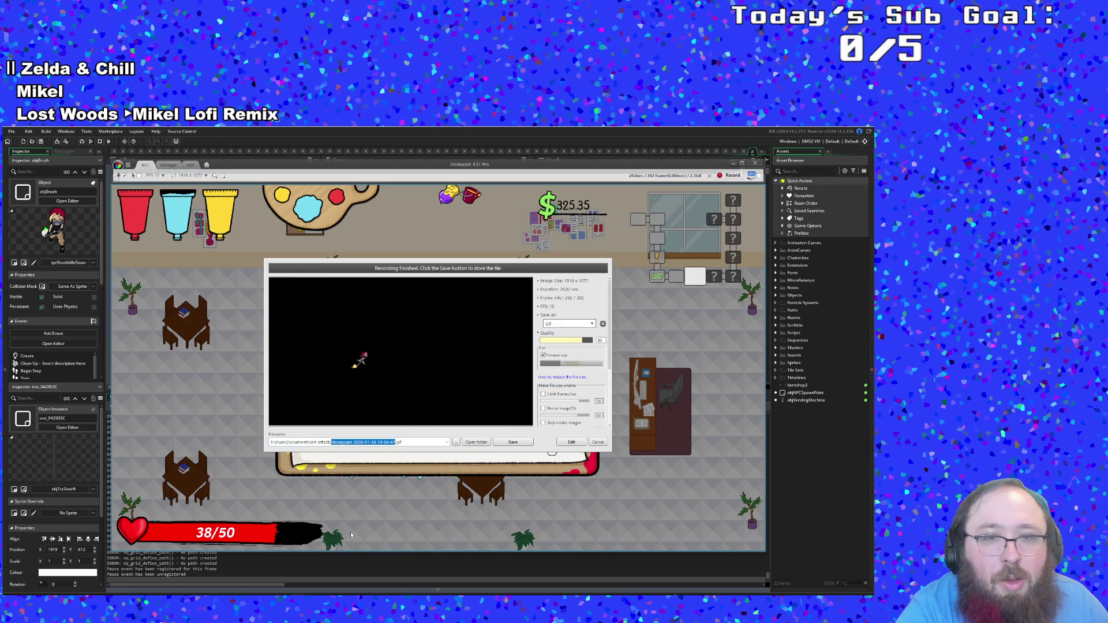
Step: Open the recording in the editor and delete the first 43 frames
left_click(568, 441)
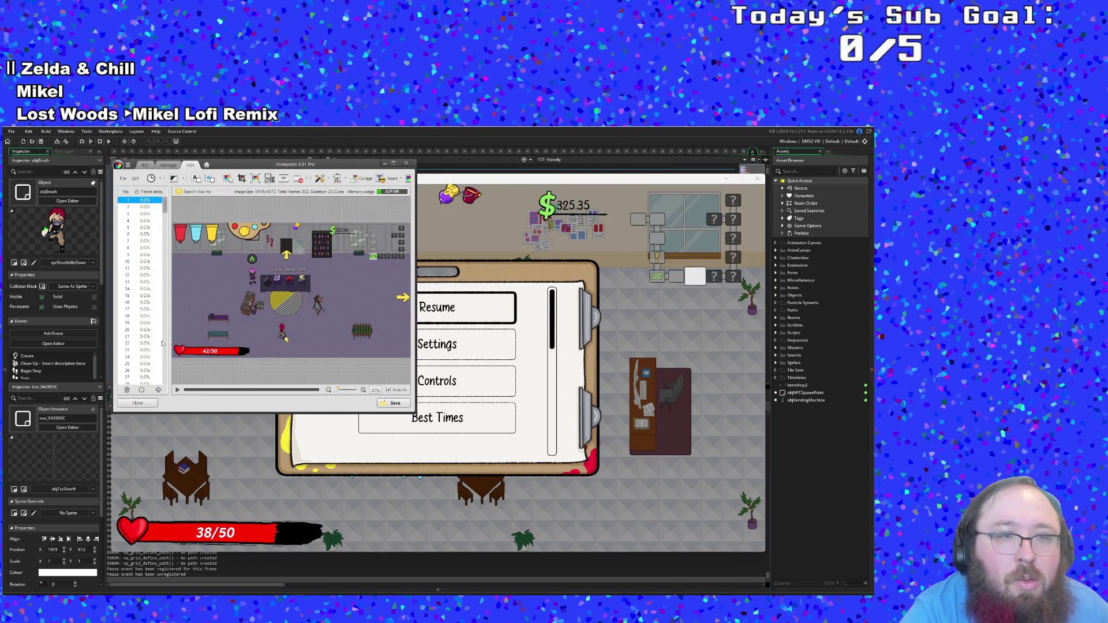
left_click(177, 389)
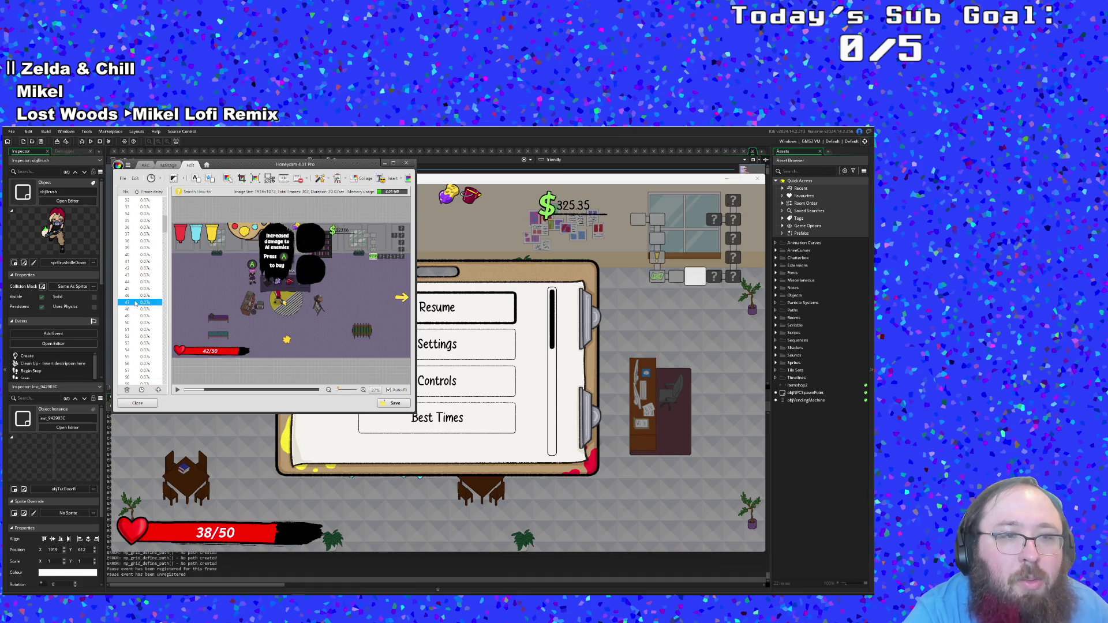
left_click(144, 249)
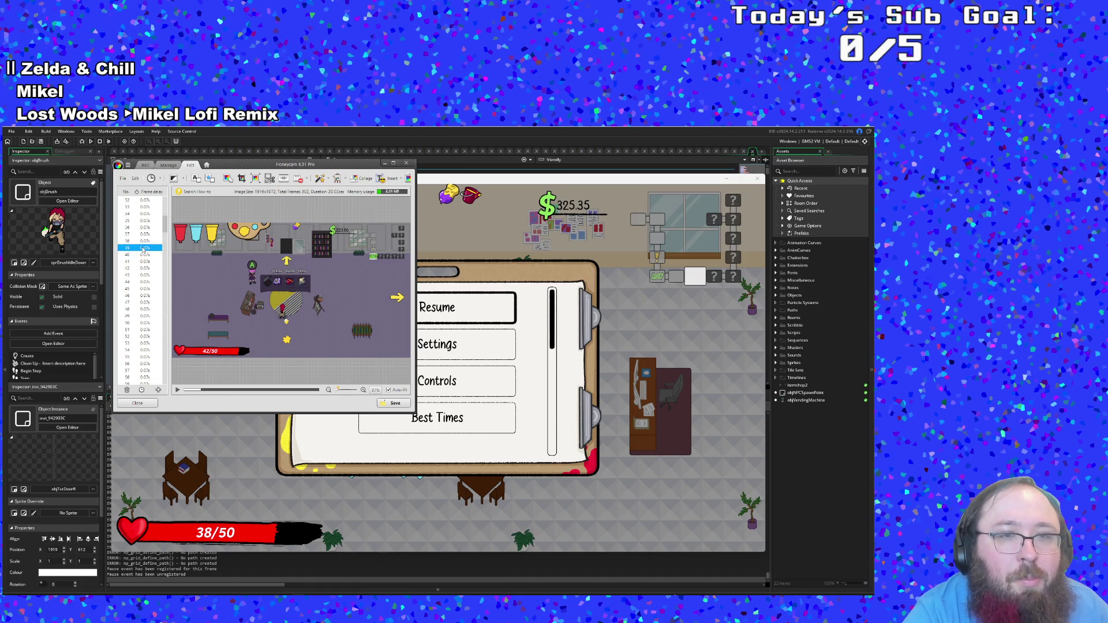
left_click(145, 276)
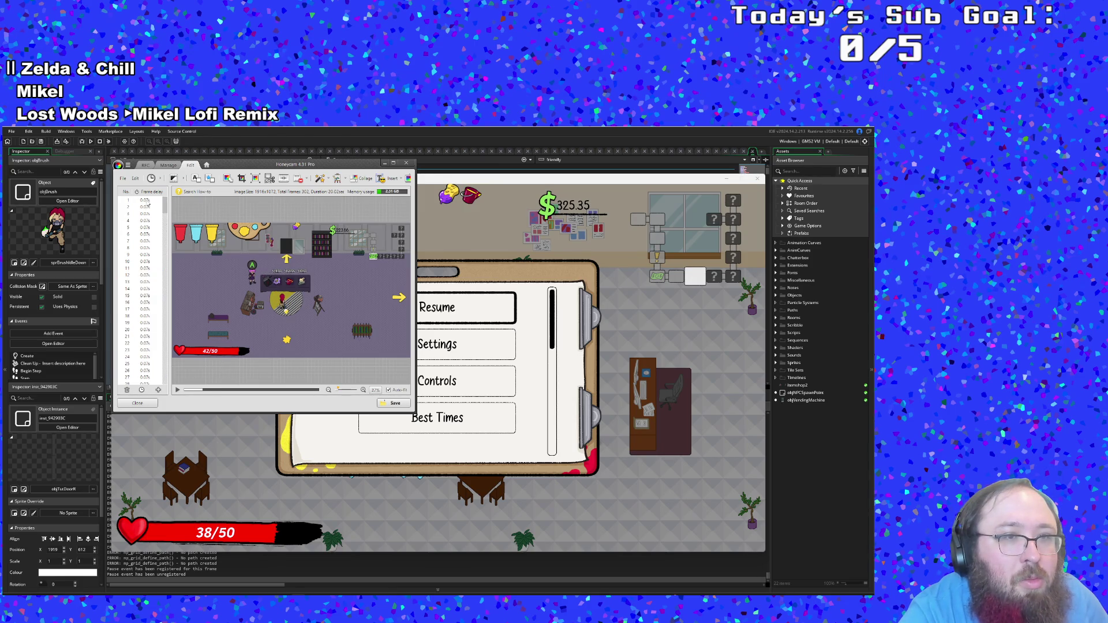
left_click(146, 201, "shift")
key("Delete")
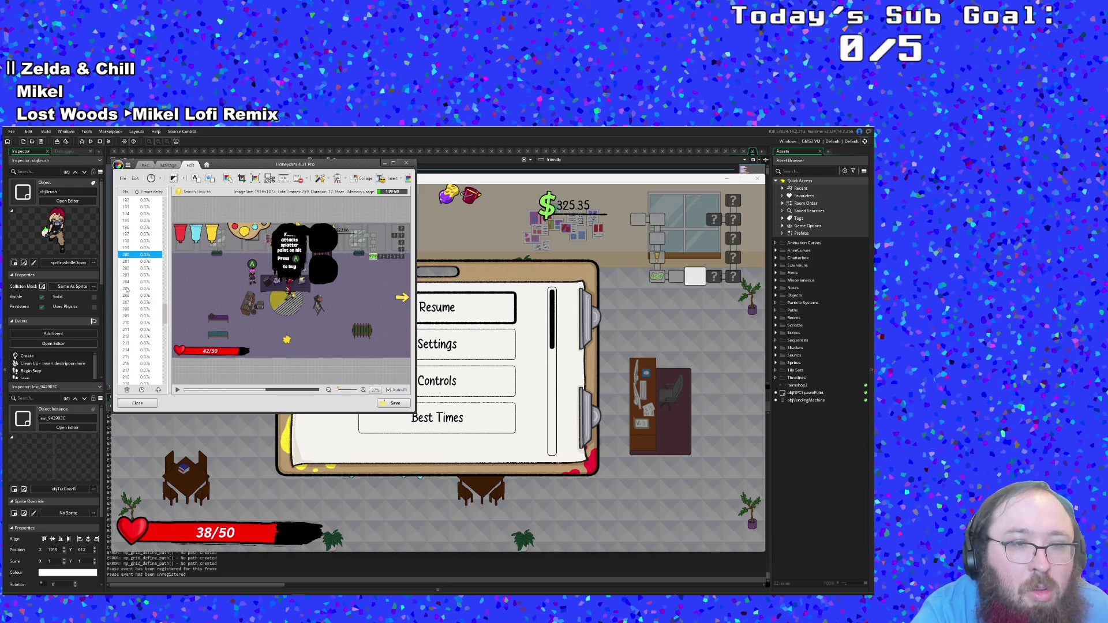
Step: Delete the 57 trailing frames after the clip's end point and play back the trimmed clip
left_click(126, 289)
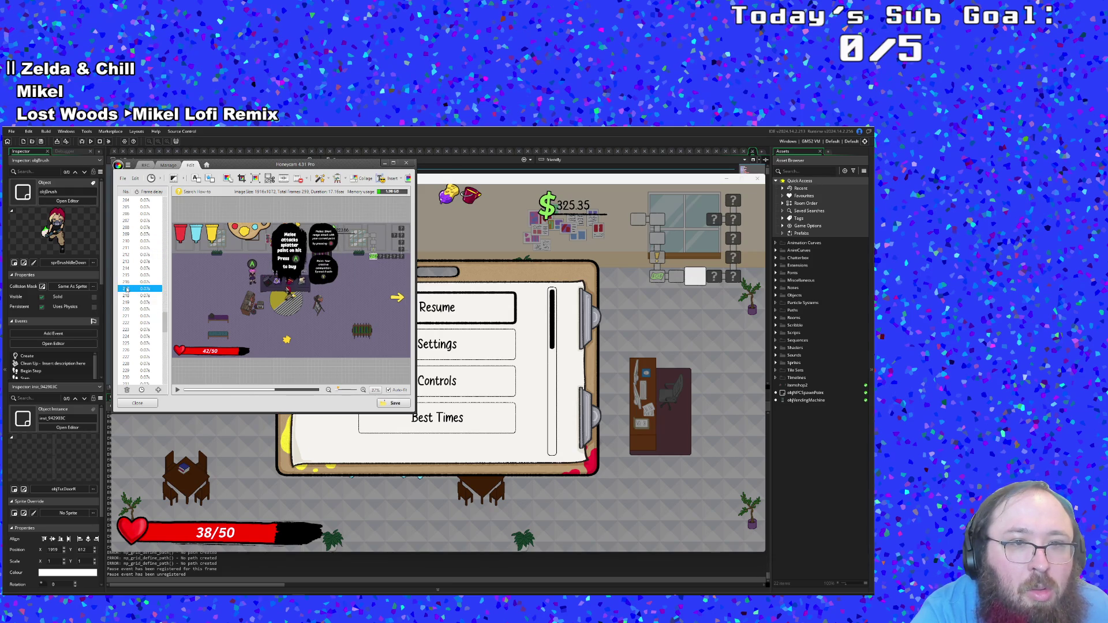
left_click(126, 289)
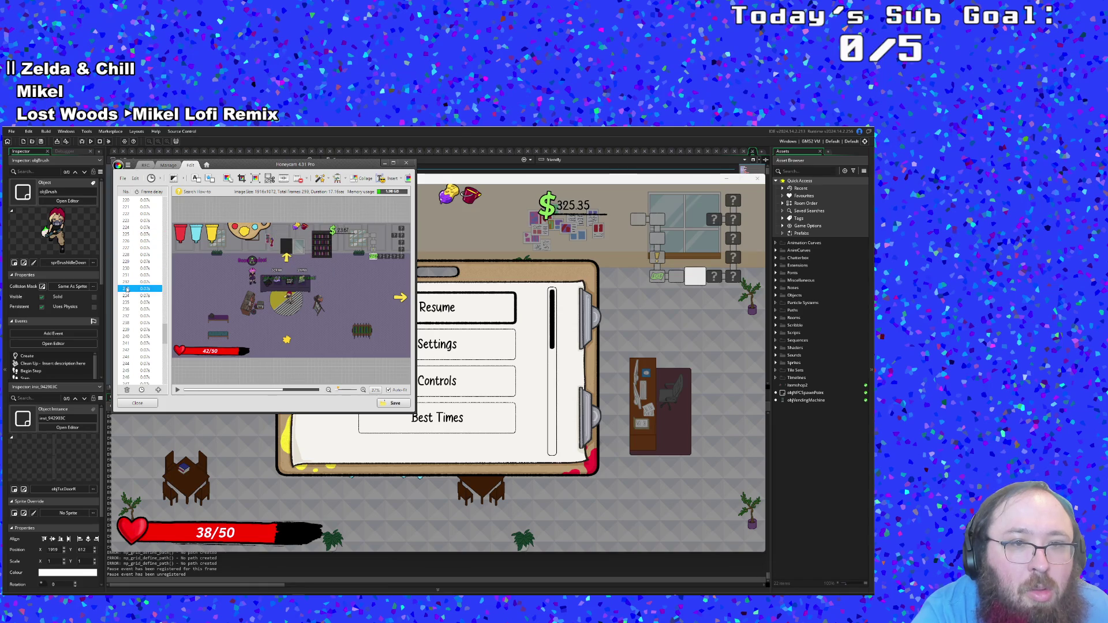
left_click(126, 289)
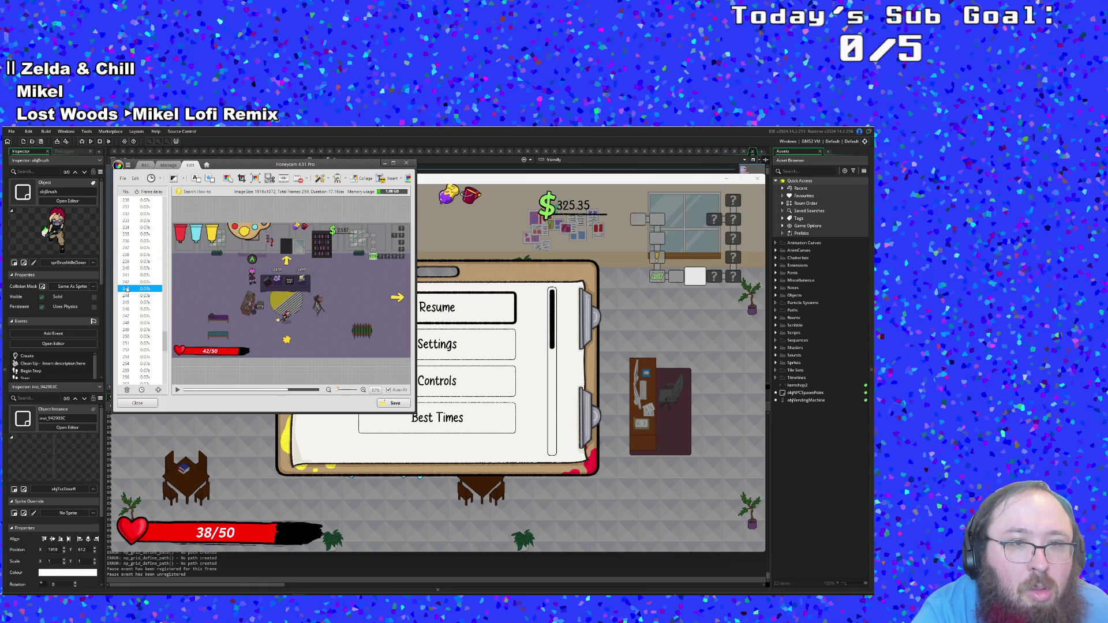
left_click(144, 310)
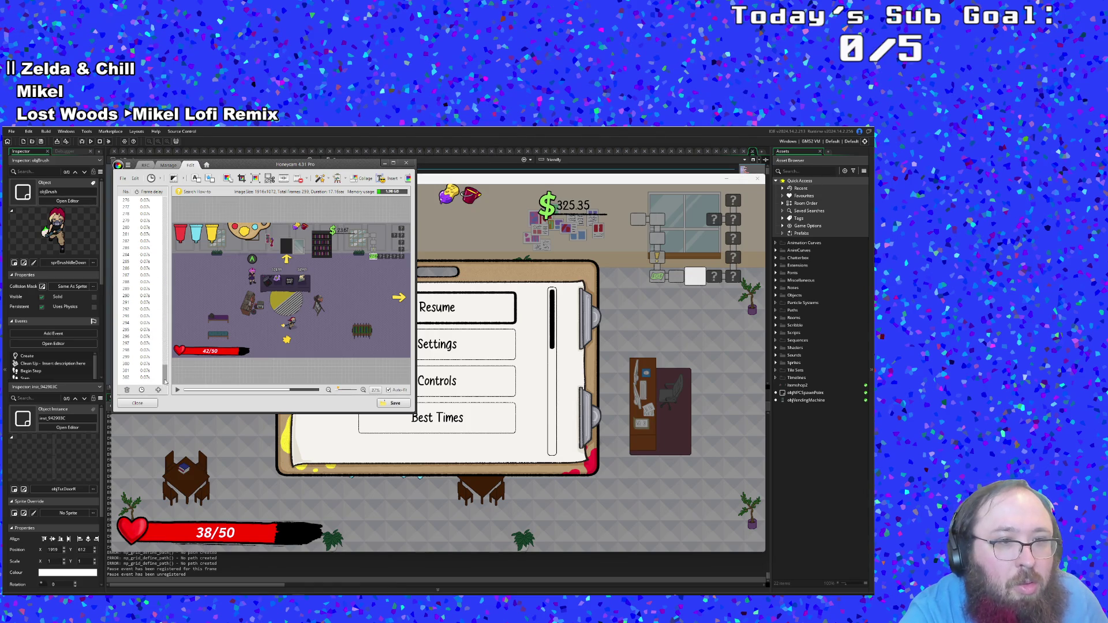
left_click(145, 379, "shift")
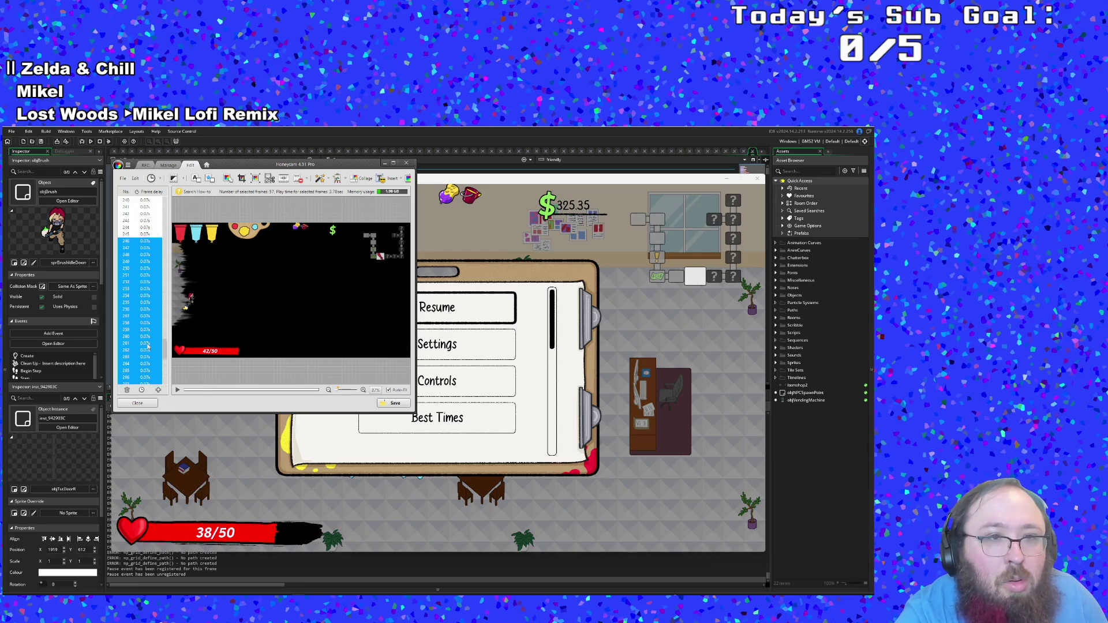
key("Delete")
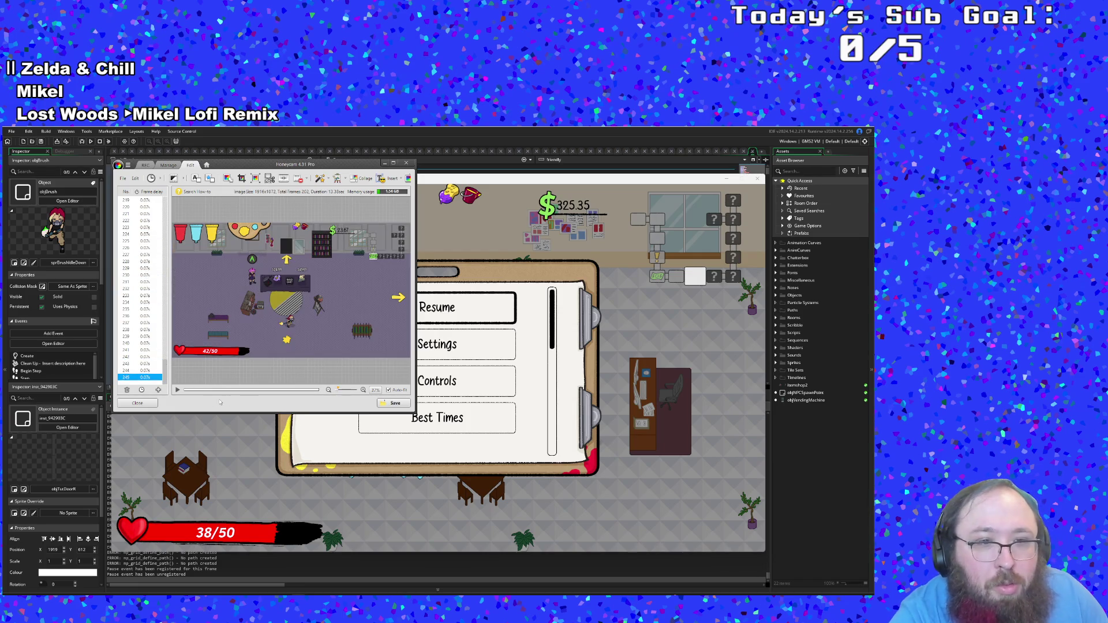
left_click(178, 391)
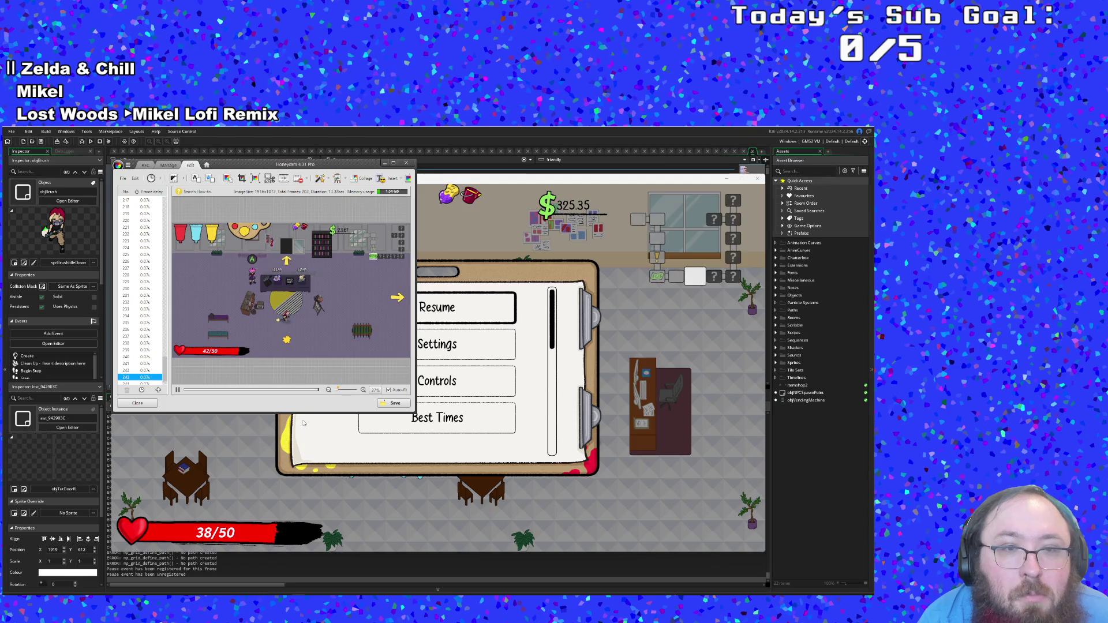
Step: Save the trimmed clip as a 3.54 MB GIF and close the ScreenToGif editor
left_click(403, 405)
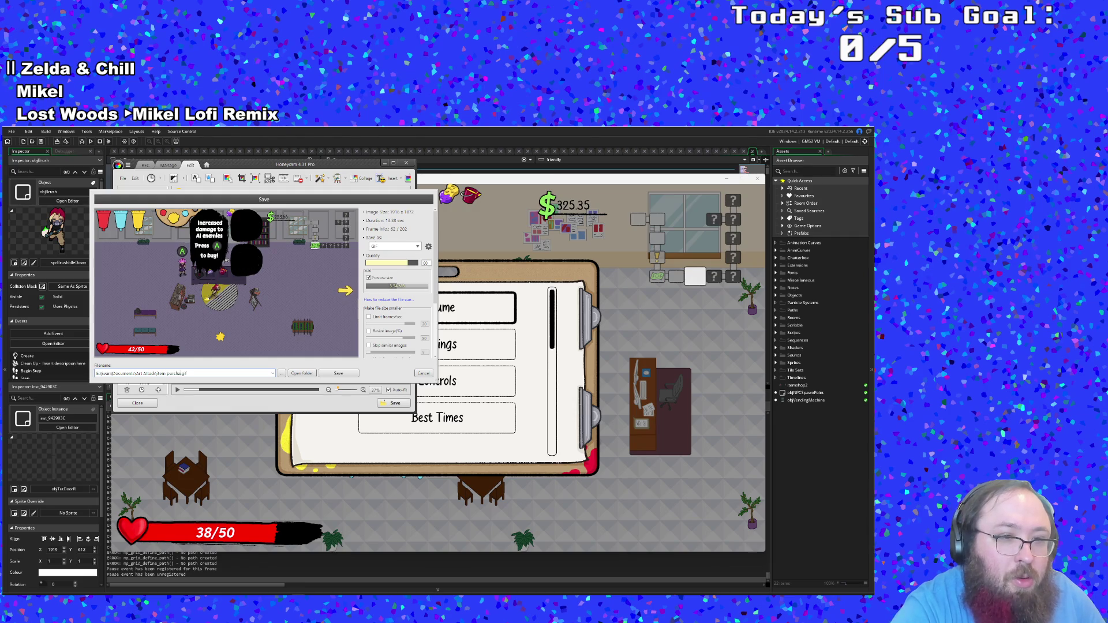
key("Return")
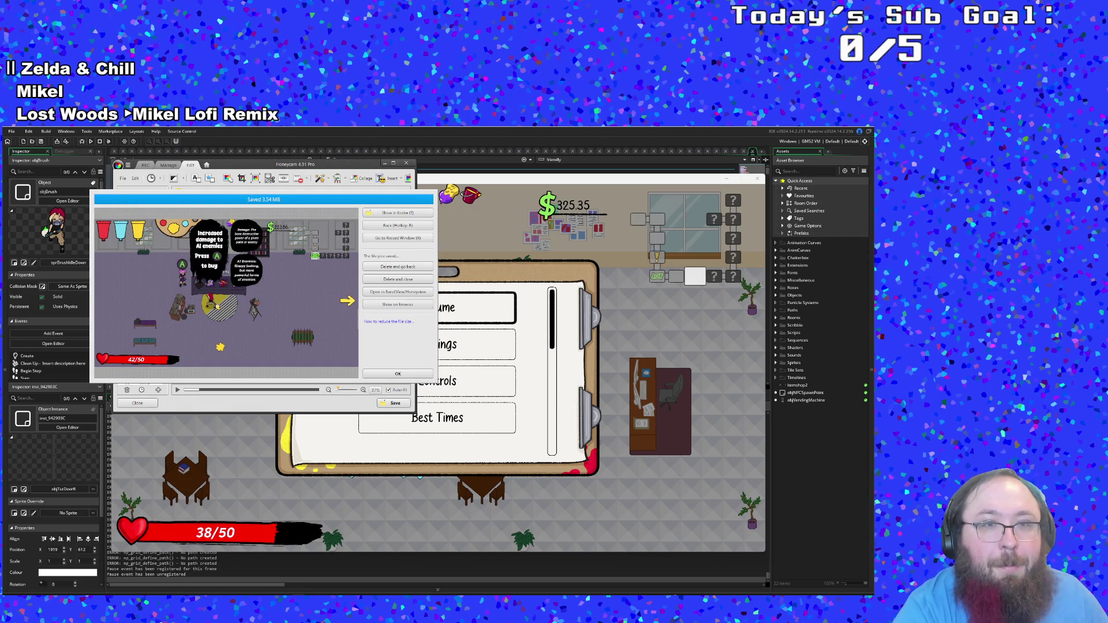
left_click(398, 374)
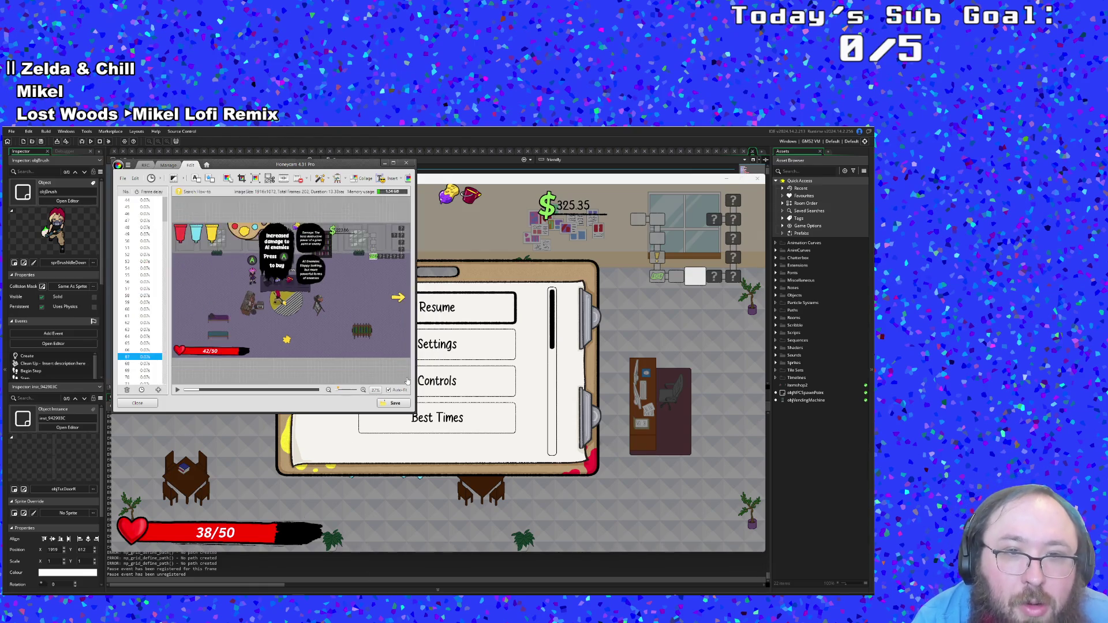
left_click(407, 164)
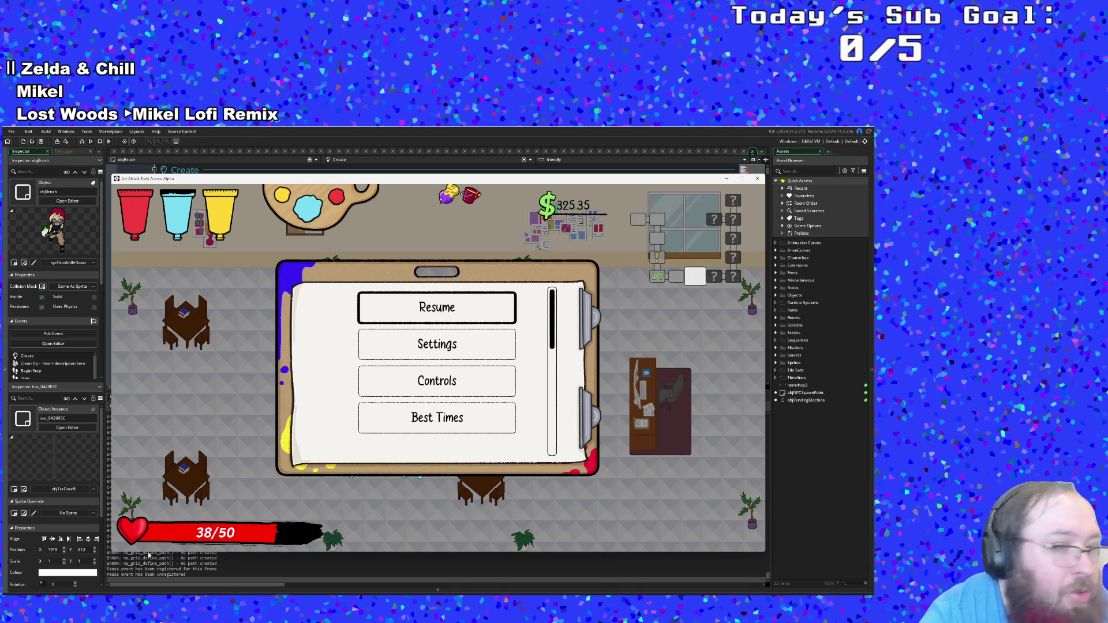
Step: Replace the Collect money circle image with the item purchase GIF uploaded from the computer
key("alt+Tab")
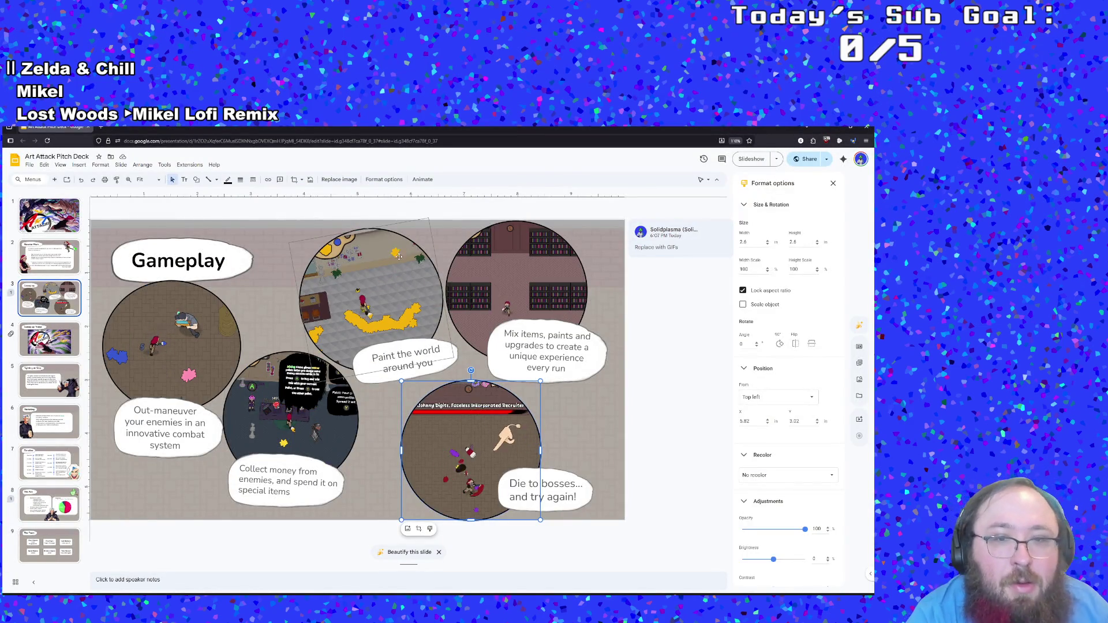
left_click(293, 407)
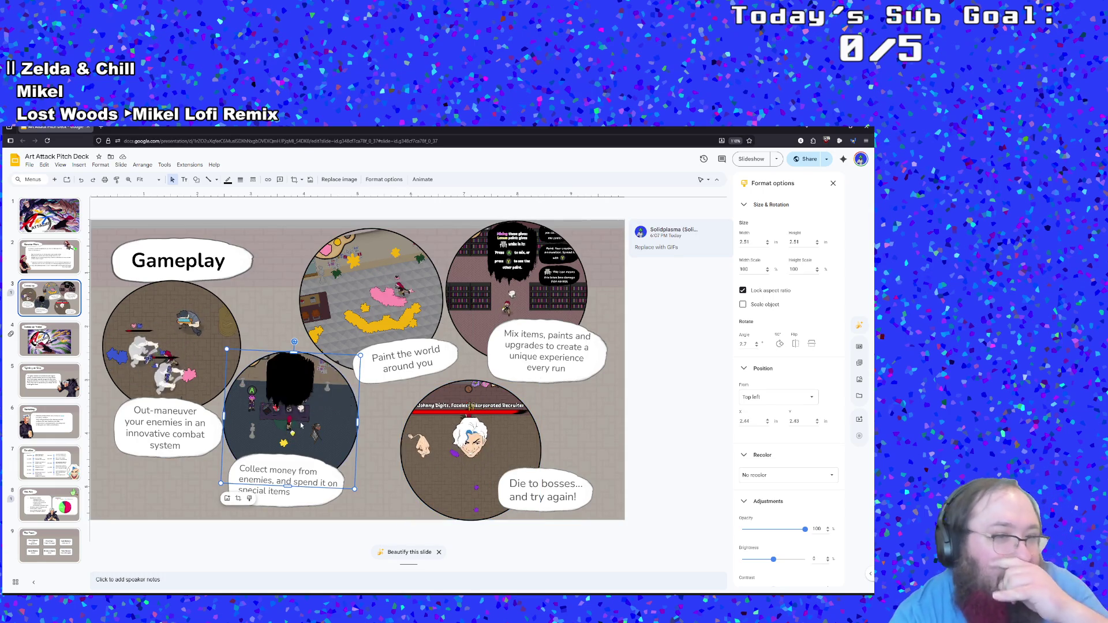
right_click(290, 430)
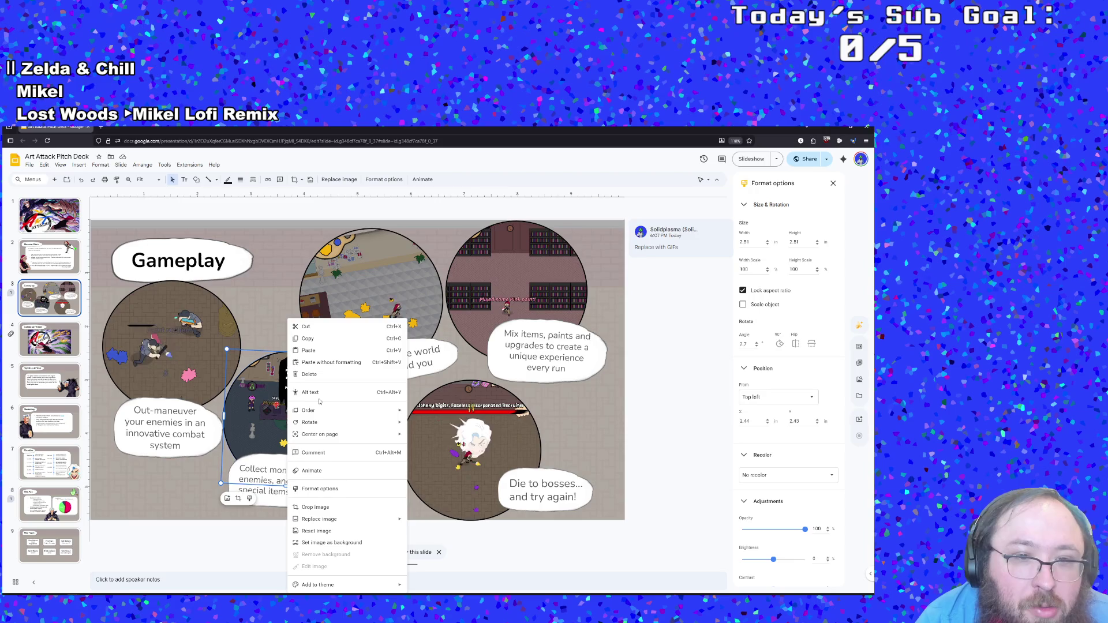
mouse_move(322, 522)
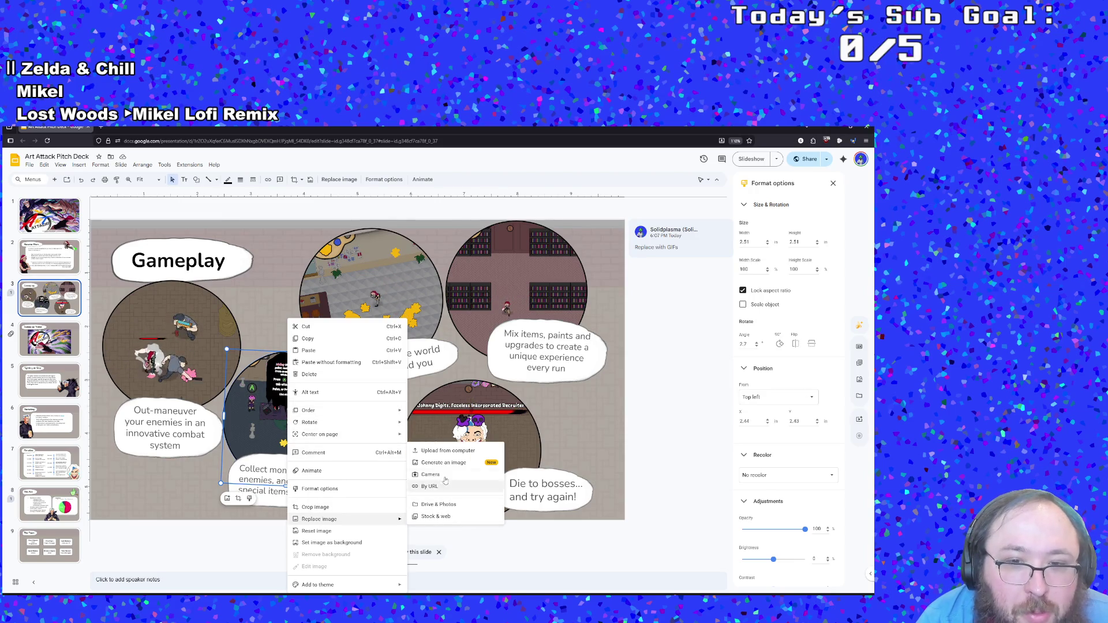
left_click(446, 451)
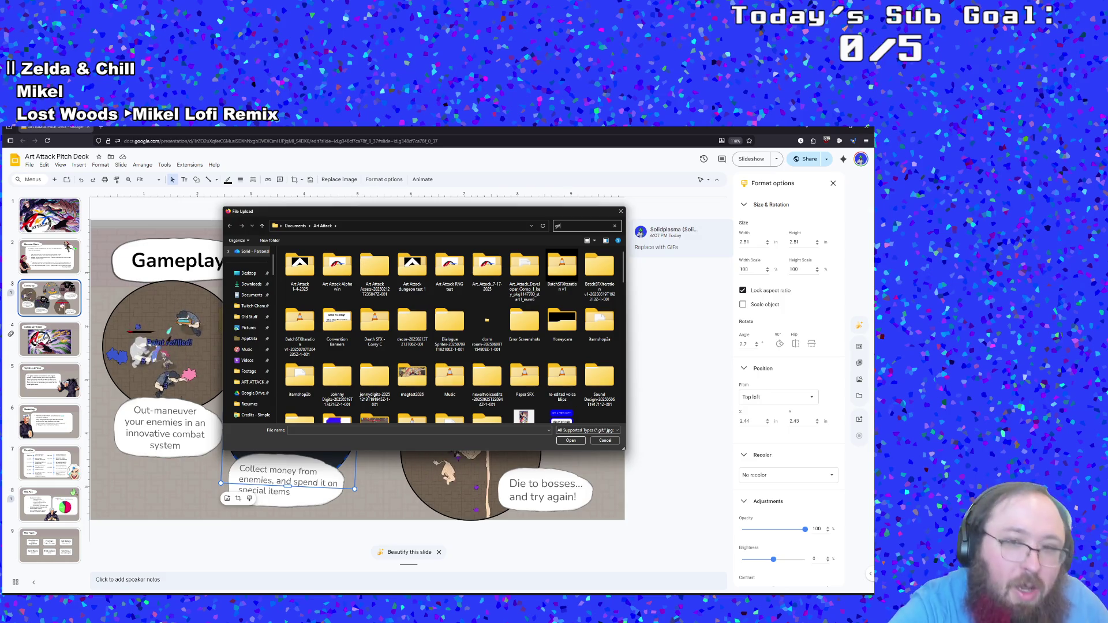
double_click(299, 271)
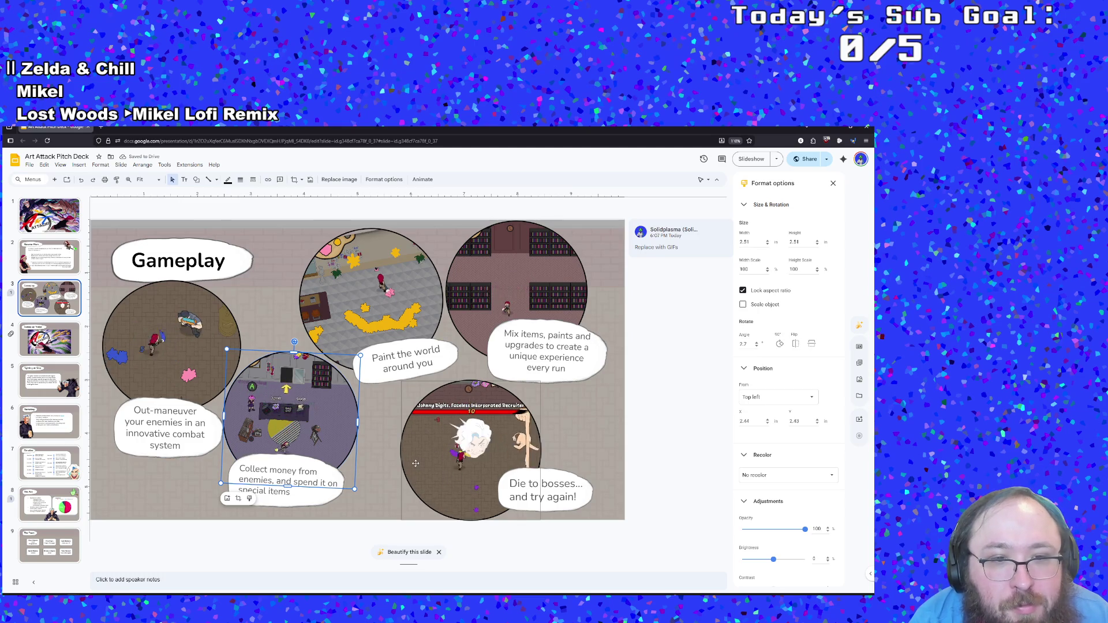
Step: Select the top-right circle GIF, then return to the running game
left_click(679, 419)
left_click(566, 305)
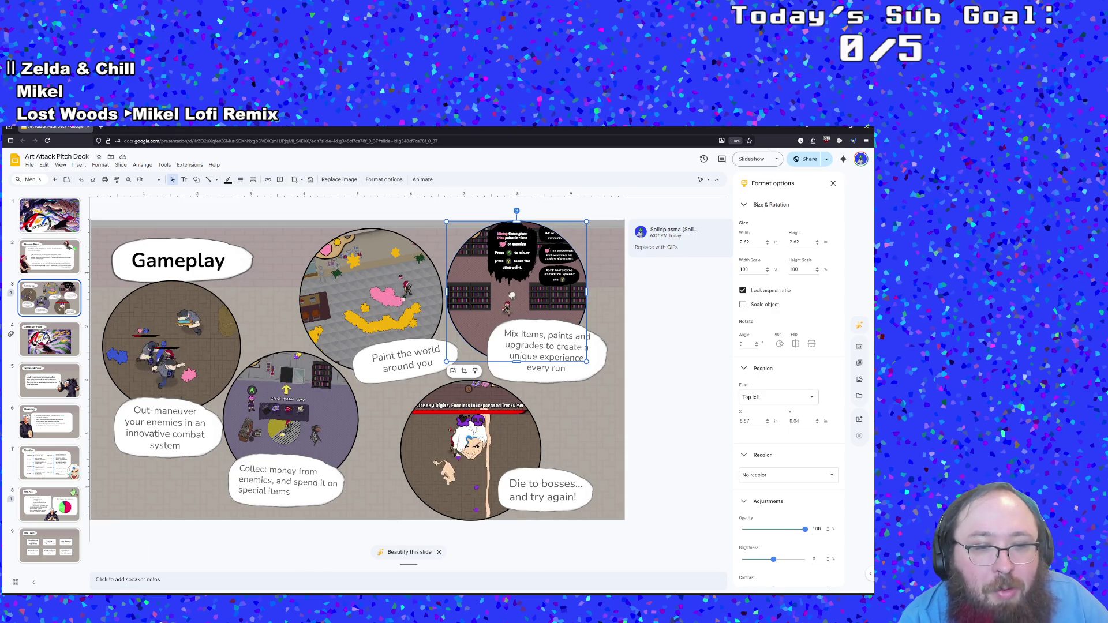
key("alt+Tab")
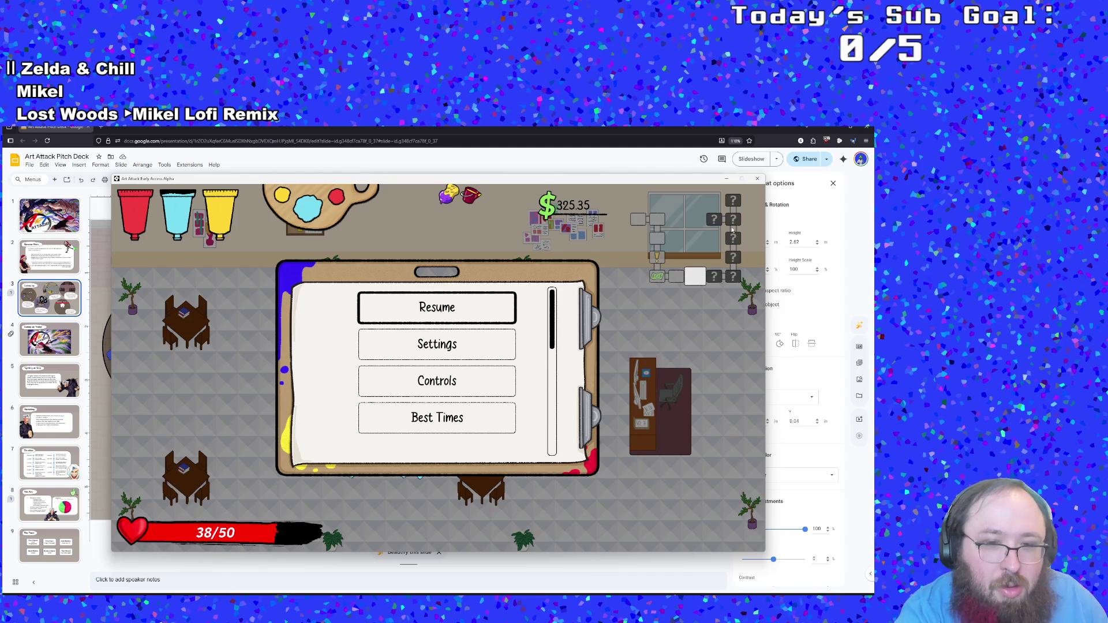
Step: Resume the game, defeat the next room's enemy with cyan paint, and refill paint at the vending machine
key("Escape")
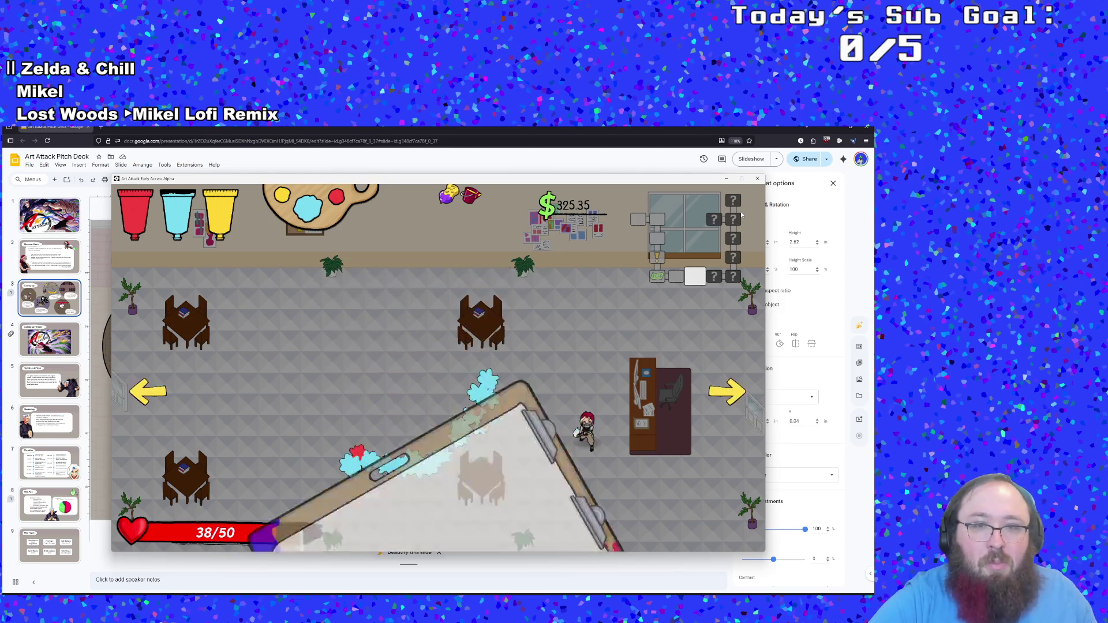
key("s")
key("d")
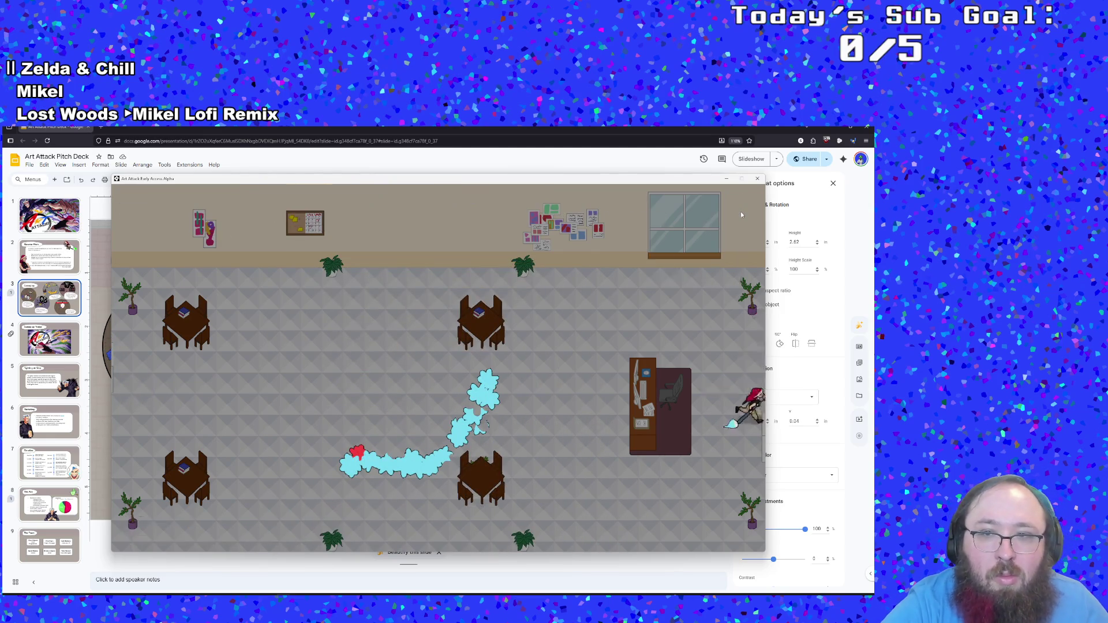
key("a")
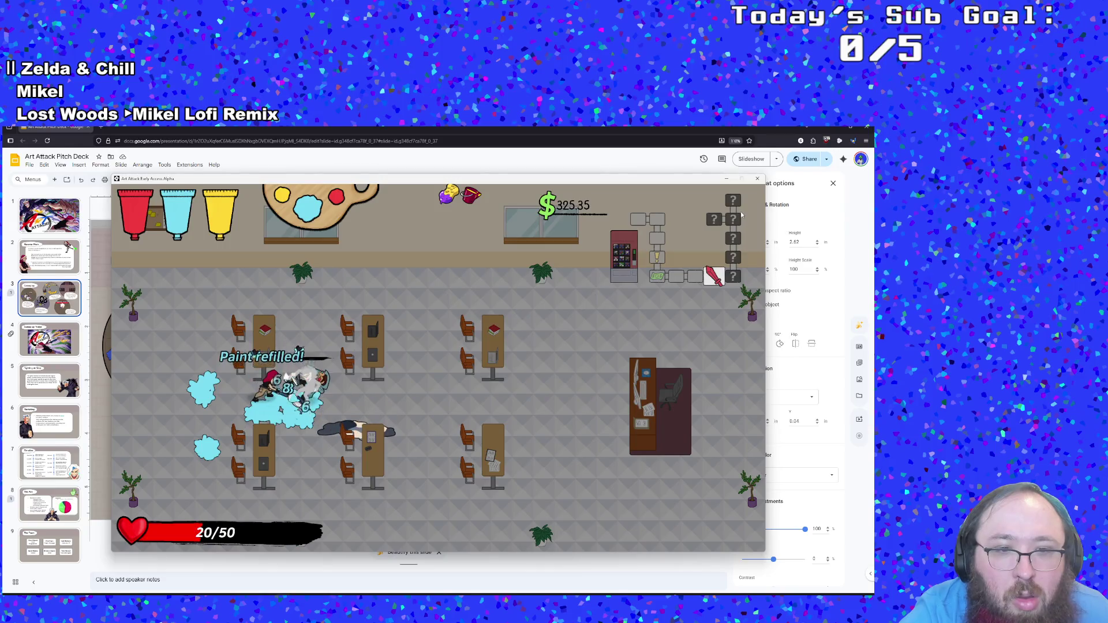
key("space")
key("space")
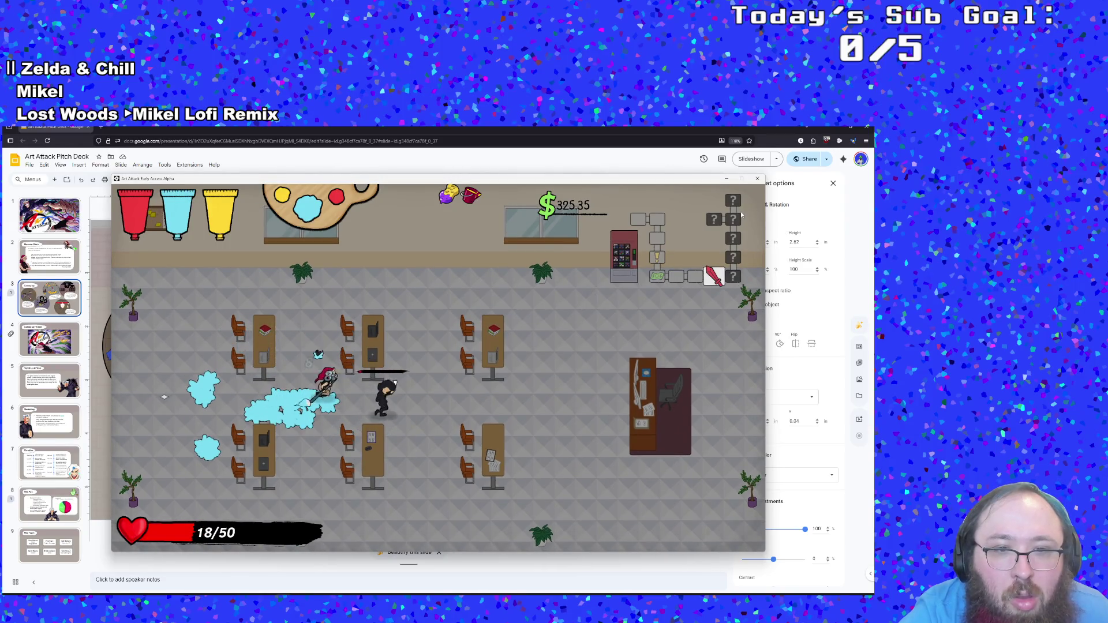
key("w")
key("d")
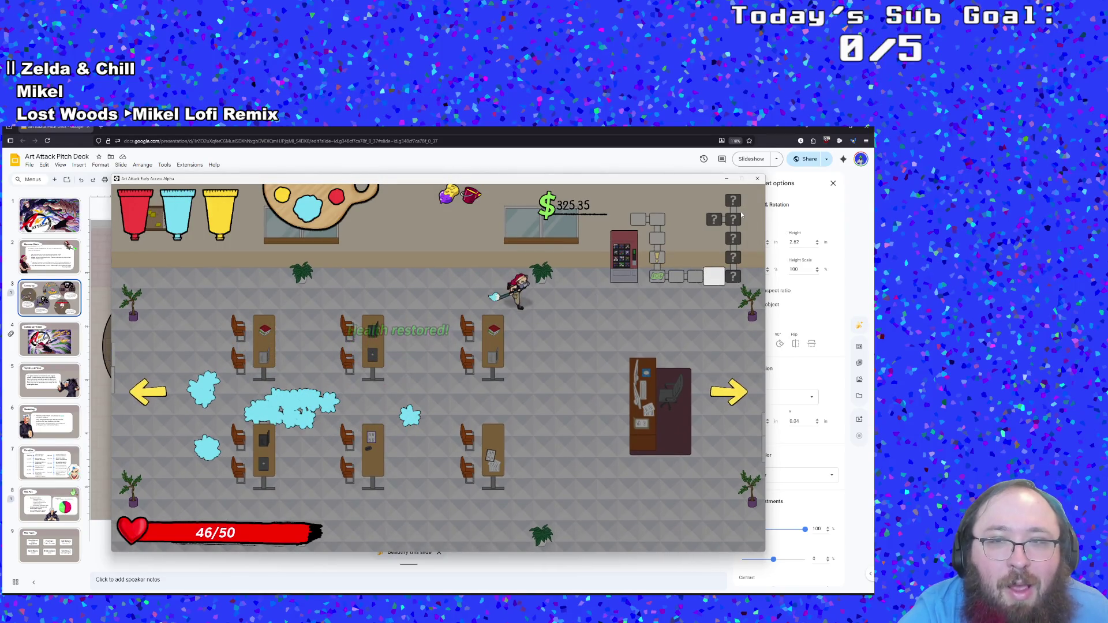
key("w")
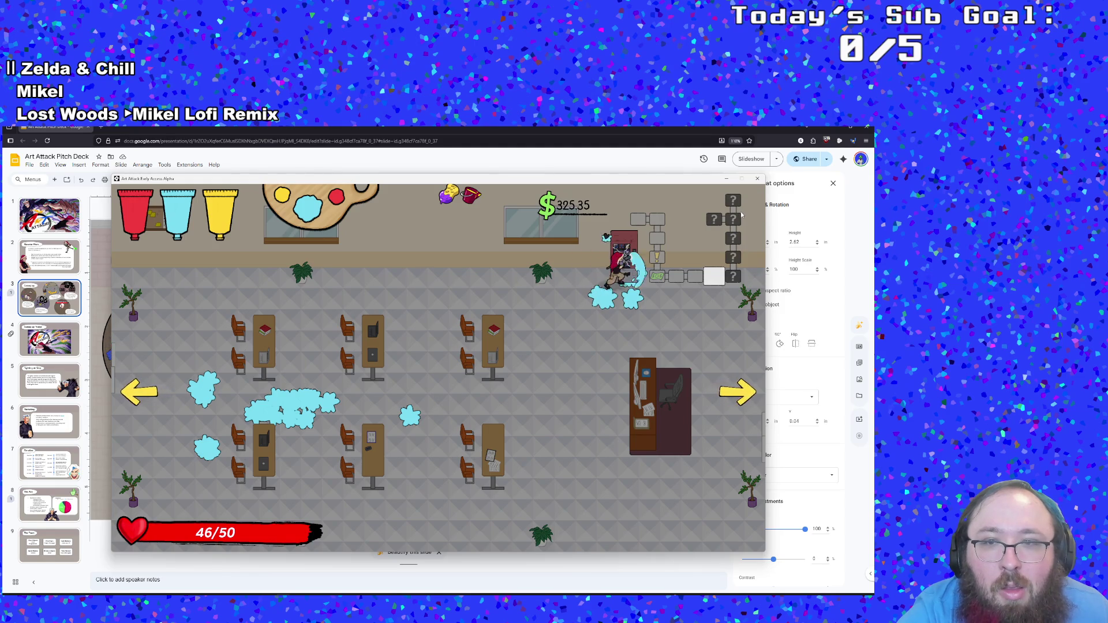
key("e")
key("s")
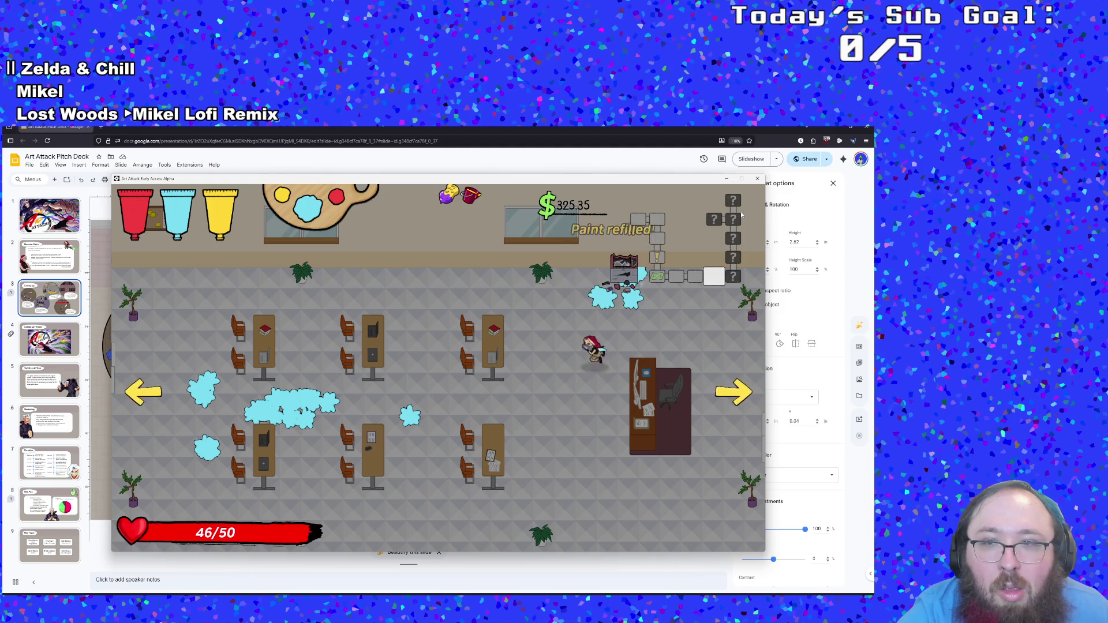
key("a")
key("d")
key("Tab")
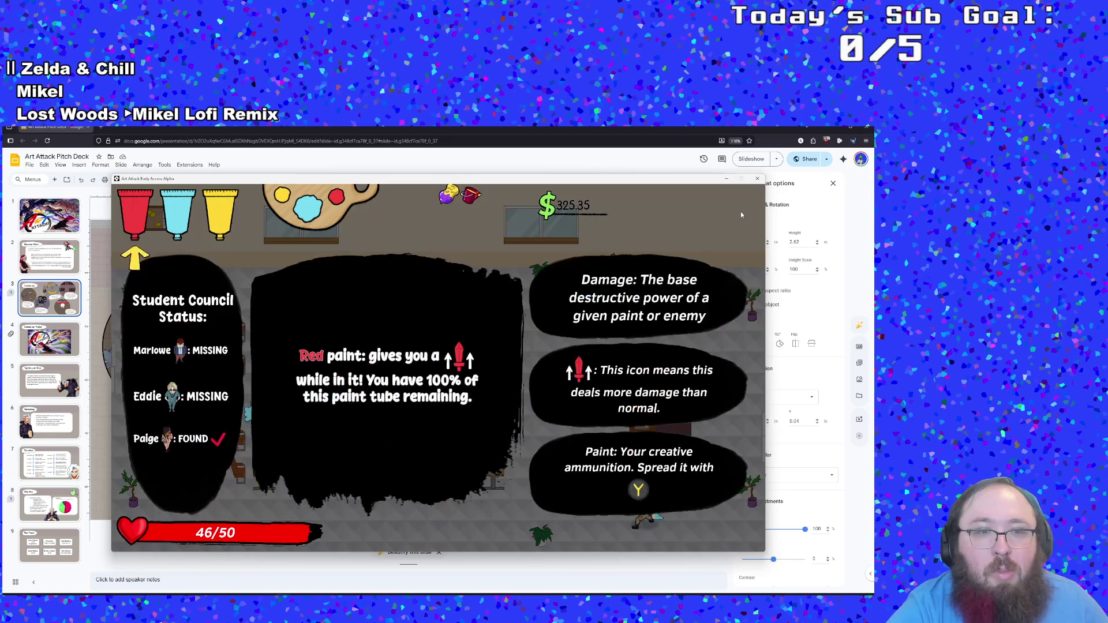
Step: Pick up the Bachelor of Fine Arts and Nightshade, then talk with the customer
key("w")
key("d")
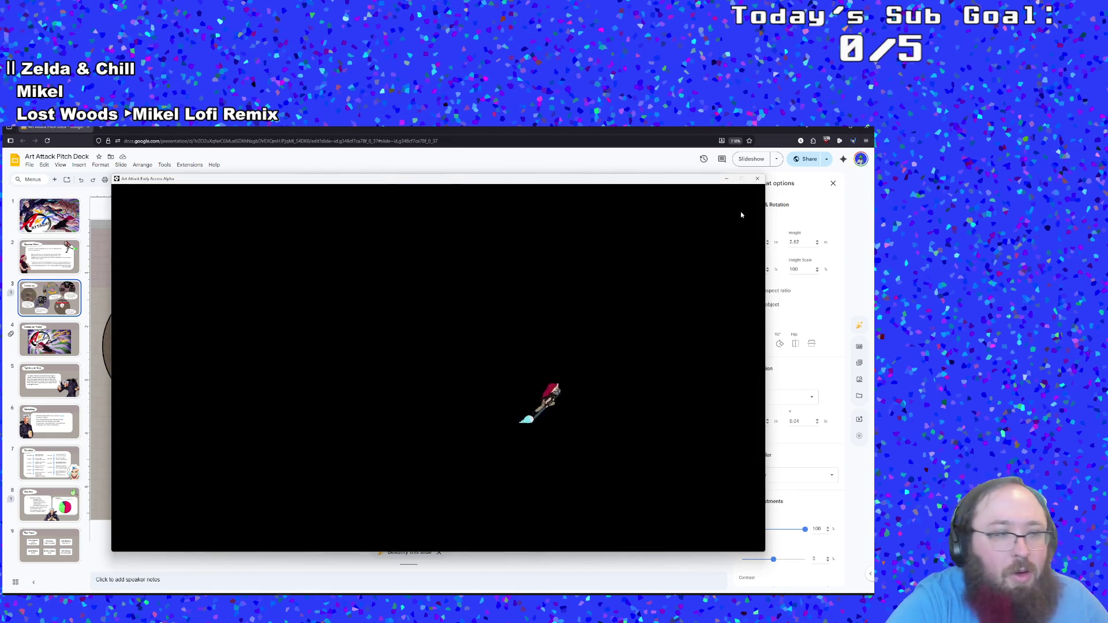
key("s")
key("d")
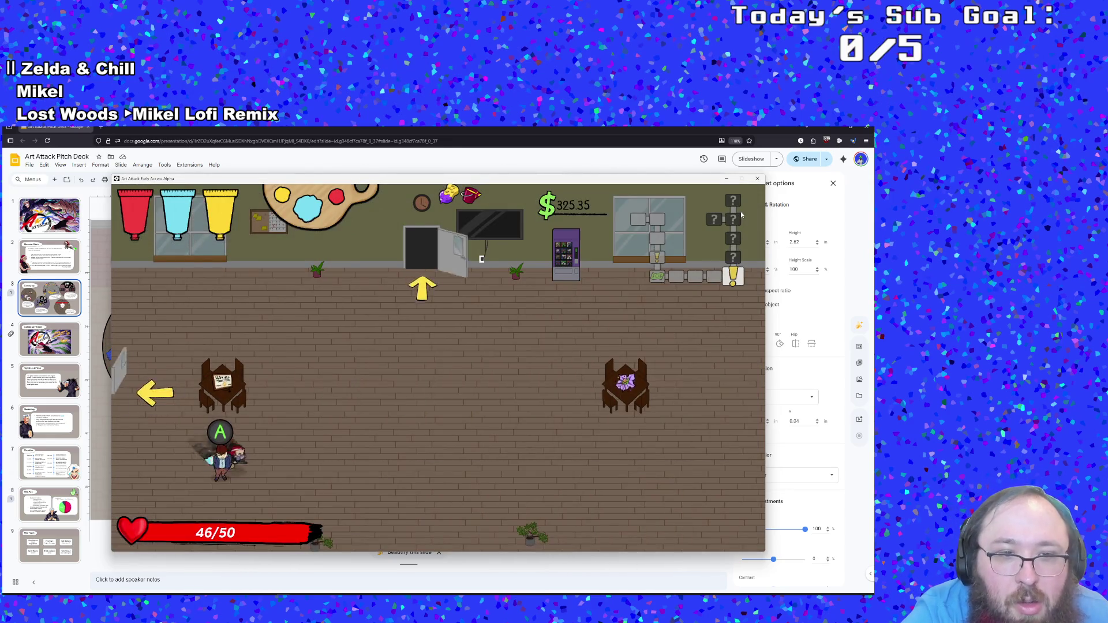
key("w")
key("a")
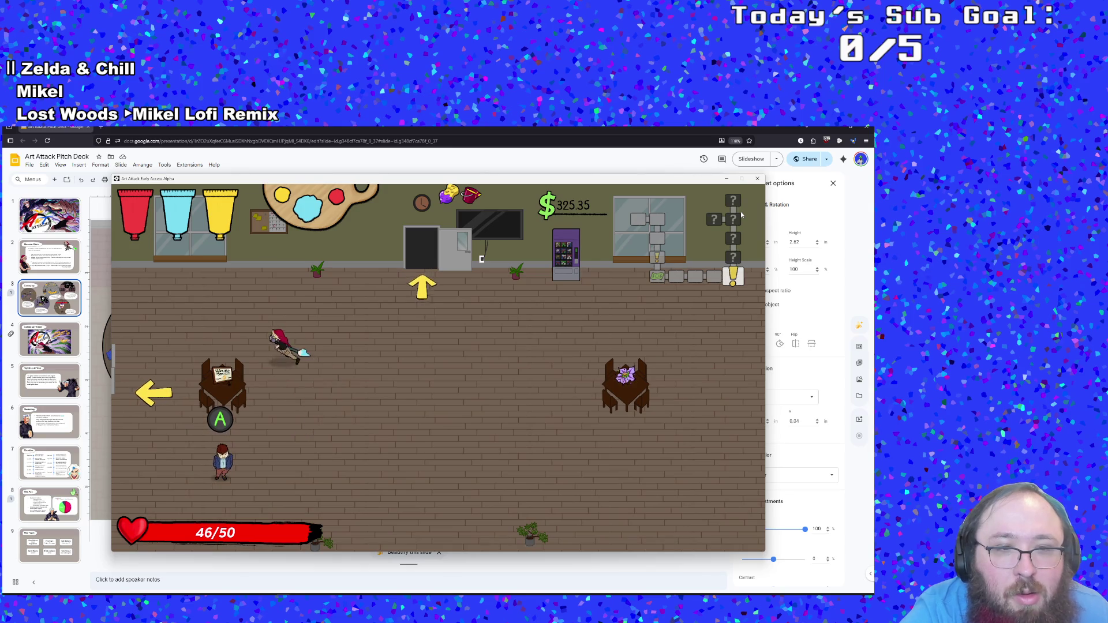
key("e")
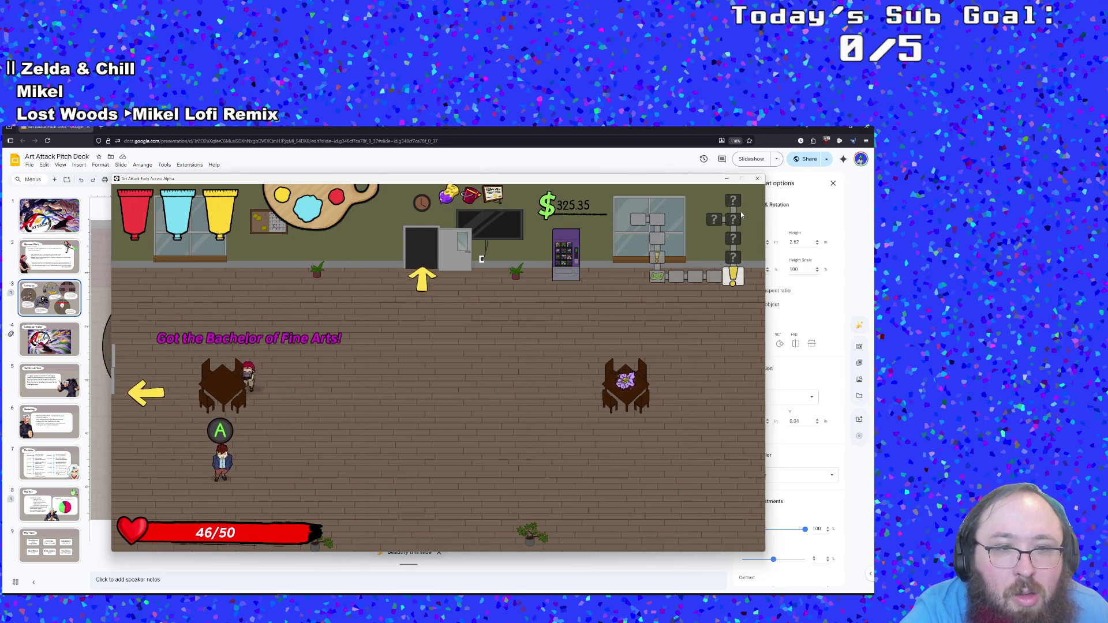
key("d")
key("d")
key("e")
key("w")
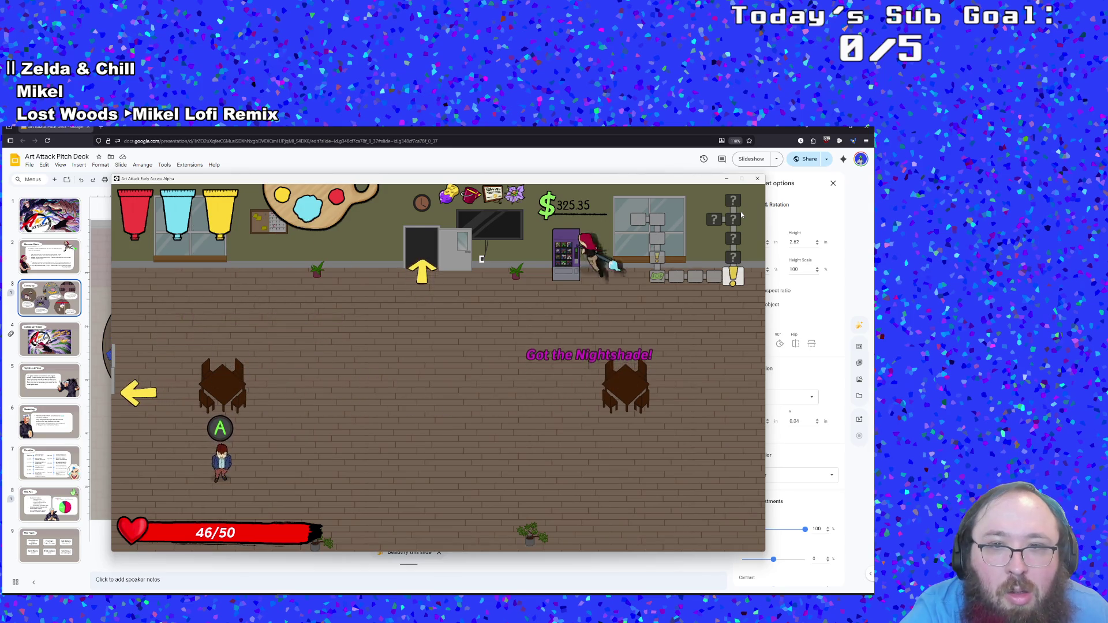
key("s")
key("a")
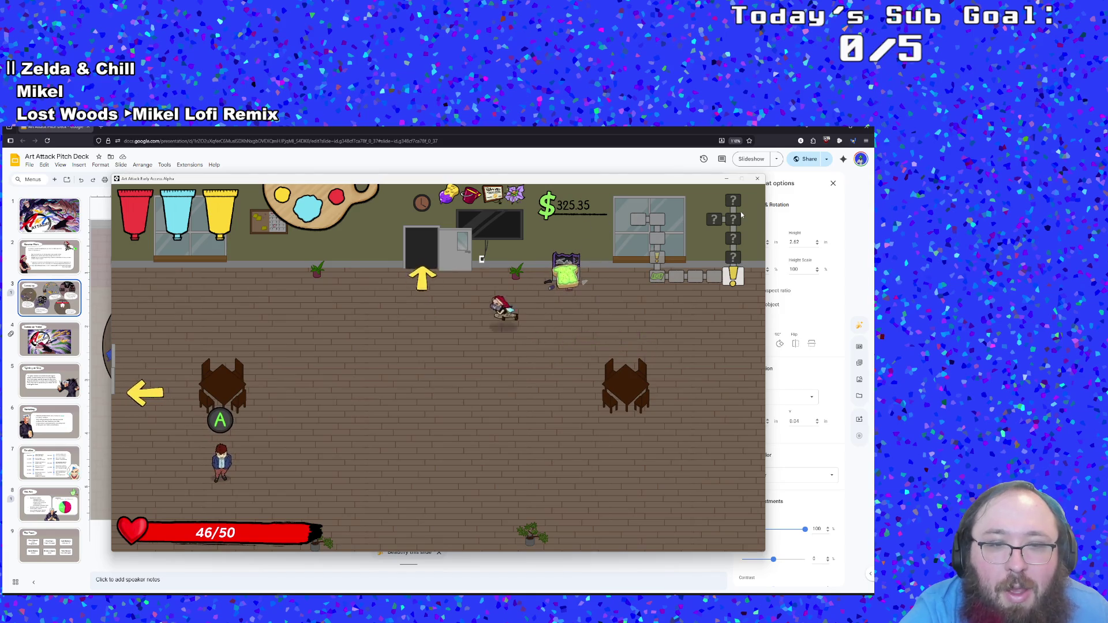
key("e")
key("e")
key("e")
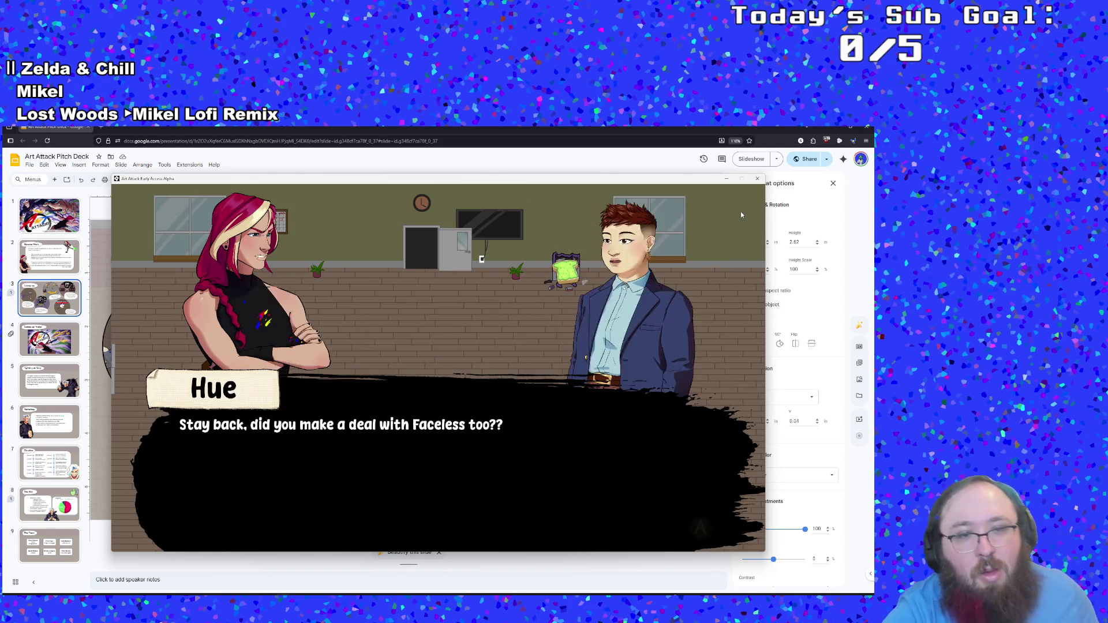
key("e")
key("e")
key("e")
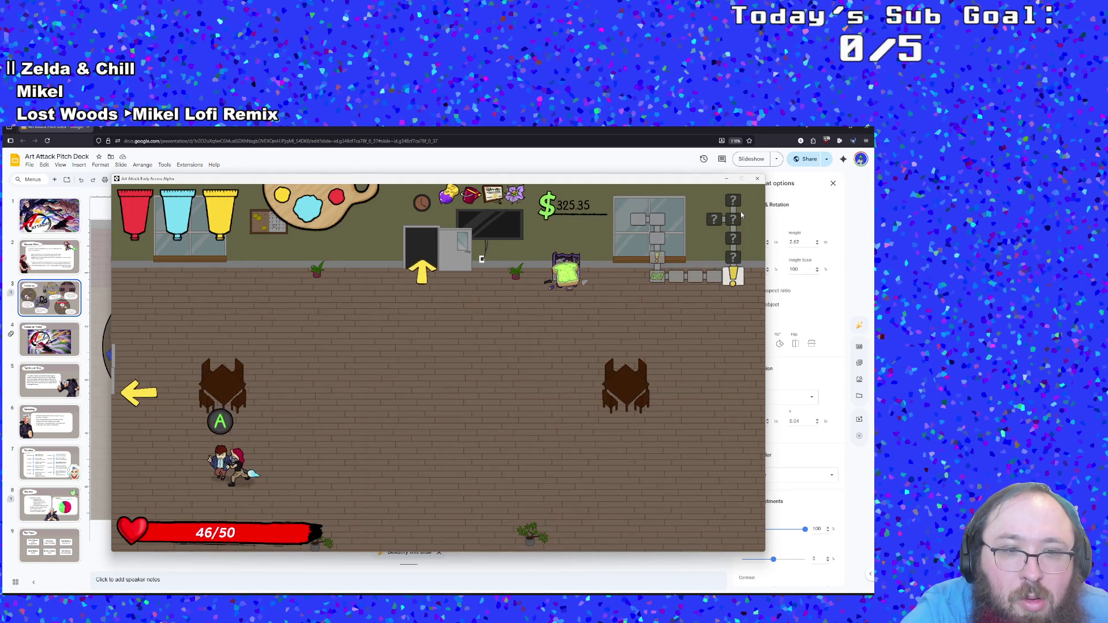
Step: Defeat the hooded enemies in the café and restore health at its vending machine
key("w+d")
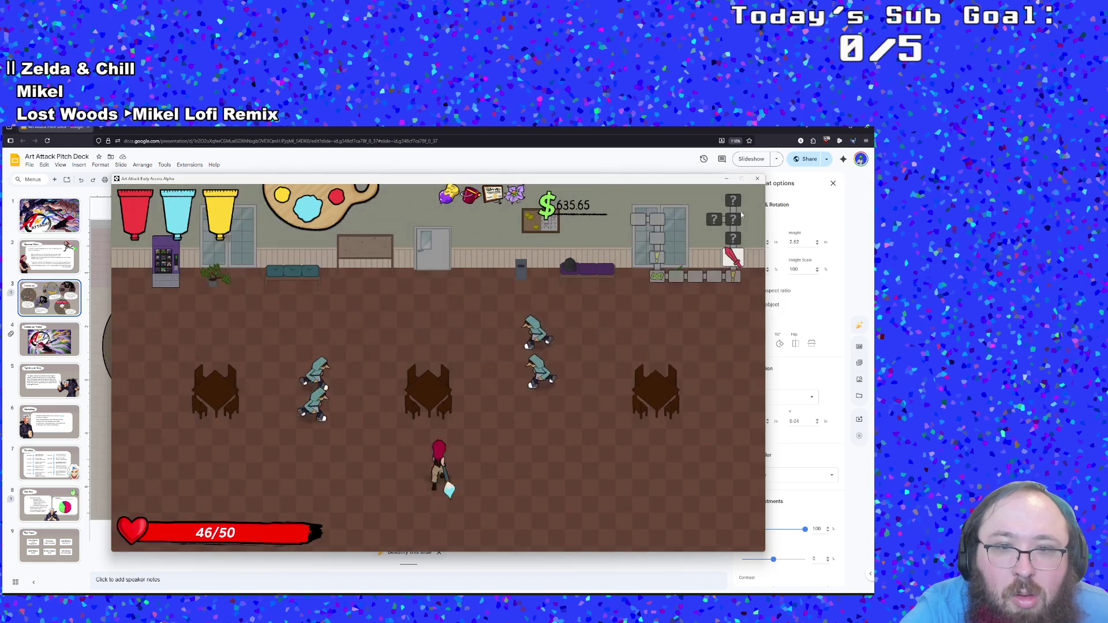
key("w+a")
left_click(742, 214)
left_click(740, 211)
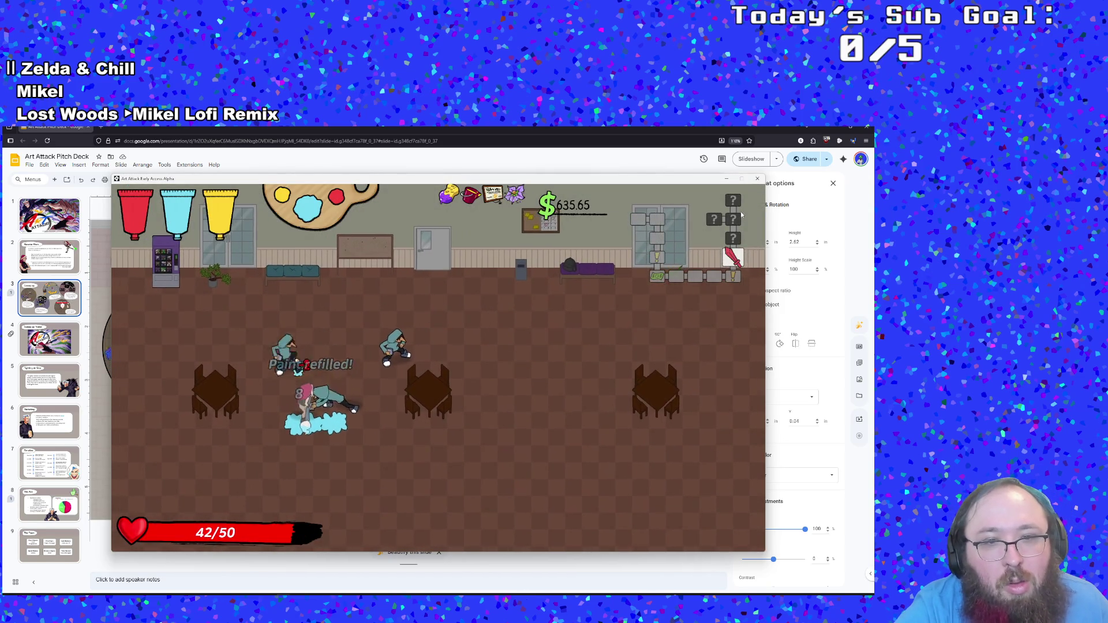
left_click(740, 211)
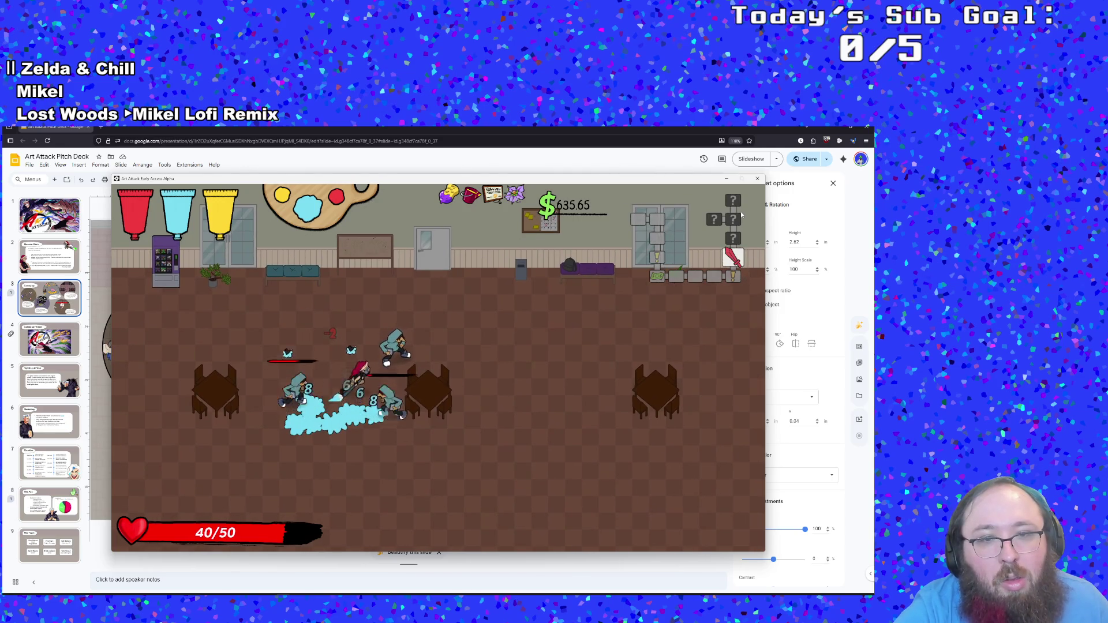
left_click(740, 211)
left_click(739, 212)
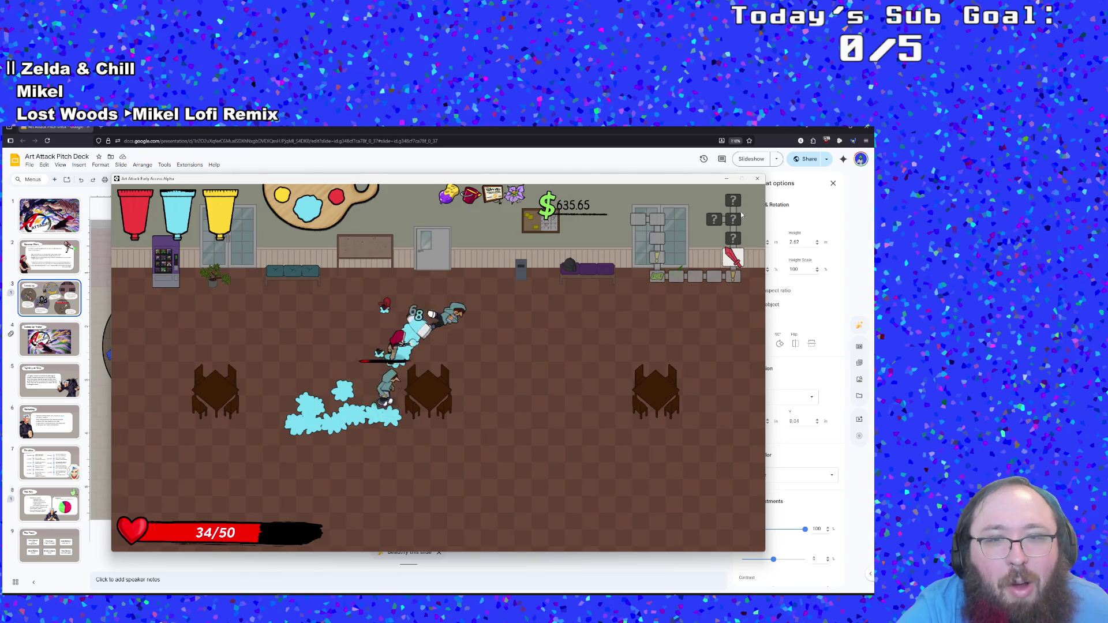
left_click(740, 211)
left_click(739, 211)
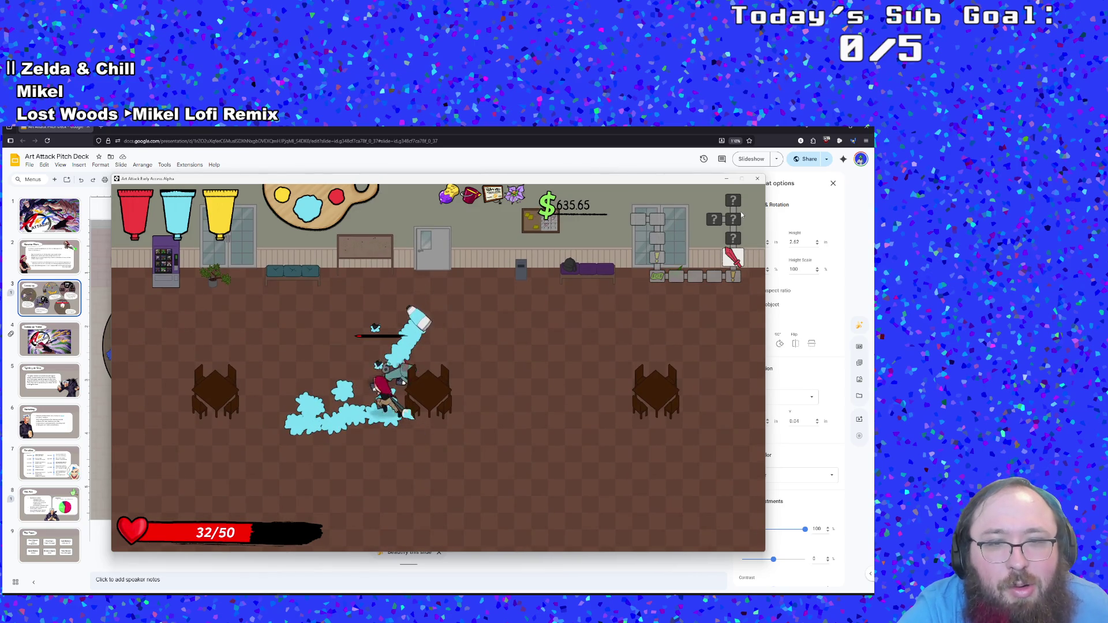
key("a")
key("w")
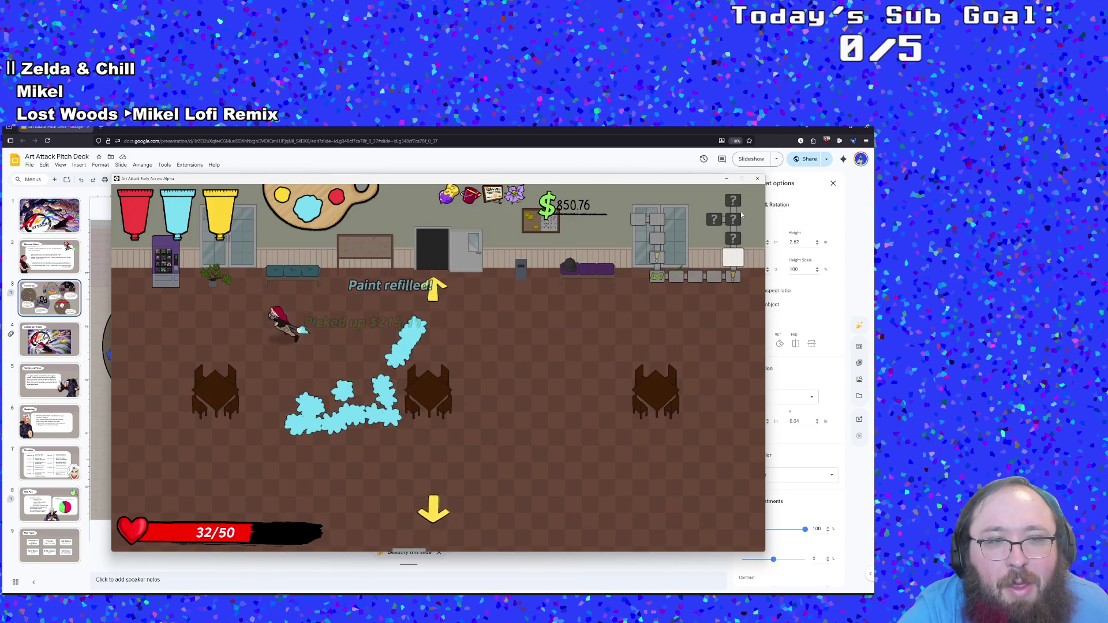
key("e")
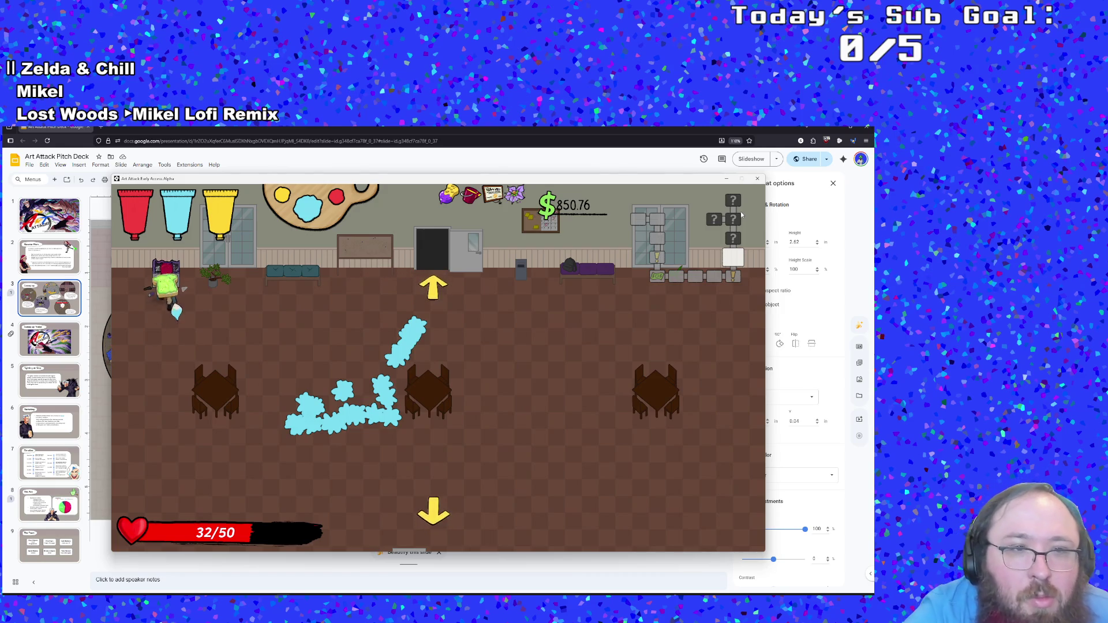
key("d")
key("s")
Step: Enter the shop through the top door and walk around to its vending machine
key("d")
key("w")
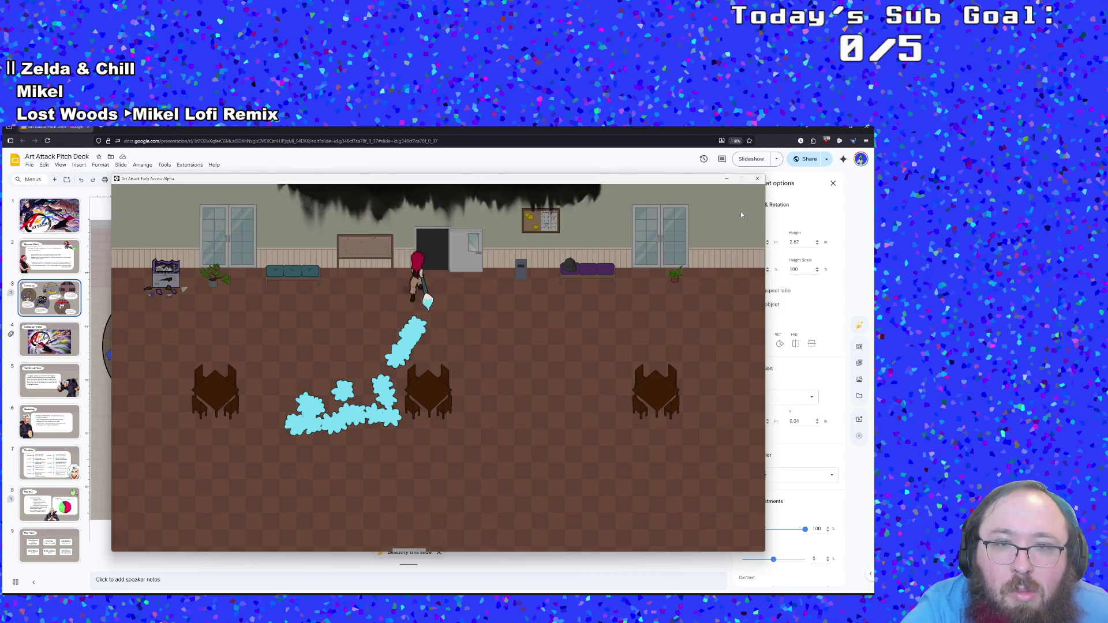
key("d")
key("w")
key("a")
key("s")
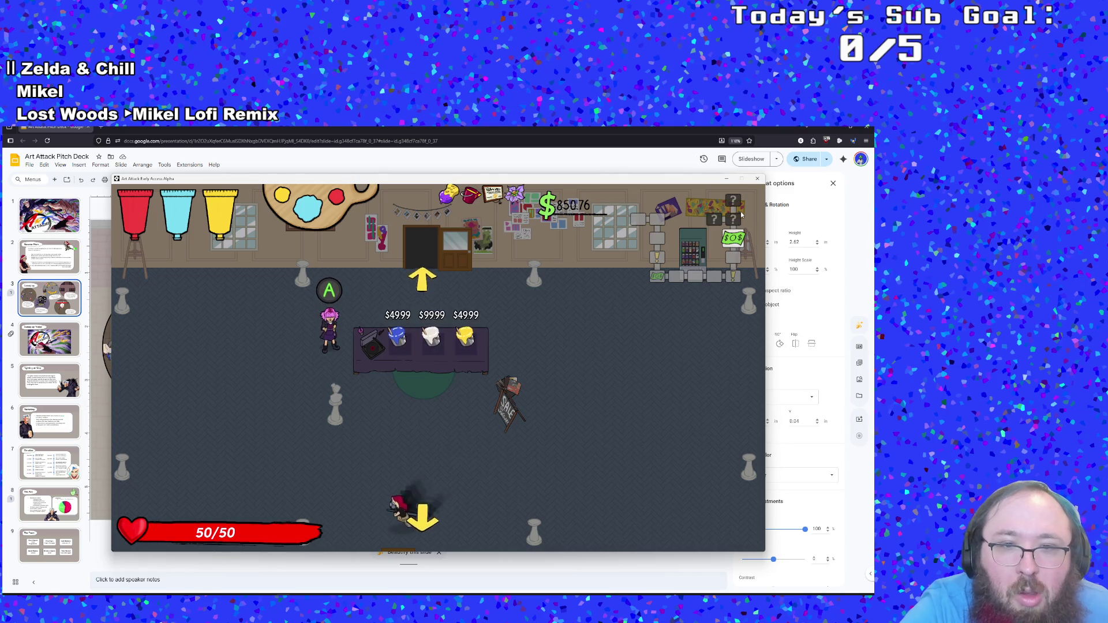
key("a")
key("w")
key("d")
key("d")
key("w")
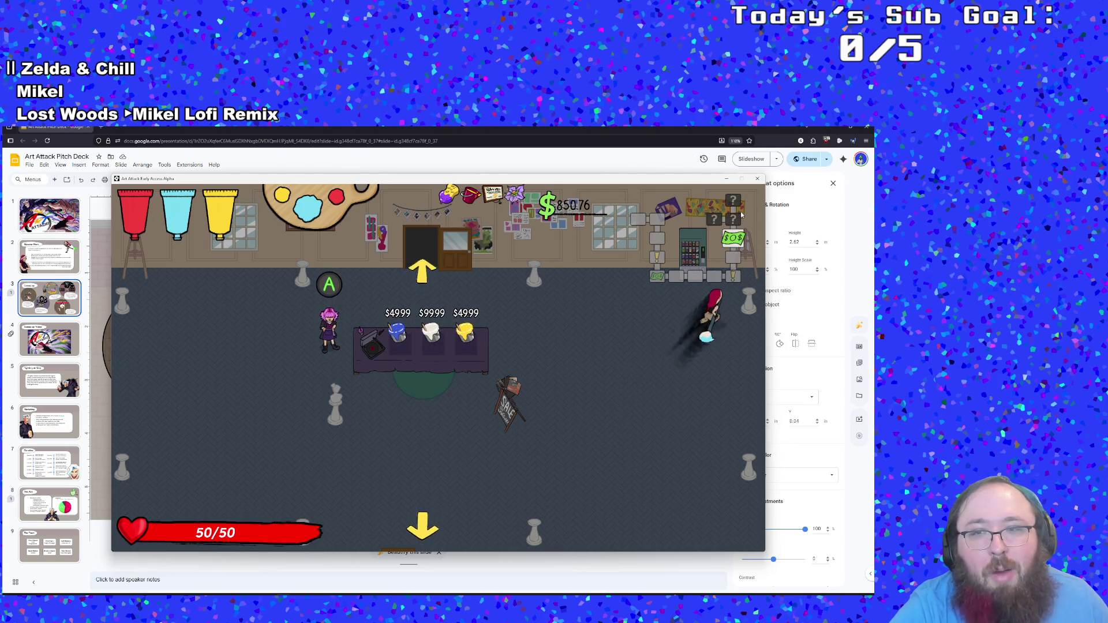
Step: Buy the blue paint for mixing purple, then exit into the next room
key("a")
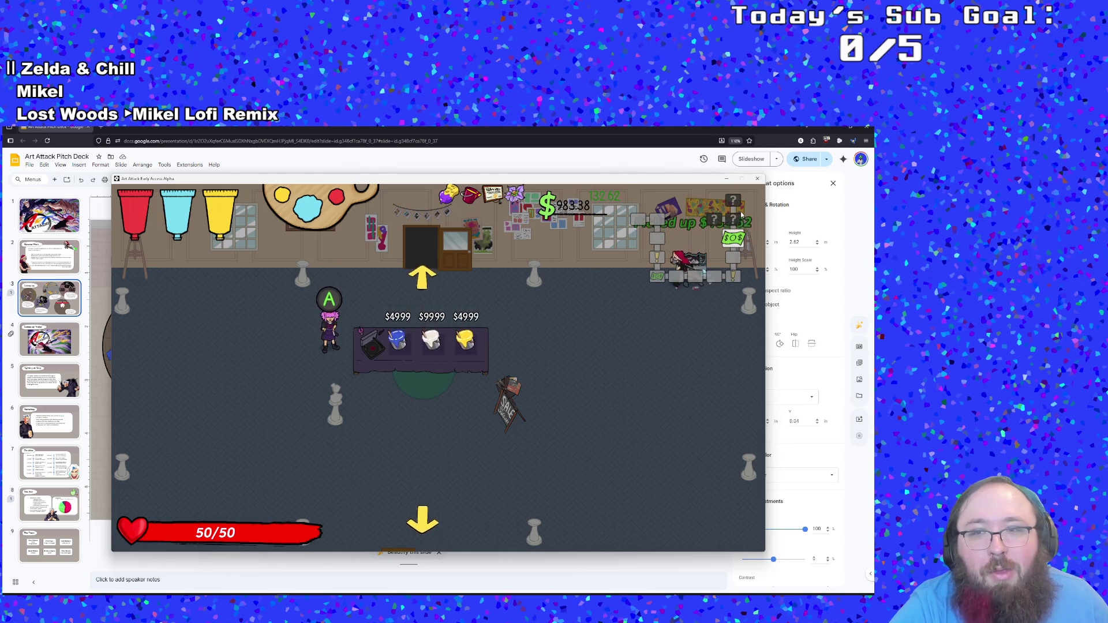
key("s")
key("d")
key("s")
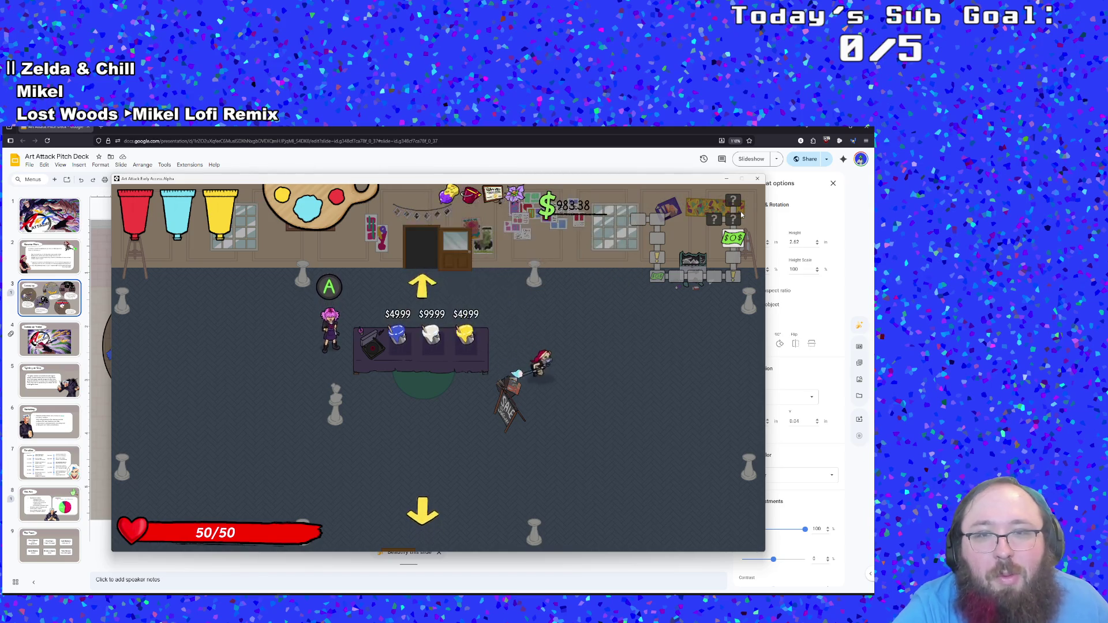
key("a")
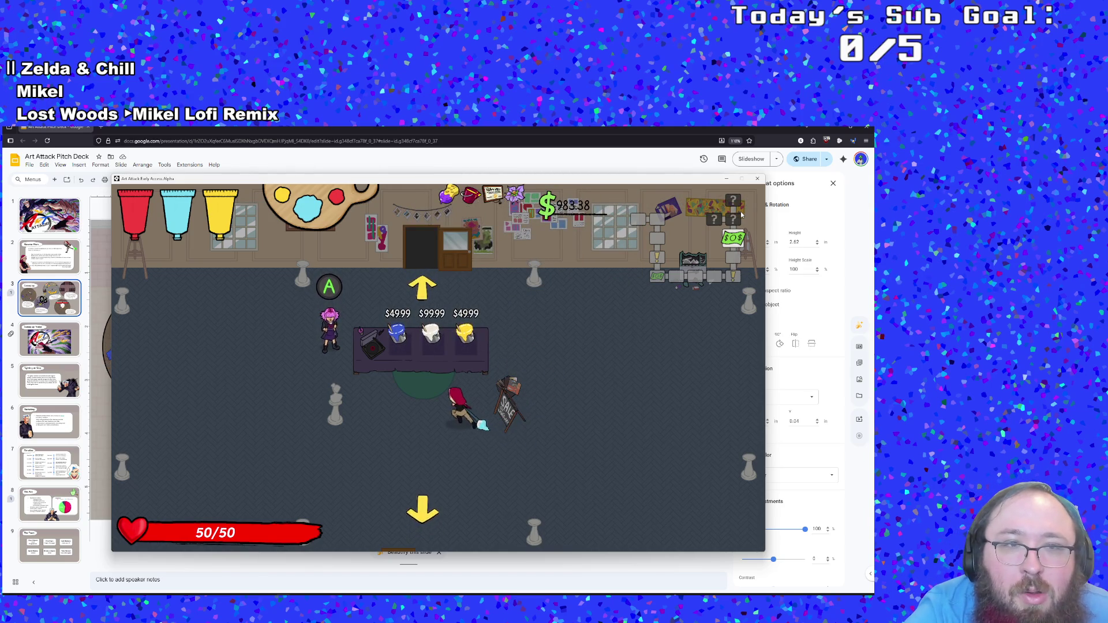
key("w")
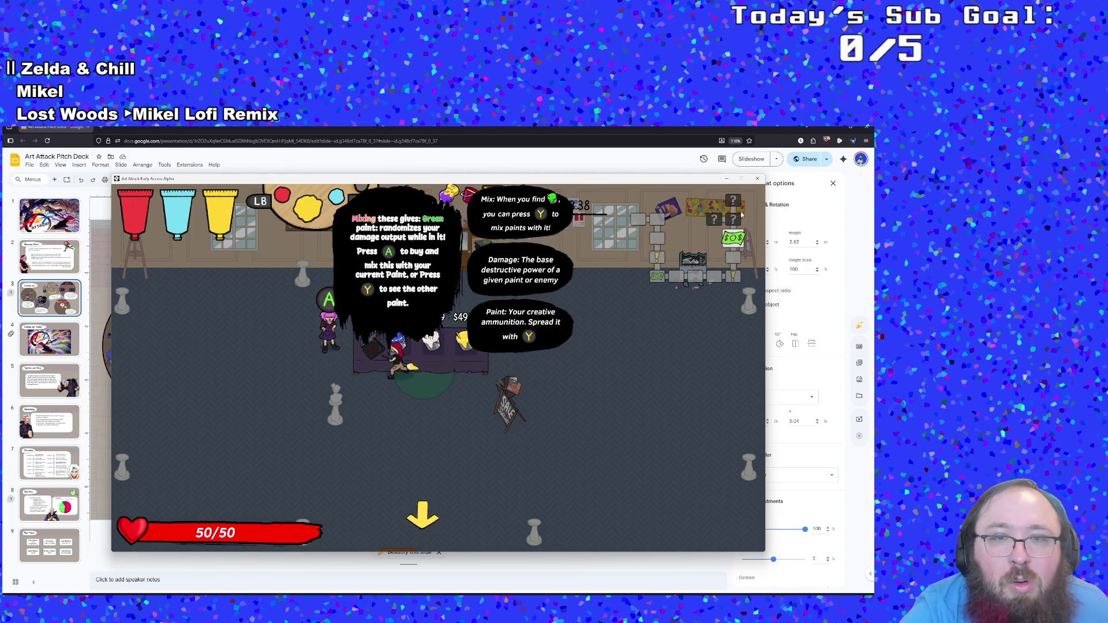
key("e")
key("s")
key("d")
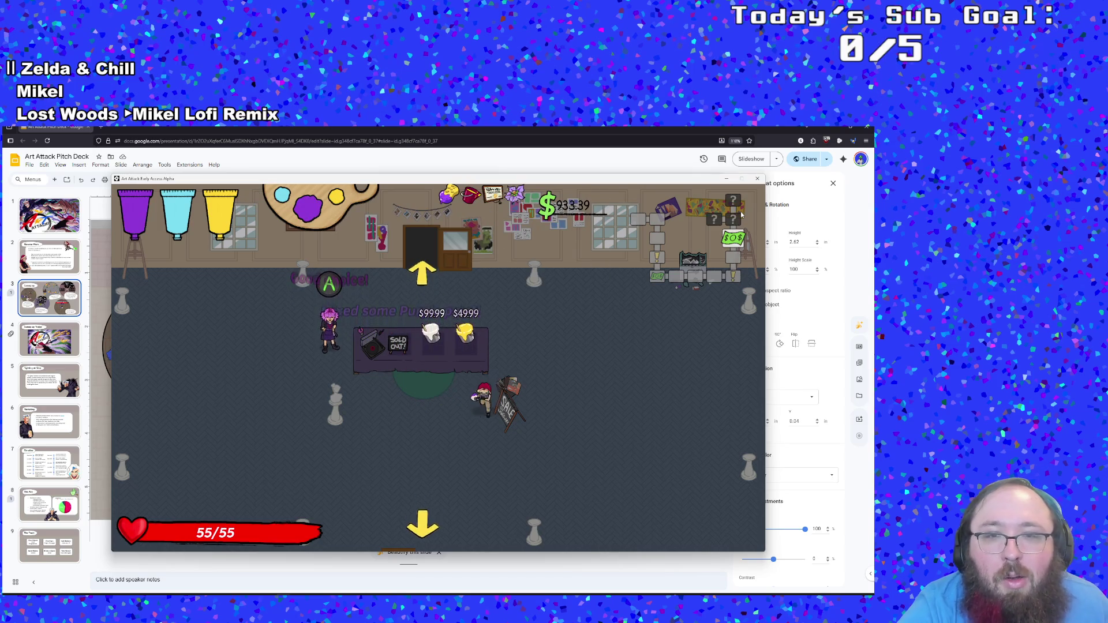
key("w")
key("a")
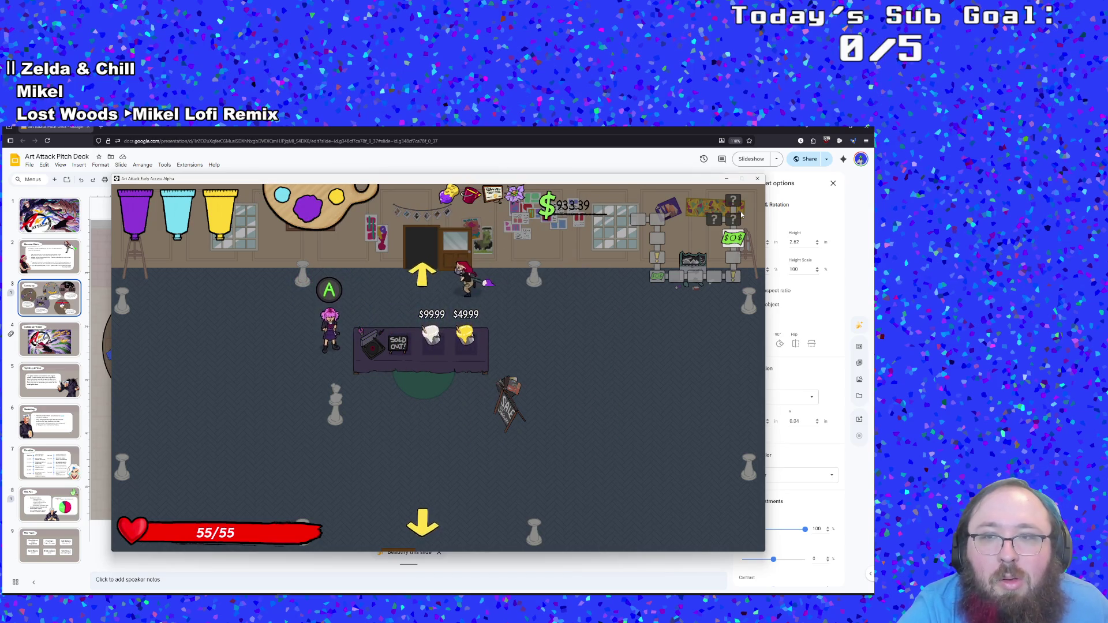
key("w")
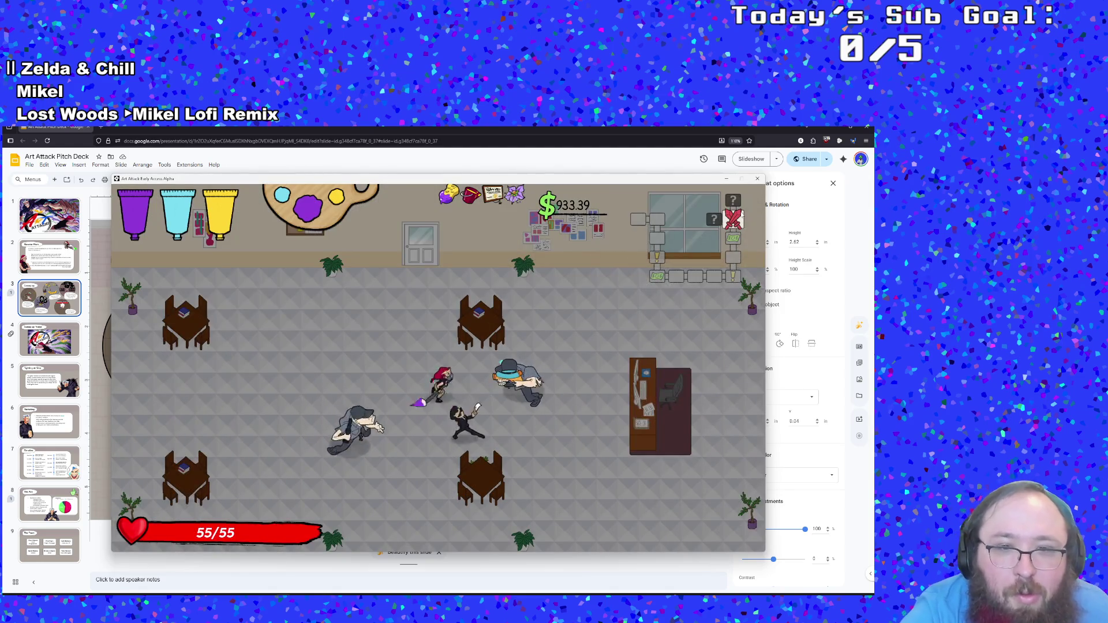
Step: Paint and defeat the enemies across the two combat rooms
key("d")
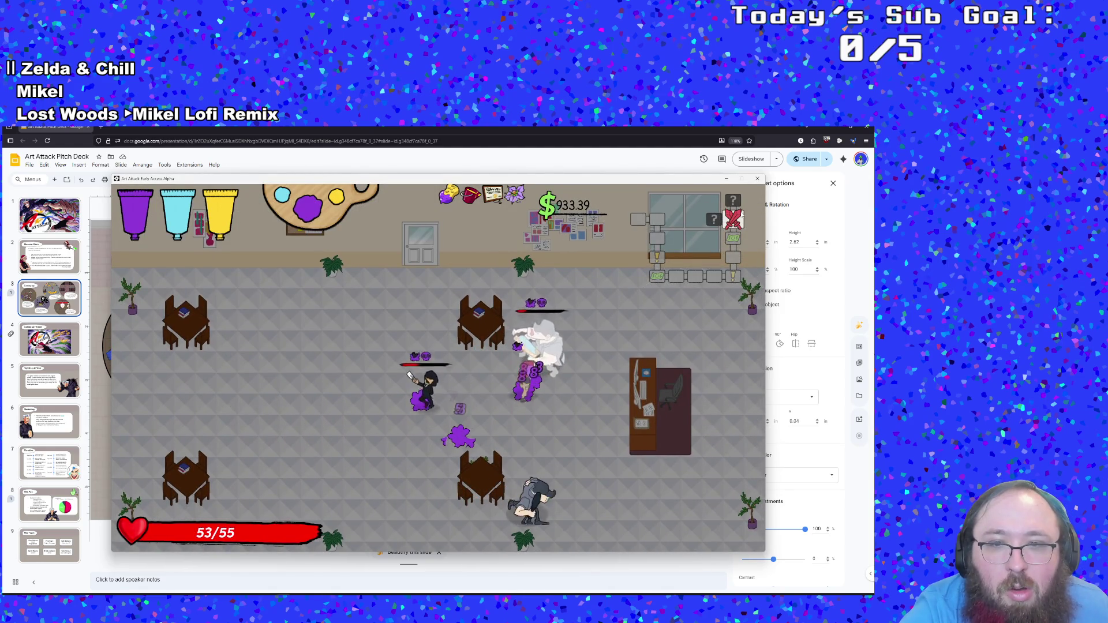
key("w")
key("s")
key("d")
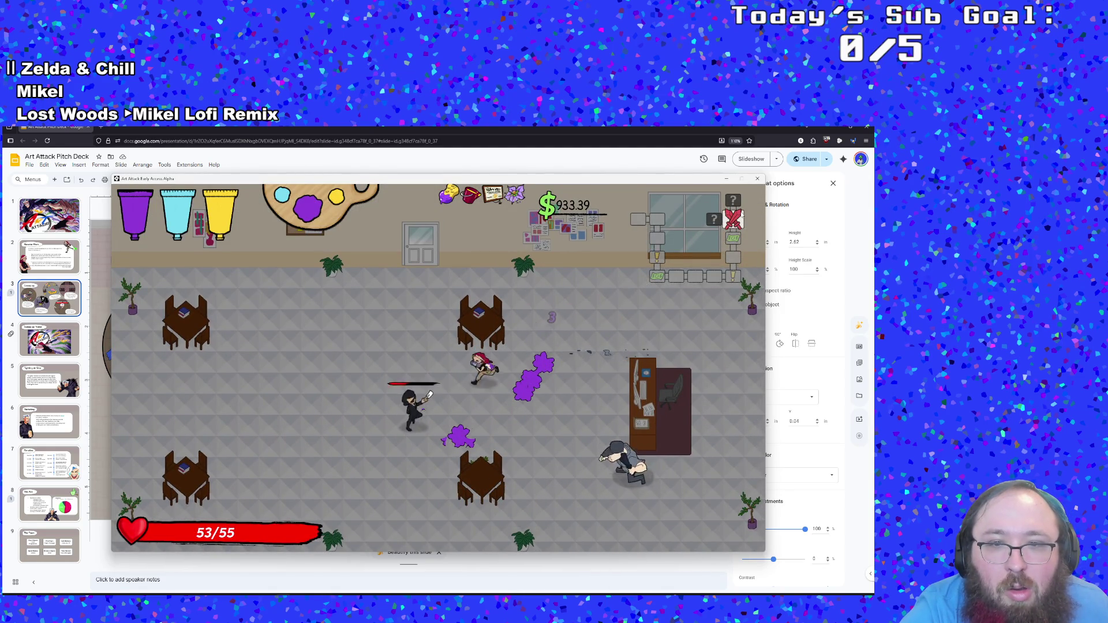
key("a")
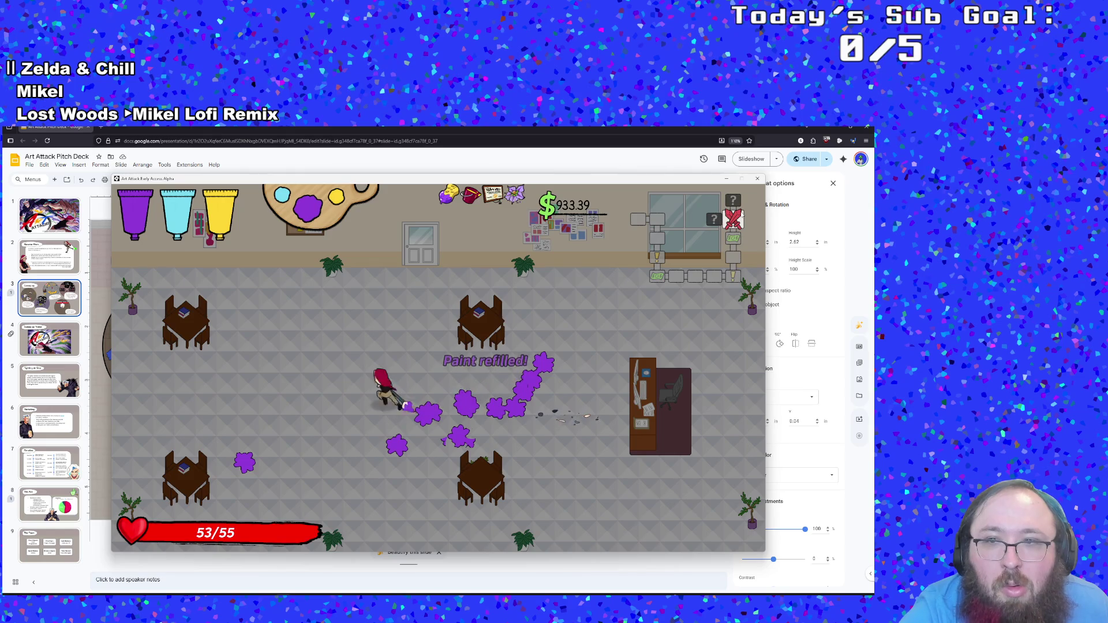
key("a")
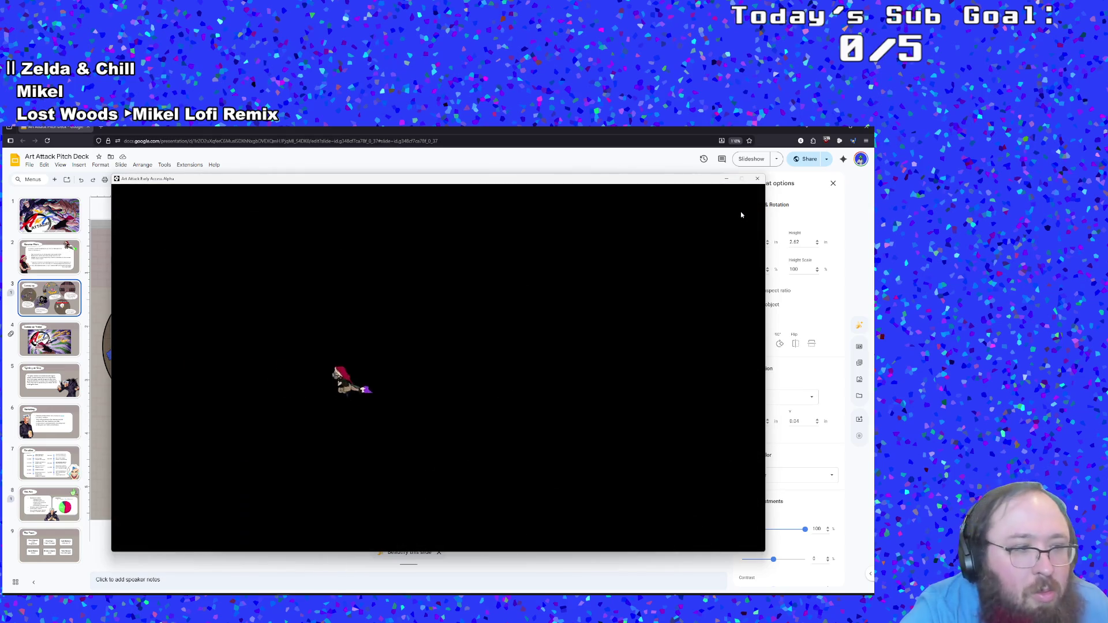
key("a")
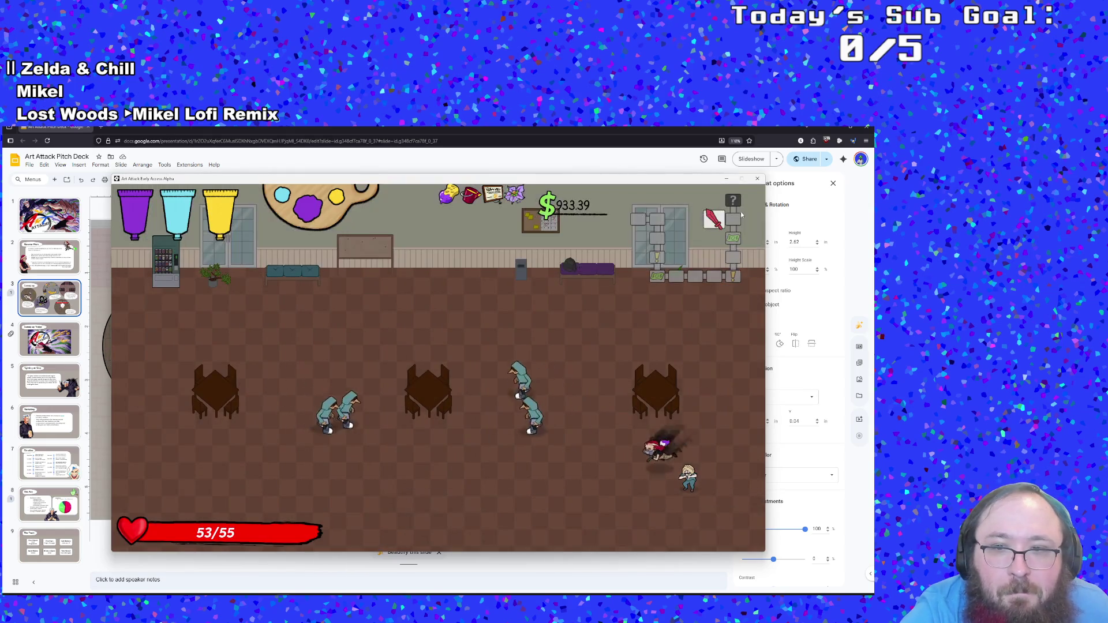
key("a")
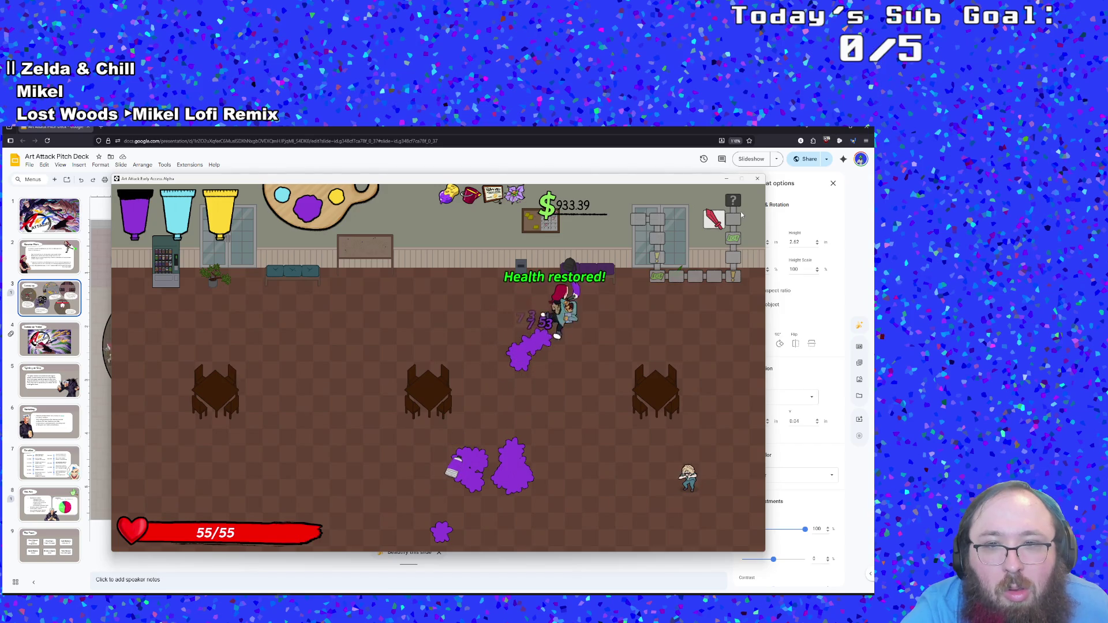
key("s")
key("a")
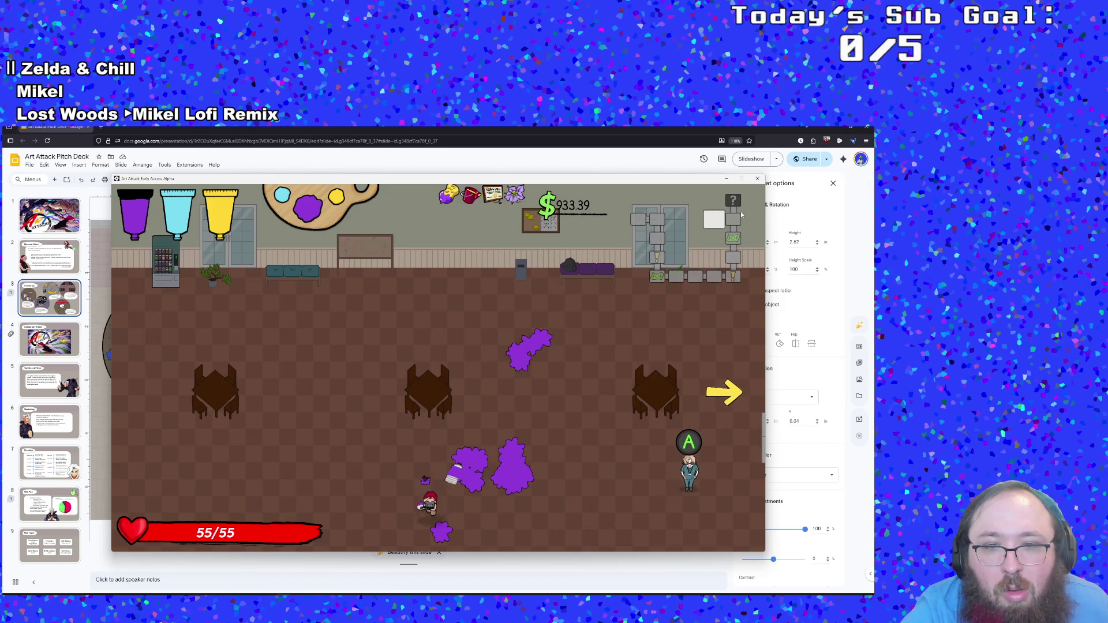
Step: Talk through the conversation with the friendly nurse, then exit via the top door
key("d")
key("e")
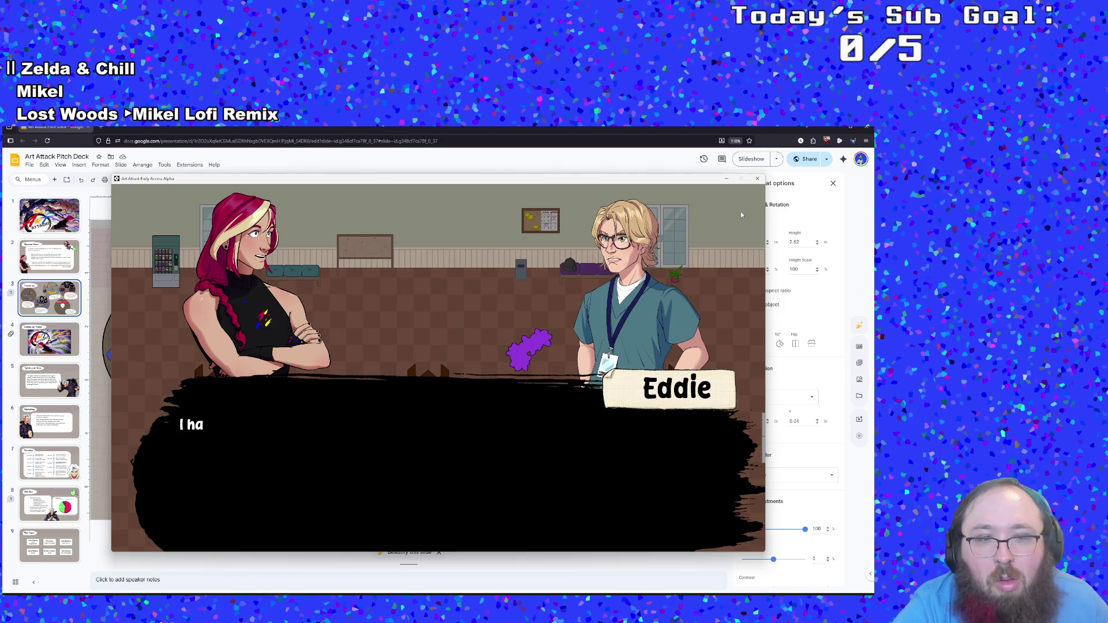
key("e")
key("e")
key("e")
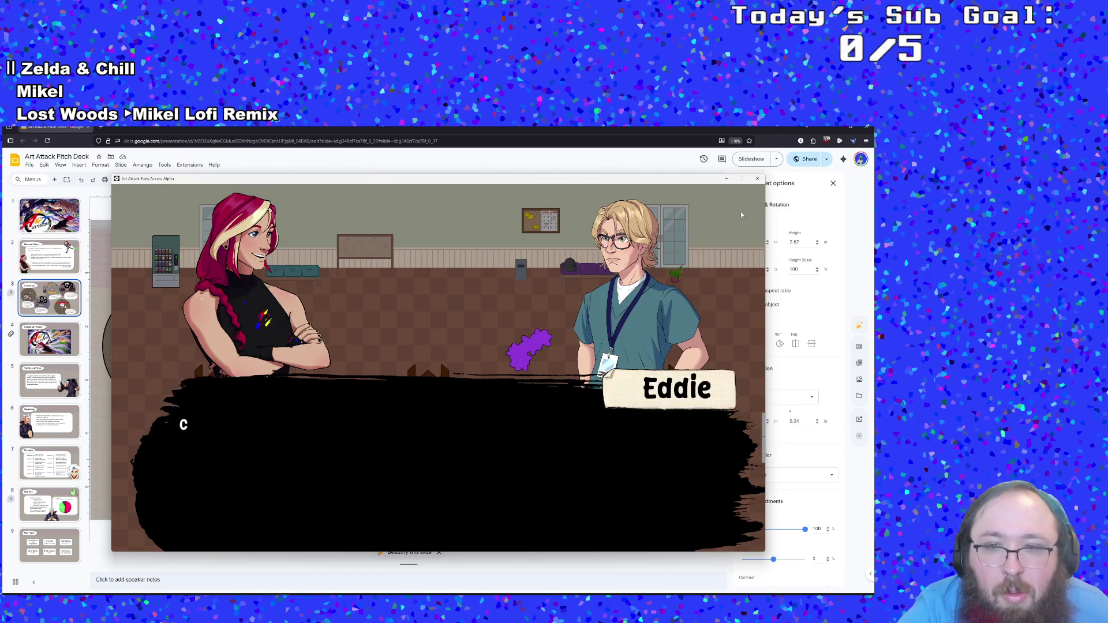
key("e")
key("a")
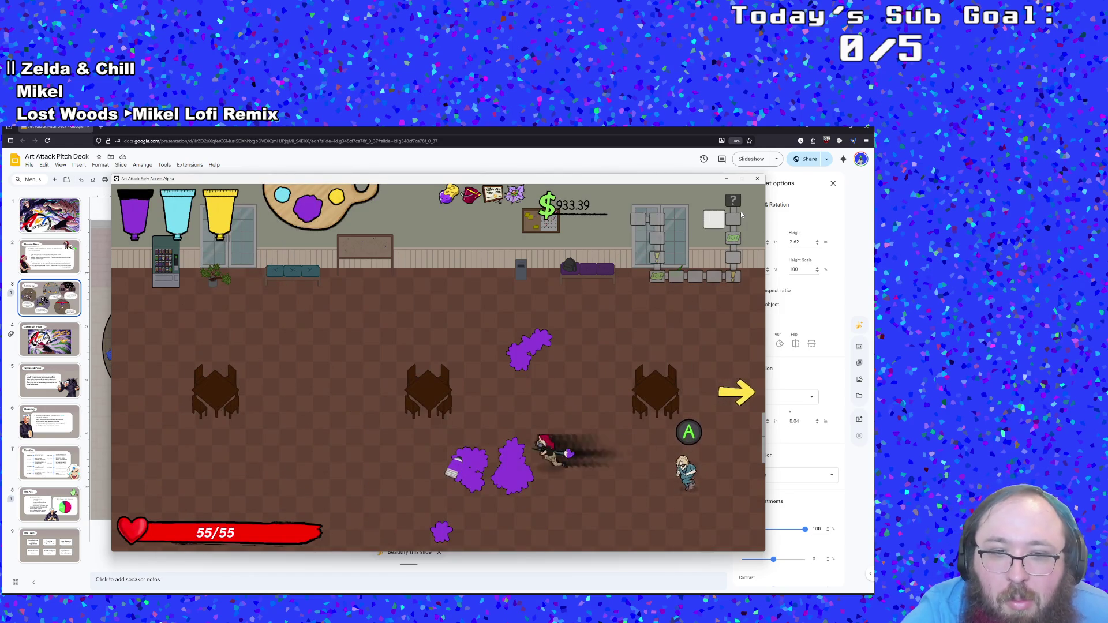
key("d")
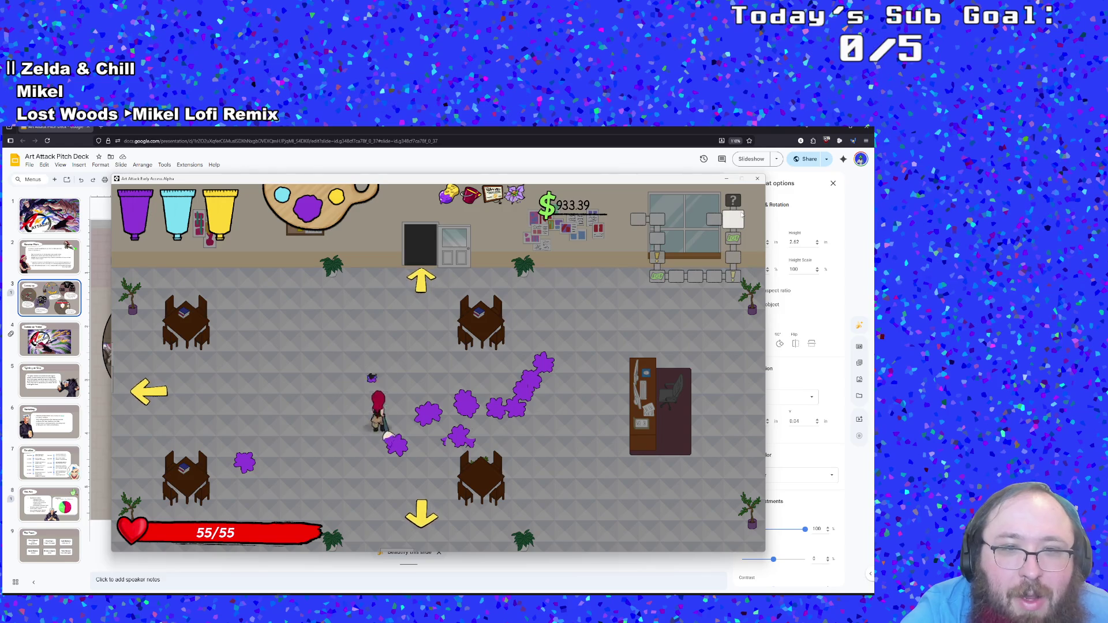
key("w")
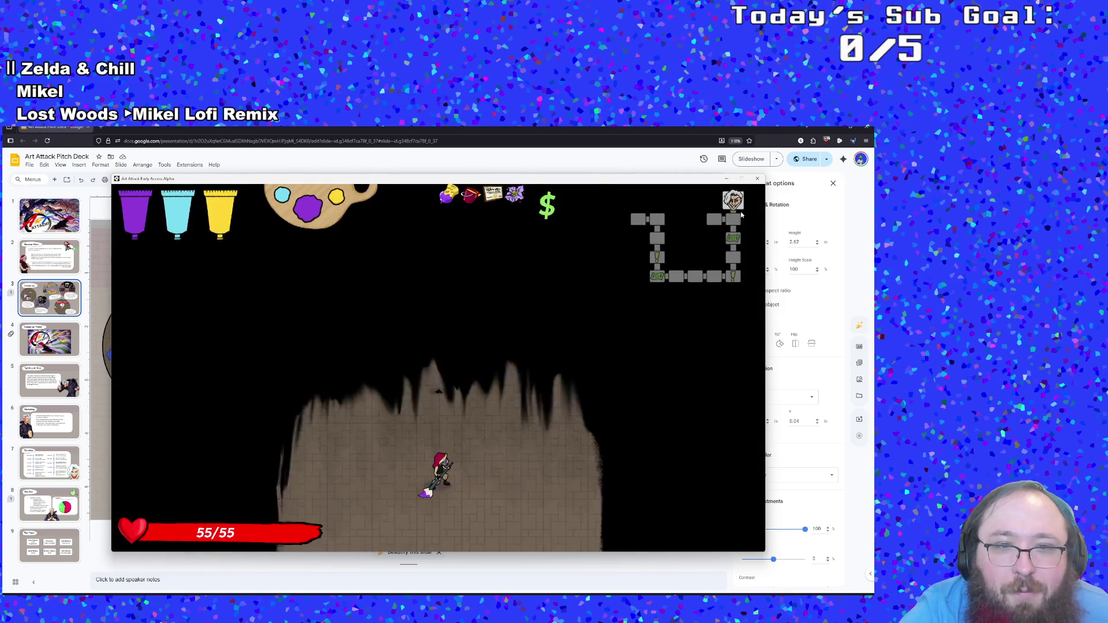
Step: Step through the recruiter boss introduction and attack it while dodging its hands
key("space")
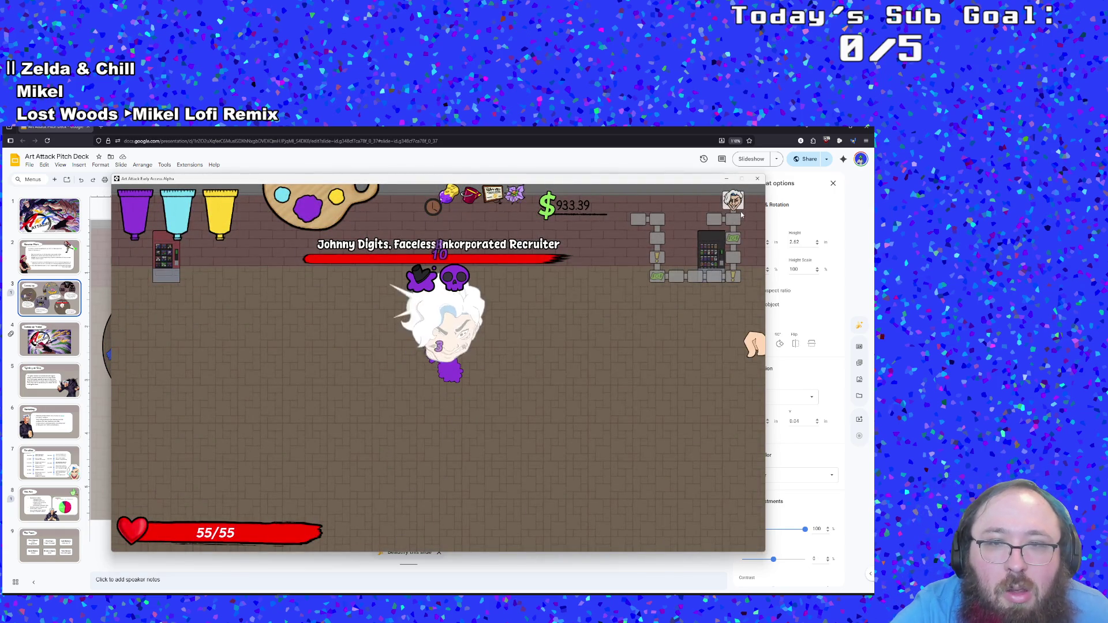
key("d")
key("d")
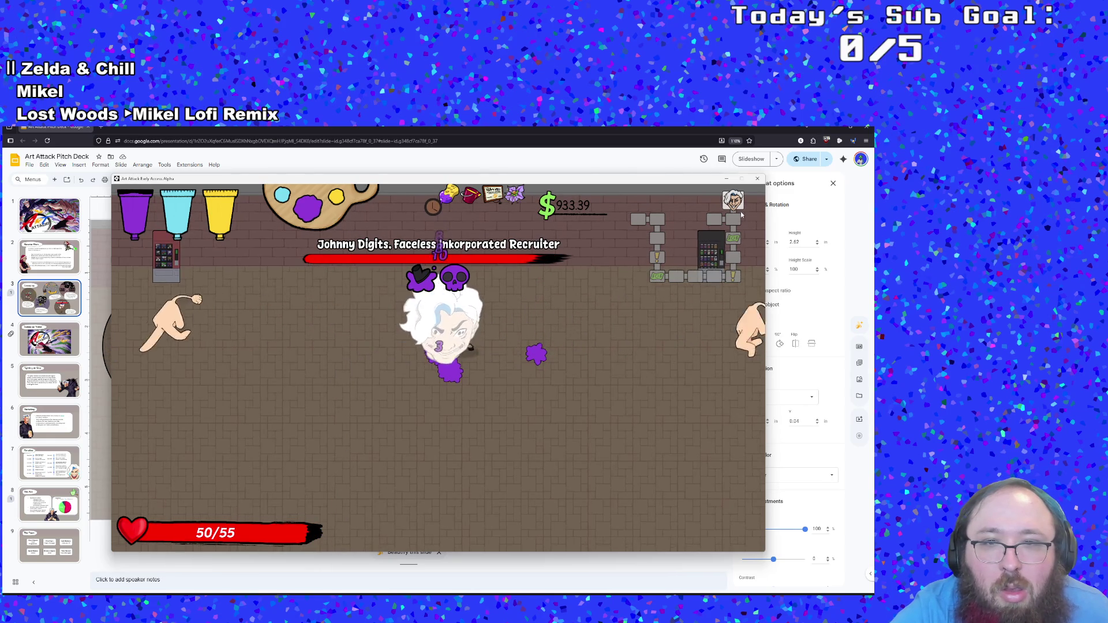
key("s")
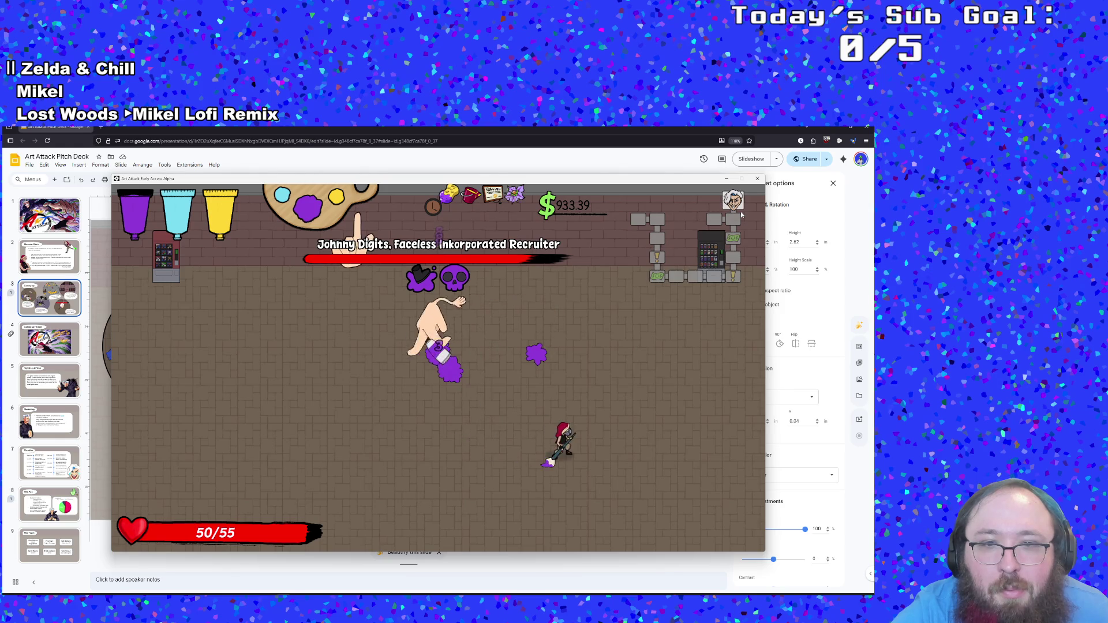
key("a")
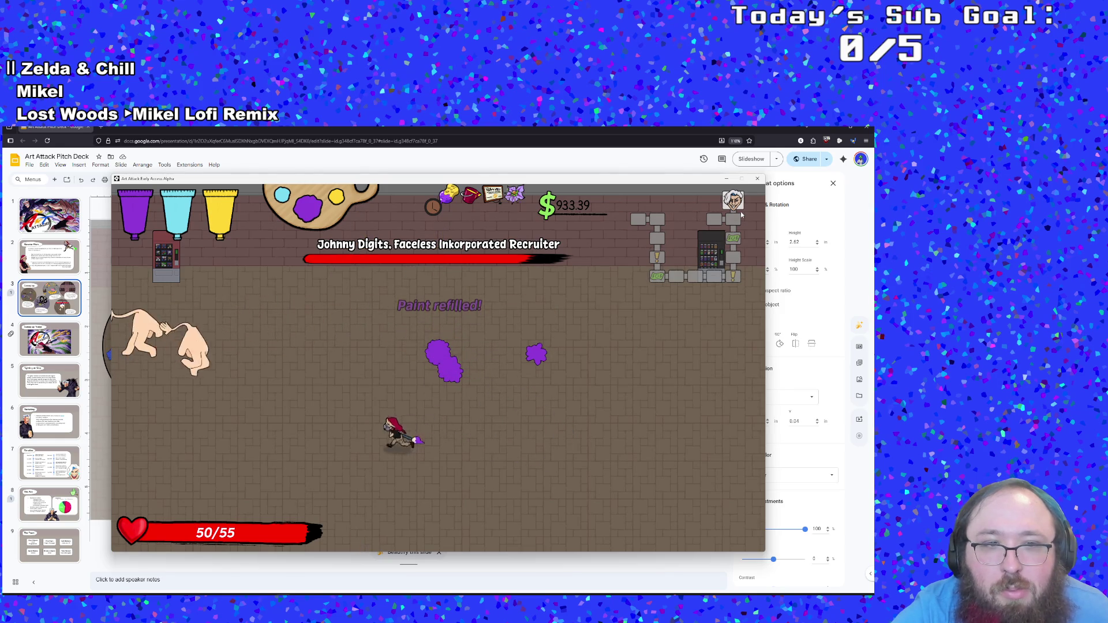
key("a")
key("d")
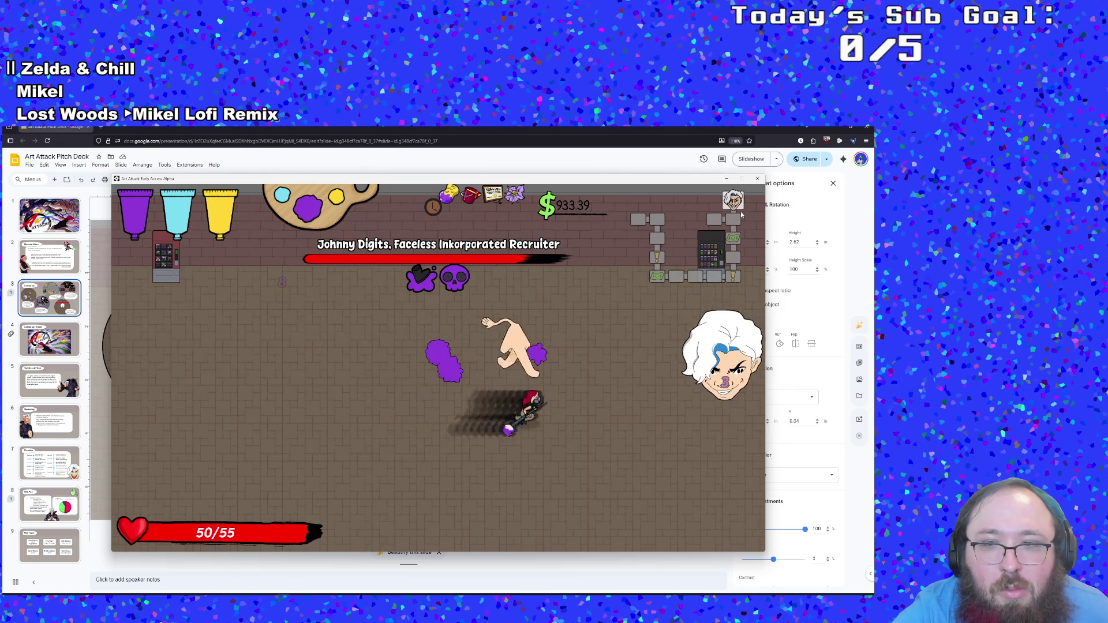
key("d")
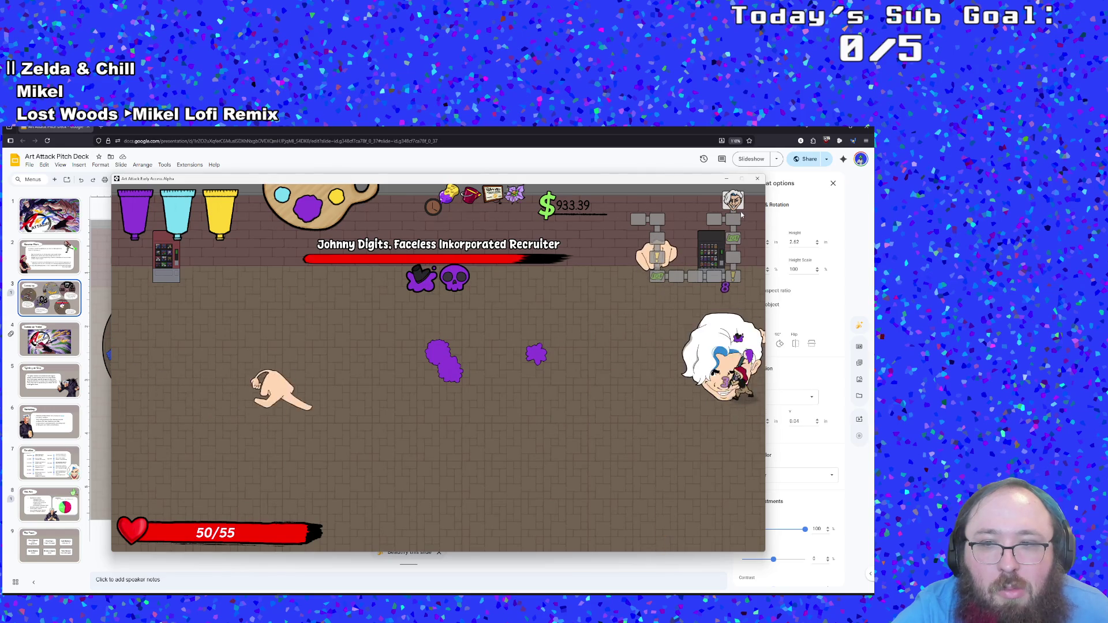
Step: Switch to cyan paint and keep attacking the boss until the ending, then close the game
key("e")
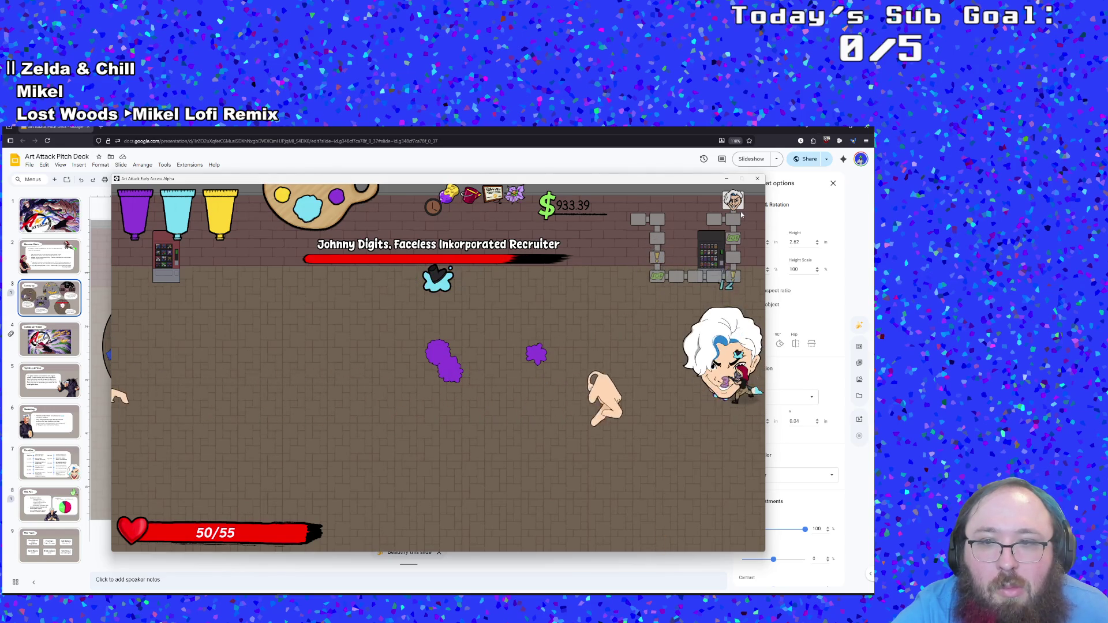
key("w")
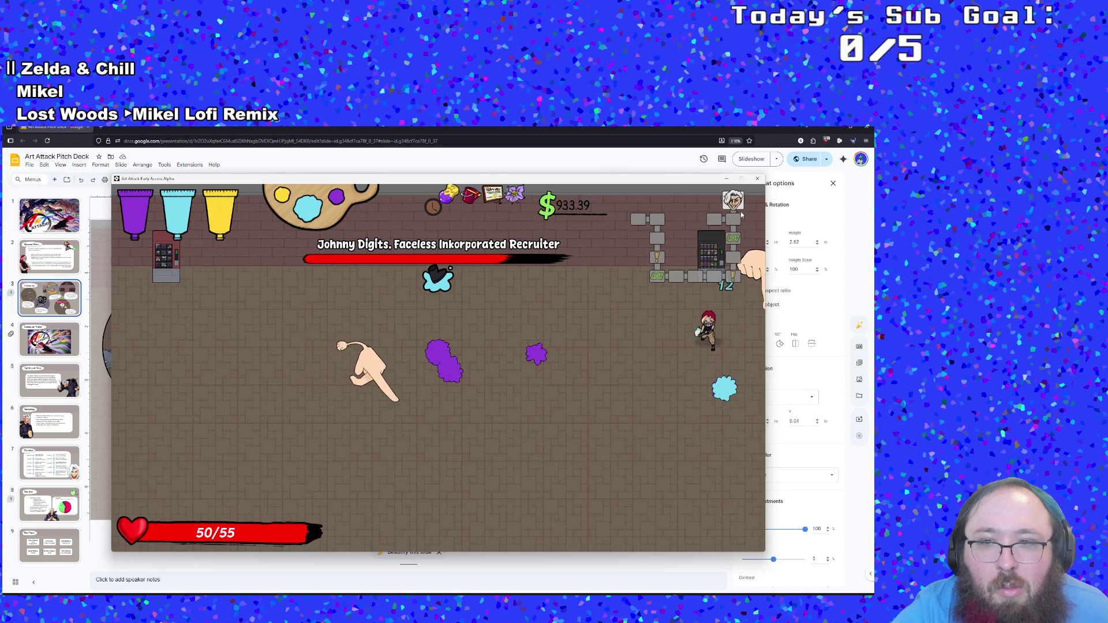
key("s")
key("a")
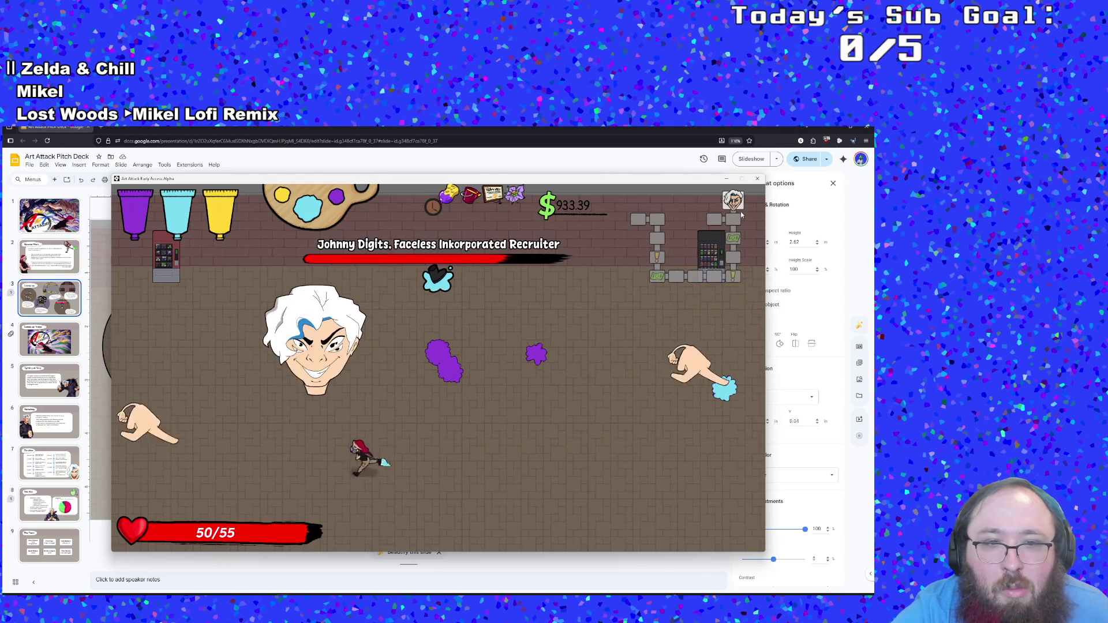
key("d")
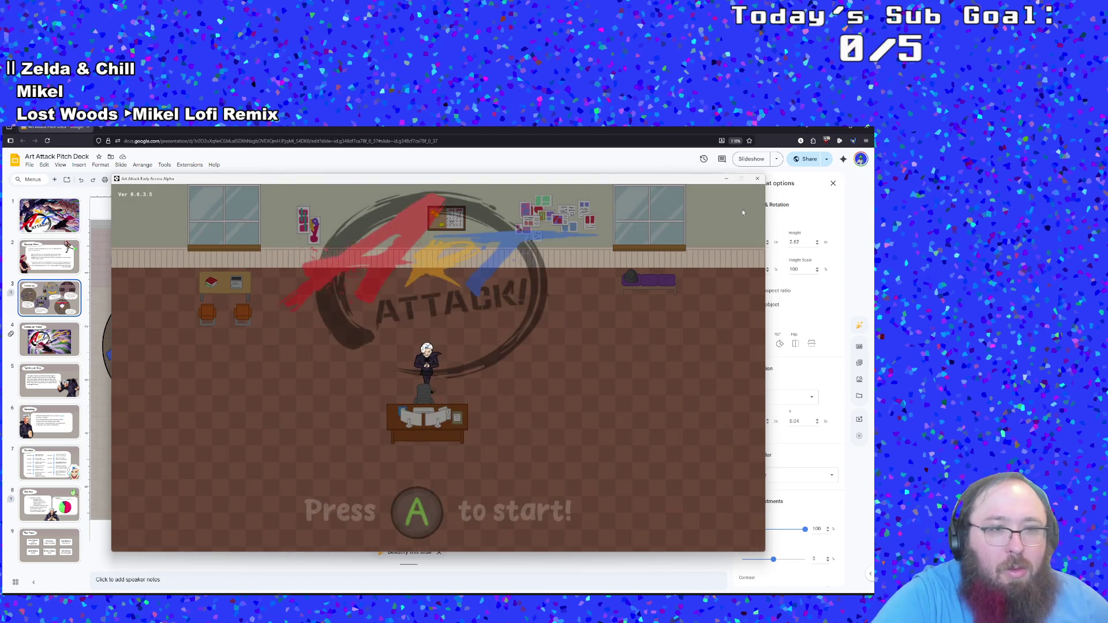
left_click(758, 179)
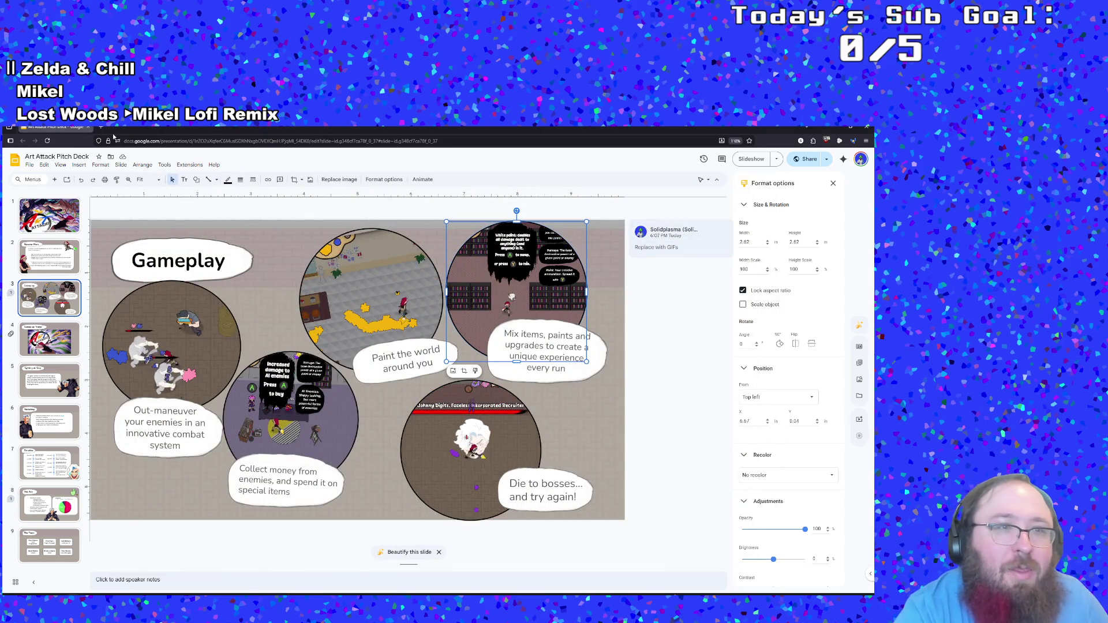
double_click(137, 128)
Step: Go to the ezgif site and open its Split GIF frame extractor tool
type("ezgif")
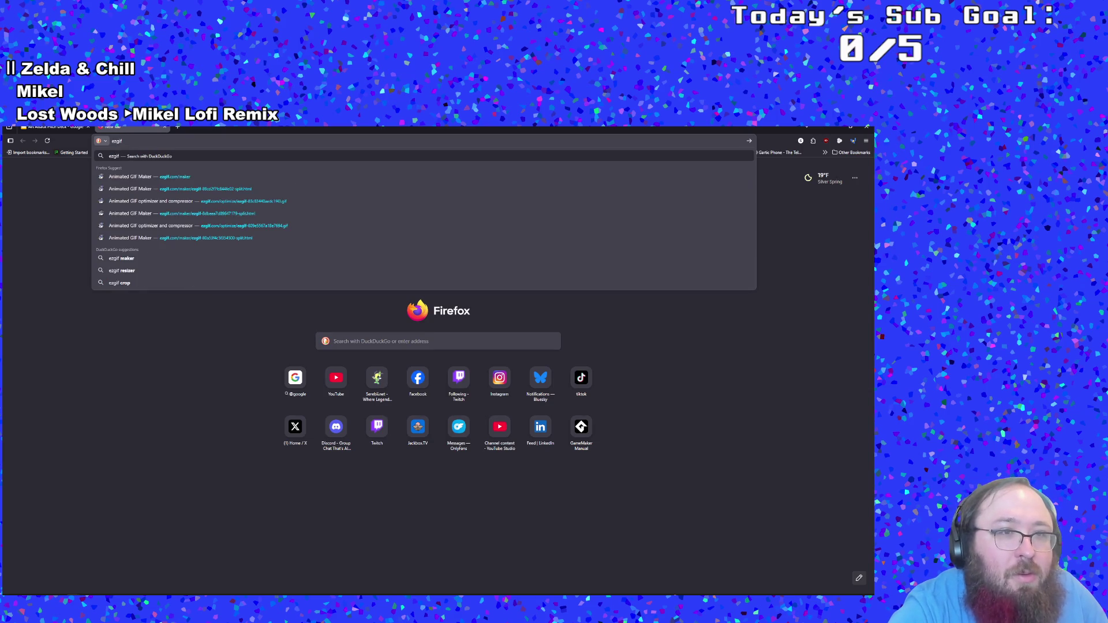
key("Down")
key("Return")
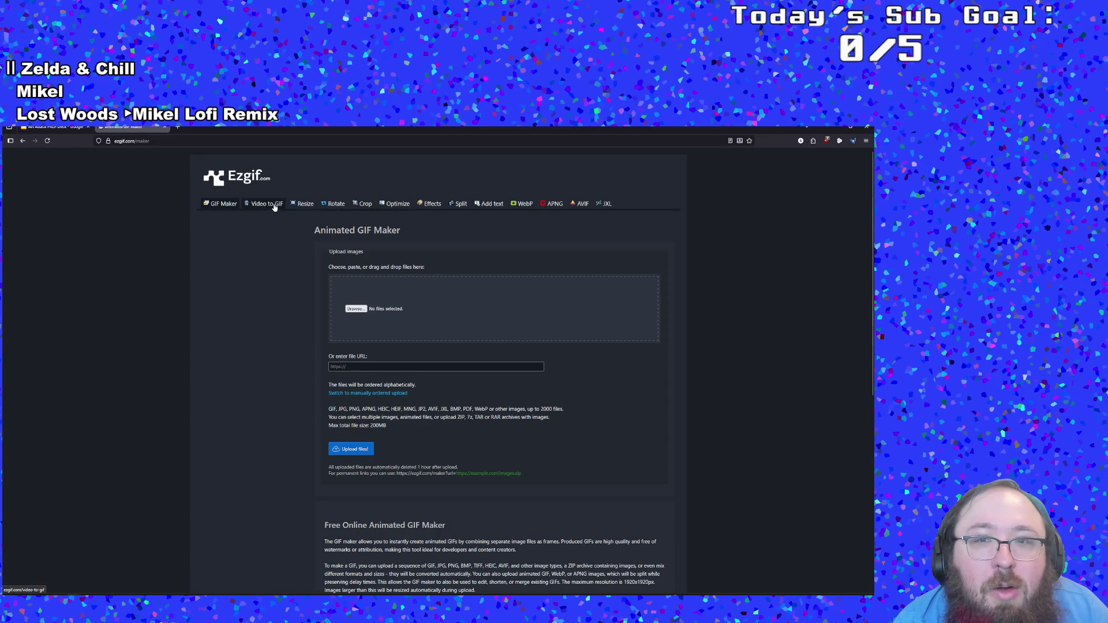
left_click(459, 204)
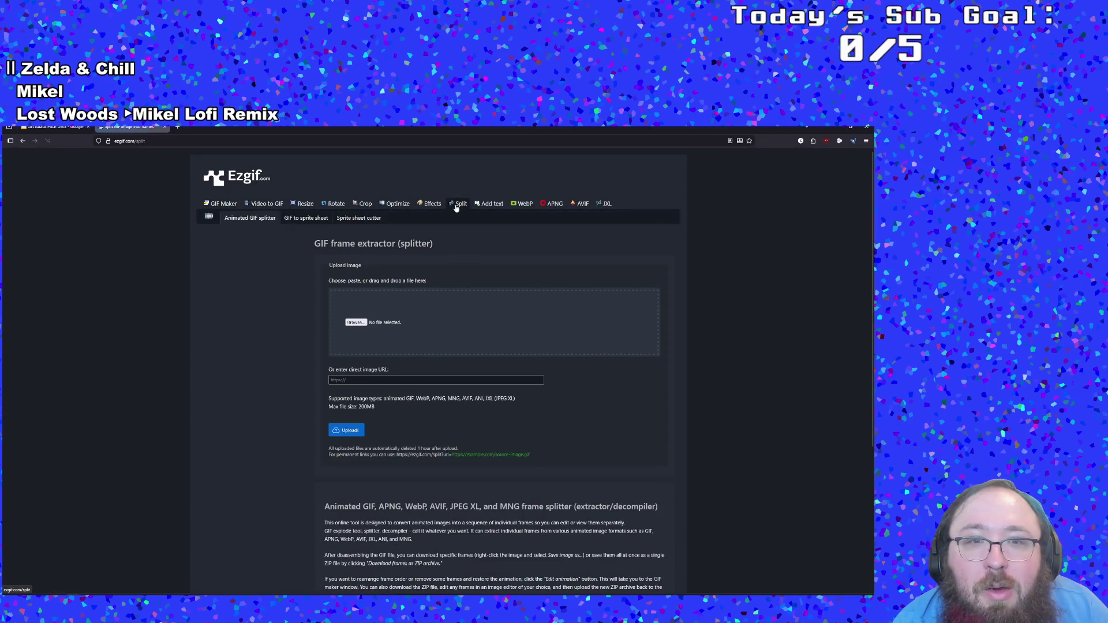
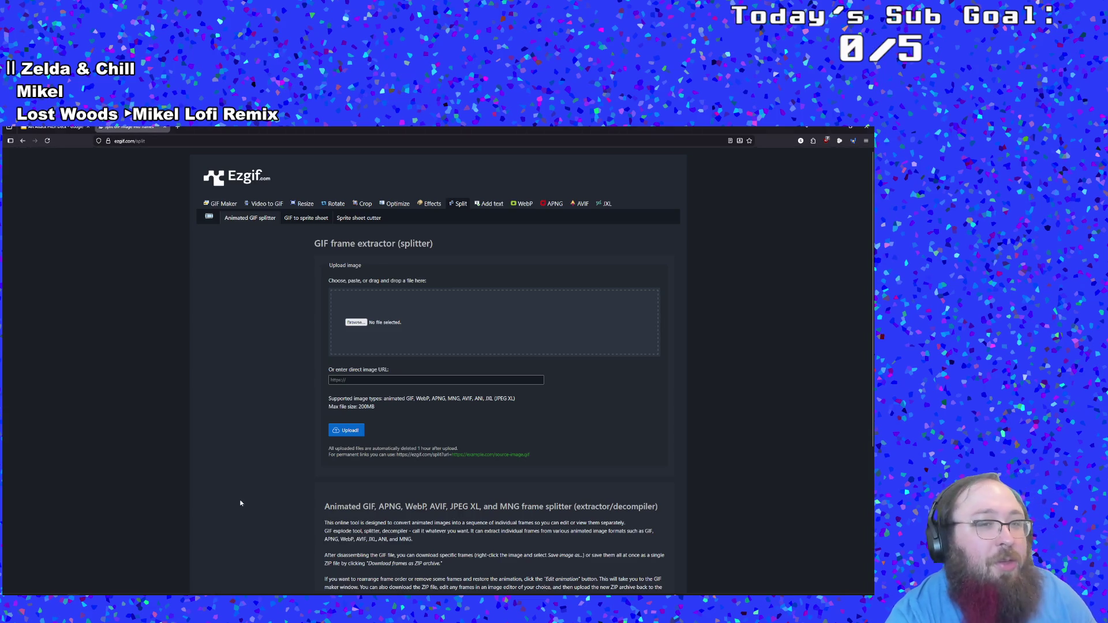
Step: Open Ezgif's Animated GIF Maker tool
double_click(343, 506)
left_click(260, 426)
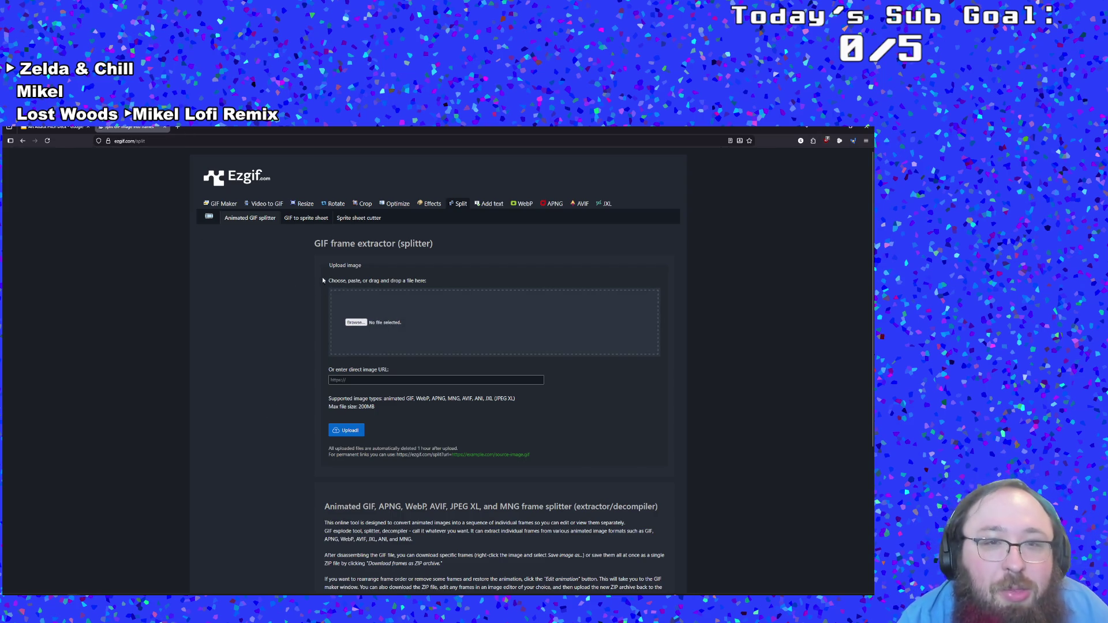
left_click(358, 327)
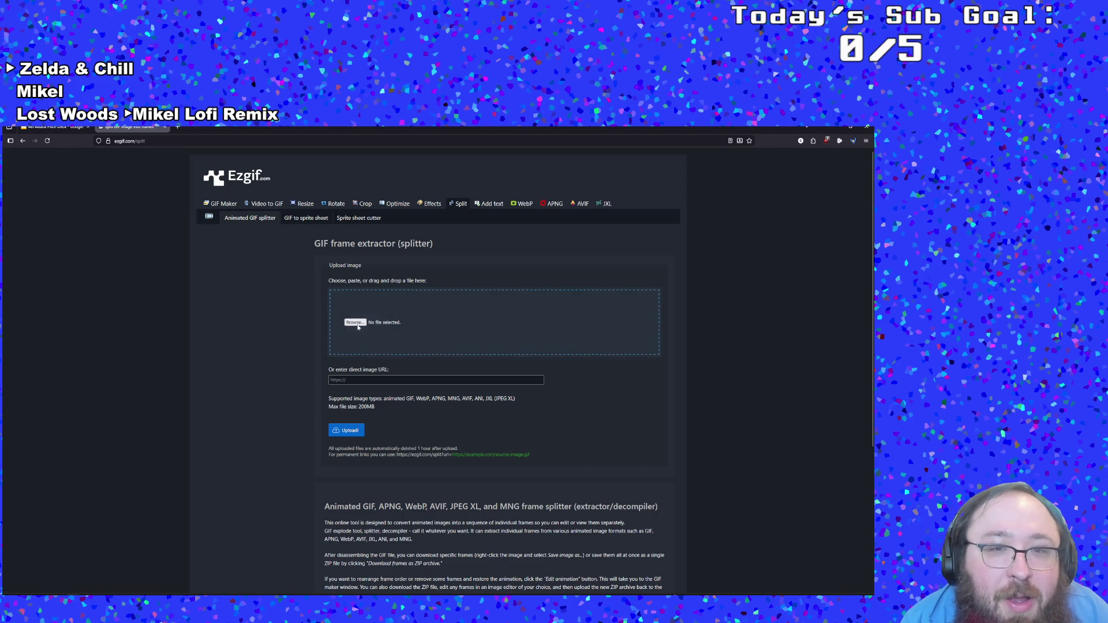
left_click(223, 205)
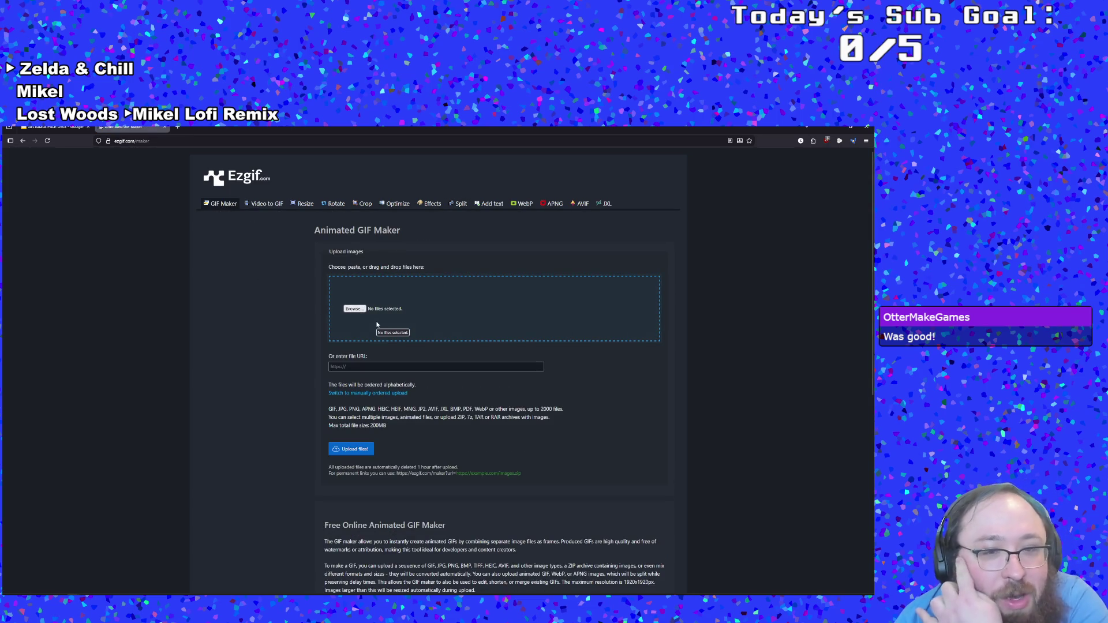
Step: Choose Paint Mixing.gif from Documents > Art Attack as the GIF Maker's file
left_click(356, 313)
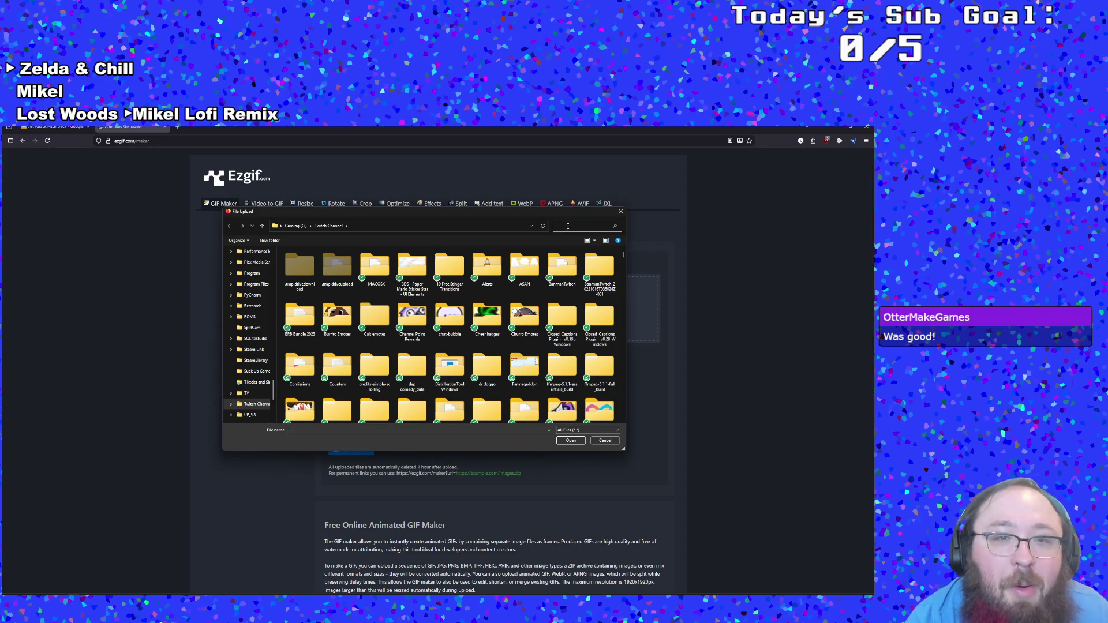
scroll(272, 360, "up", 5)
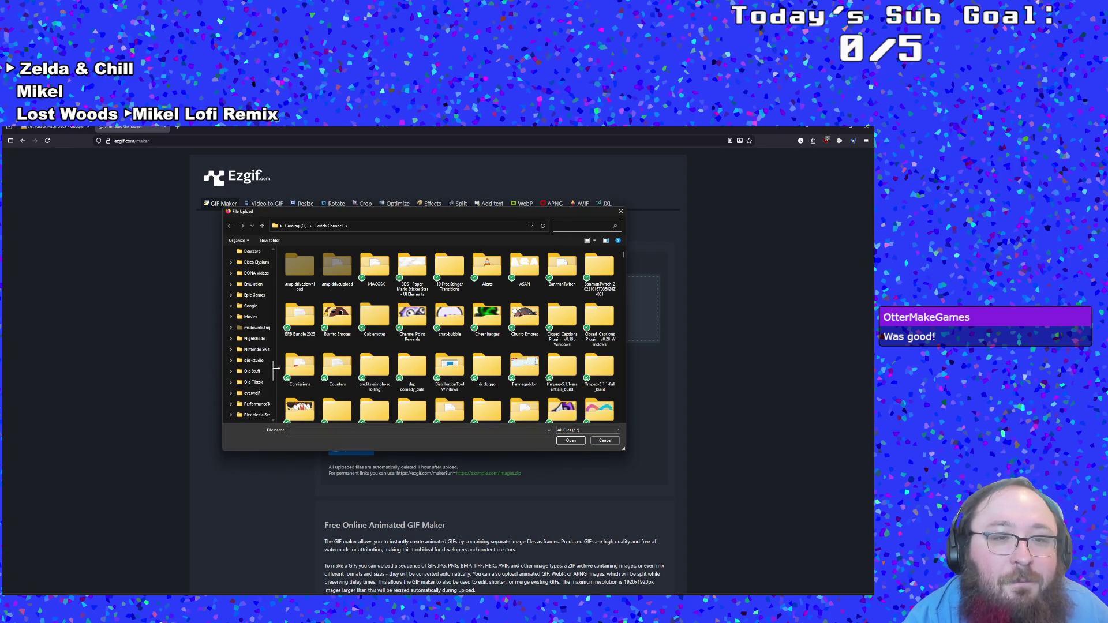
left_click_drag(272, 369, 270, 261)
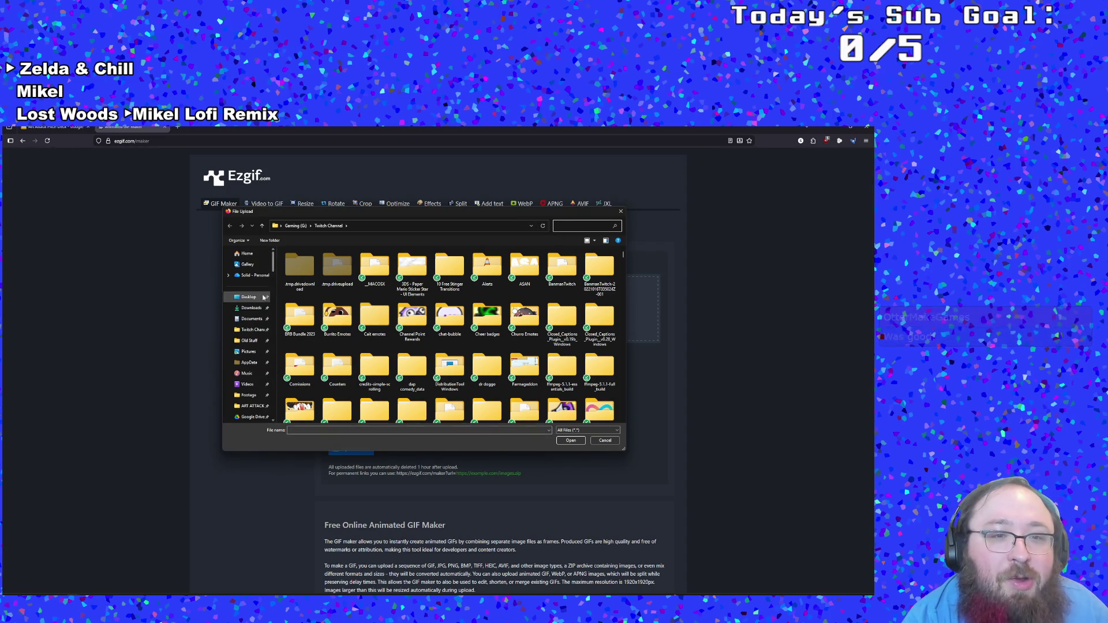
left_click(251, 319)
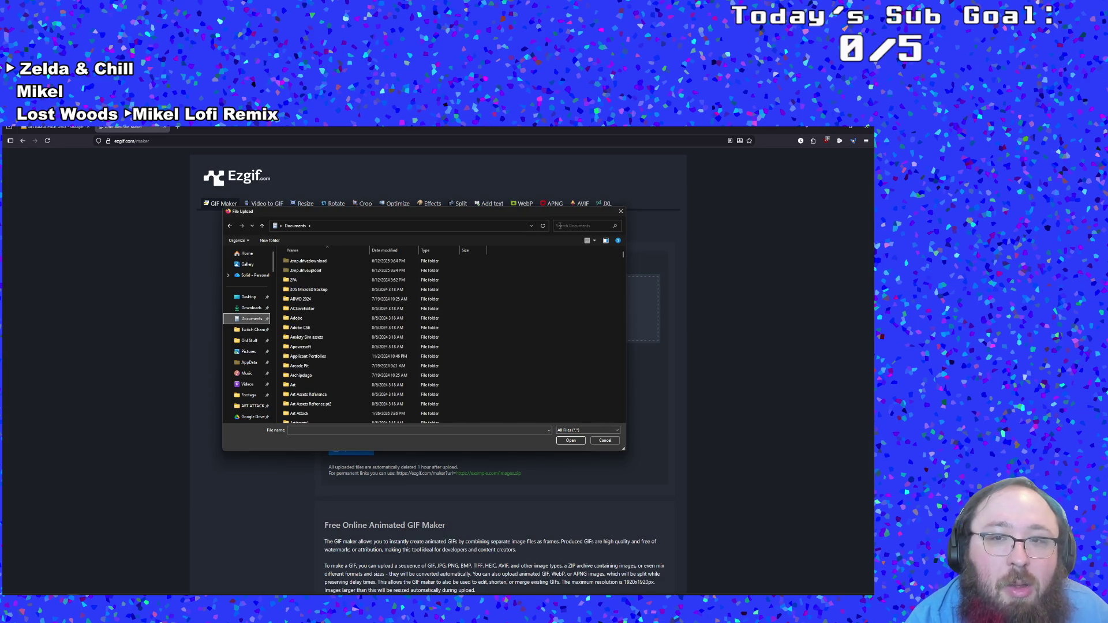
scroll(444, 326, "down", 1)
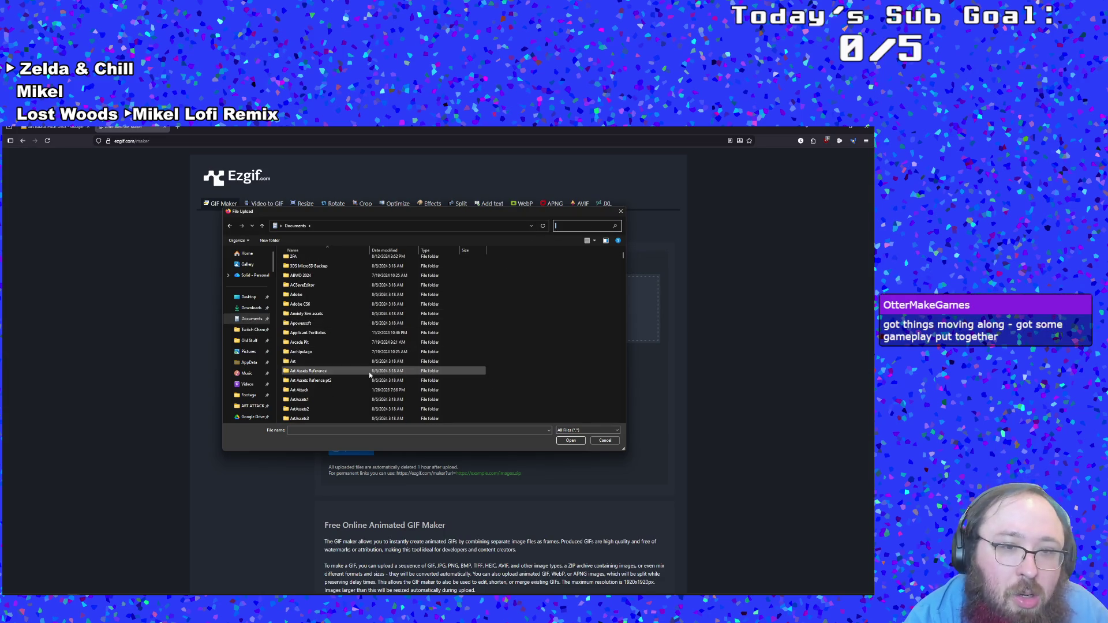
double_click(311, 390)
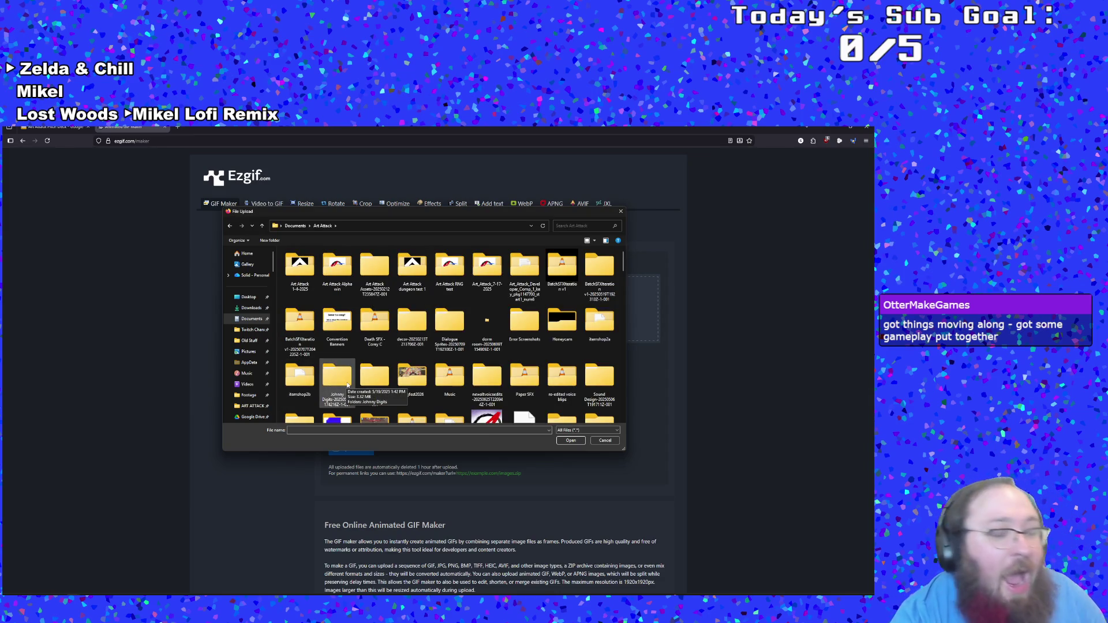
left_click(567, 227)
type("gif")
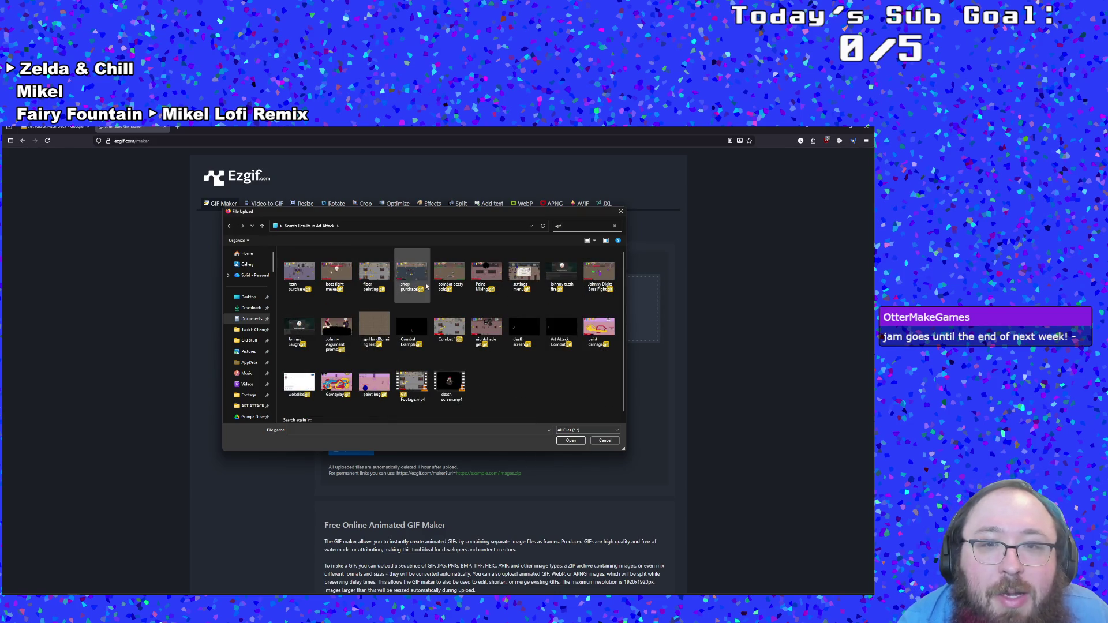
double_click(481, 275)
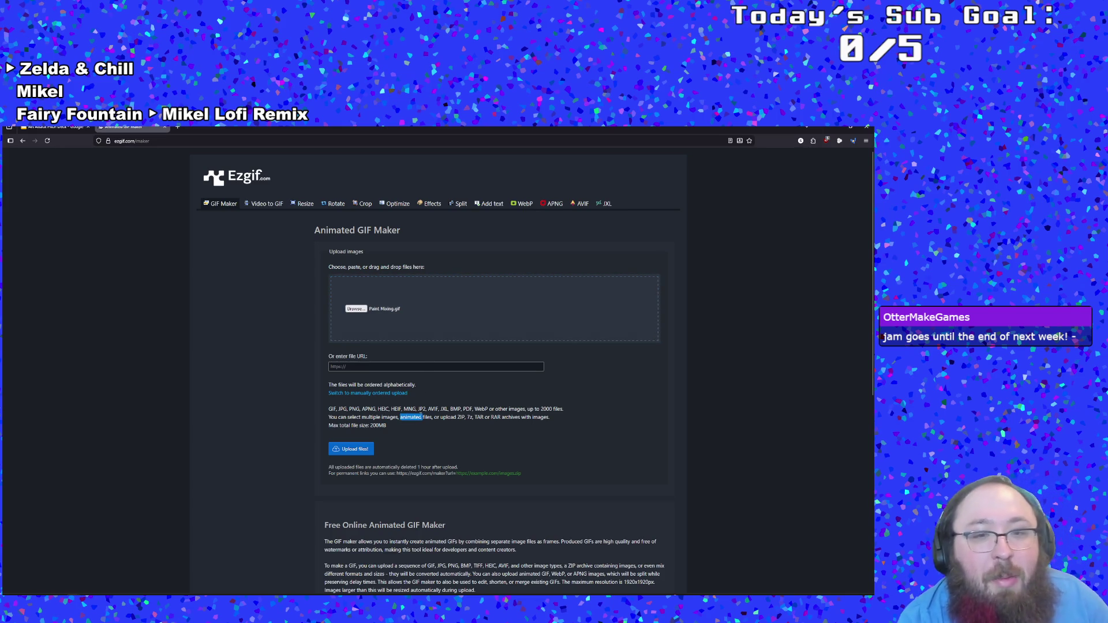
left_click(356, 450)
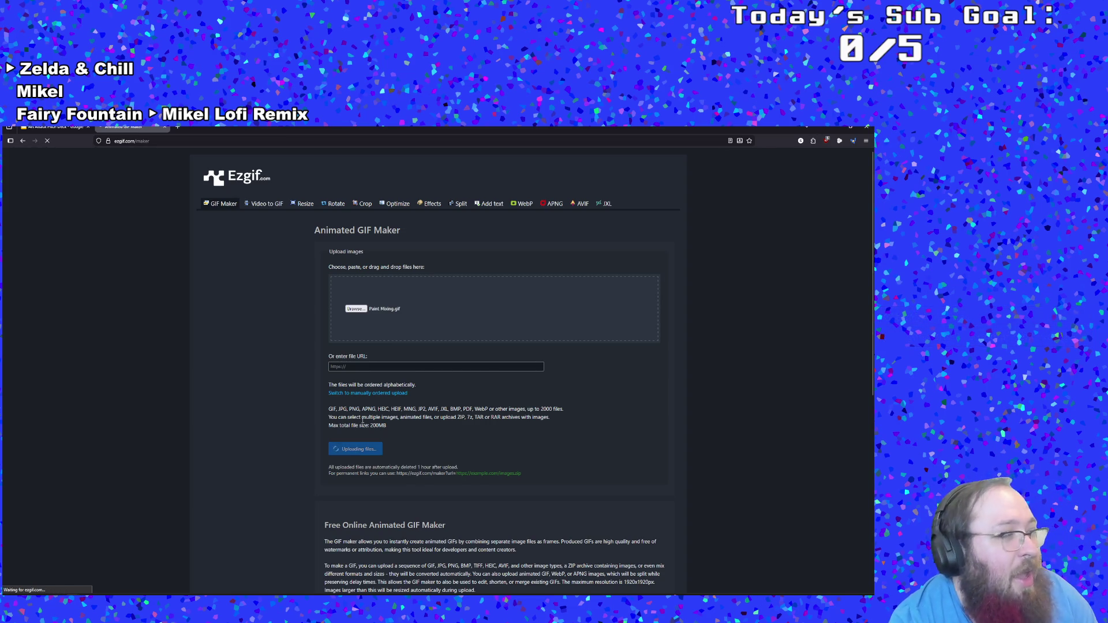
scroll(362, 421, "down", 2)
scroll(361, 421, "up", 2)
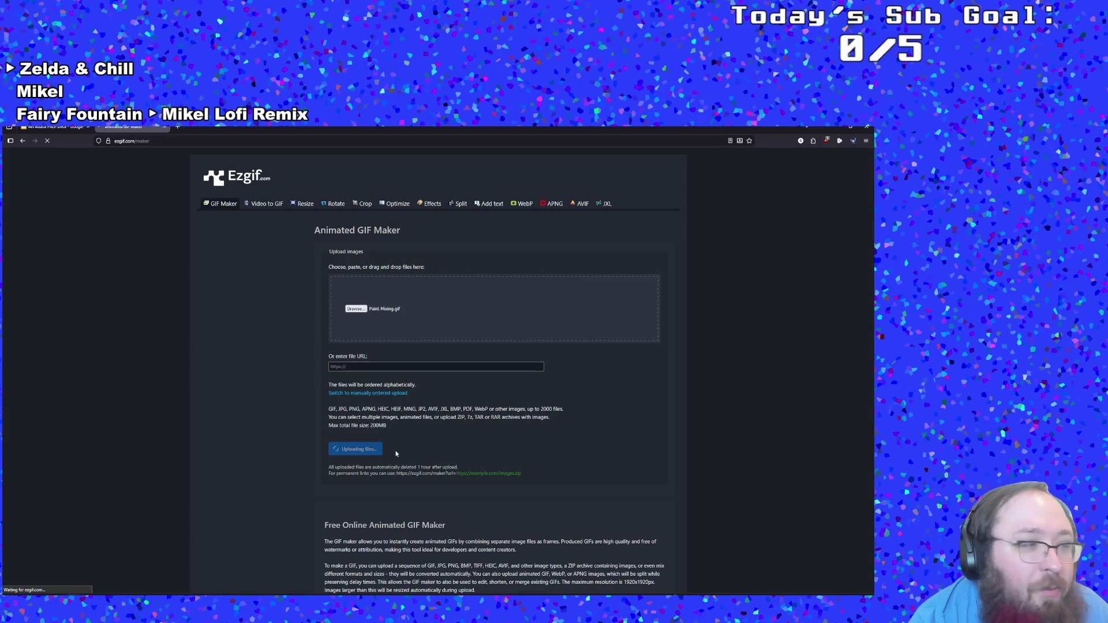
scroll(396, 453, "down", 4)
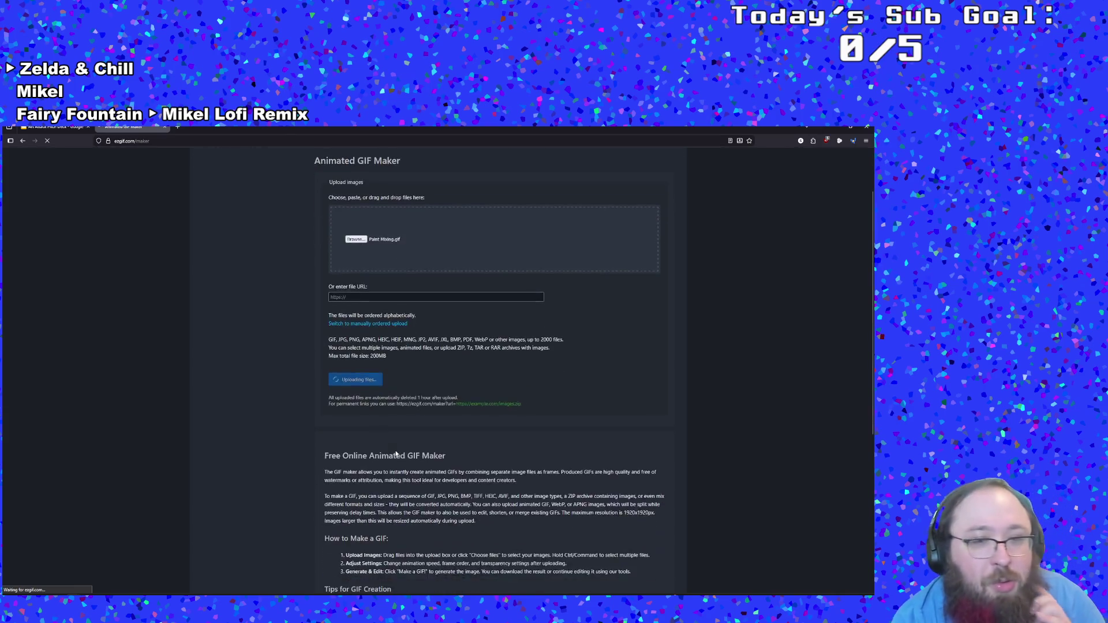
scroll(395, 444, "up", 4)
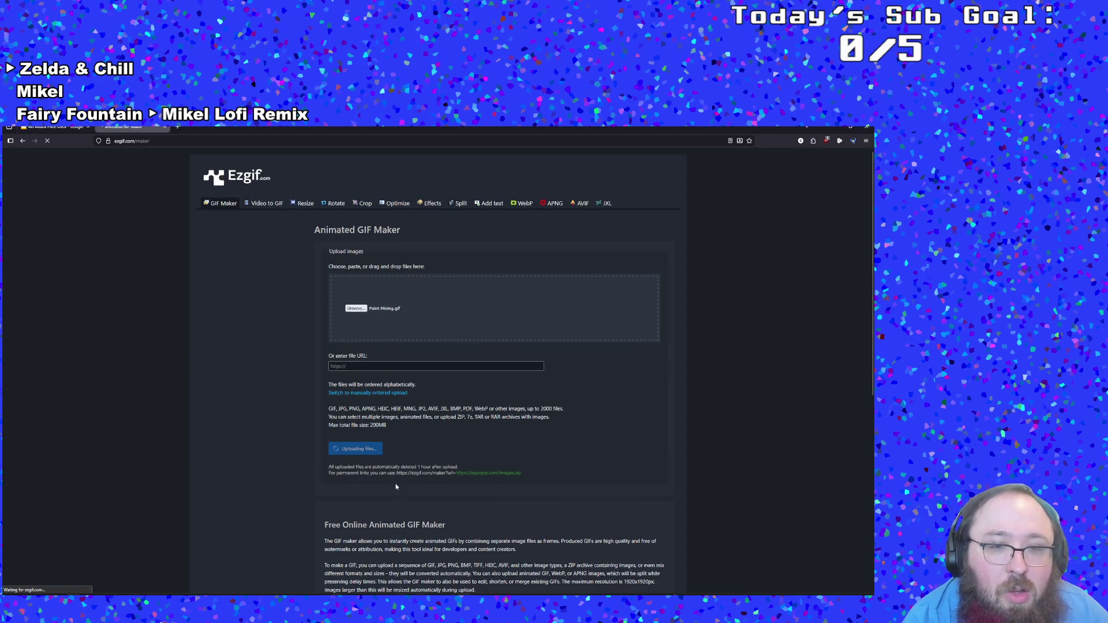
scroll(396, 486, "down", 1)
scroll(391, 481, "up", 1)
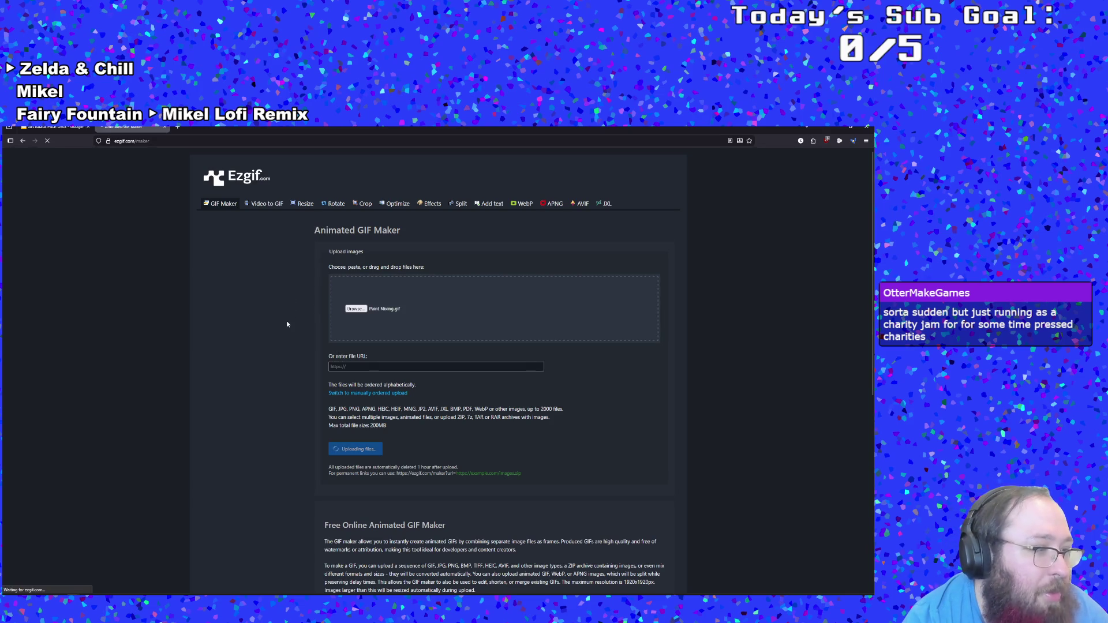
scroll(291, 341, "down", 4)
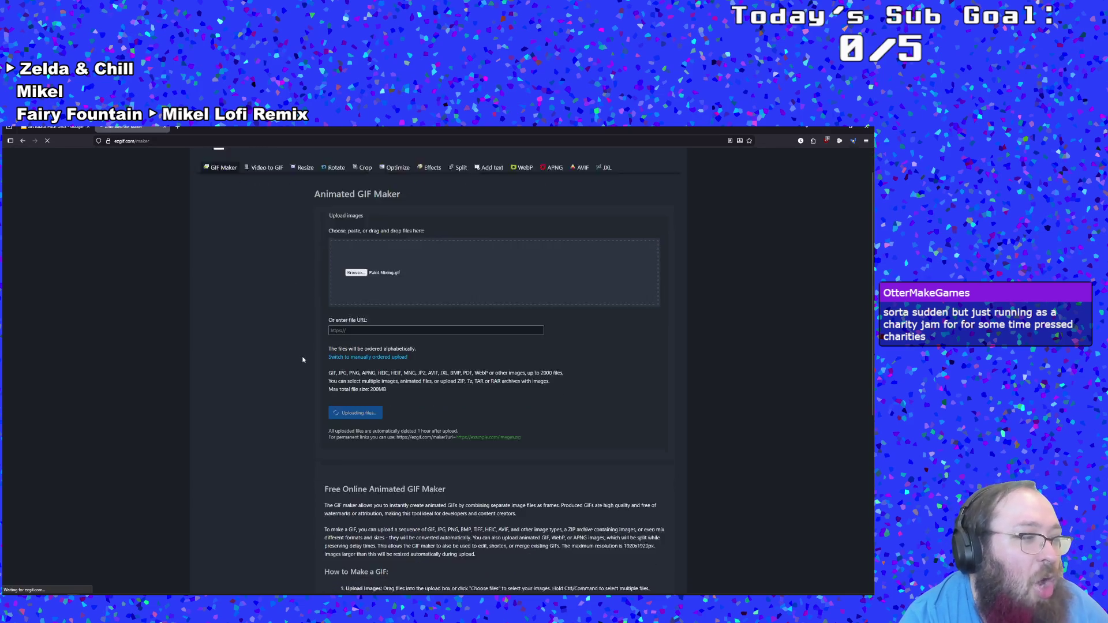
scroll(300, 352, "up", 4)
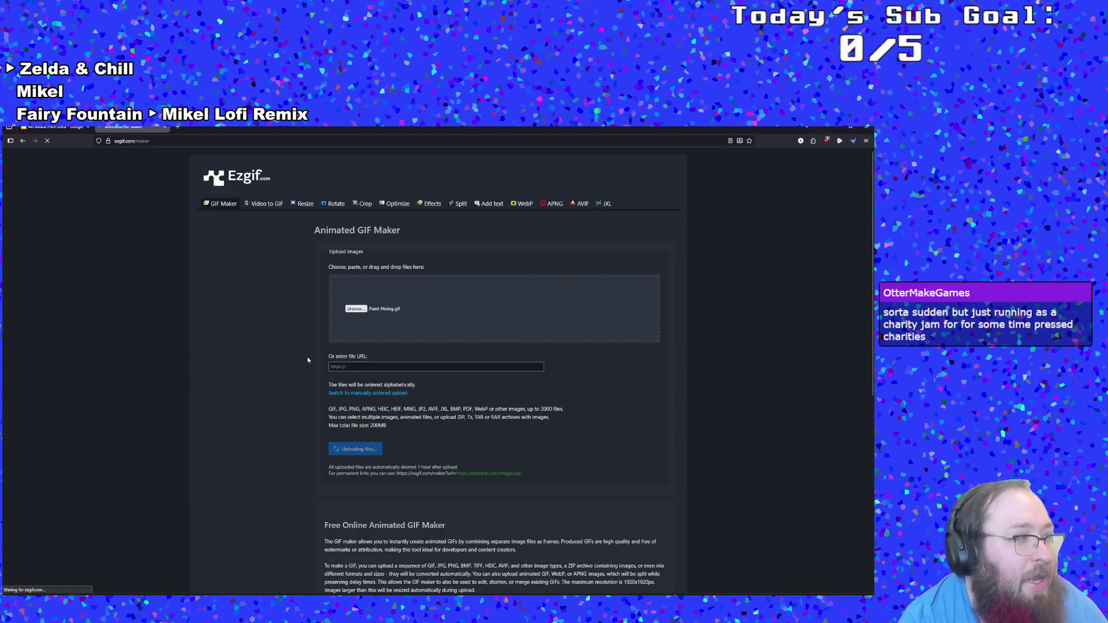
scroll(310, 359, "down", 1)
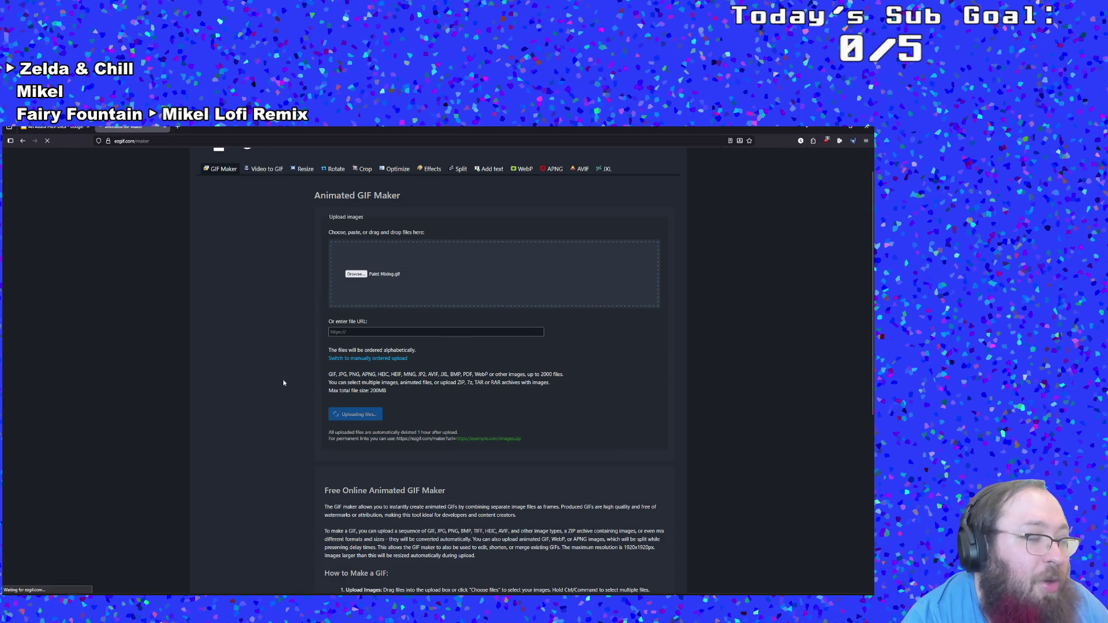
scroll(314, 462, "down", 2)
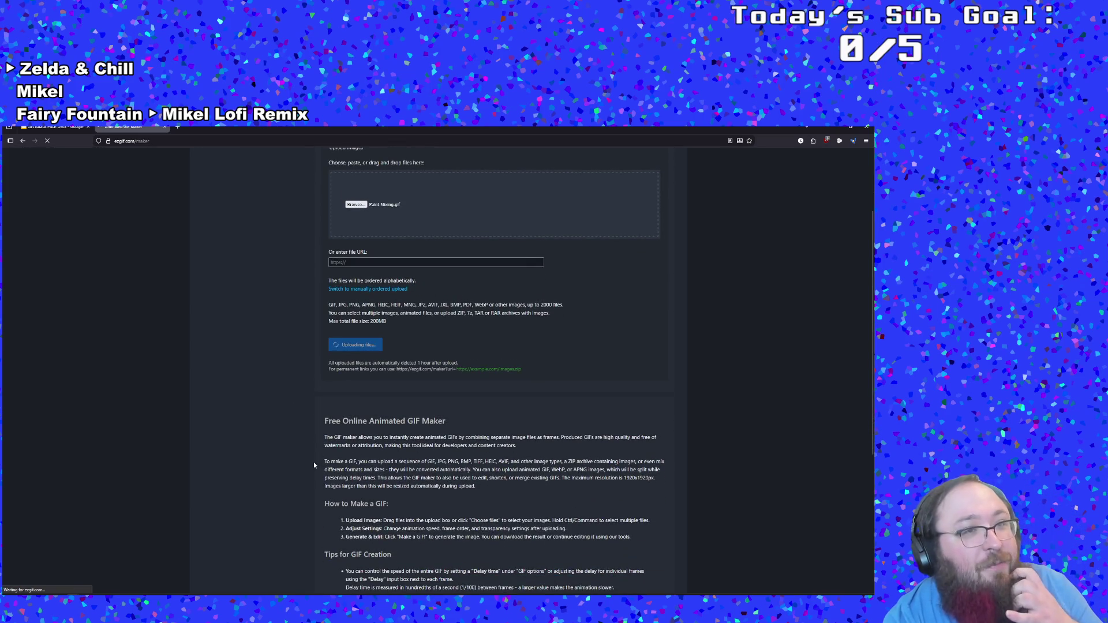
scroll(314, 464, "up", 3)
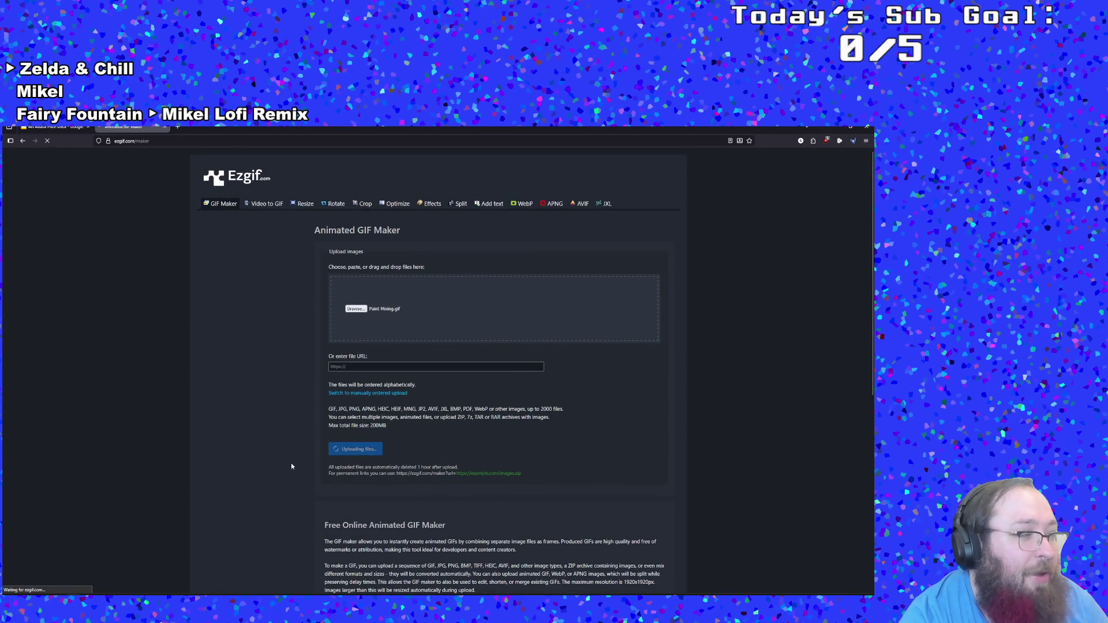
scroll(347, 456, "down", 2)
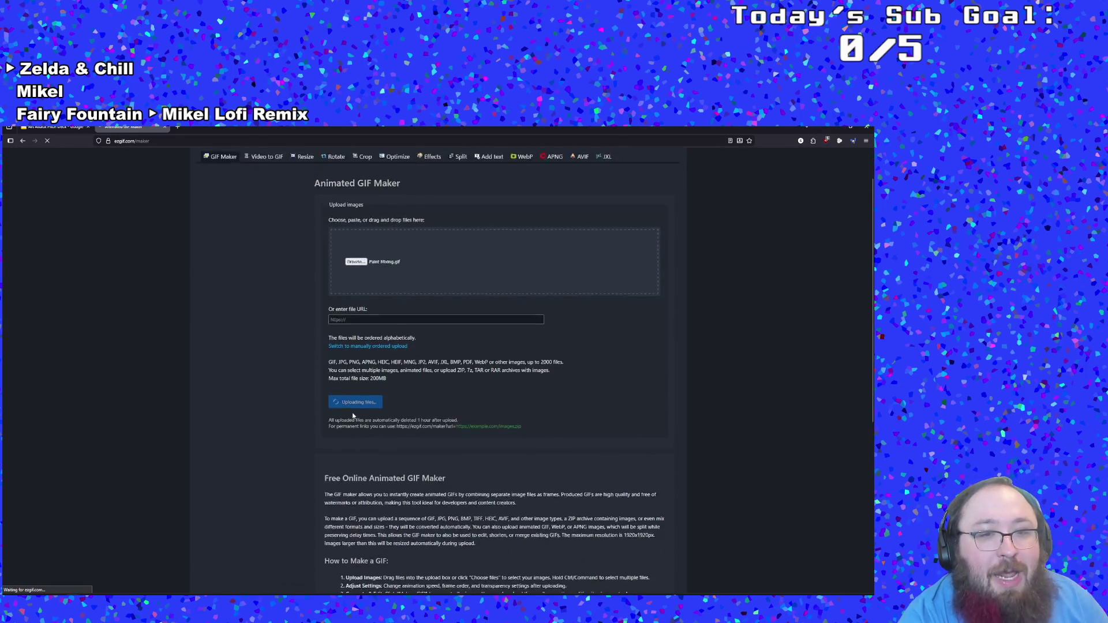
scroll(427, 445, "up", 2)
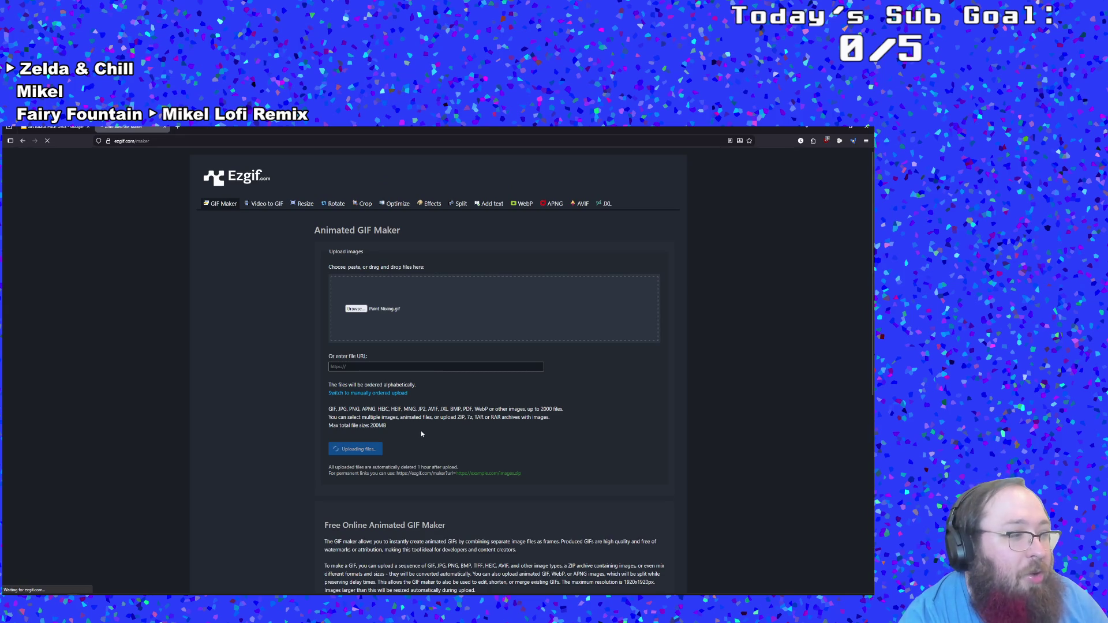
double_click(421, 433)
left_click(420, 431)
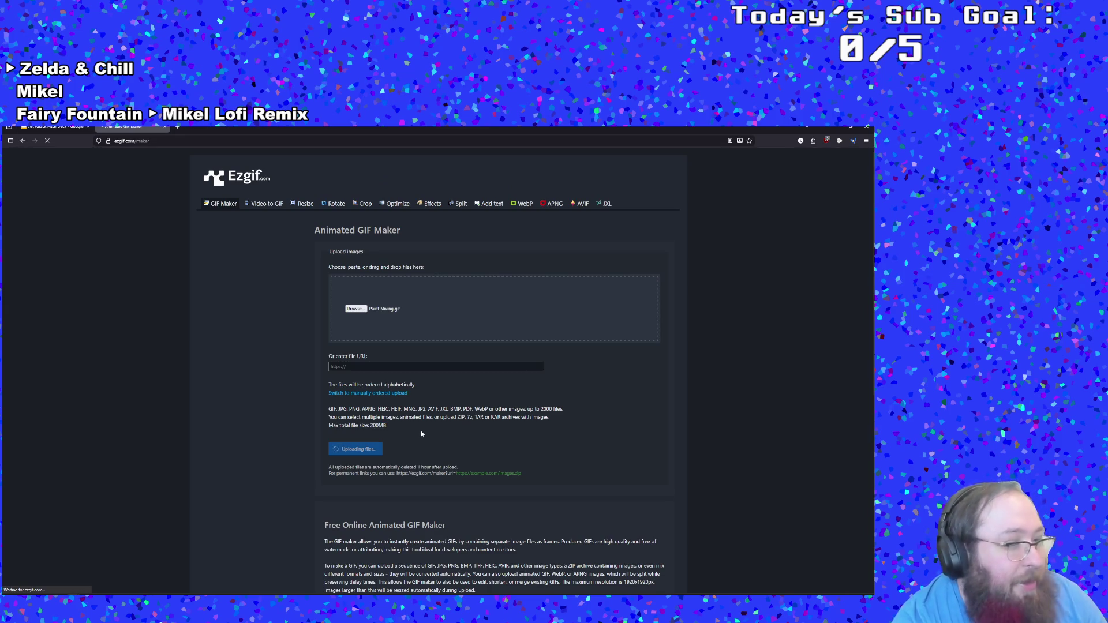
left_click_drag(261, 405, 260, 394)
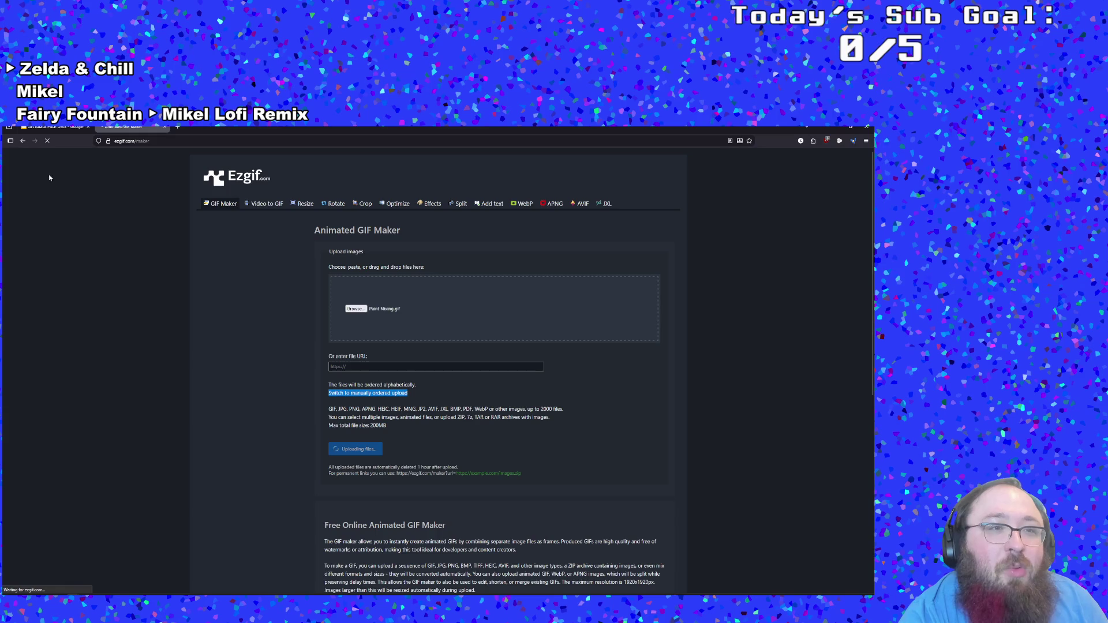
left_click(47, 145)
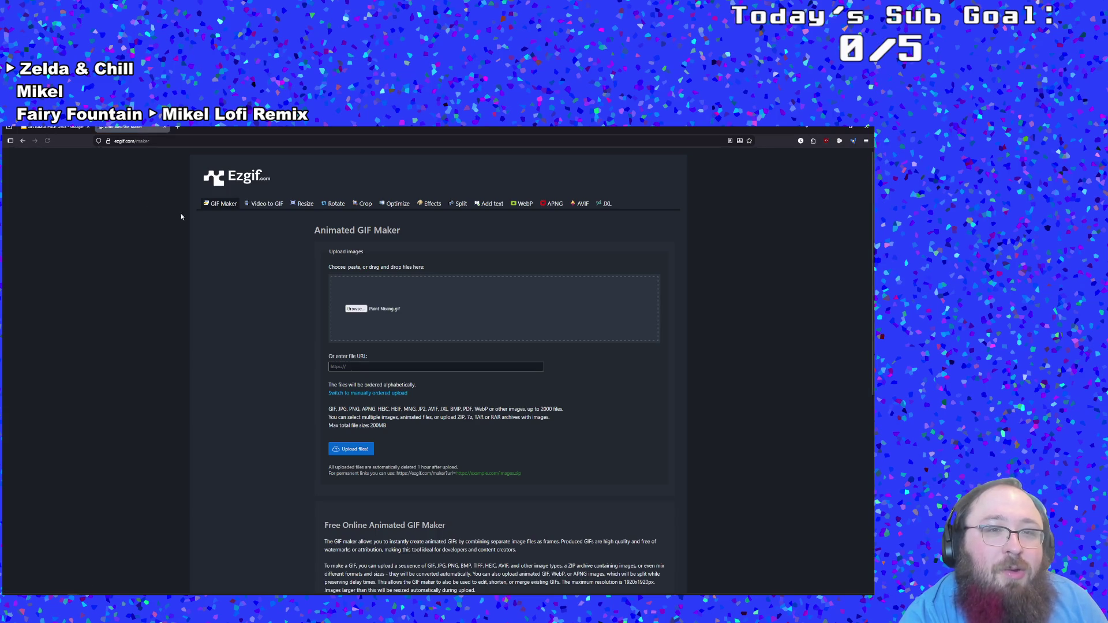
Step: Upload Paint Mixing.gif to Ezgif's Crop > Cut duration tool, showing 154 frames and 10.2 seconds
left_click(365, 204)
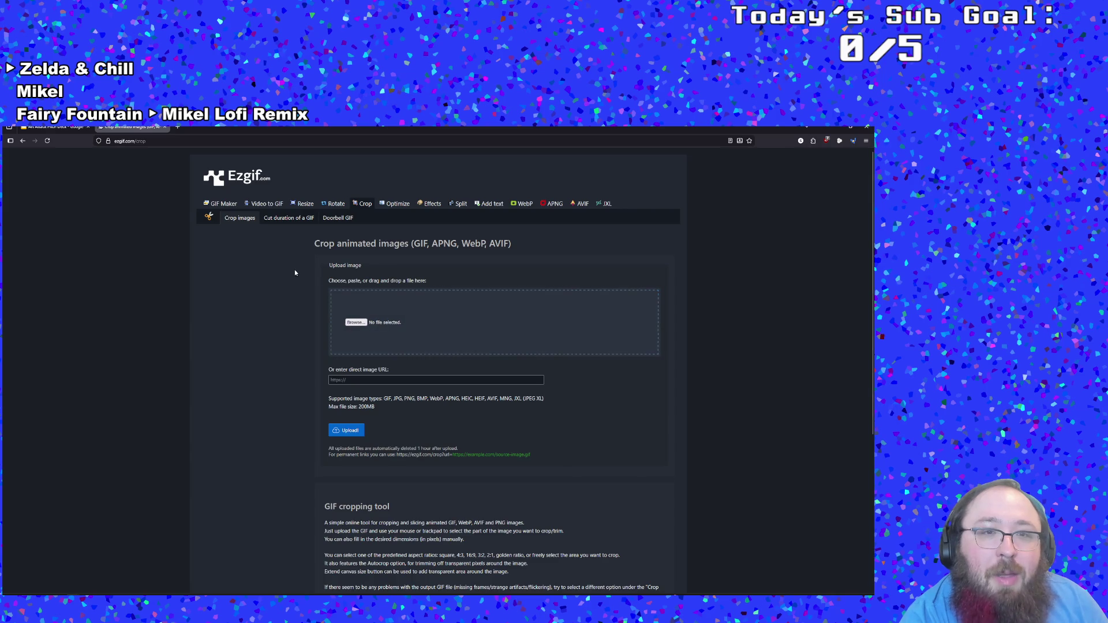
left_click(283, 218)
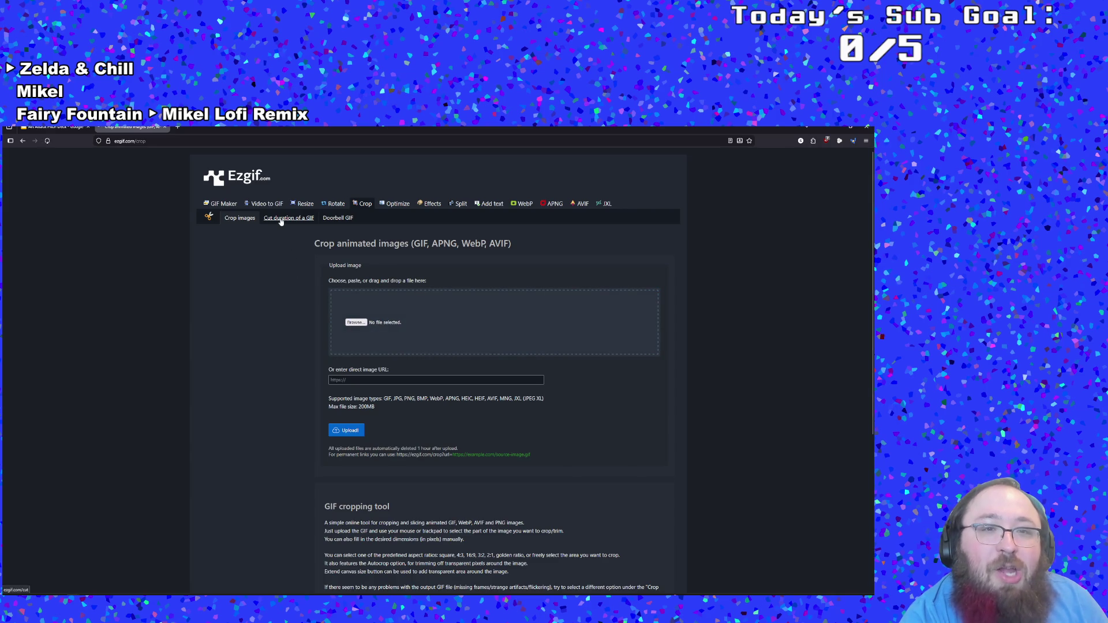
left_click(351, 322)
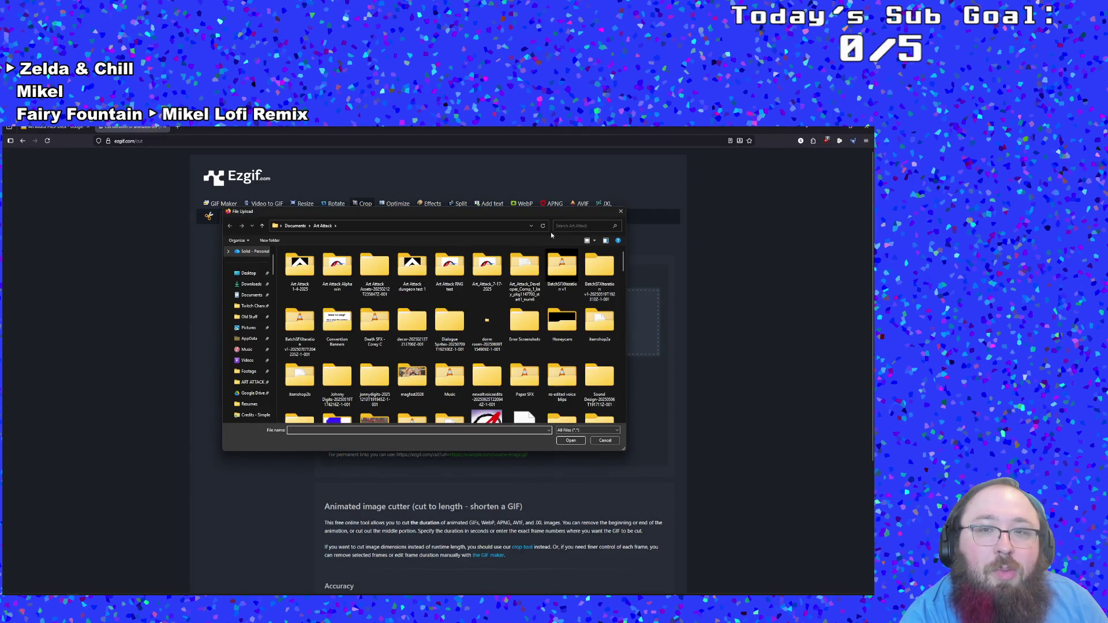
left_click(574, 227)
type("gif")
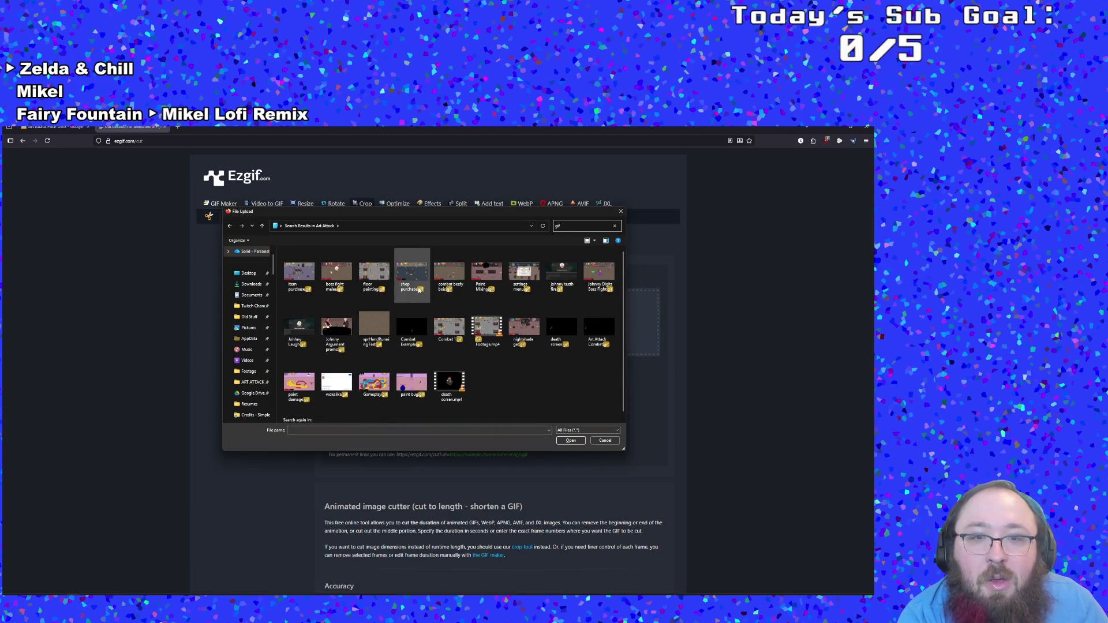
double_click(492, 281)
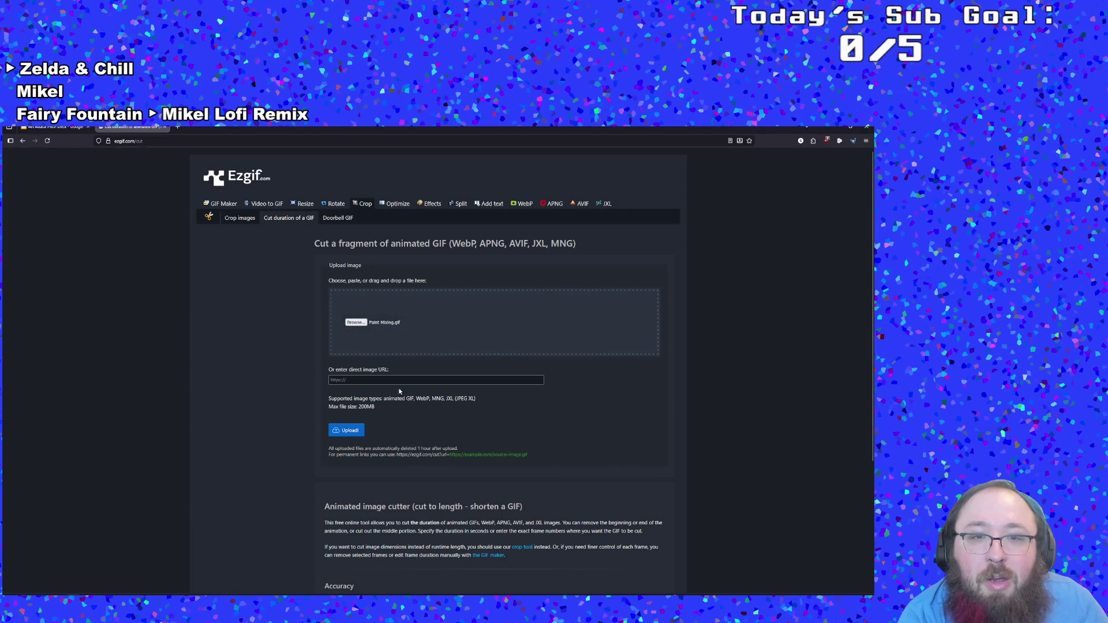
left_click(356, 437)
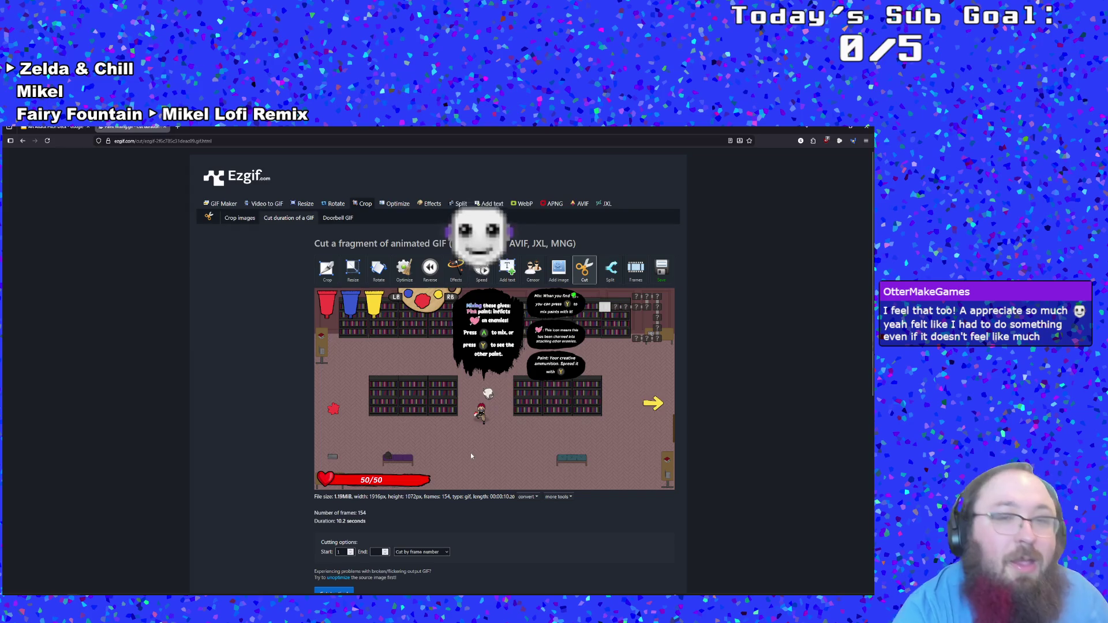
Step: Try to open the GIF in Ezgif's frame-by-frame editor
scroll(470, 453, "down", 1)
scroll(479, 444, "up", 1)
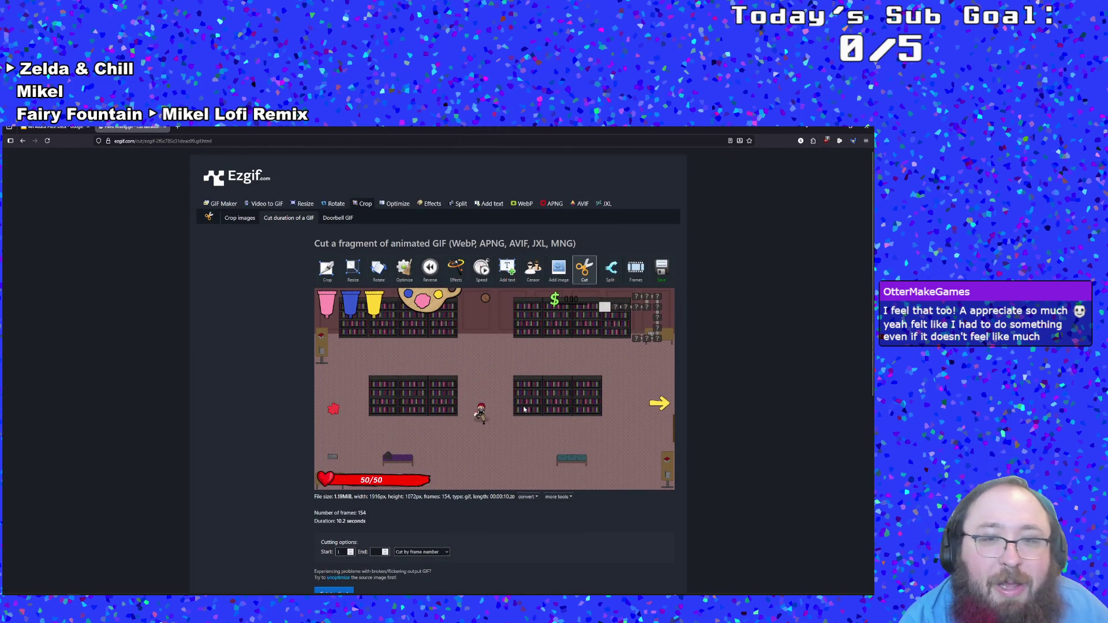
scroll(515, 393, "down", 2)
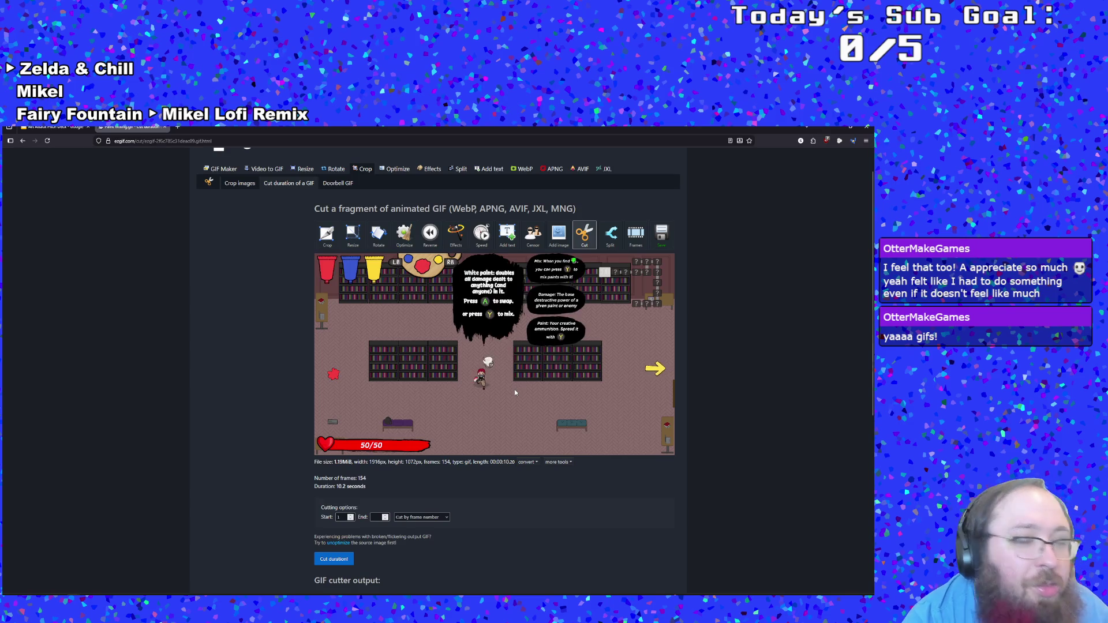
scroll(516, 392, "up", 2)
scroll(400, 407, "down", 5)
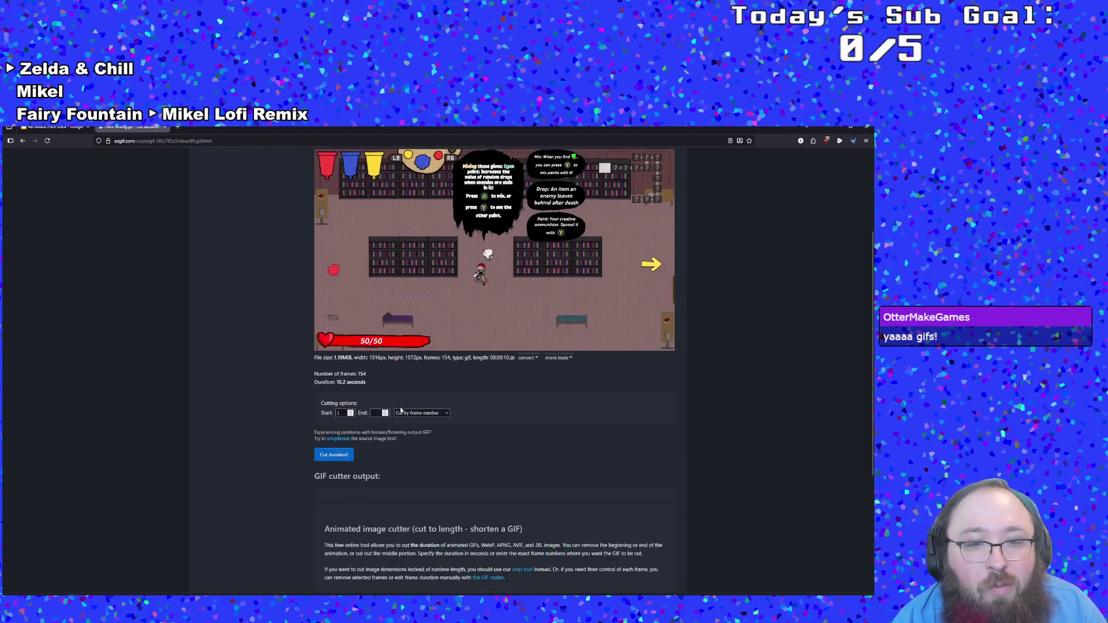
scroll(400, 407, "up", 5)
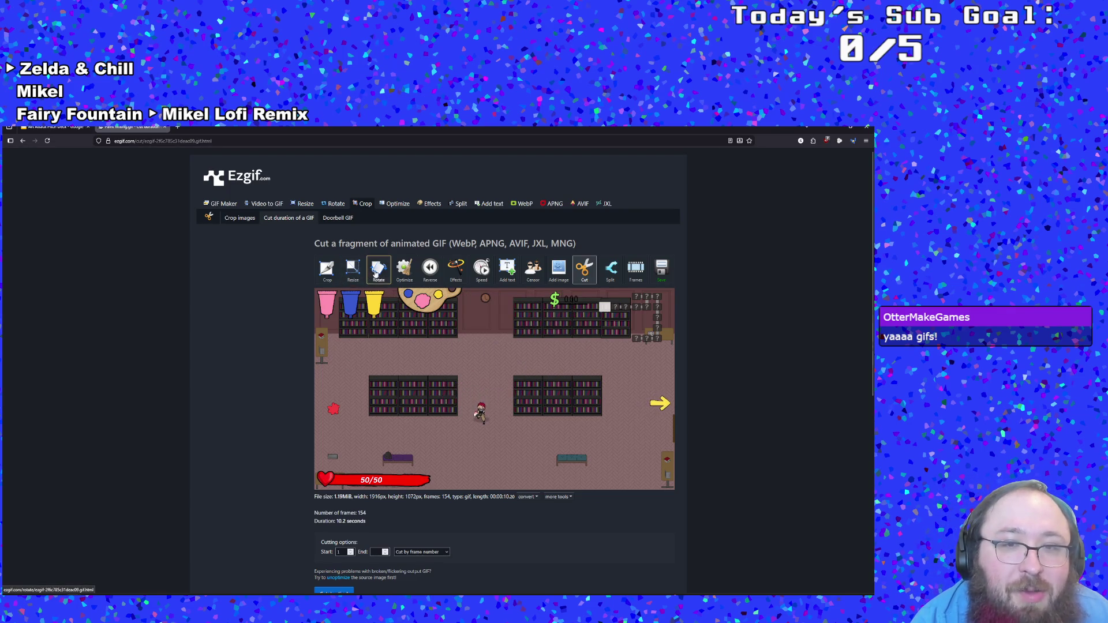
scroll(375, 334, "down", 1)
scroll(375, 334, "up", 1)
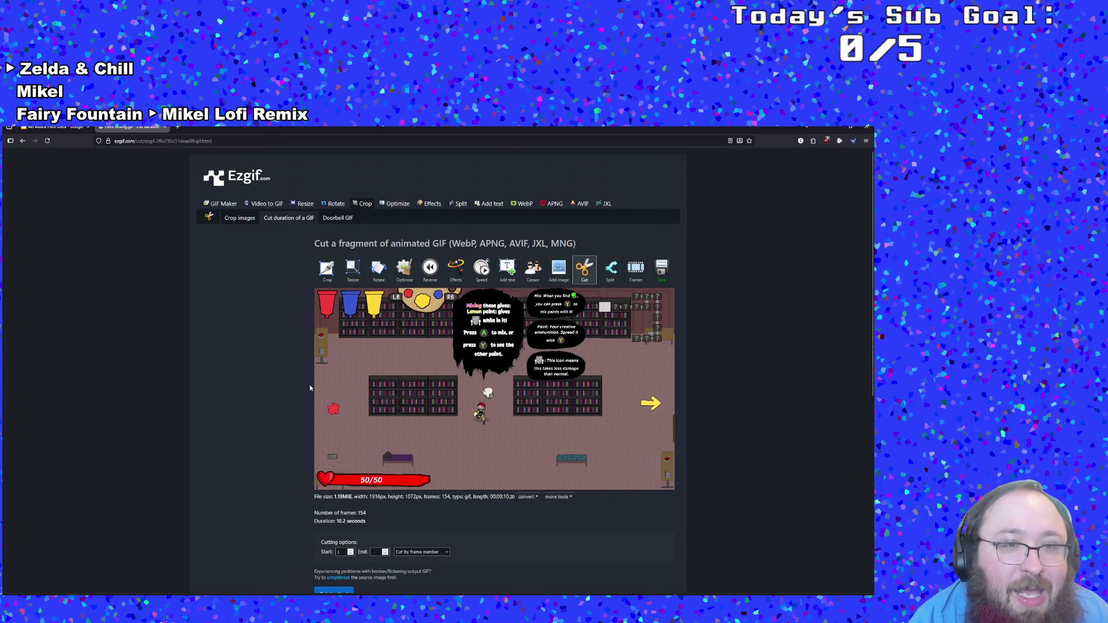
left_click(640, 272)
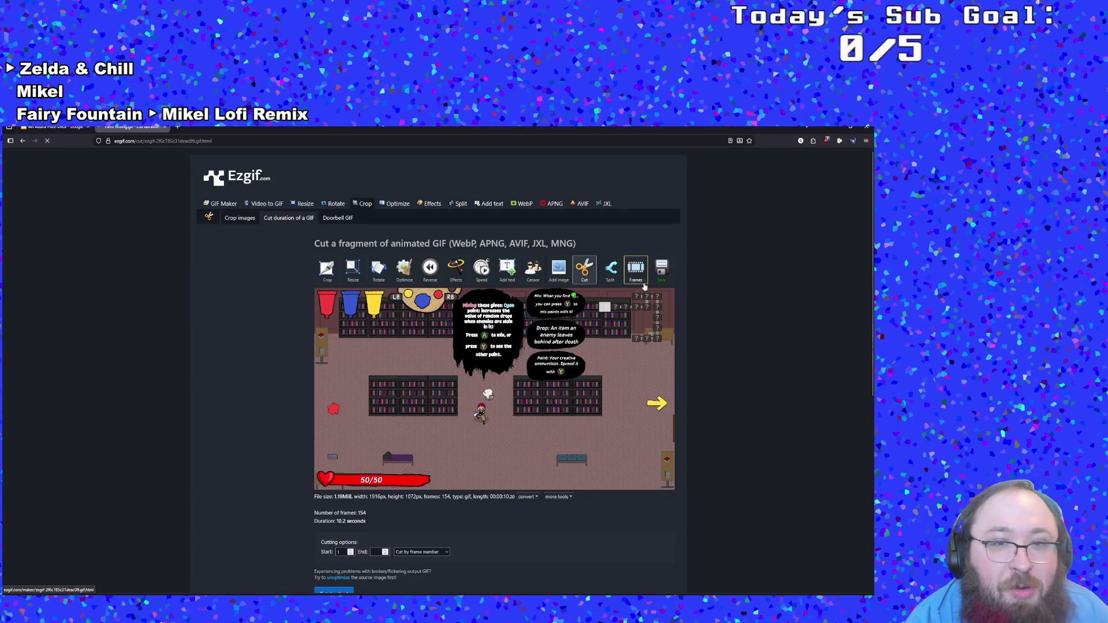
scroll(614, 334, "down", 2)
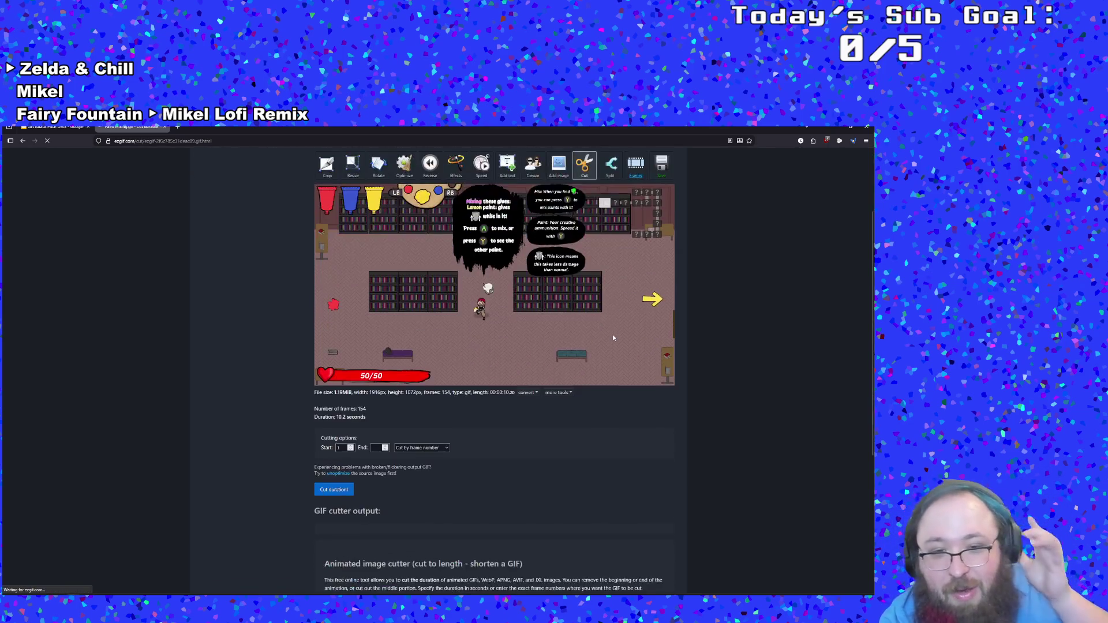
scroll(613, 338, "up", 2)
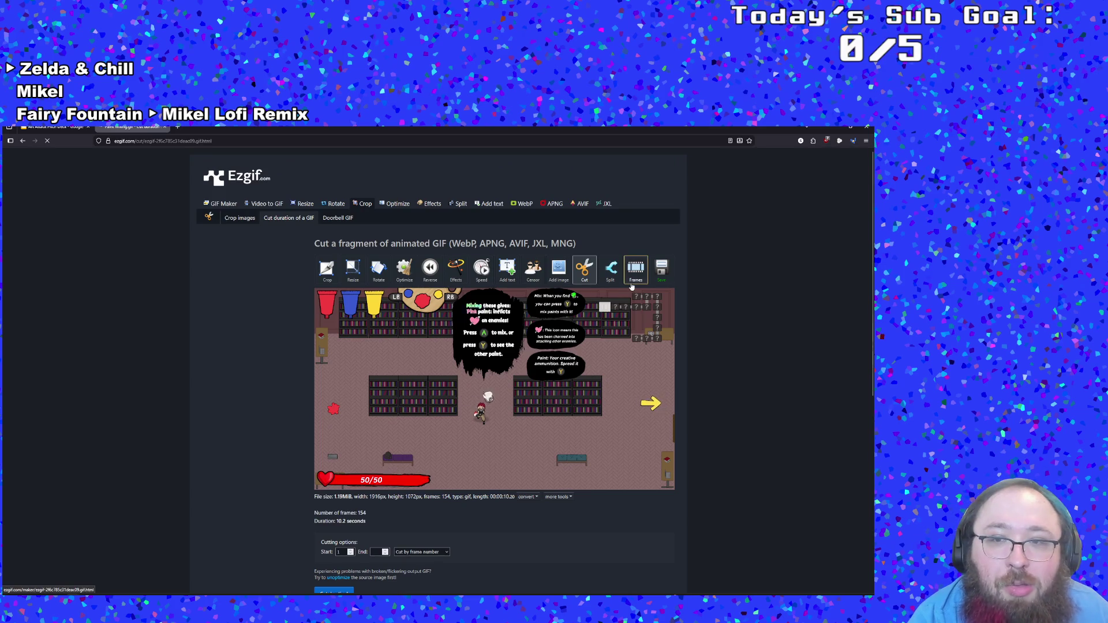
left_click(632, 287)
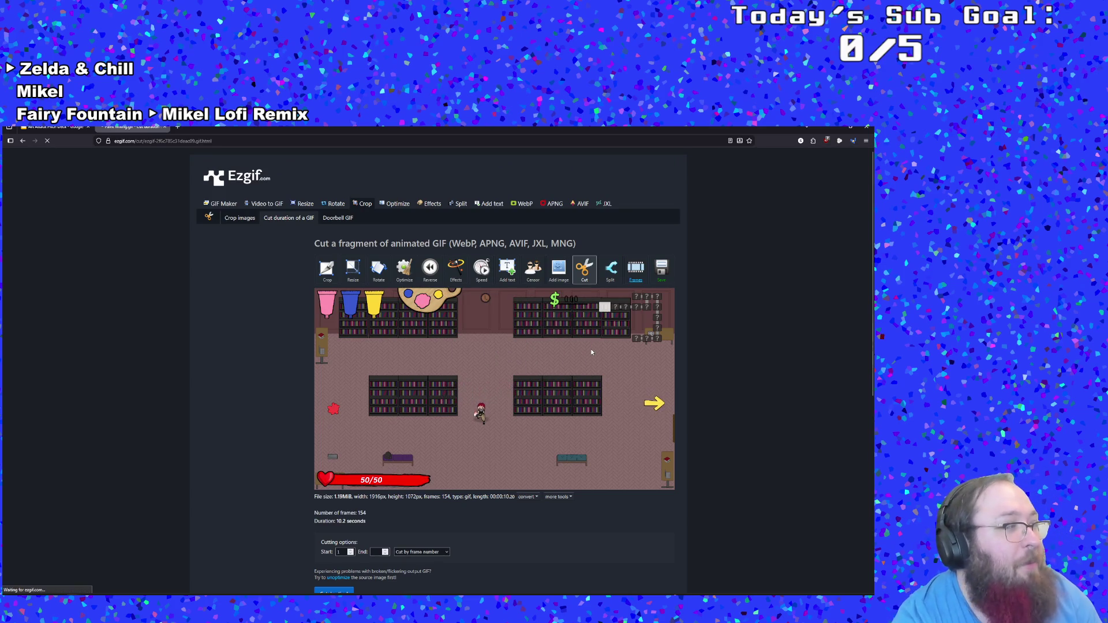
Step: Set the cut's end frame to 123
scroll(591, 349, "down", 2)
scroll(585, 348, "down", 2)
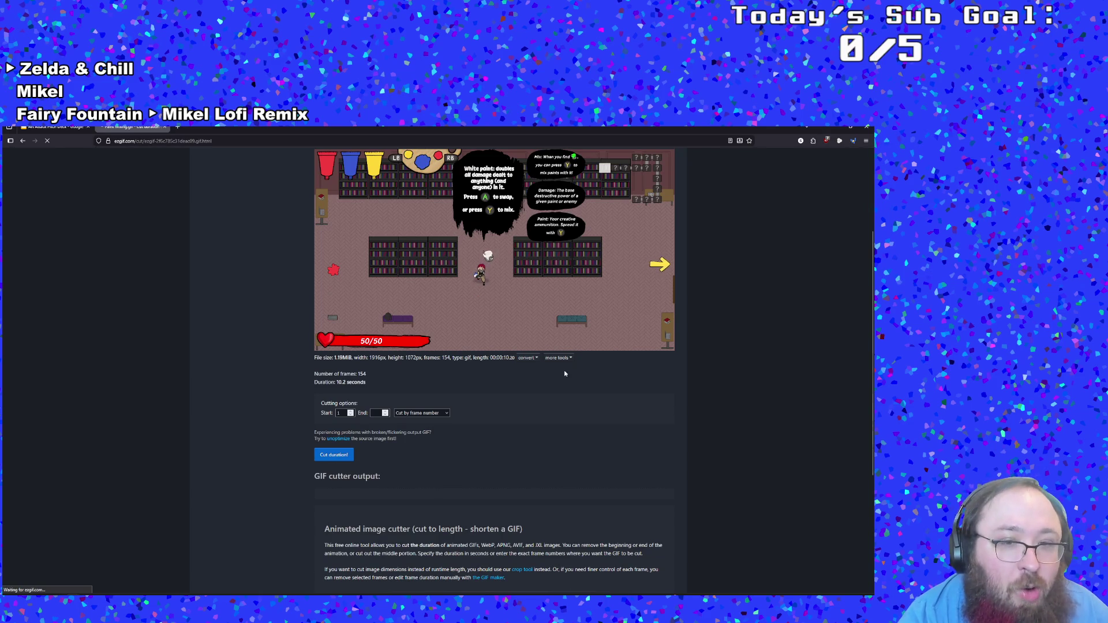
scroll(561, 379, "up", 1)
scroll(560, 380, "up", 3)
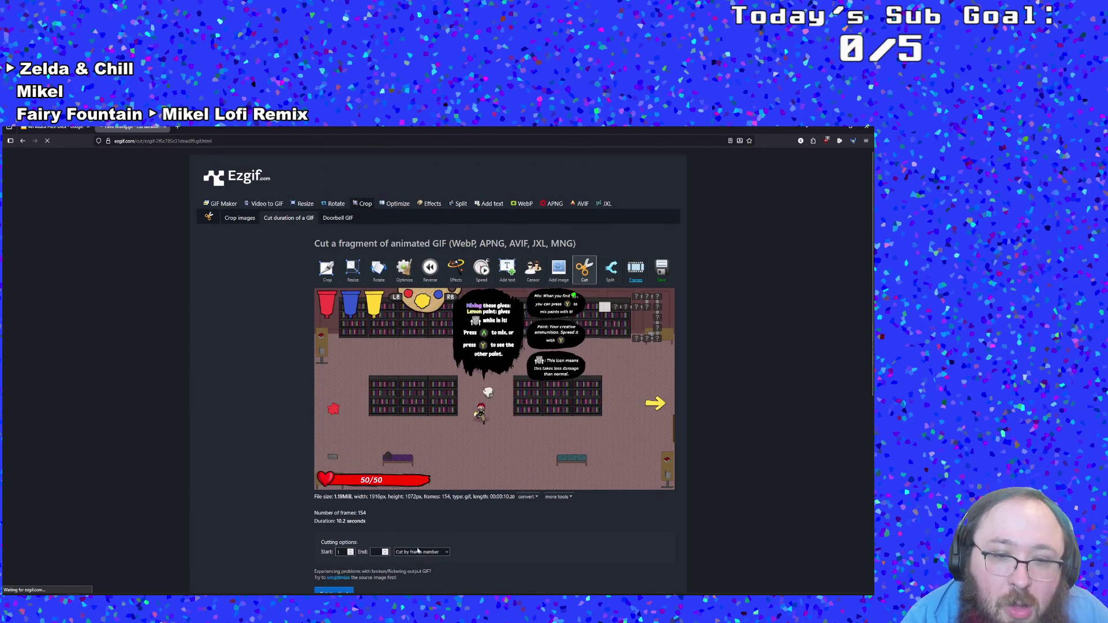
left_click(411, 552)
left_click(380, 552)
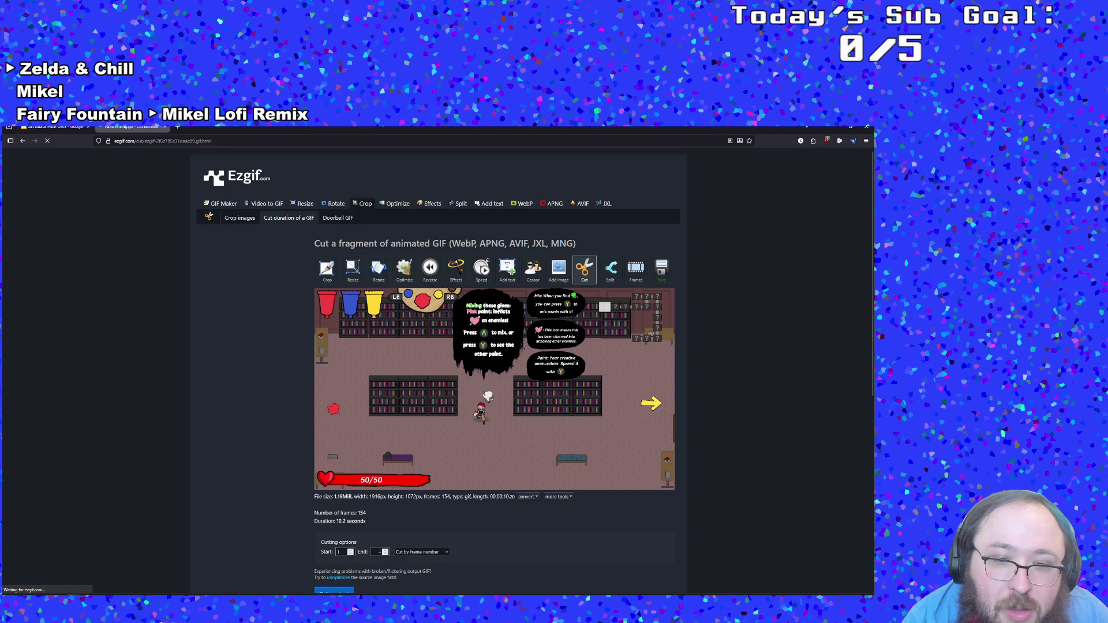
scroll(382, 549, "down", 2)
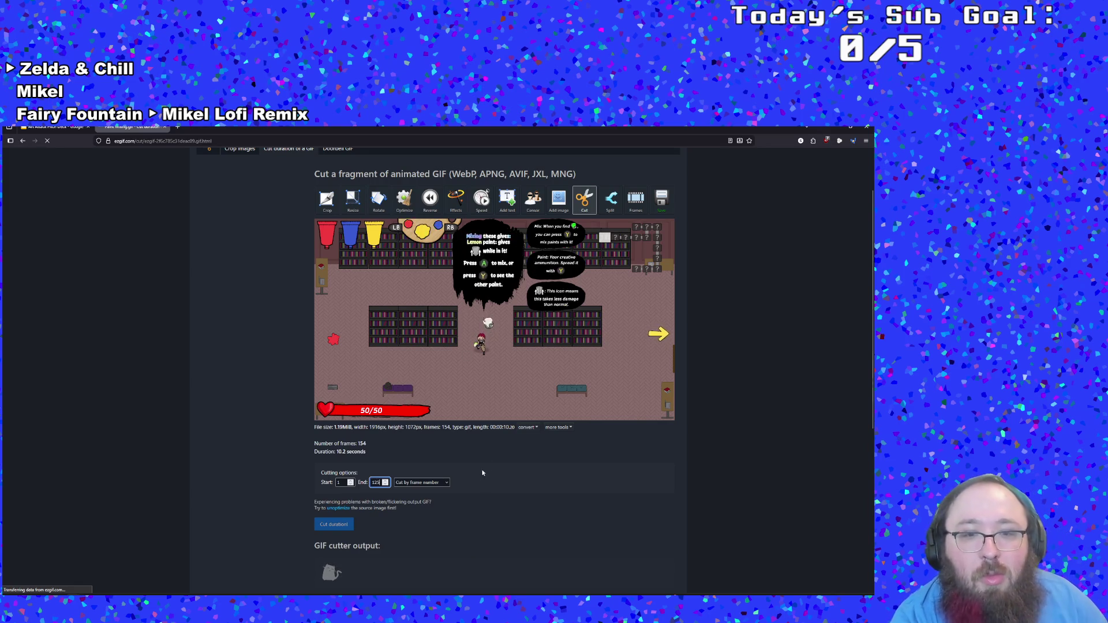
scroll(484, 470, "down", 3)
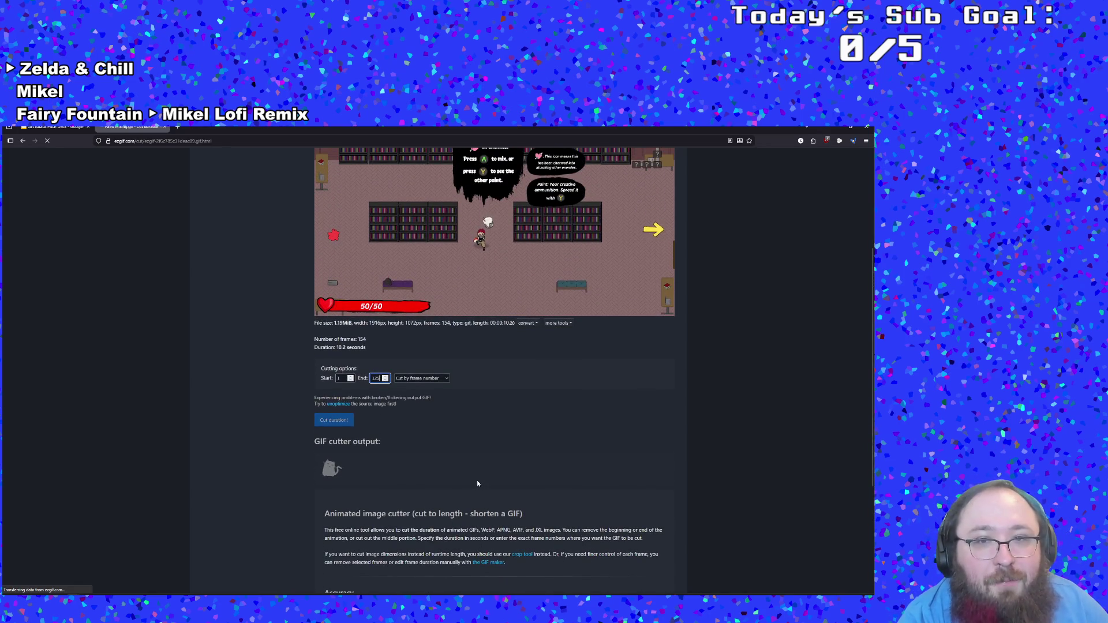
left_click(478, 483)
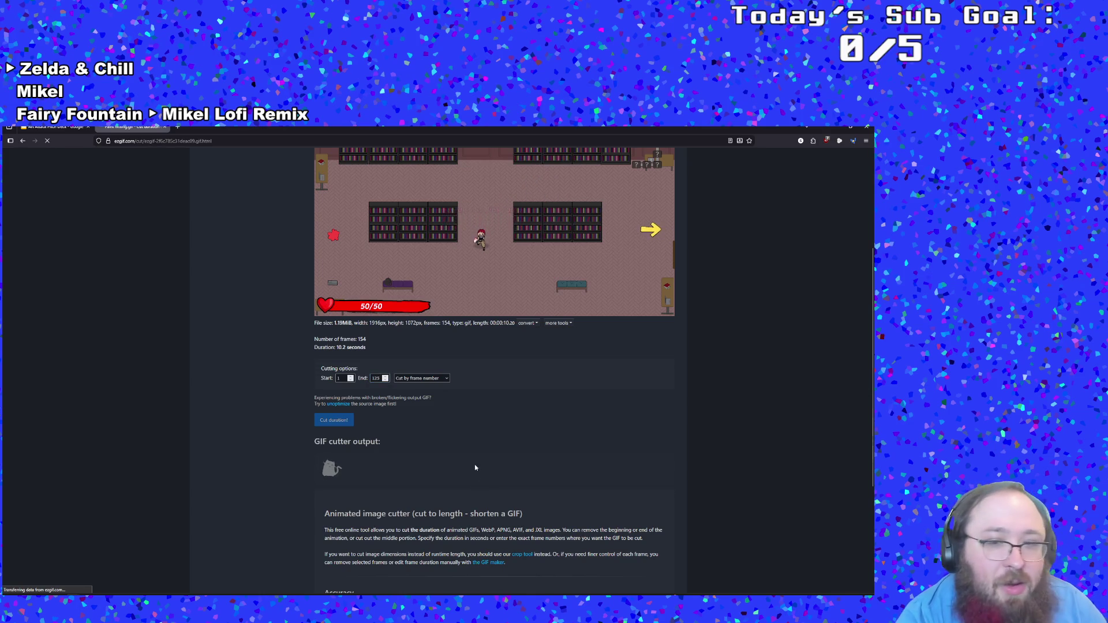
scroll(475, 466, "down", 2)
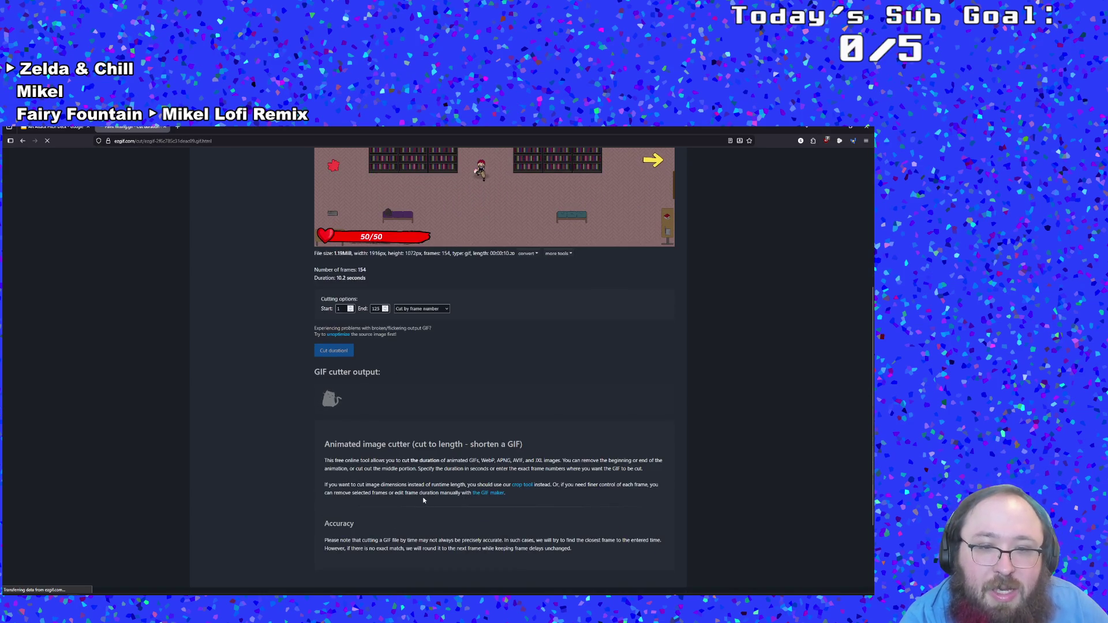
scroll(426, 501, "up", 4)
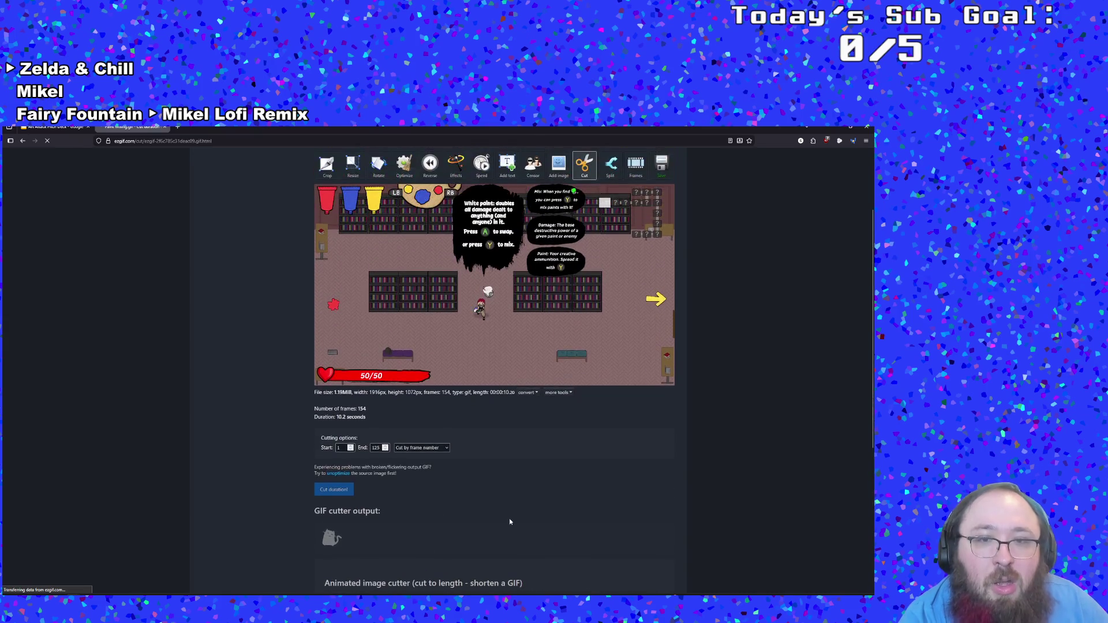
double_click(509, 515)
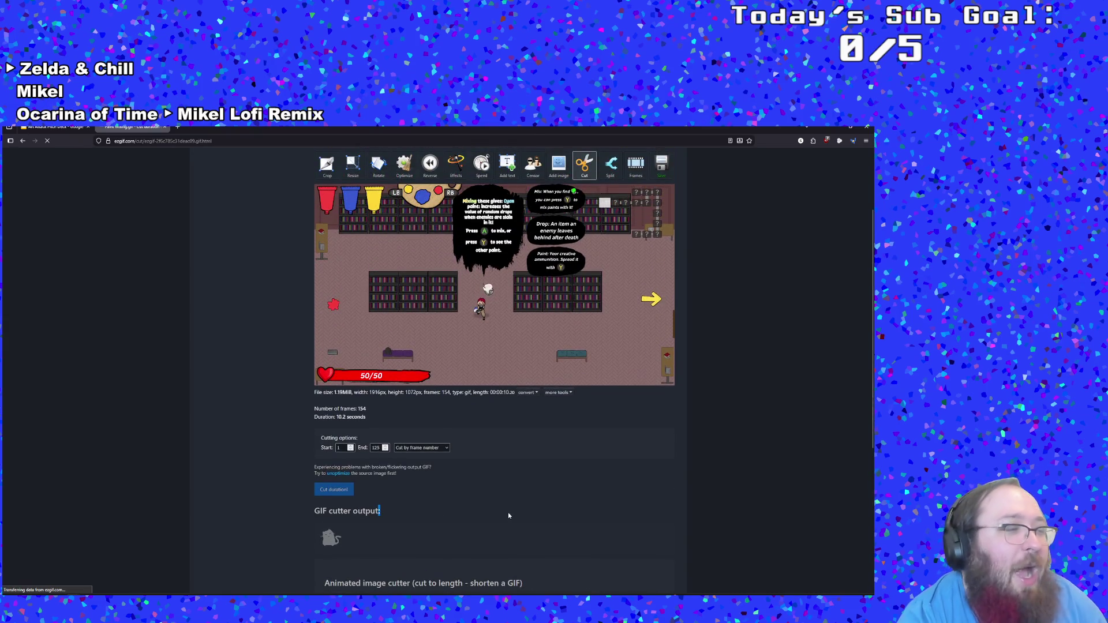
left_click(537, 489)
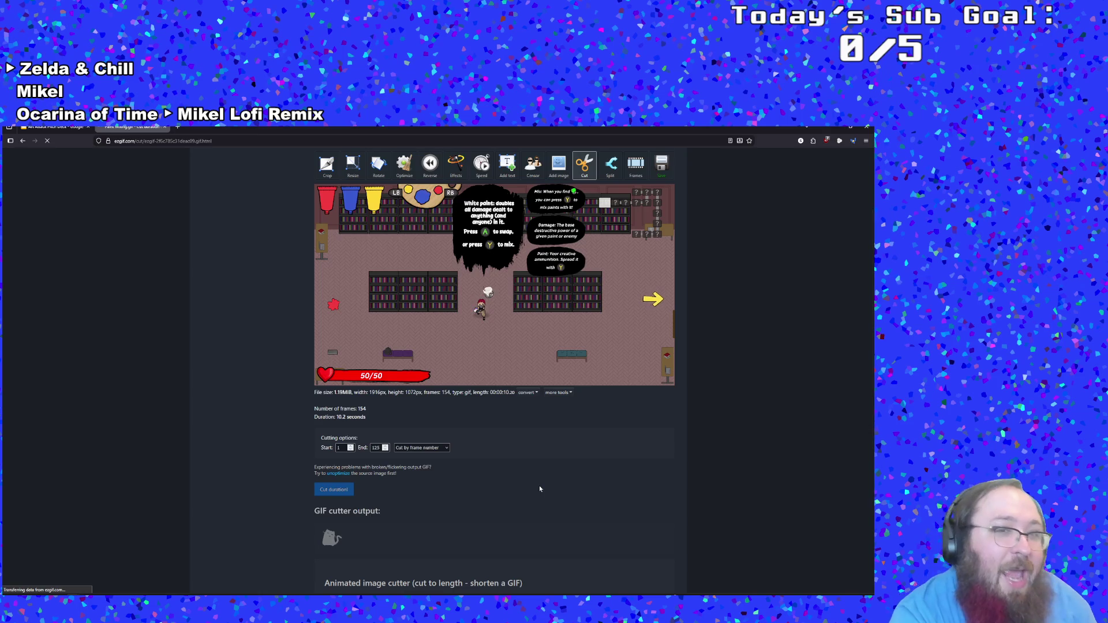
Step: Scroll the page until the Animated GIF Maker page with its File not found notice appears
scroll(537, 494, "up", 1)
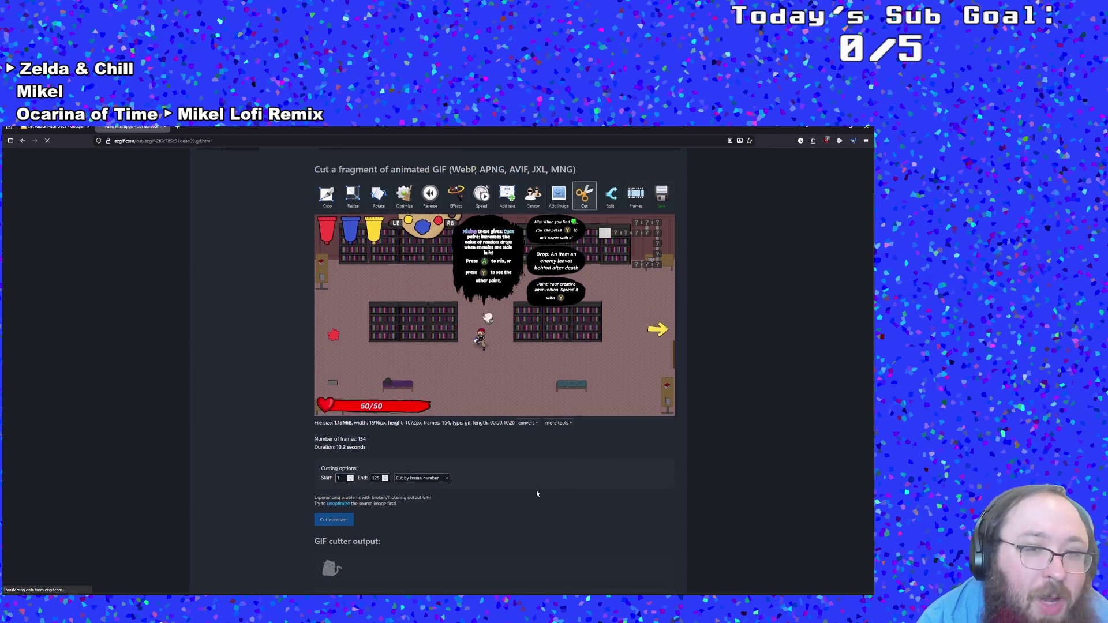
scroll(535, 510, "down", 2)
scroll(536, 512, "down", 1)
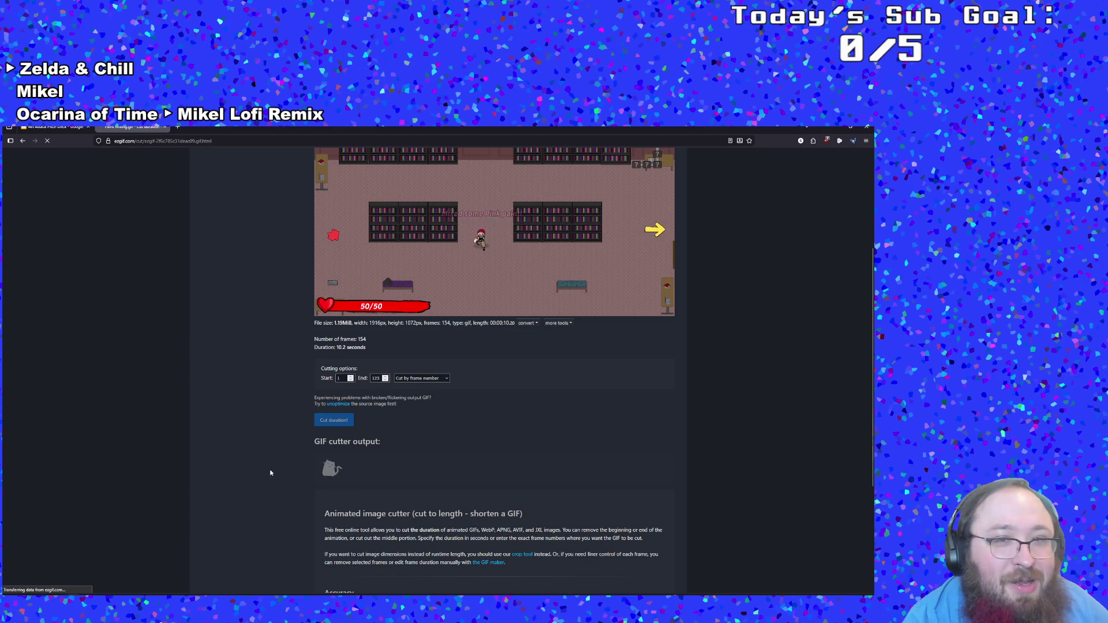
scroll(269, 461, "down", 1)
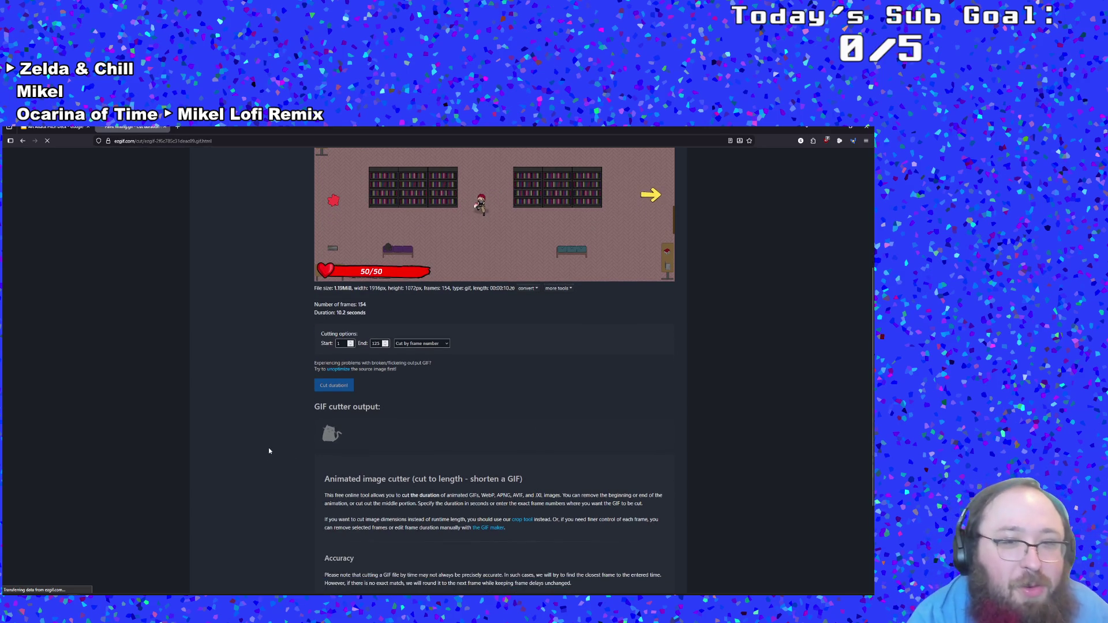
scroll(261, 463, "up", 1)
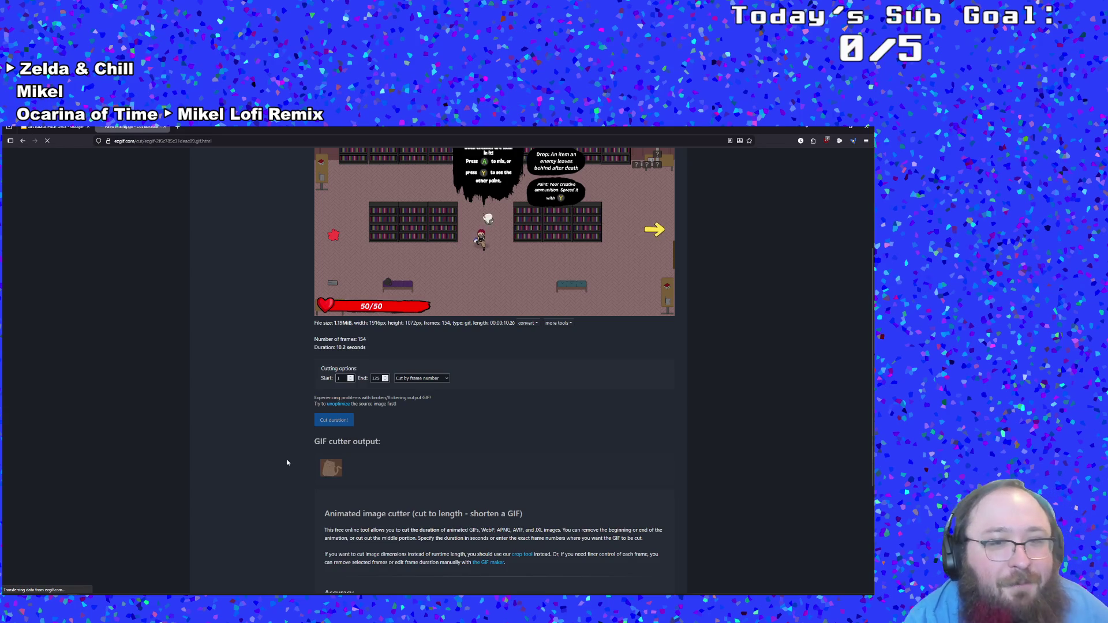
scroll(287, 462, "down", 1)
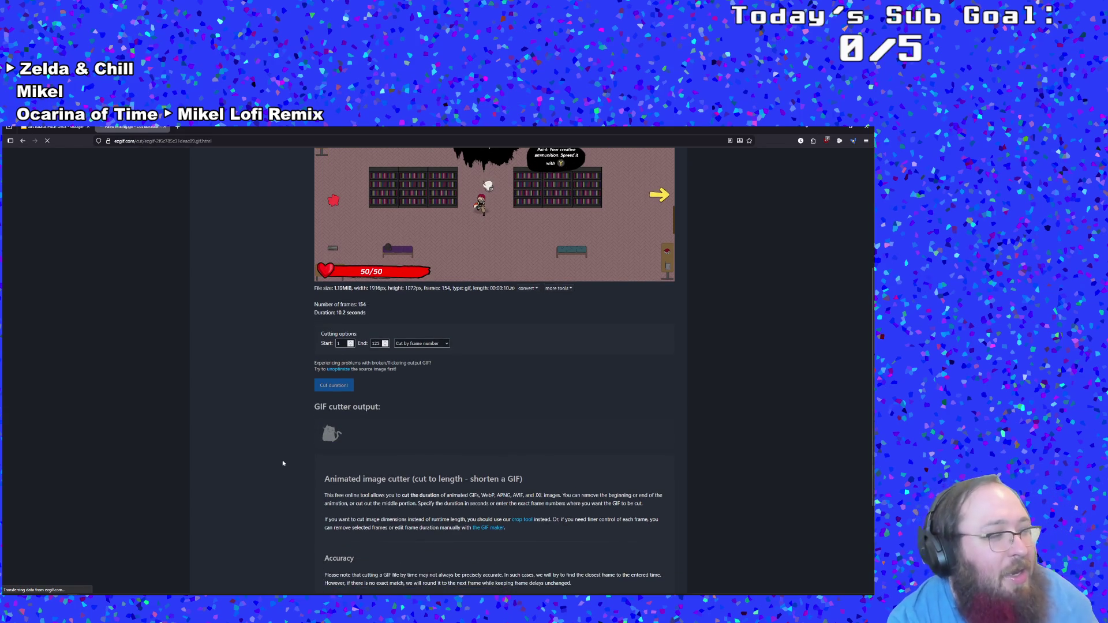
scroll(281, 464, "up", 1)
scroll(281, 463, "down", 1)
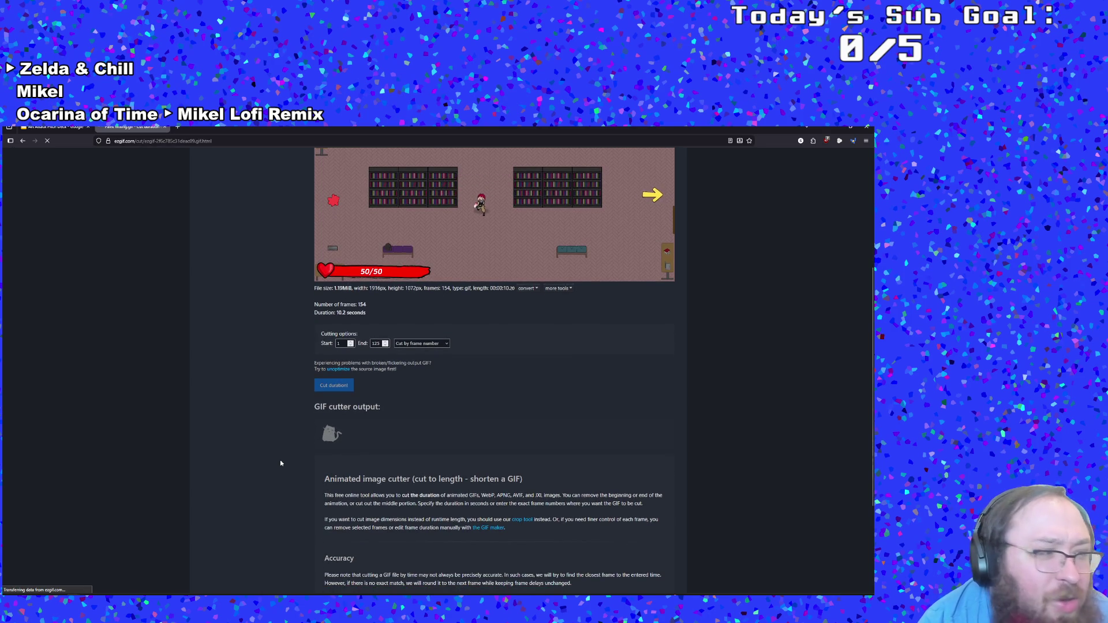
scroll(281, 464, "down", 1)
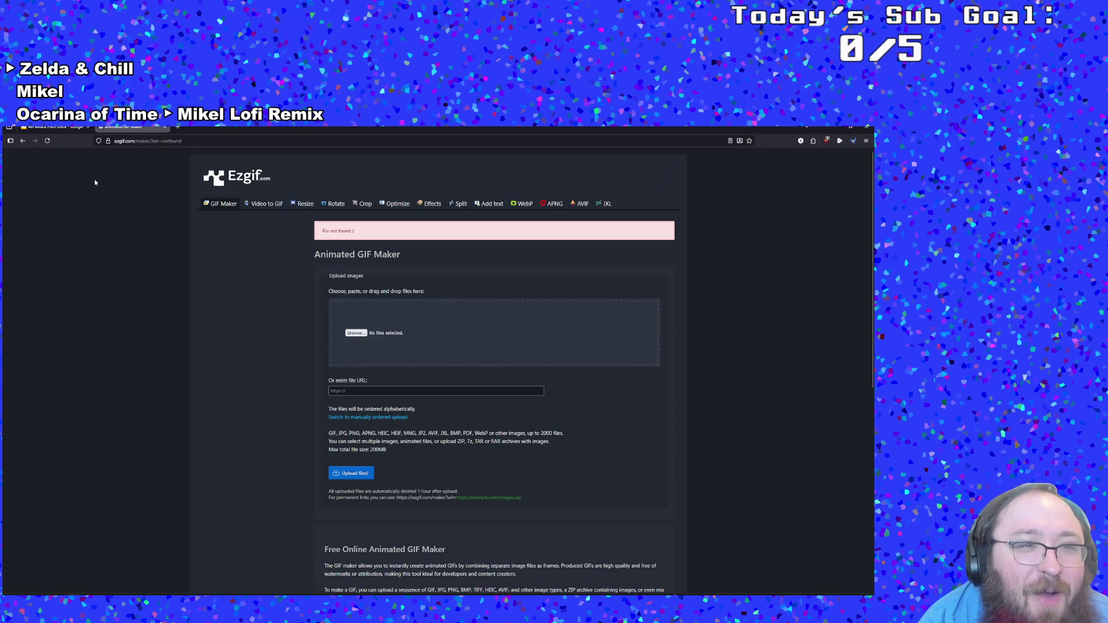
Step: Re-select Paint Mixing.gif from the Art Attack folder and upload it to the GIF Maker
left_click(355, 333)
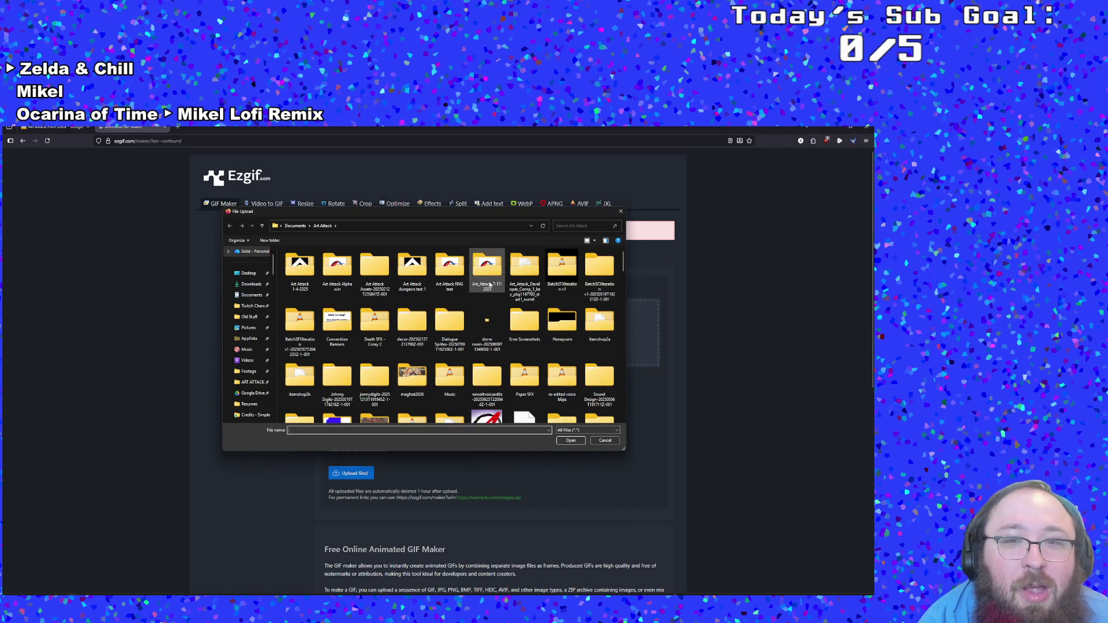
left_click(569, 224)
type("gif")
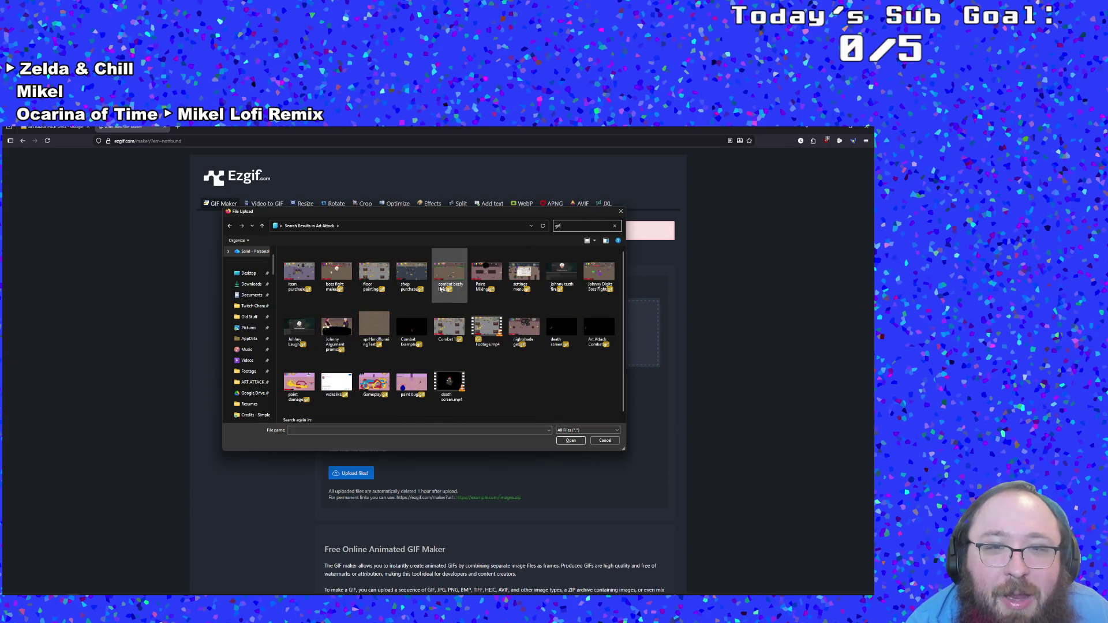
double_click(486, 275)
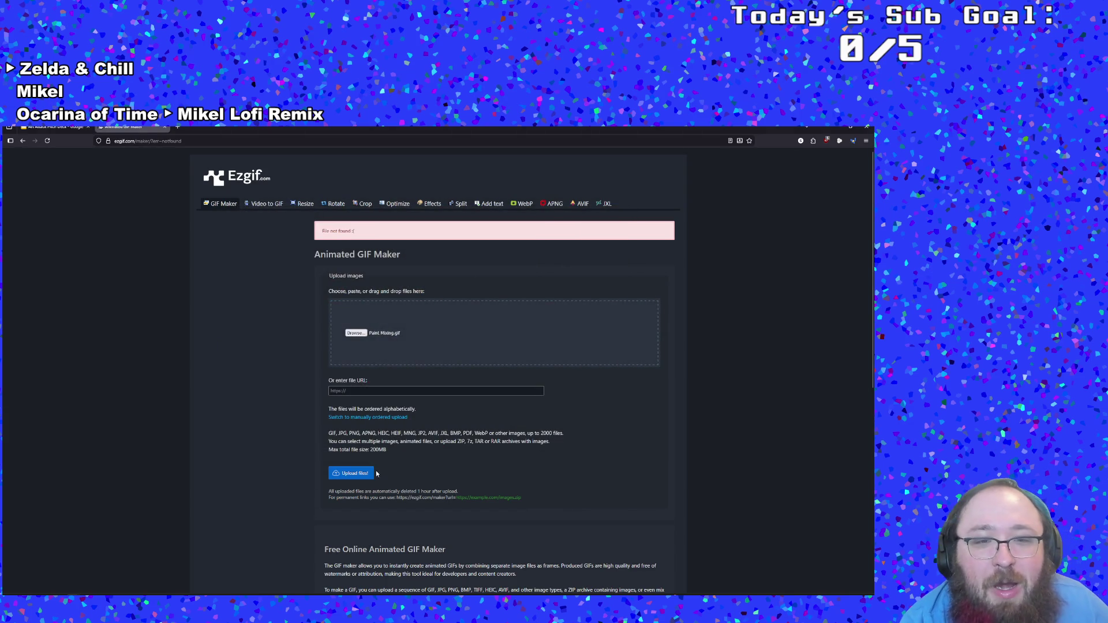
left_click(354, 478)
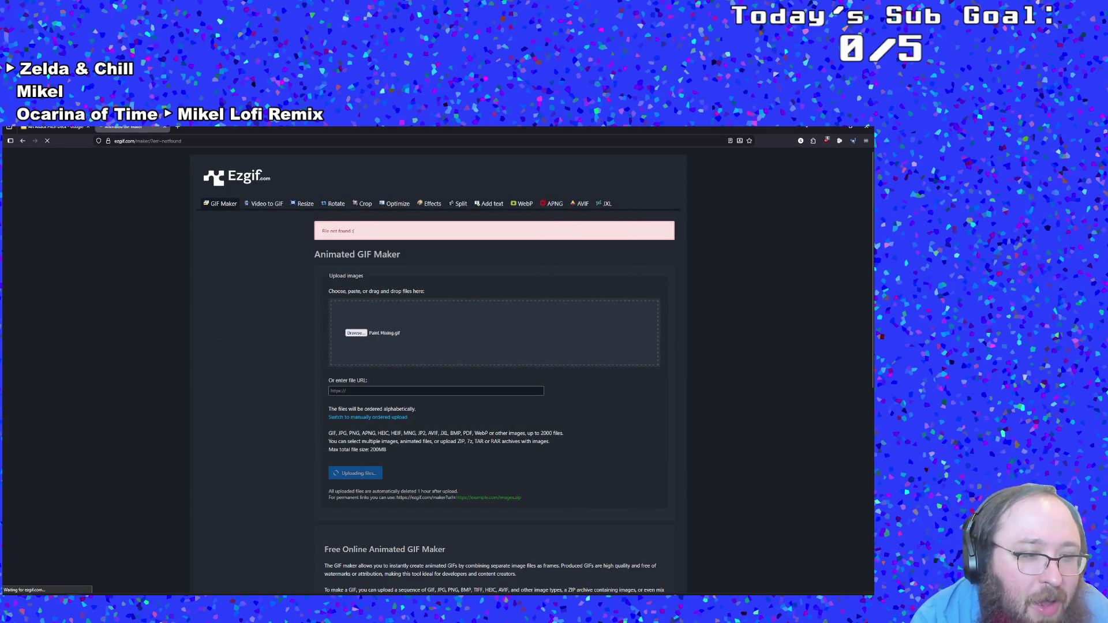
key("super")
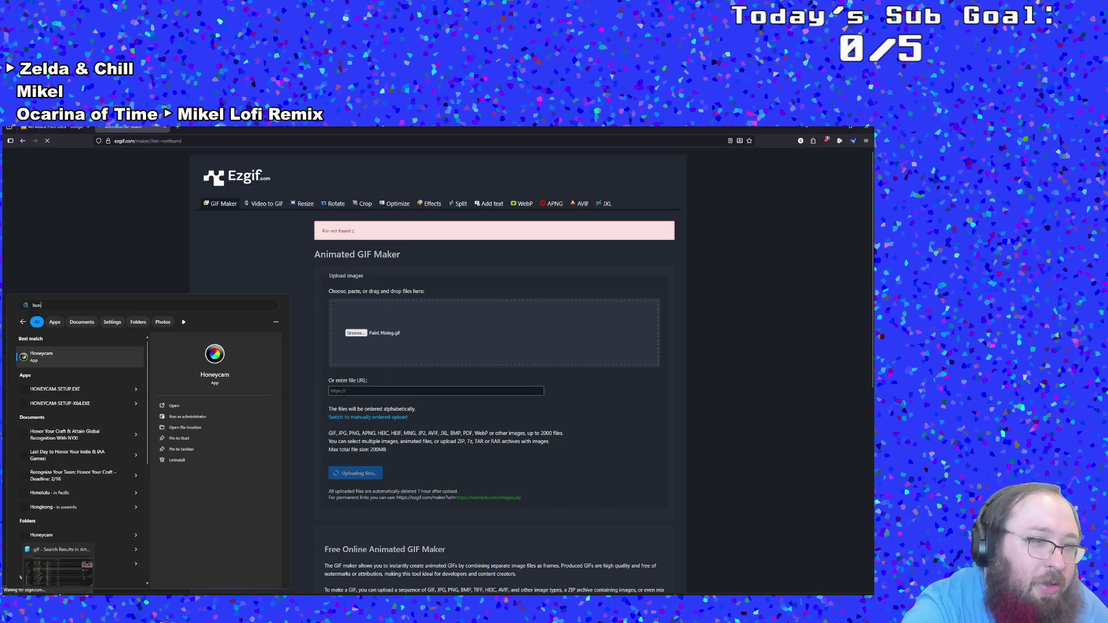
Step: Open Paint Mixing.gif in Honeycam's editor and play its preview
mouse_move(57, 590)
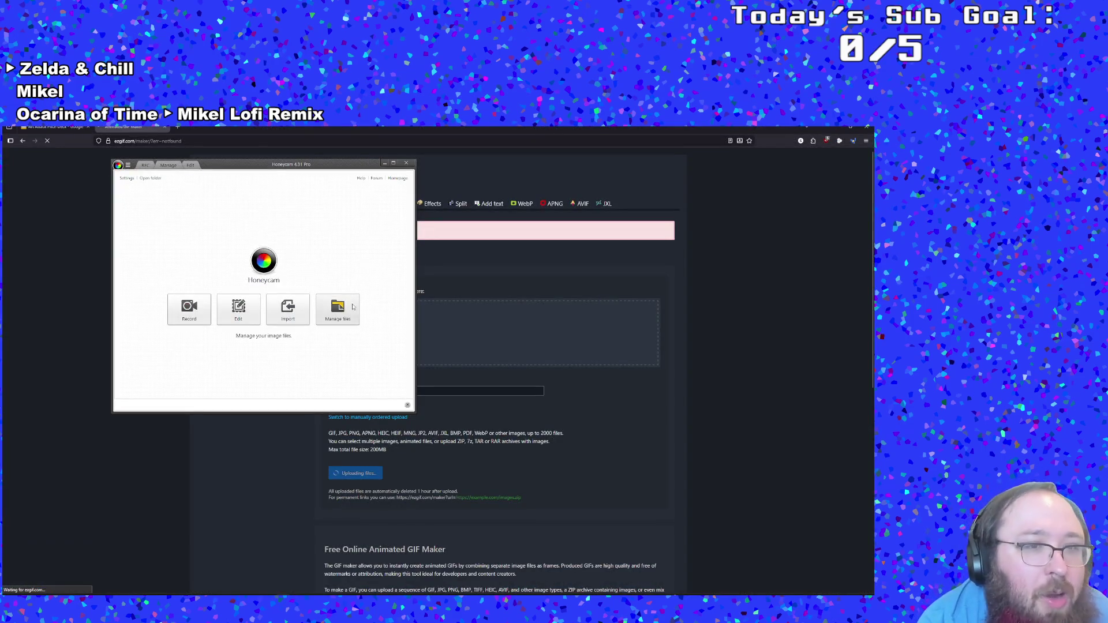
left_click(243, 321)
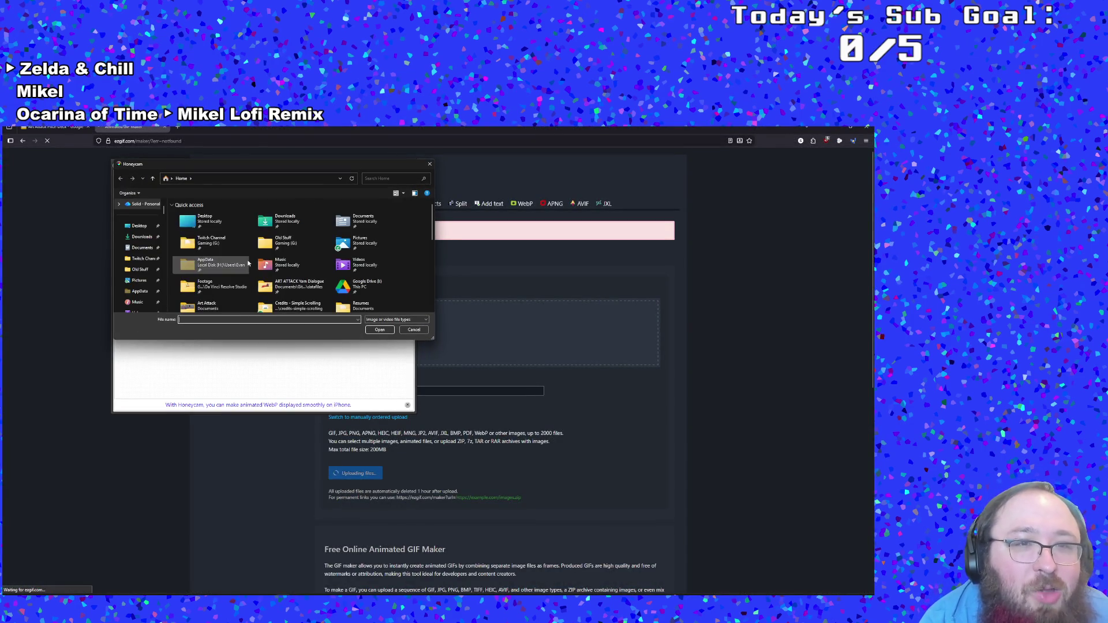
scroll(220, 272, "down", 5)
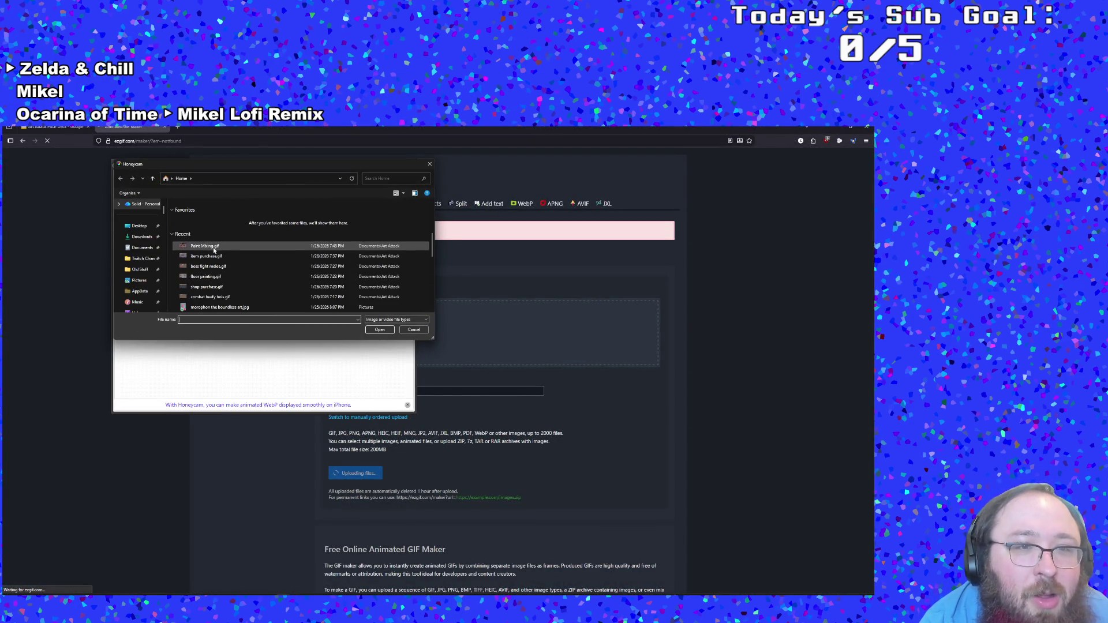
double_click(213, 247)
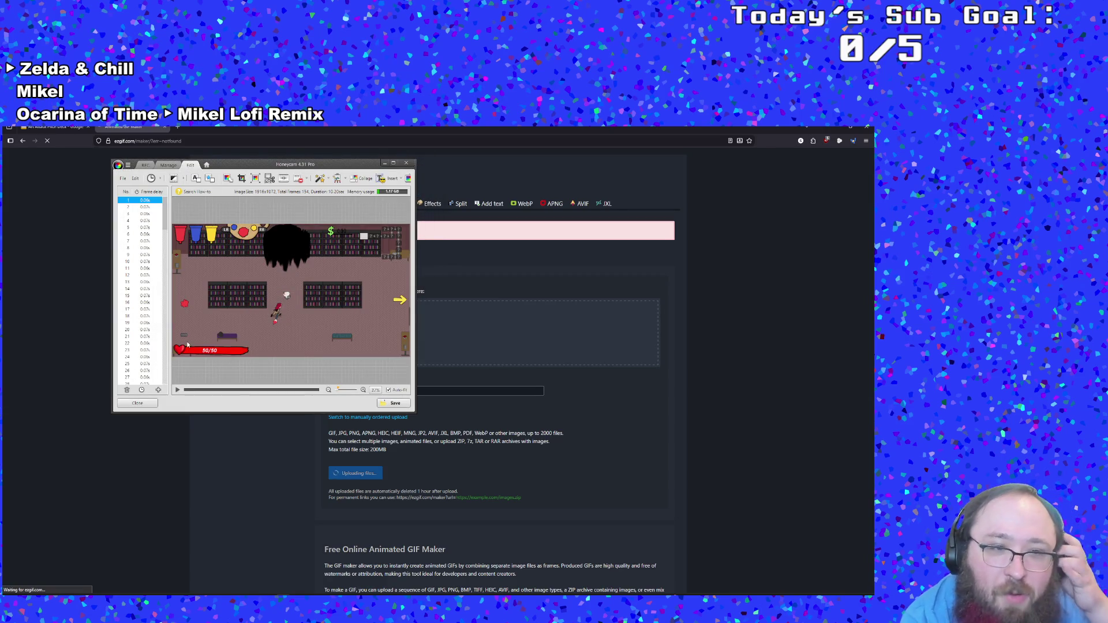
left_click_drag(166, 214, 166, 369)
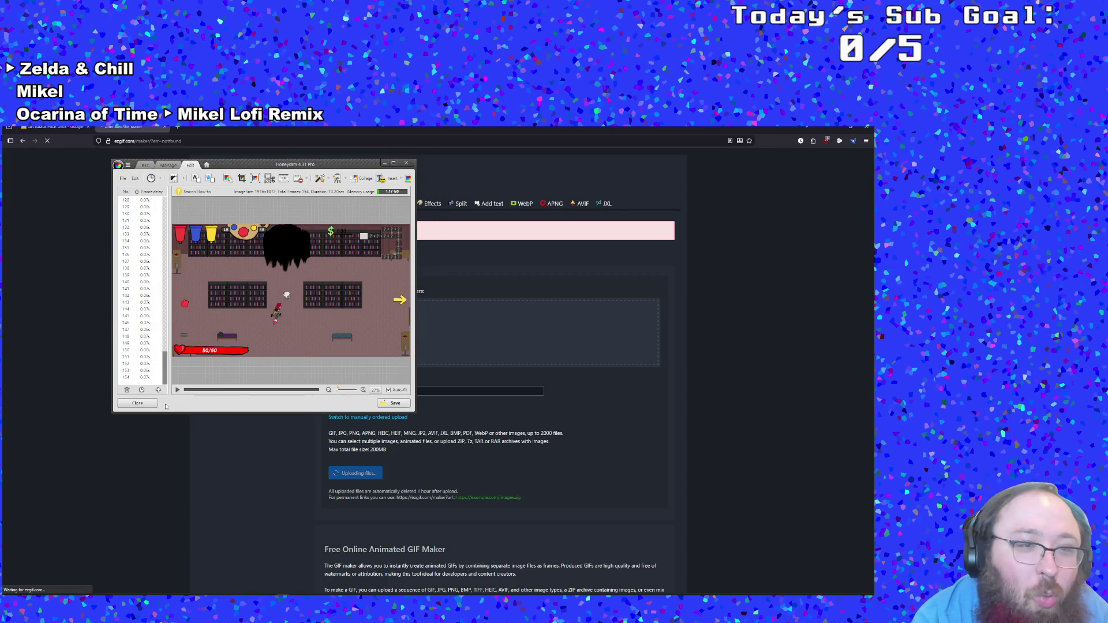
left_click(135, 328)
left_click(177, 390)
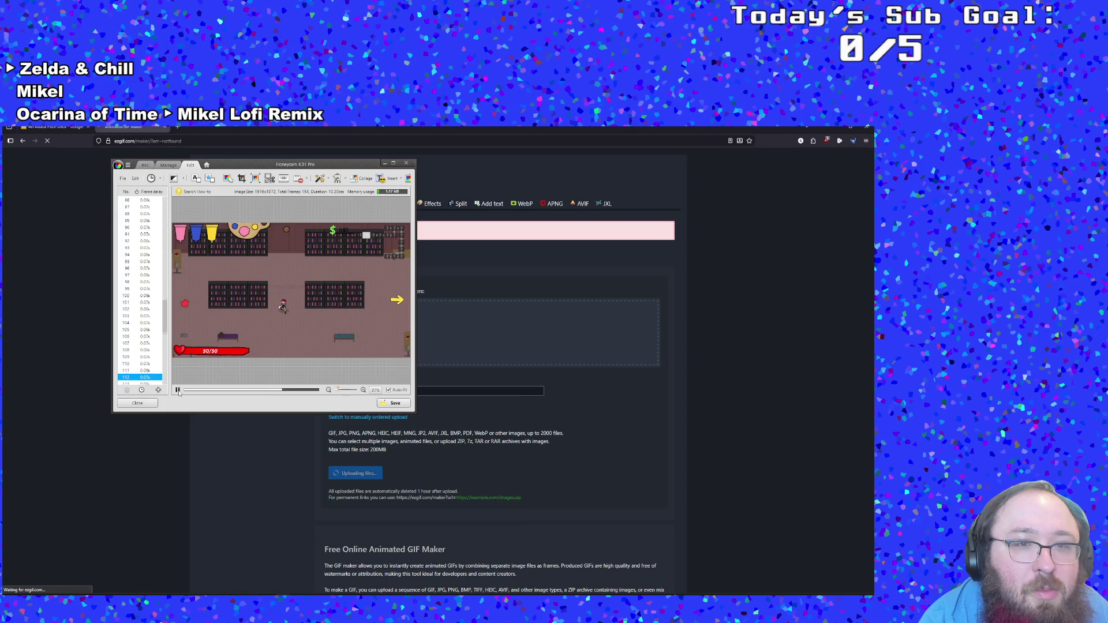
Step: Delete the 39 trailing frames through frame 154 and replay the trimmed GIF
left_click_drag(164, 318, 165, 375)
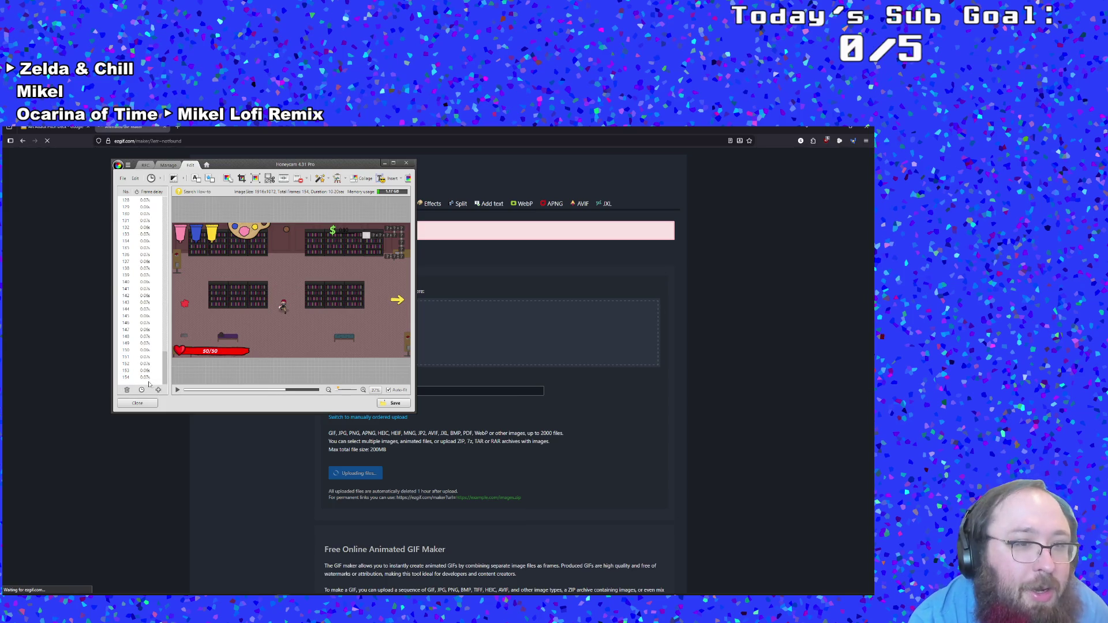
left_click(146, 378, "shift")
key("Delete")
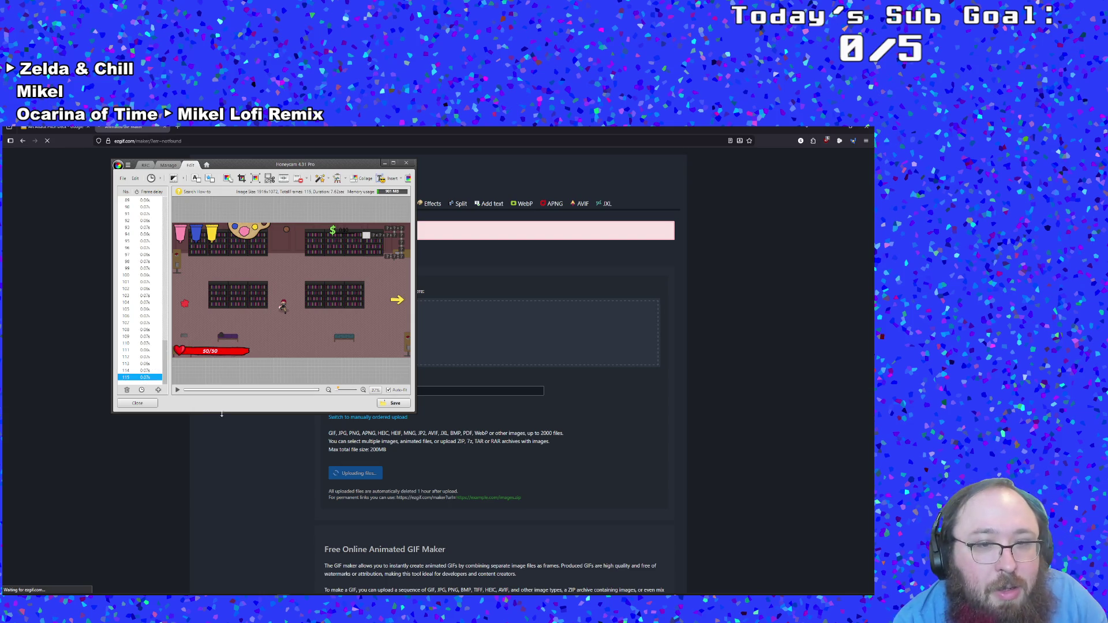
left_click(178, 390)
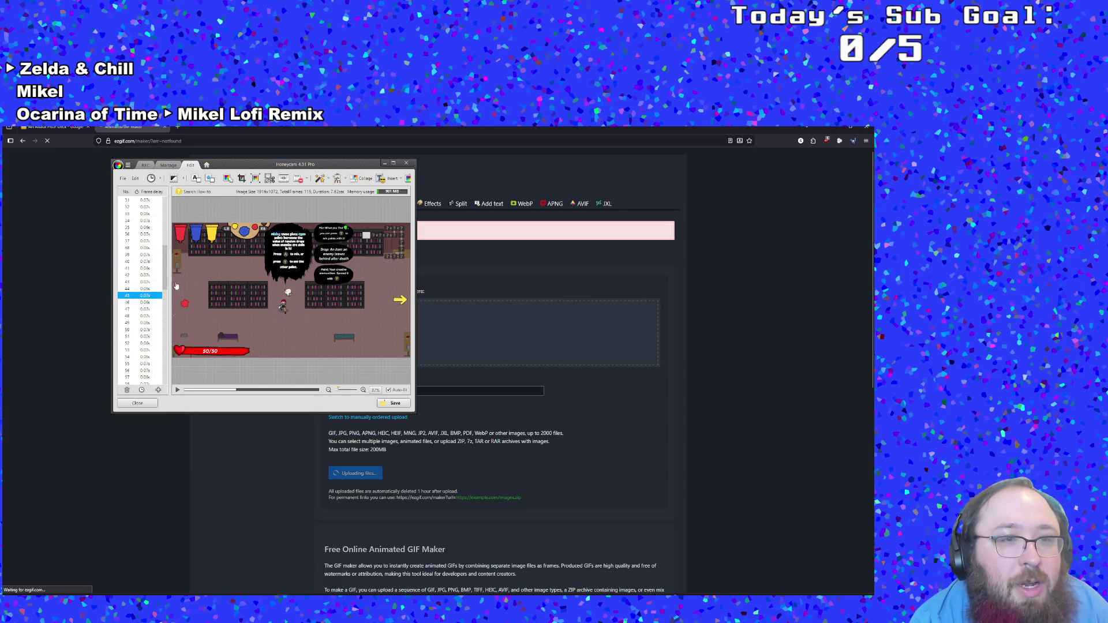
left_click(145, 317)
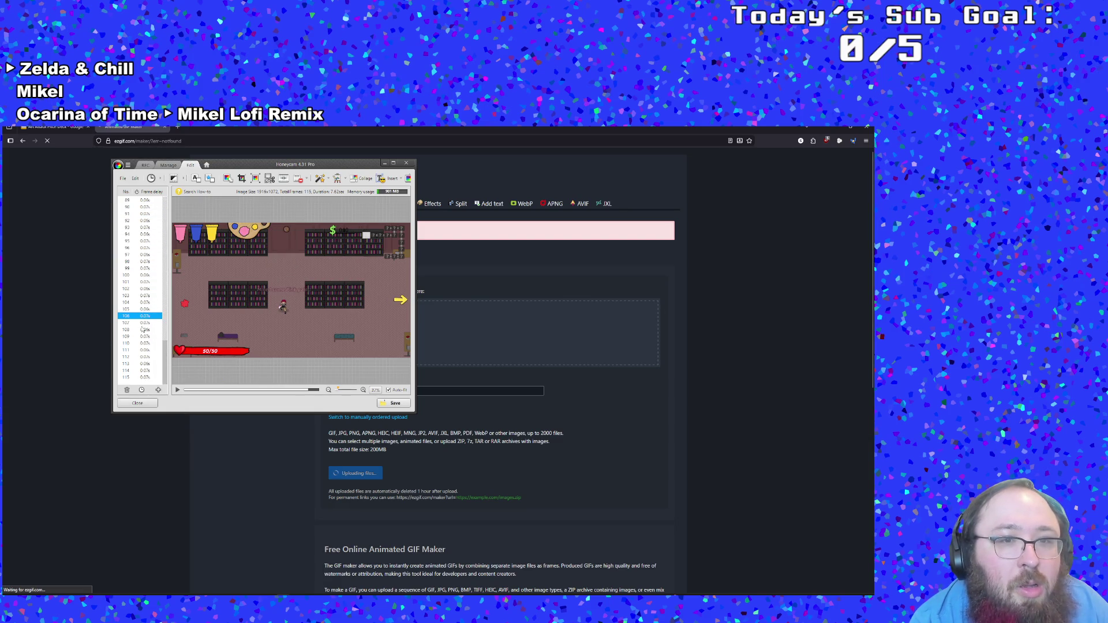
left_click(142, 330)
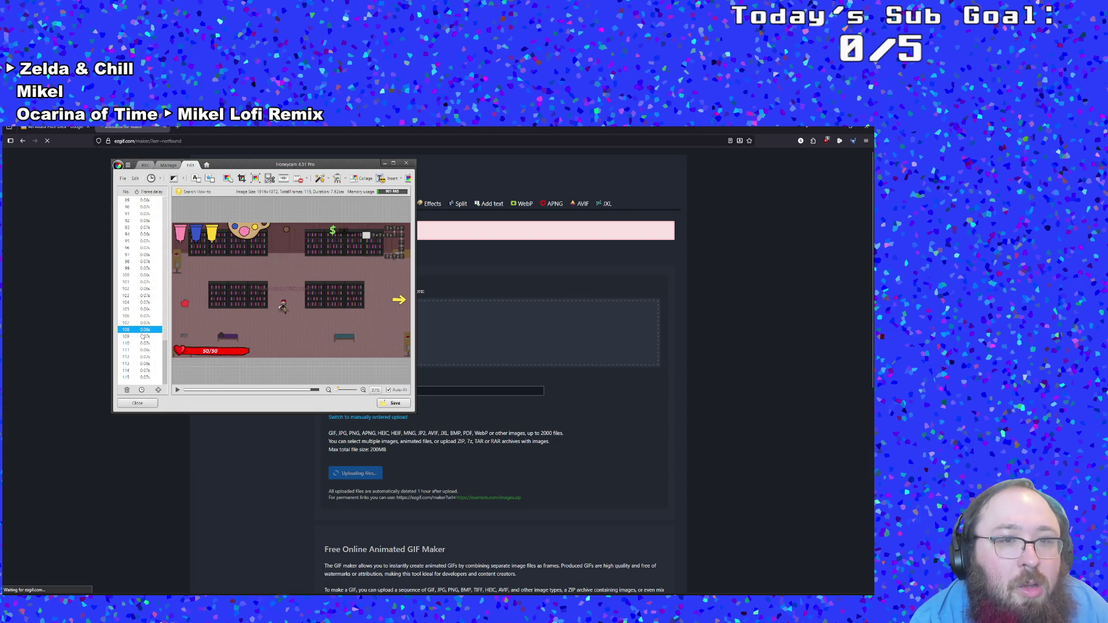
left_click(132, 378, "shift")
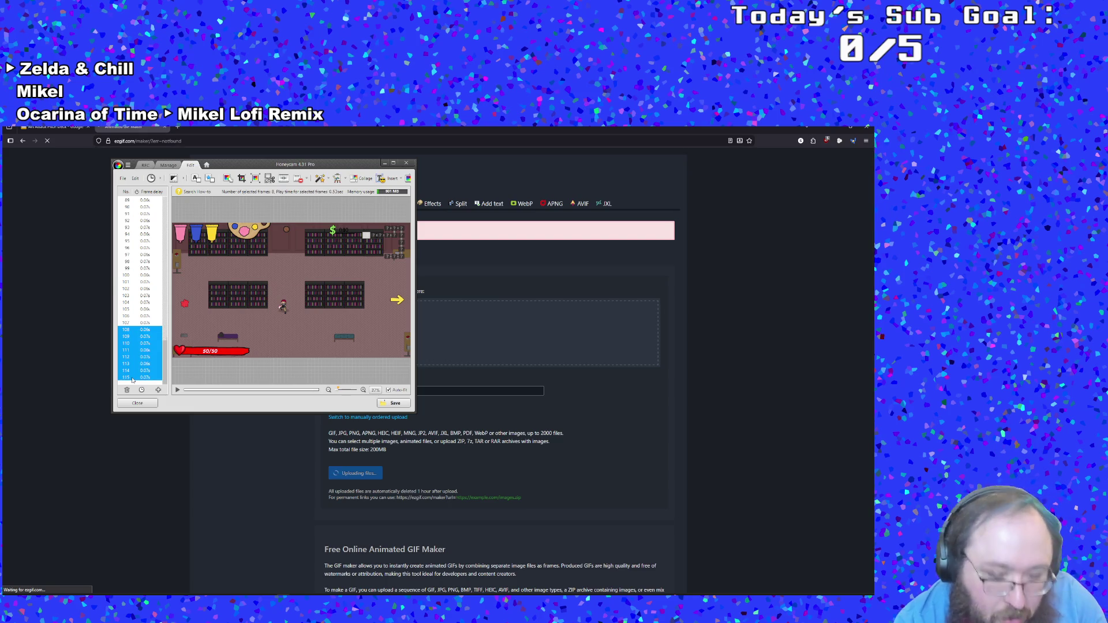
Step: Save as GIF named Paint Mixing, overwriting the existing file, and close Honeycam
left_click(395, 403)
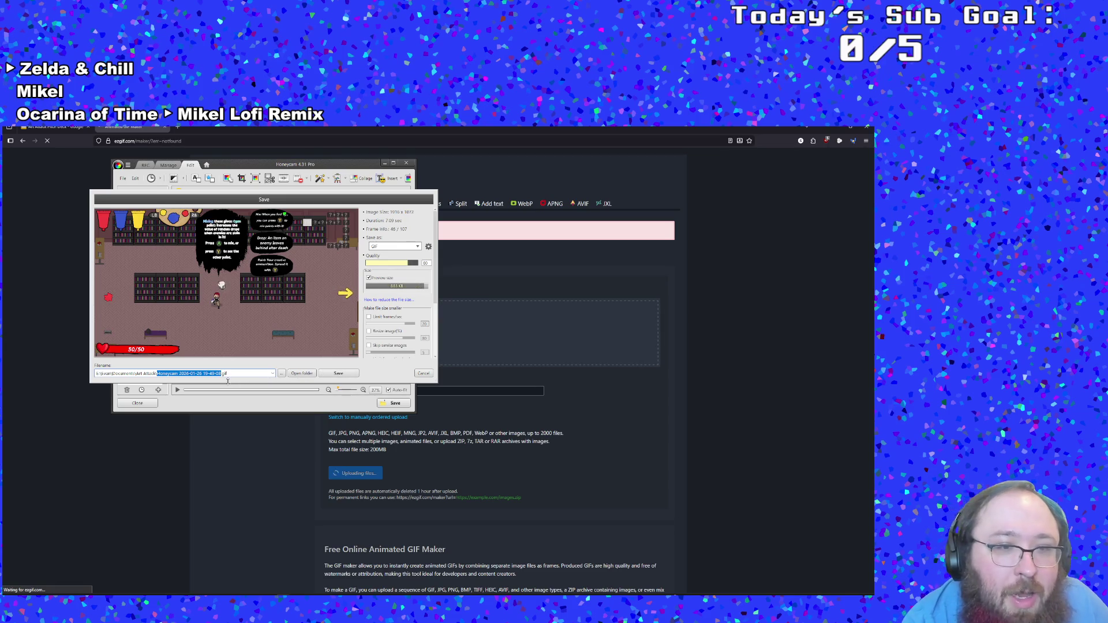
type("Paint M")
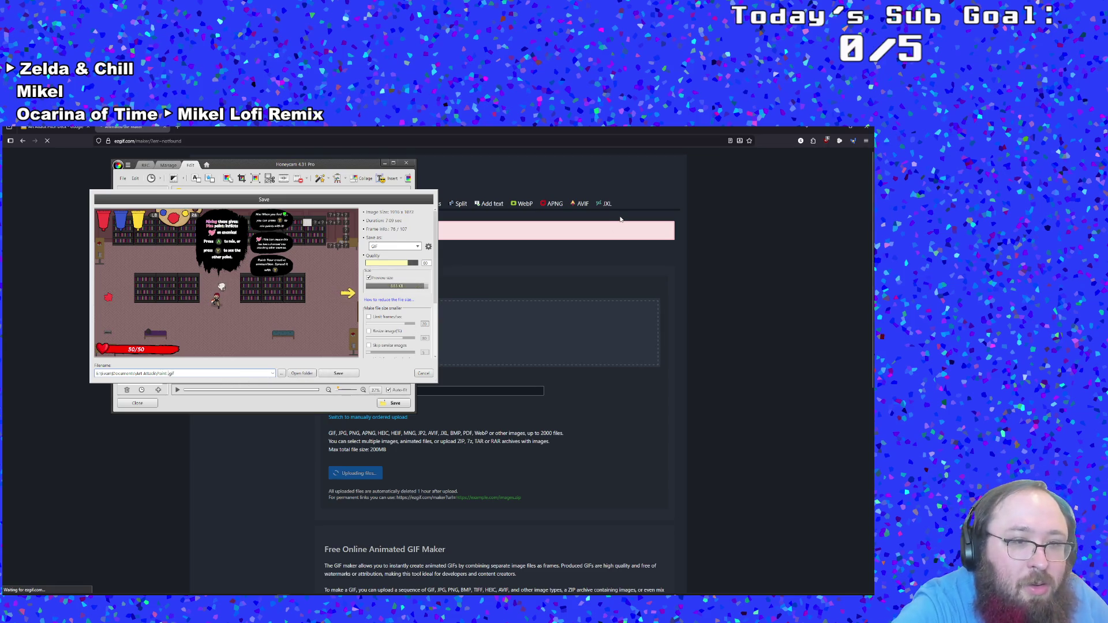
type("ixing")
key("Return")
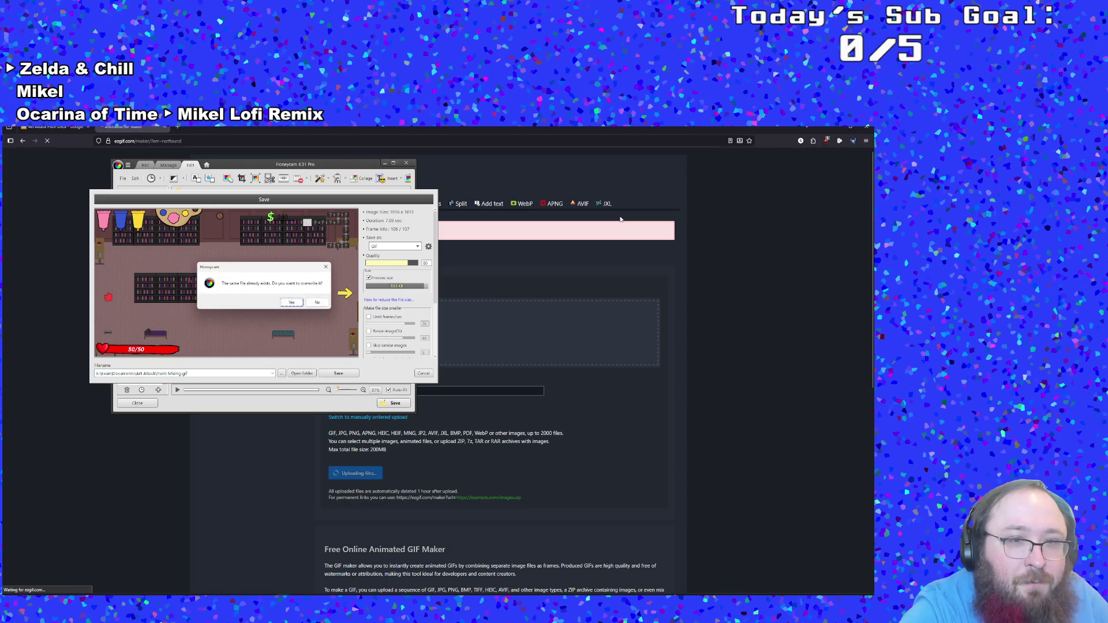
left_click(296, 305)
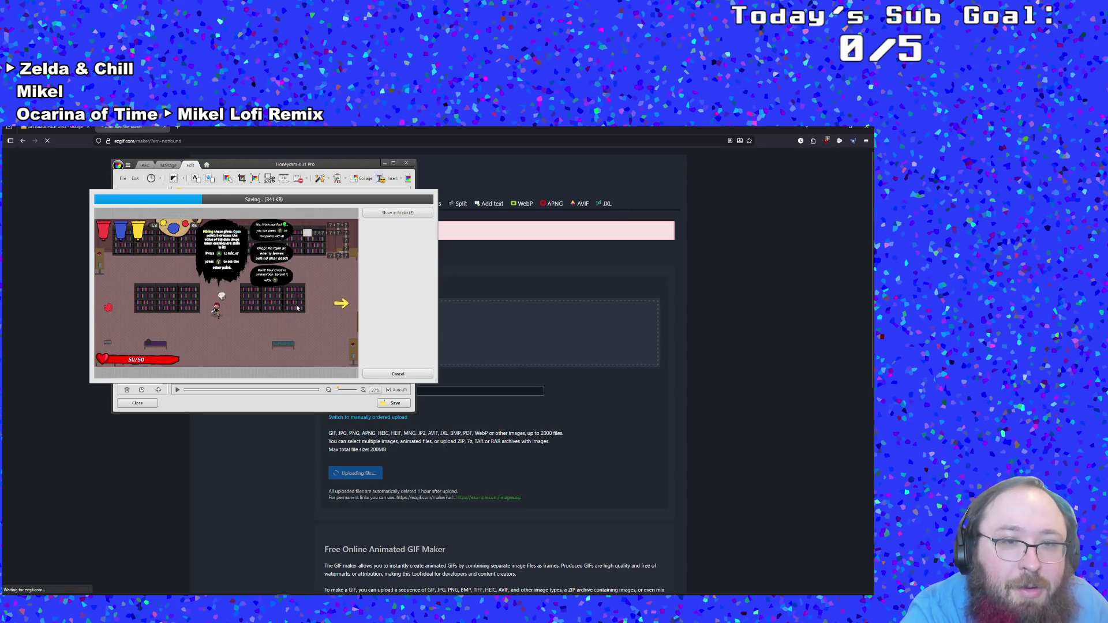
left_click(412, 375)
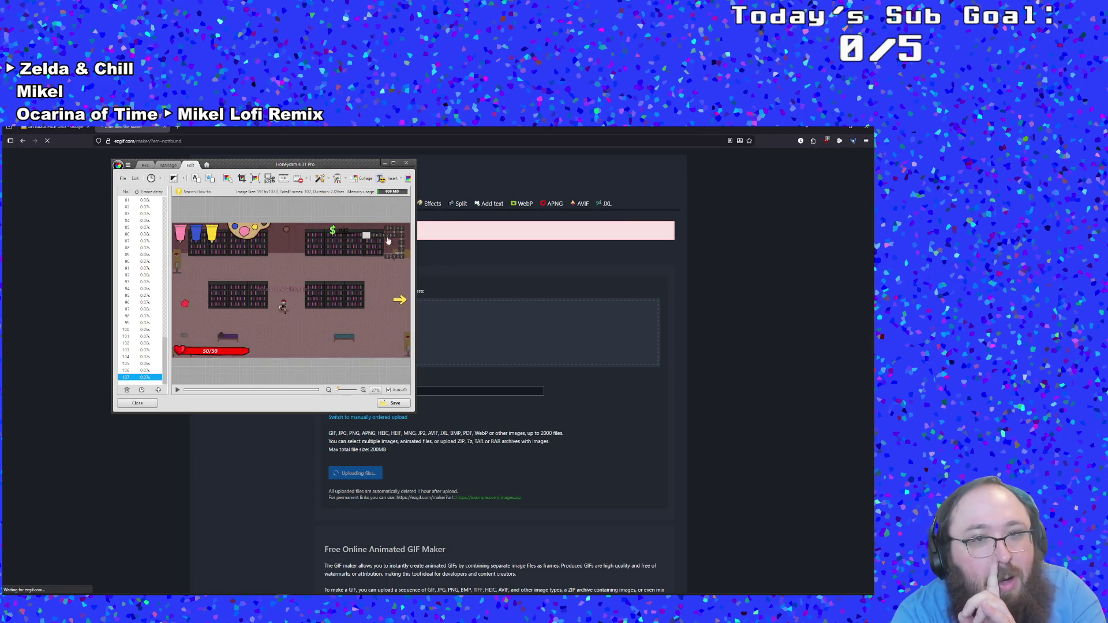
left_click(406, 164)
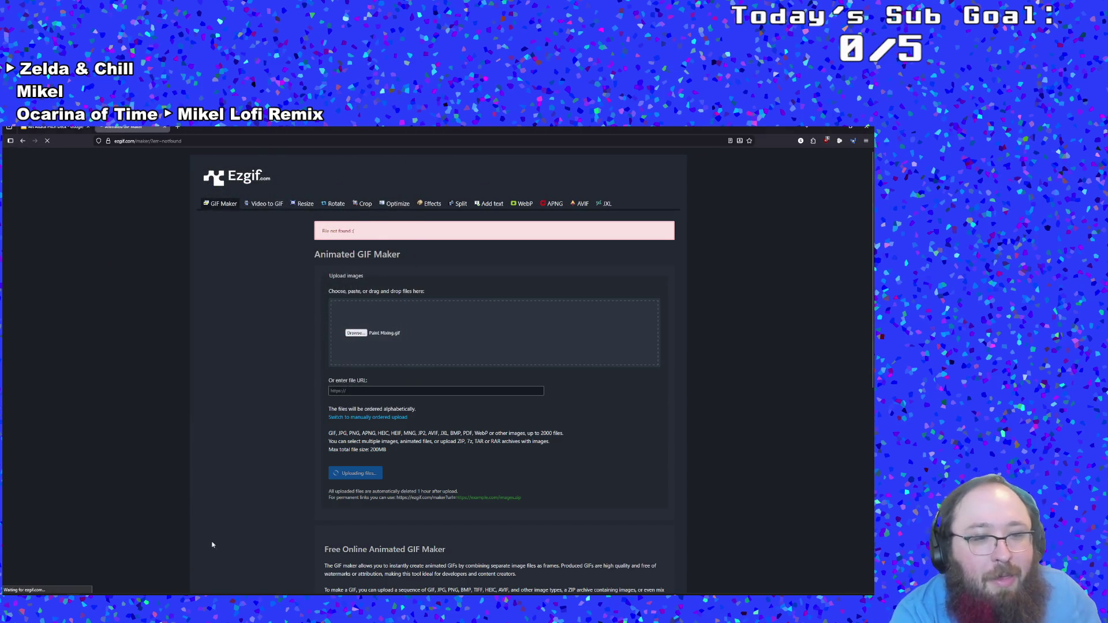
key("ctrl+shift+Tab")
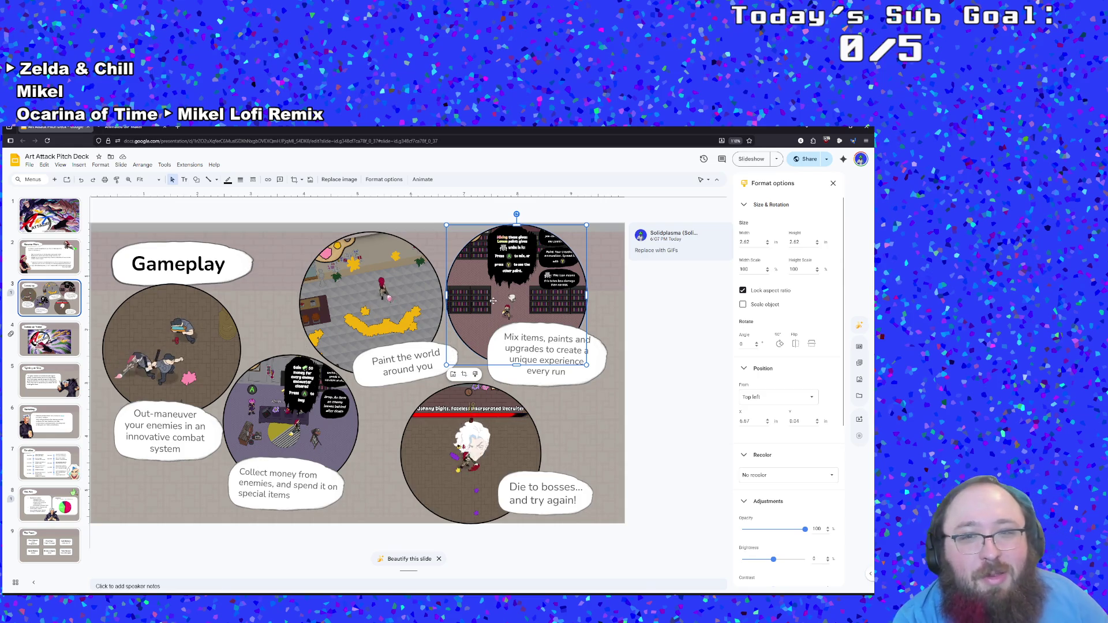
Step: Replace the top-right Gameplay image with uploaded Paint Mixing.gif and resolve the 'Replace with GIFs' comment
right_click(499, 297)
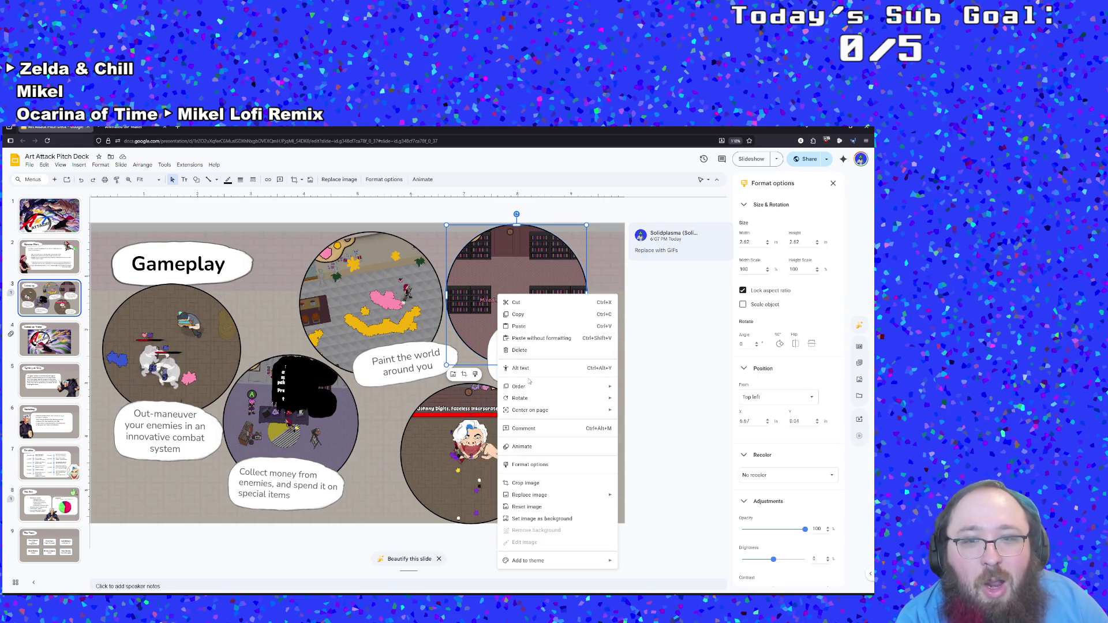
mouse_move(600, 496)
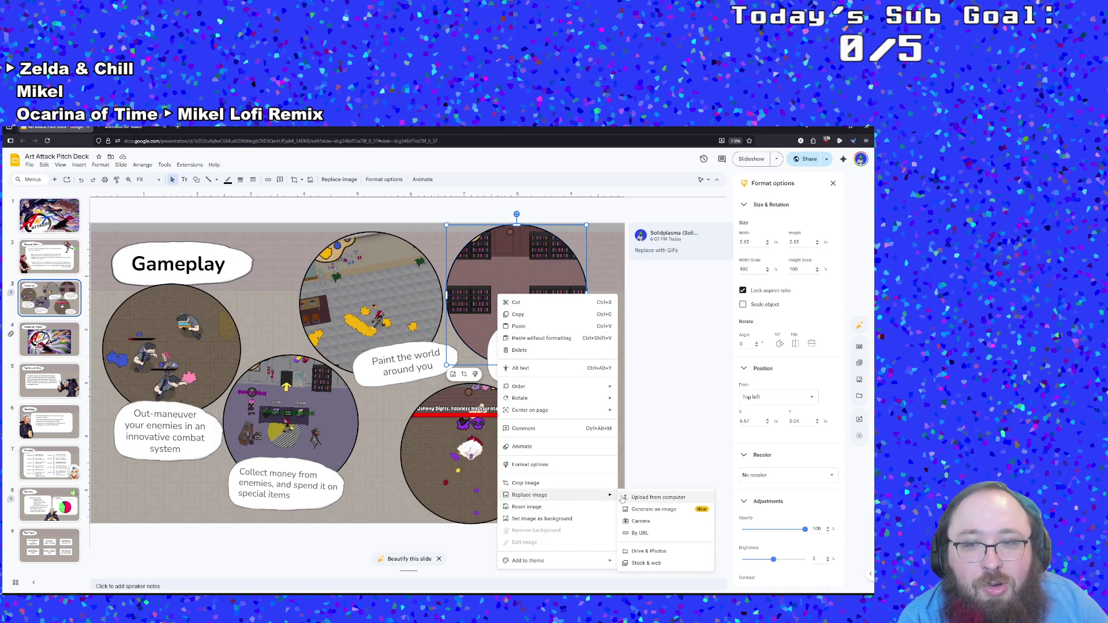
left_click(655, 497)
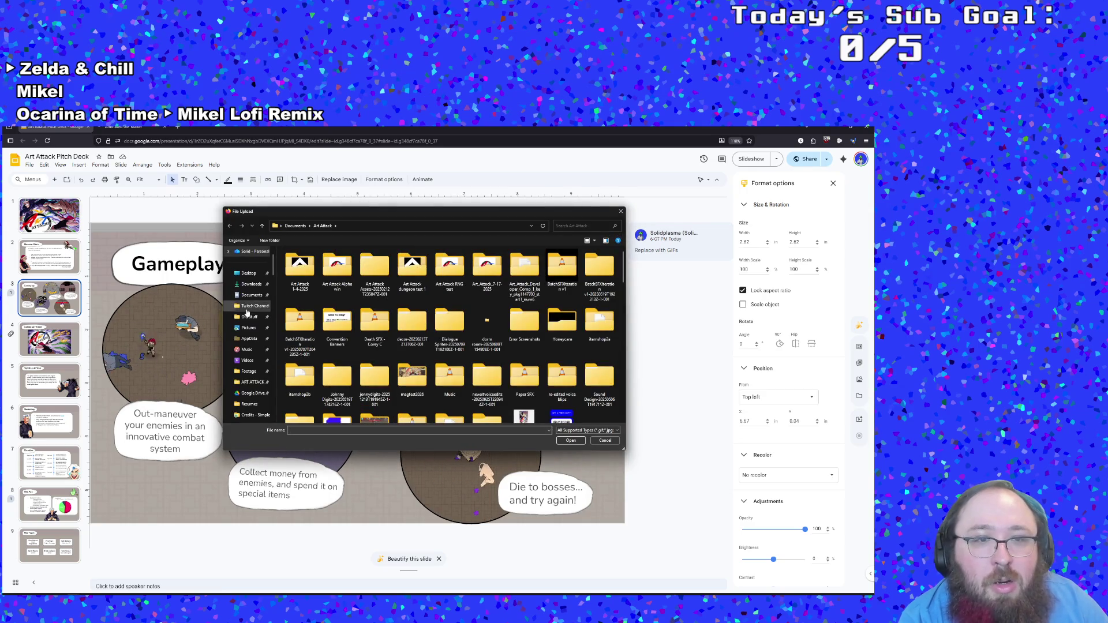
left_click(247, 253)
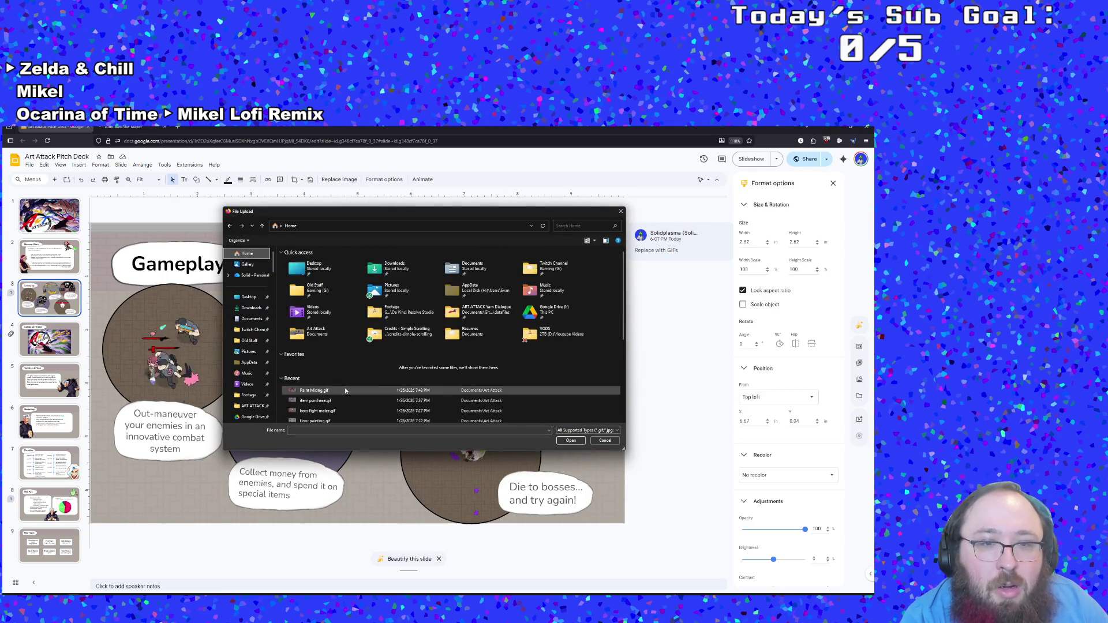
double_click(344, 391)
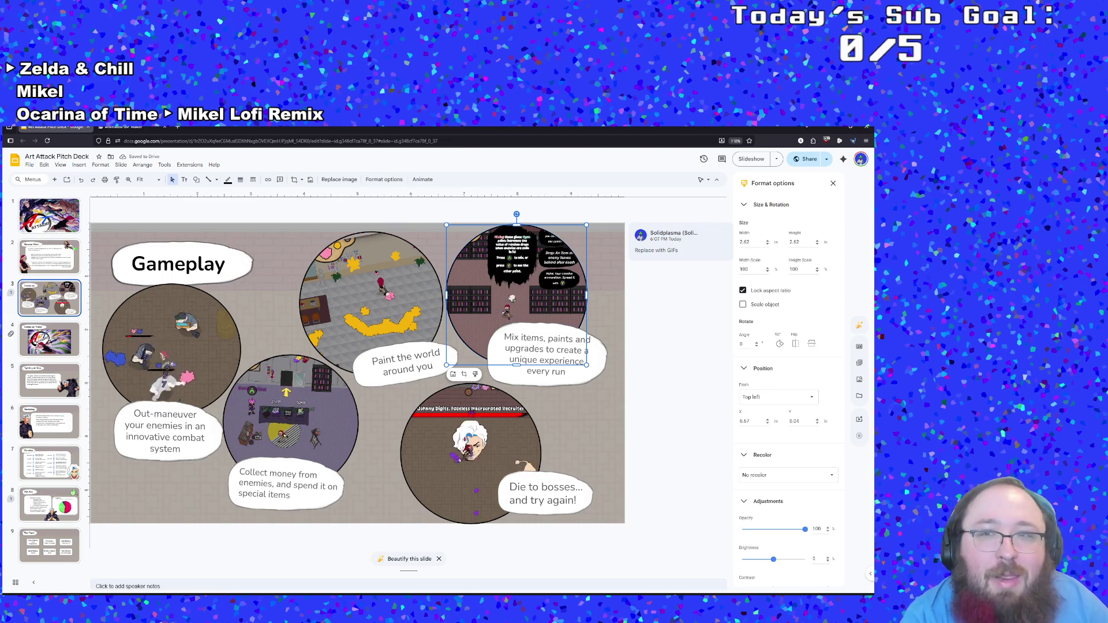
left_click(832, 182)
left_click(819, 207)
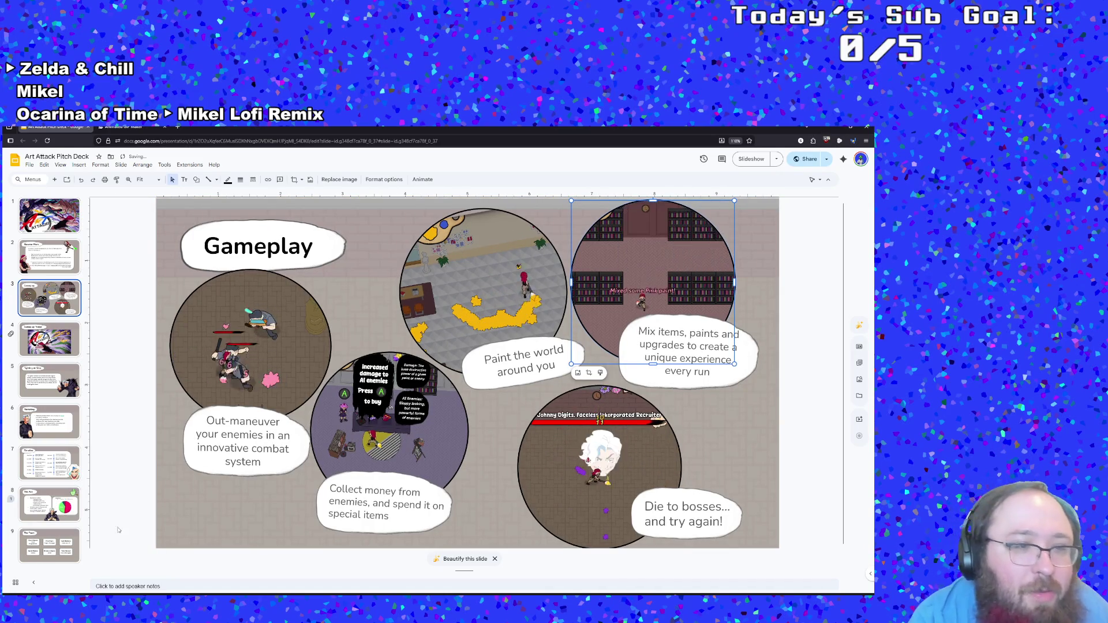
Step: On the Elevator Pitch slide, change Q3 to Q4 and break the line between Seeded and Runs
left_click(49, 504)
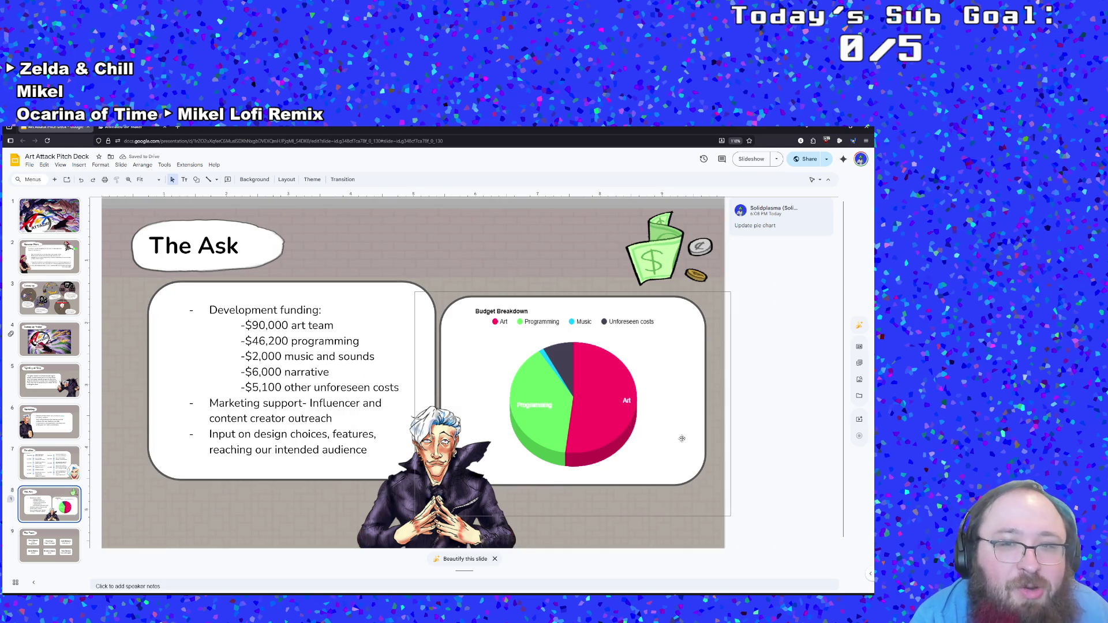
left_click(58, 309)
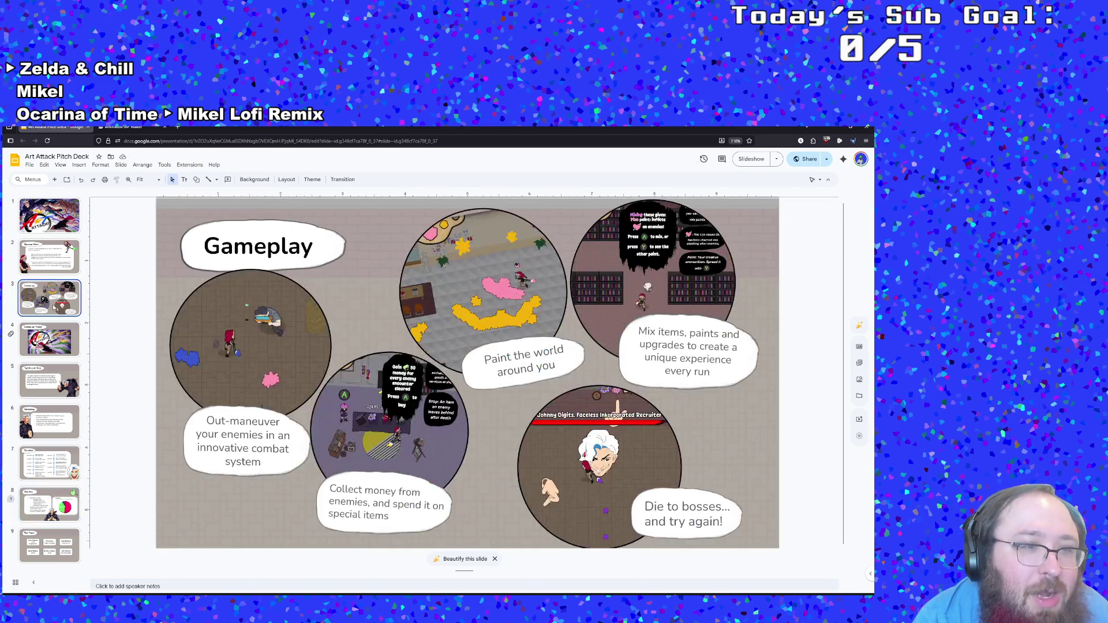
left_click(45, 271)
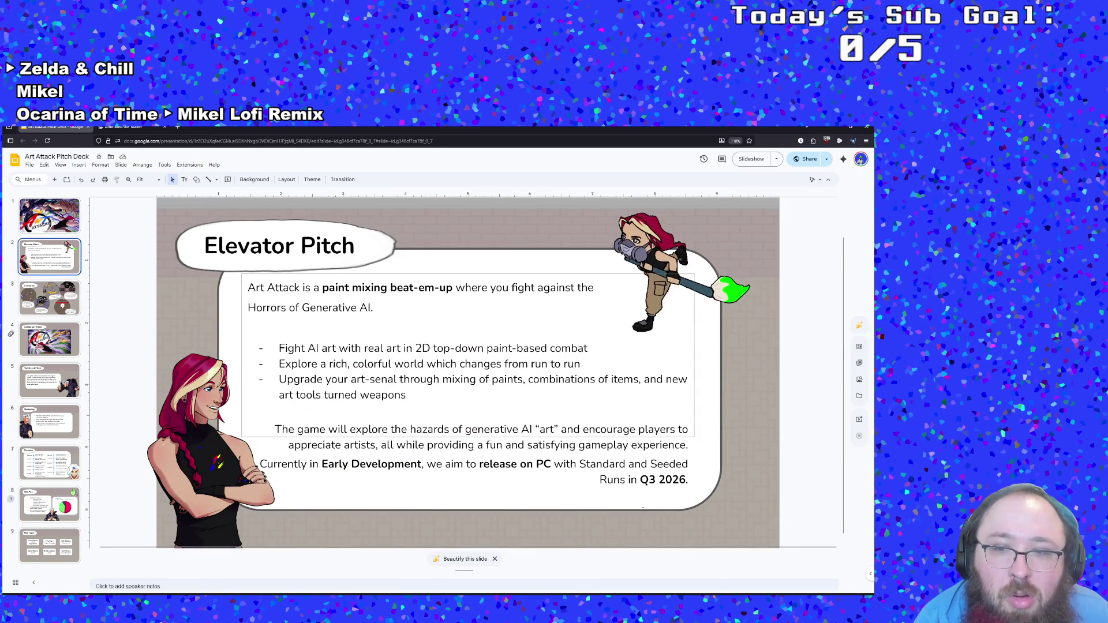
left_click(657, 479)
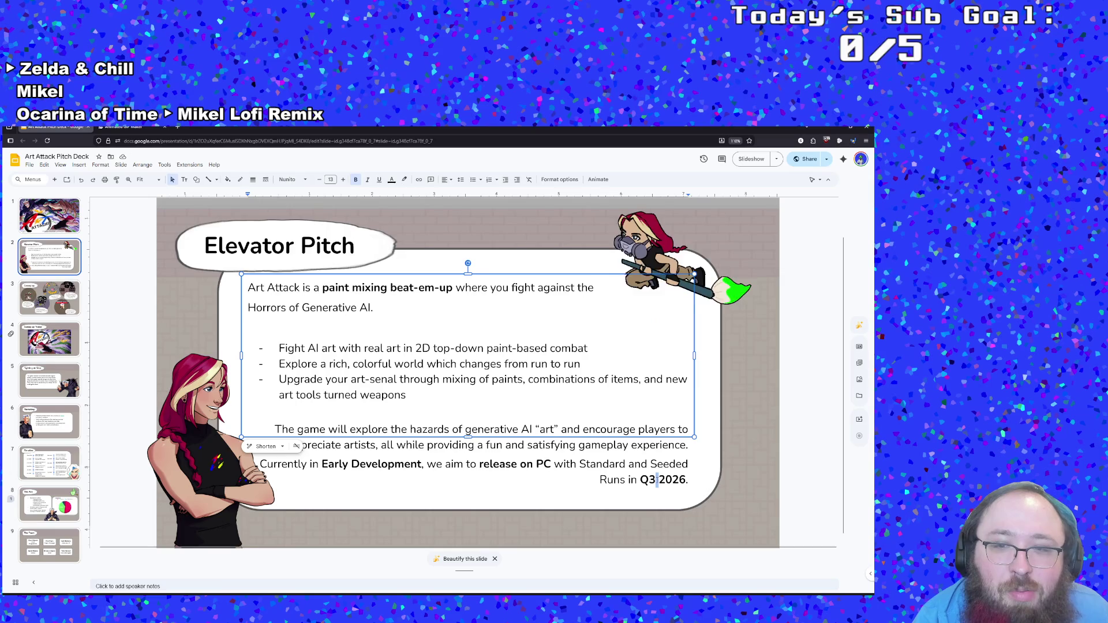
key("BackSpace")
type("4")
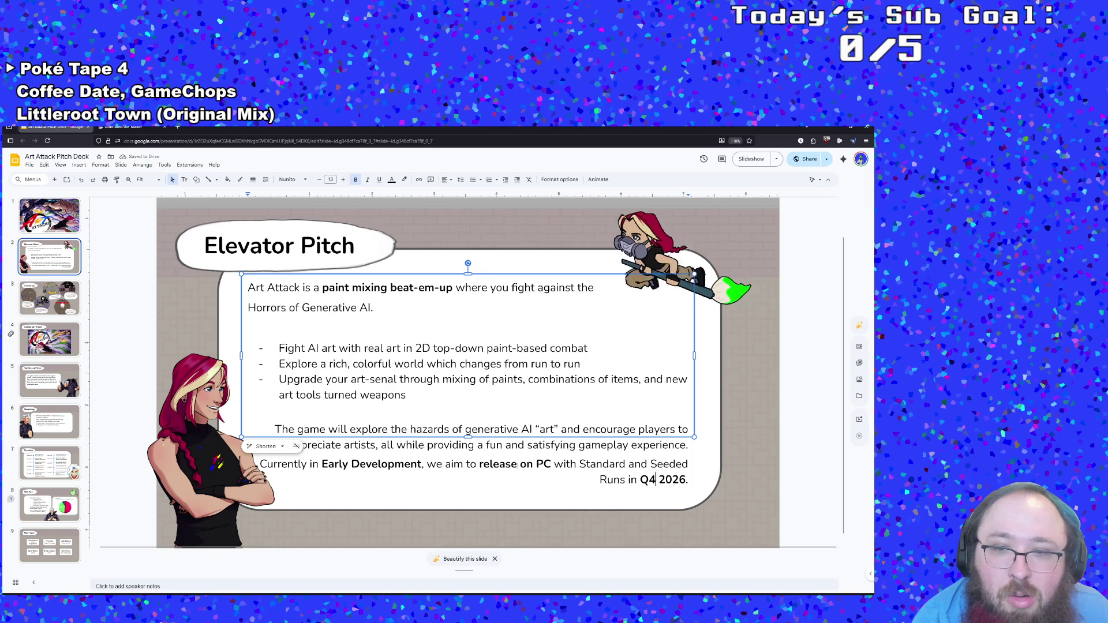
left_click(600, 479)
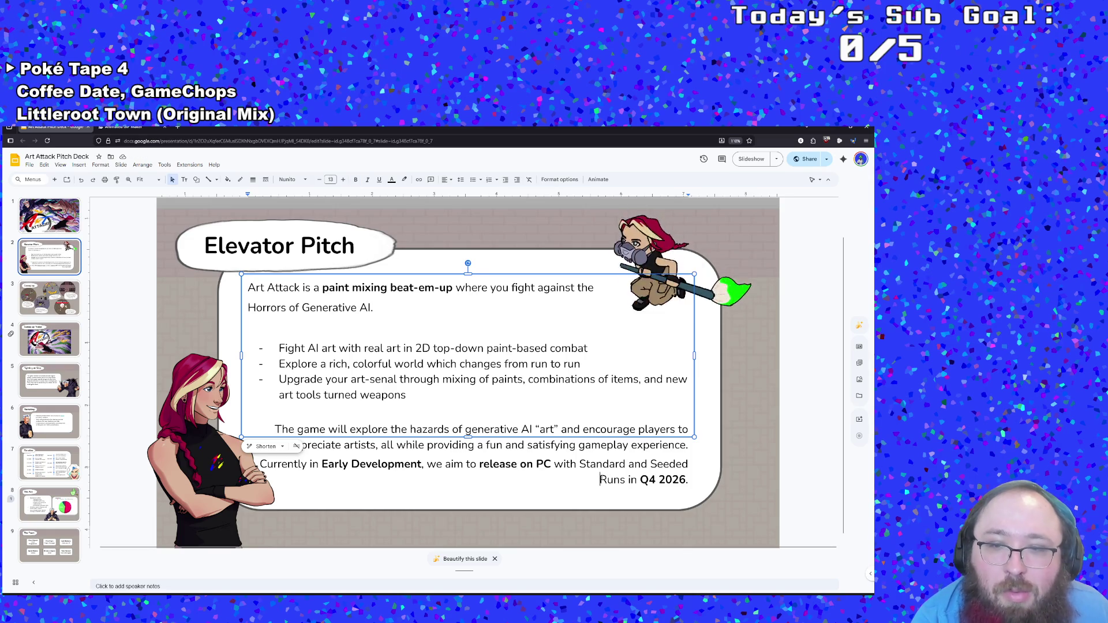
key("BackSpace")
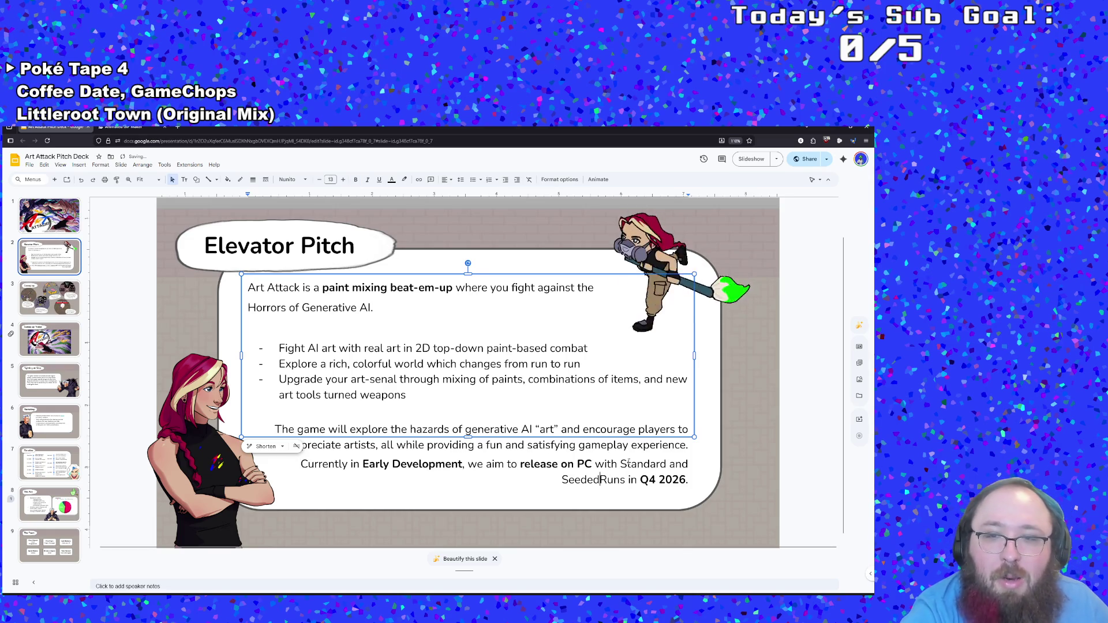
key("shift+Return")
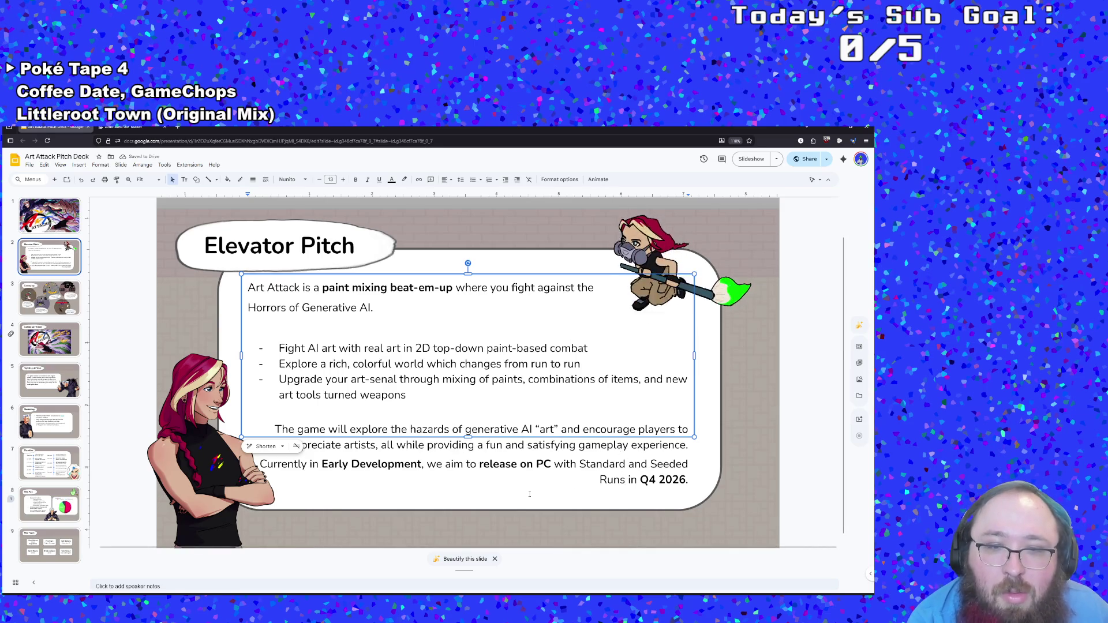
Step: Go to the Timeline slide and enter its milestone descriptions box
left_click(66, 349)
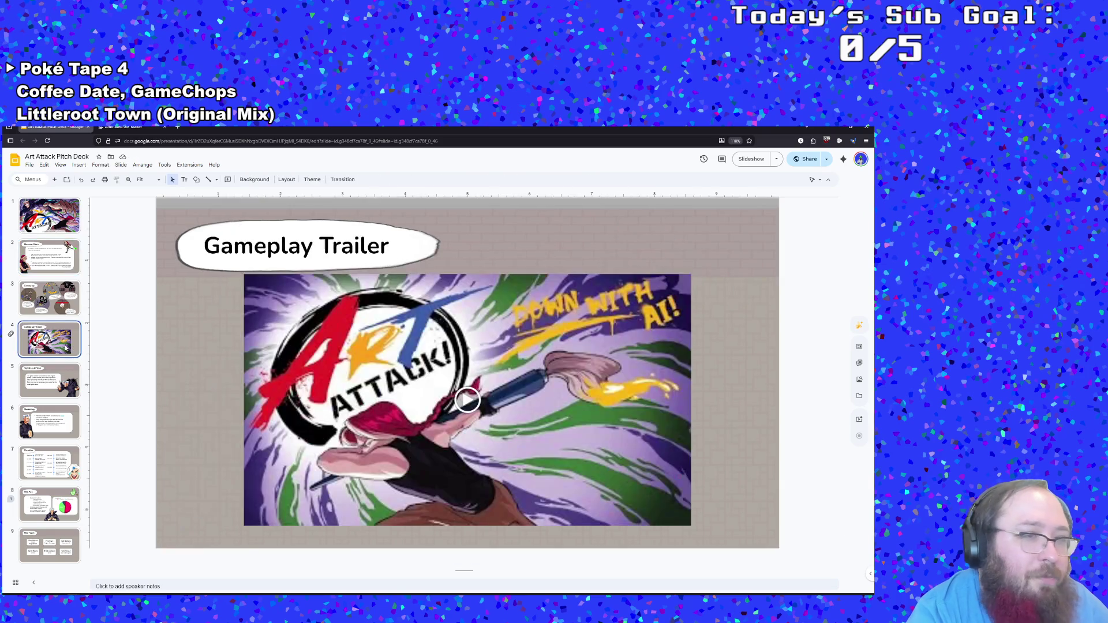
key("Down")
key("Down")
key("Down")
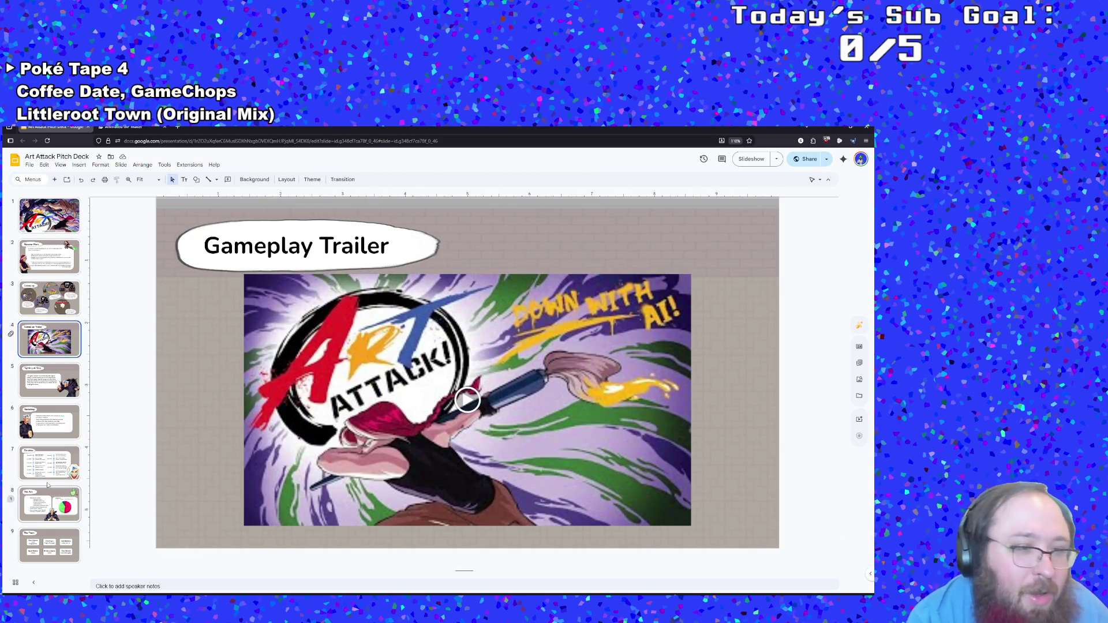
left_click(375, 379)
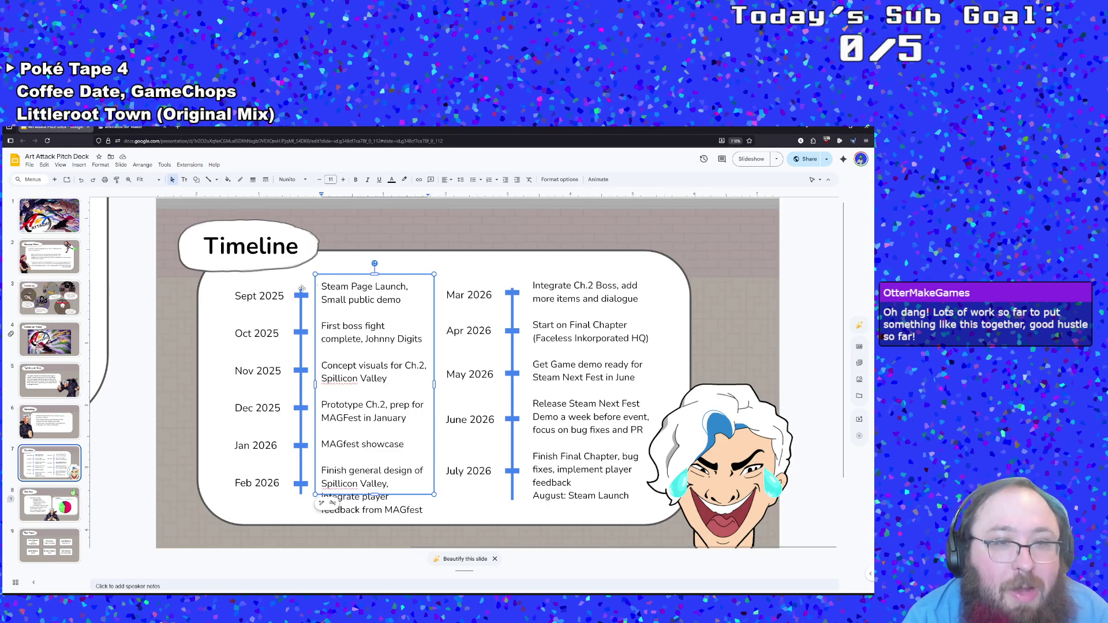
Step: Move between the dates and milestone descriptions text boxes on the Timeline slide
left_click(281, 297)
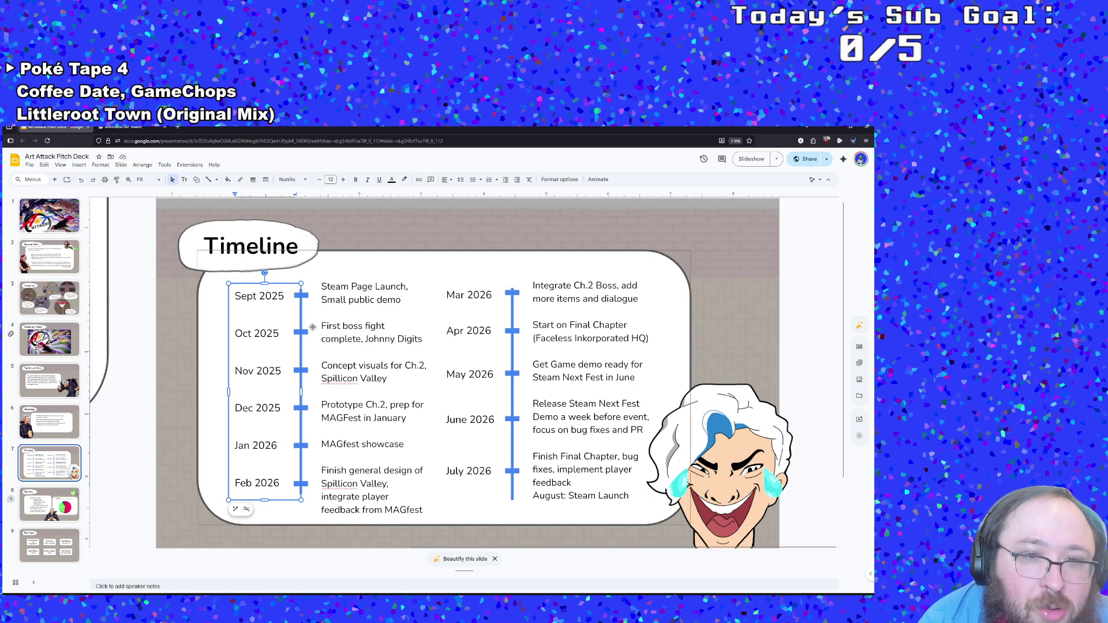
left_click(365, 339)
left_click(281, 333)
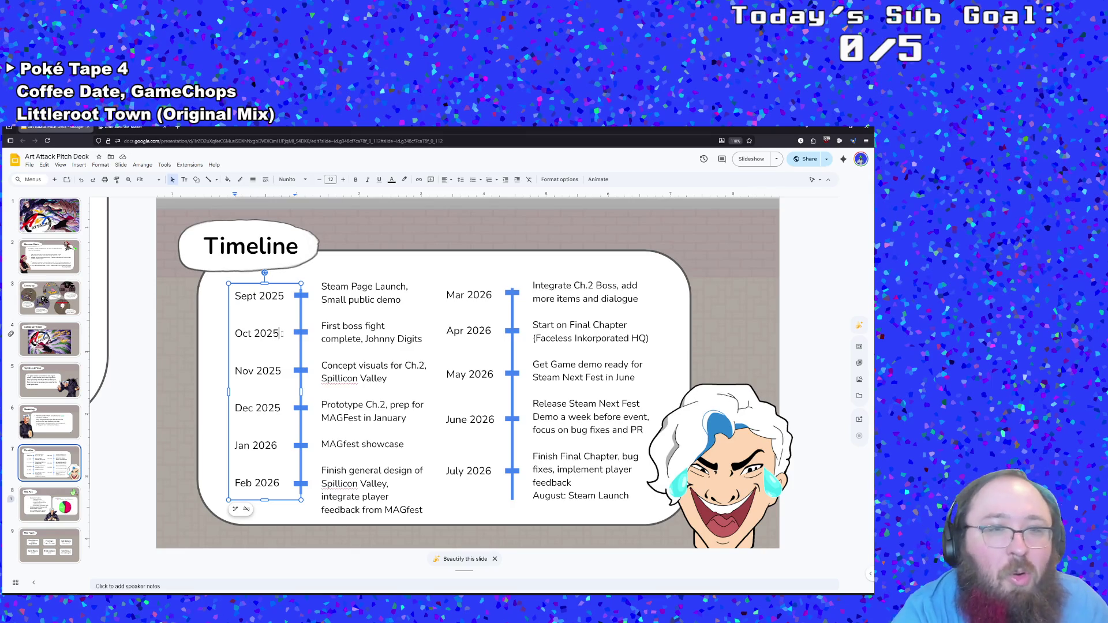
left_click(370, 381)
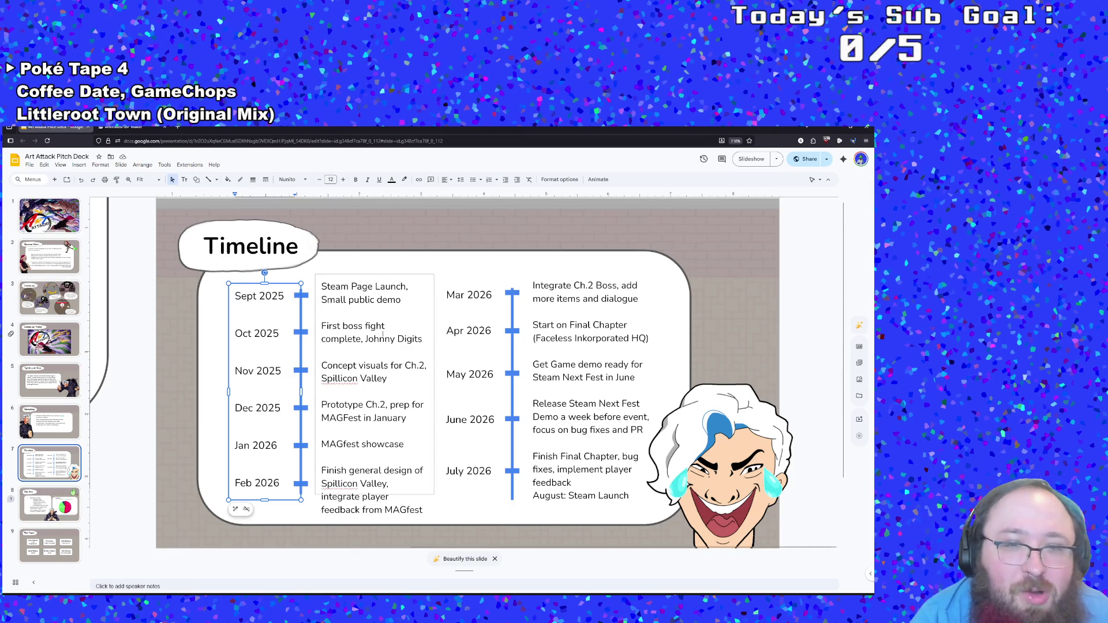
left_click(302, 332)
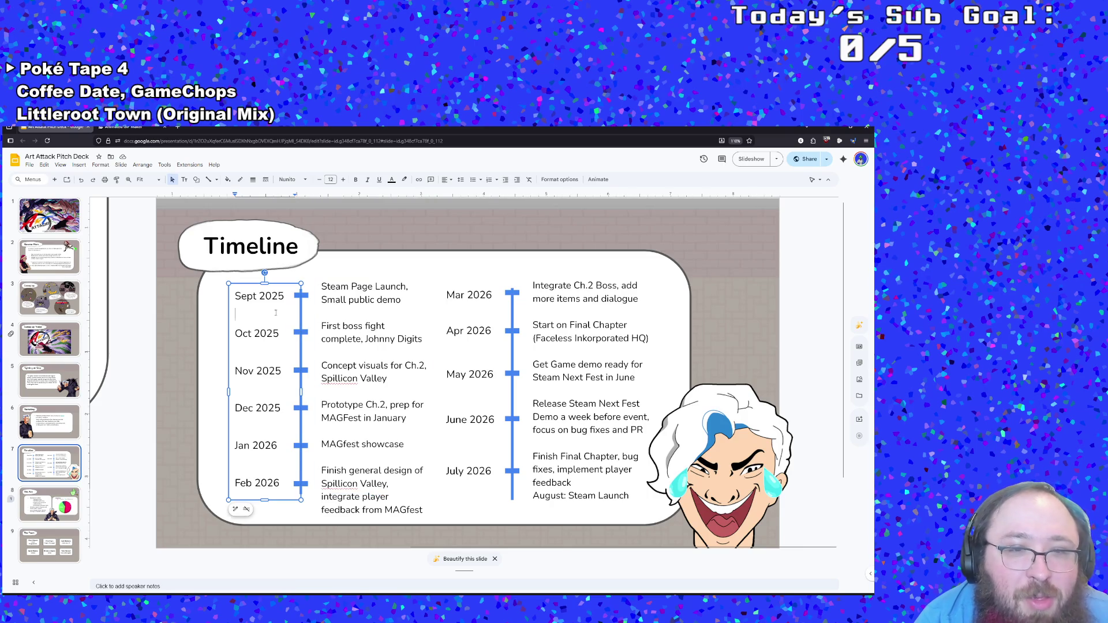
Step: Change the first date from Sept 2025 to Feb 2025 and select the Steam Page Launch text
left_click(262, 296)
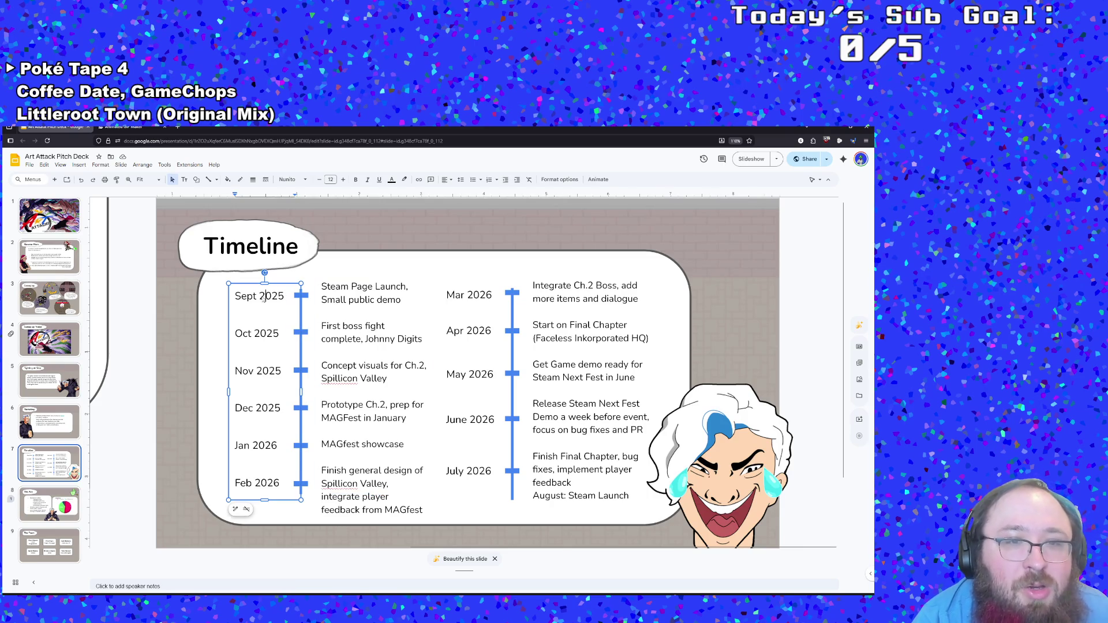
double_click(257, 296)
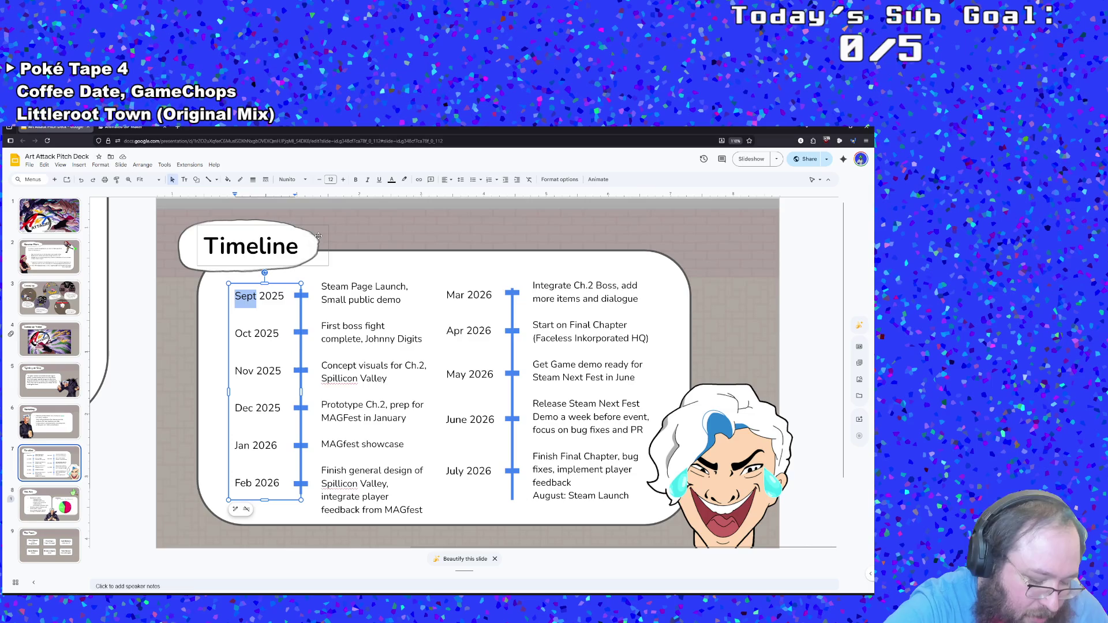
type("JA")
key("BackSpace")
type("a")
key("BackSpace")
key("BackSpace")
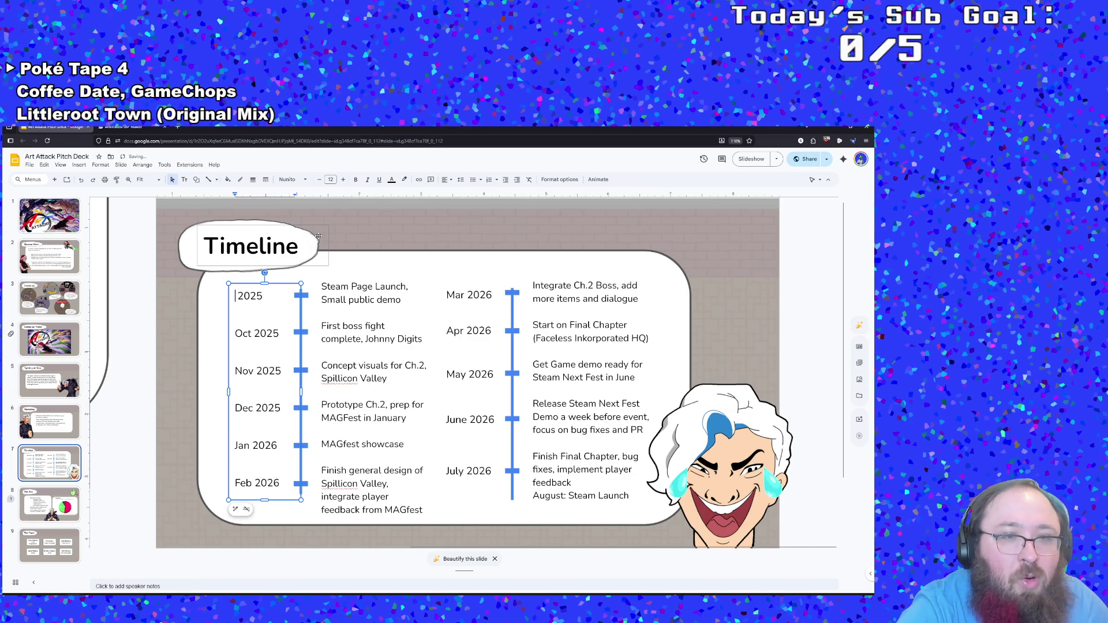
type("Feb")
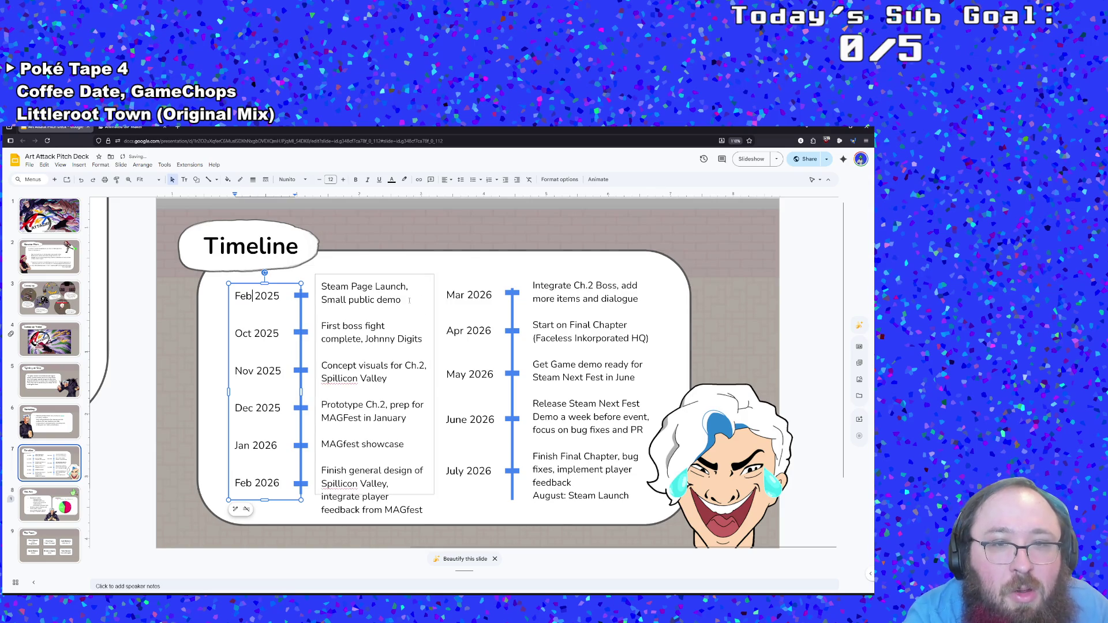
left_click(418, 277)
left_click_drag(401, 299, 321, 286)
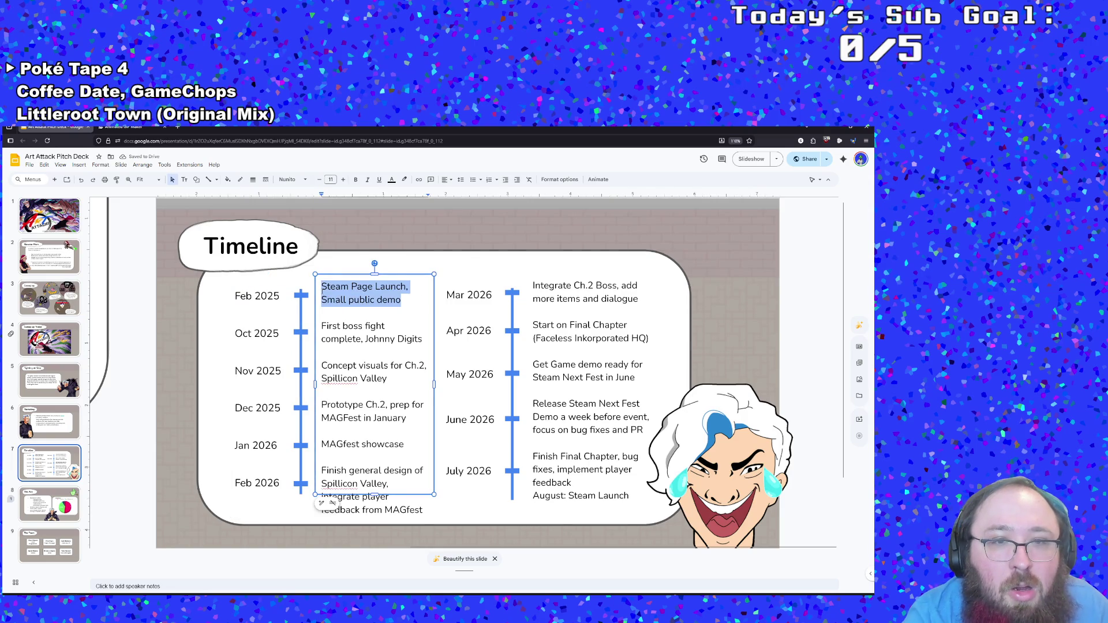
Step: Replace the first milestone with 'Concept visuals for Ch.2, Spillicon Valley' copied from the third entry
type("Ob")
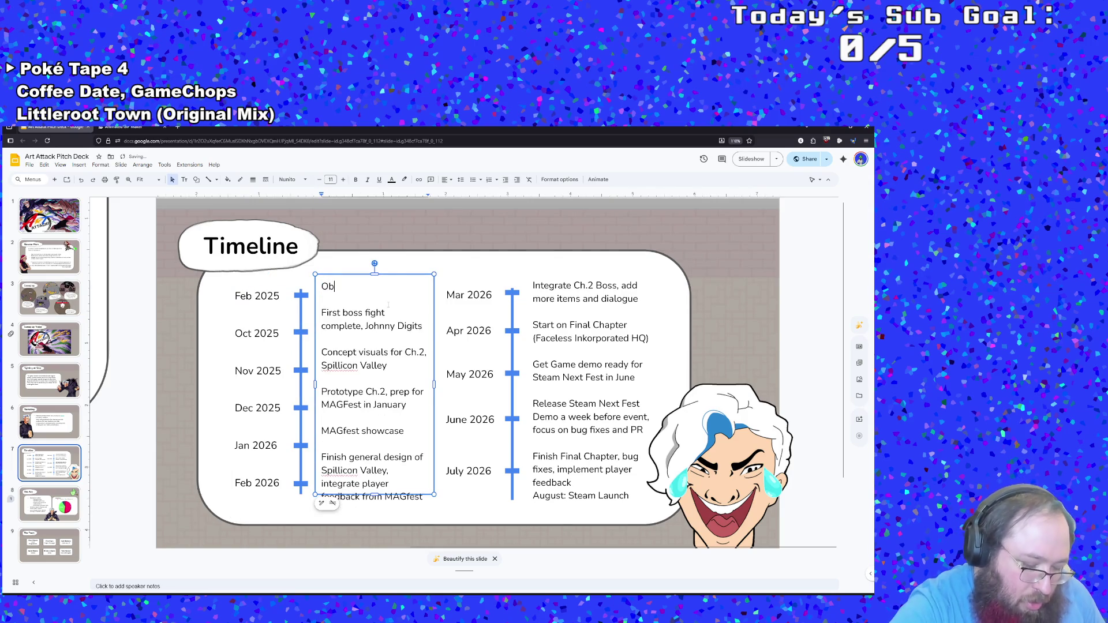
type("tain Funding")
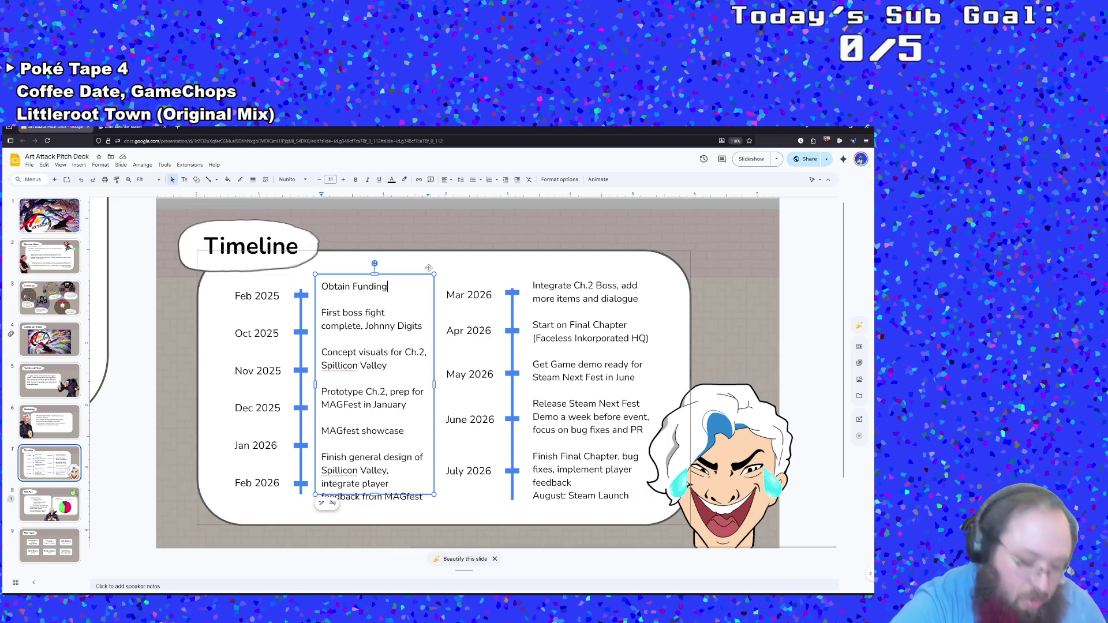
type(", conp")
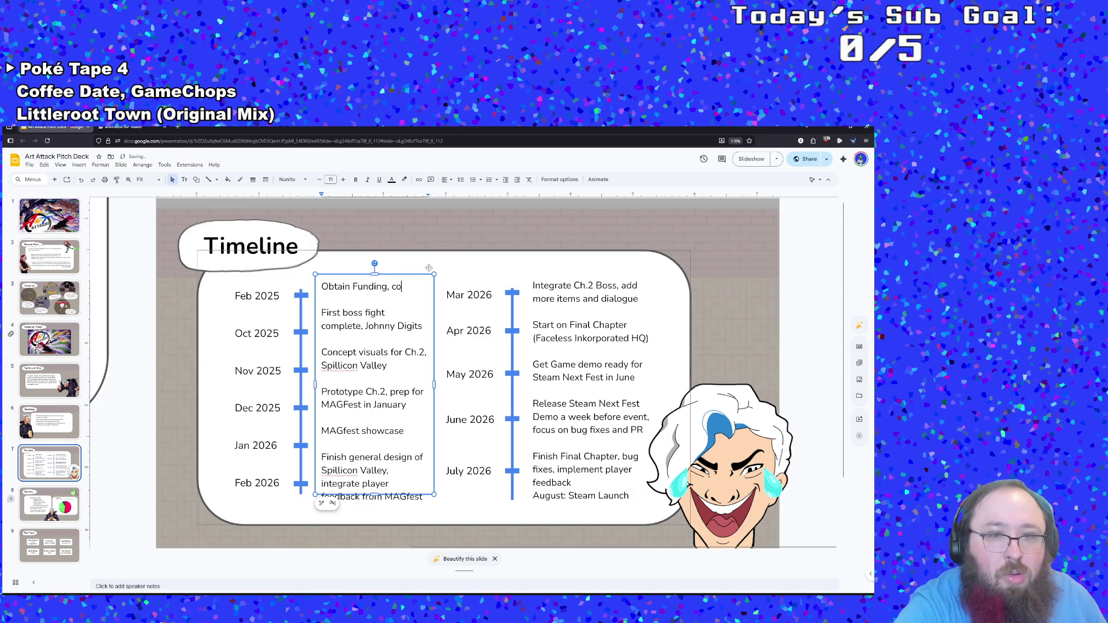
key("BackSpace")
key("BackSpace")
key("BackSpace")
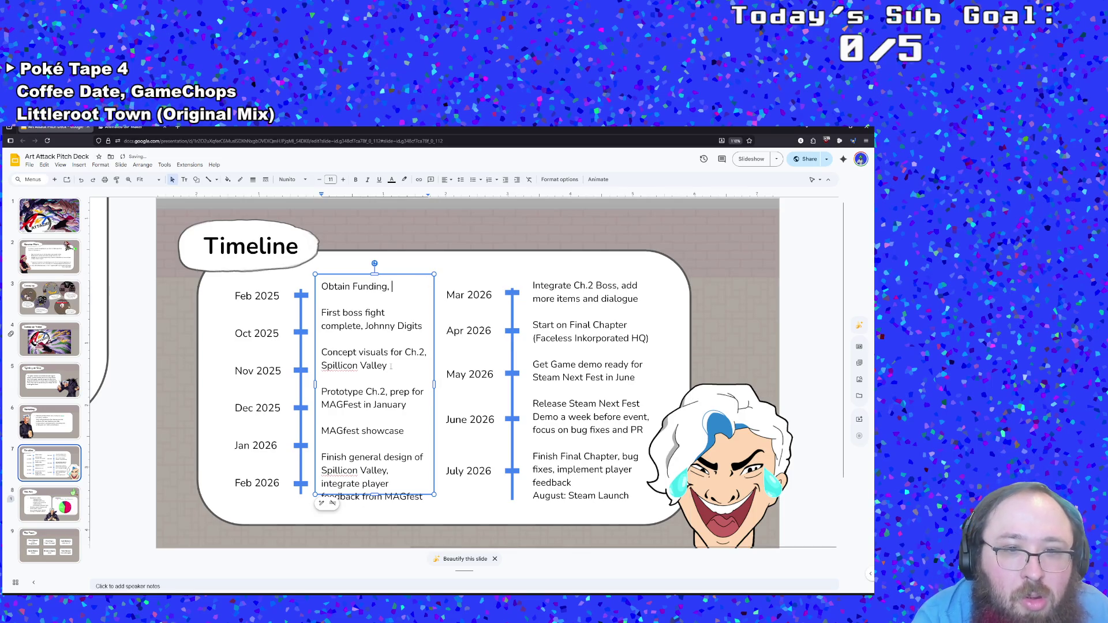
left_click_drag(391, 366, 321, 354)
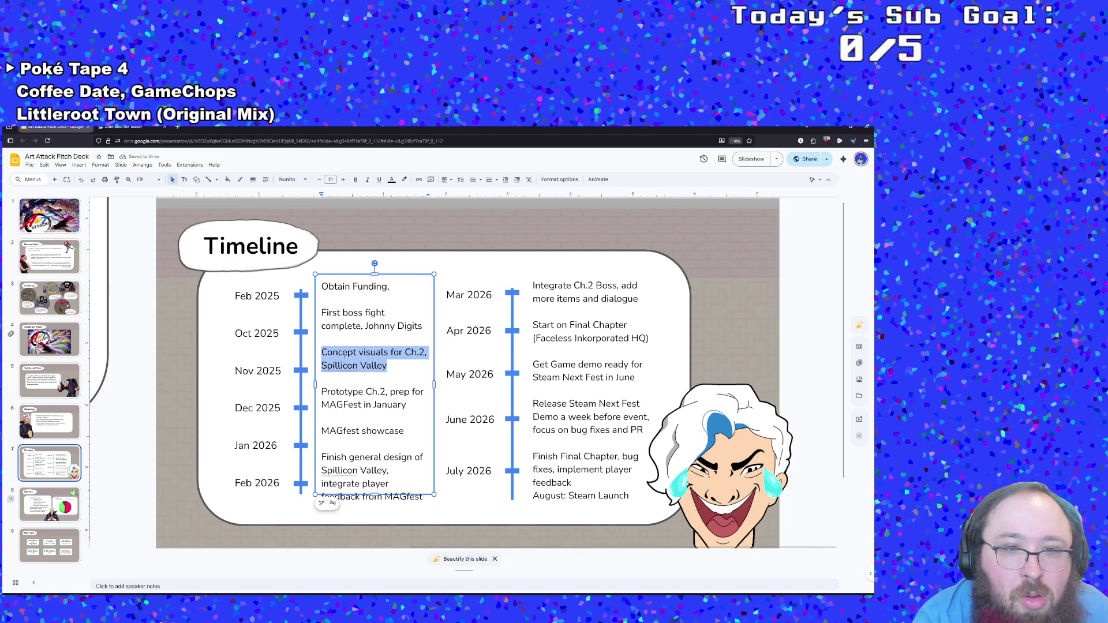
right_click(344, 355)
left_click(364, 378)
left_click(392, 287)
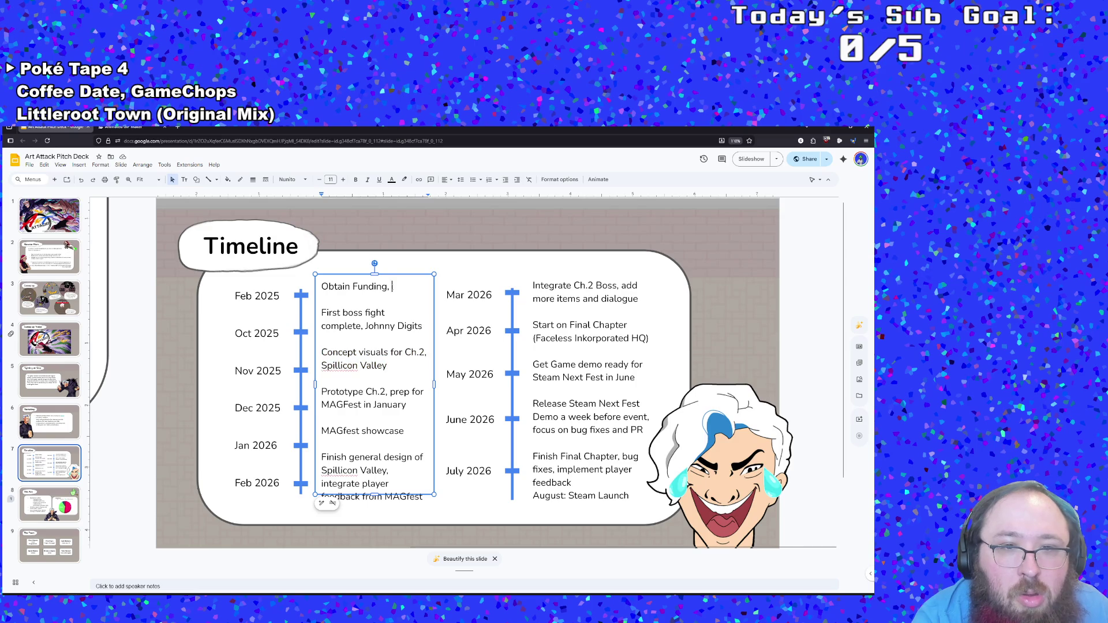
left_click_drag(392, 286, 315, 286)
key("ctrl+v")
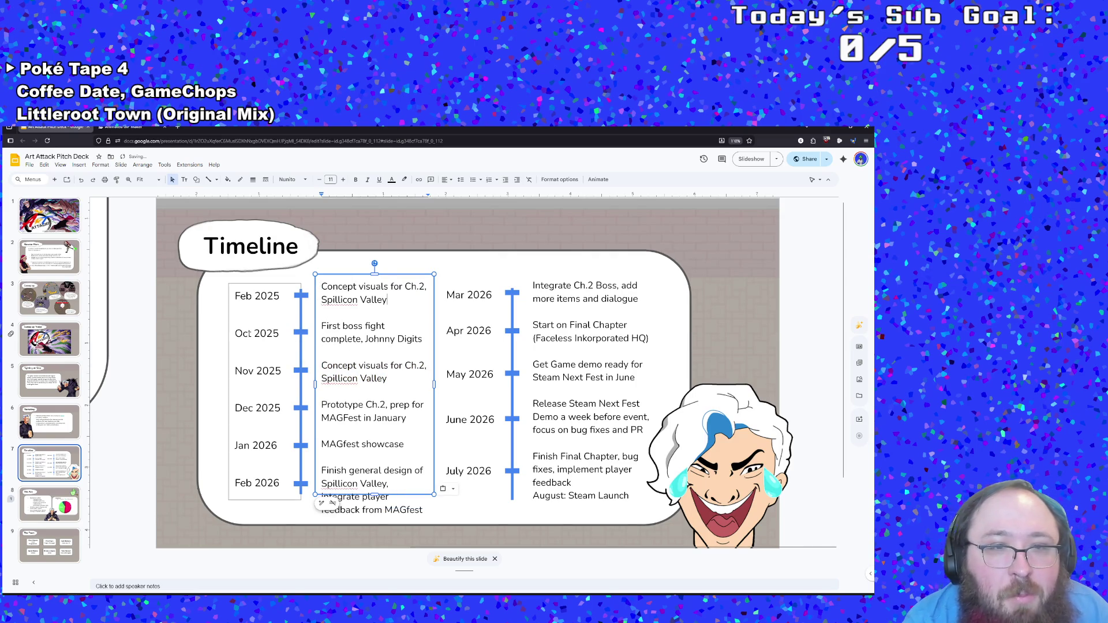
left_click(252, 334)
Step: Make the second milestone March 2025: 'Finalize Spillicon Valley design, bug fixes on Chapter 1'
key("BackSpace")
key("BackSpace")
key("BackSpace")
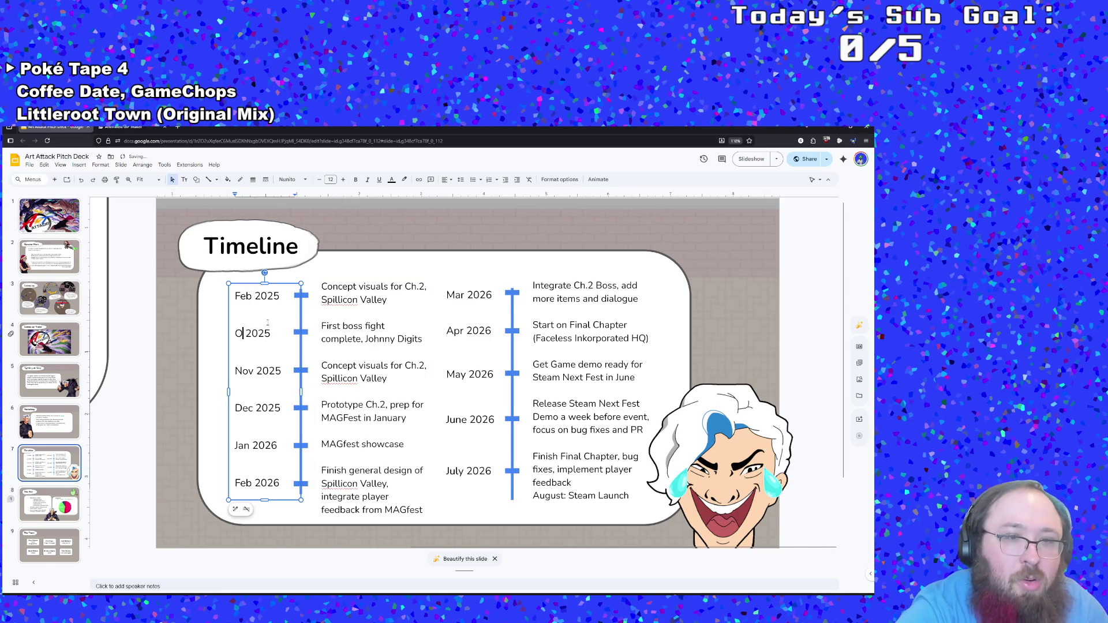
type("March")
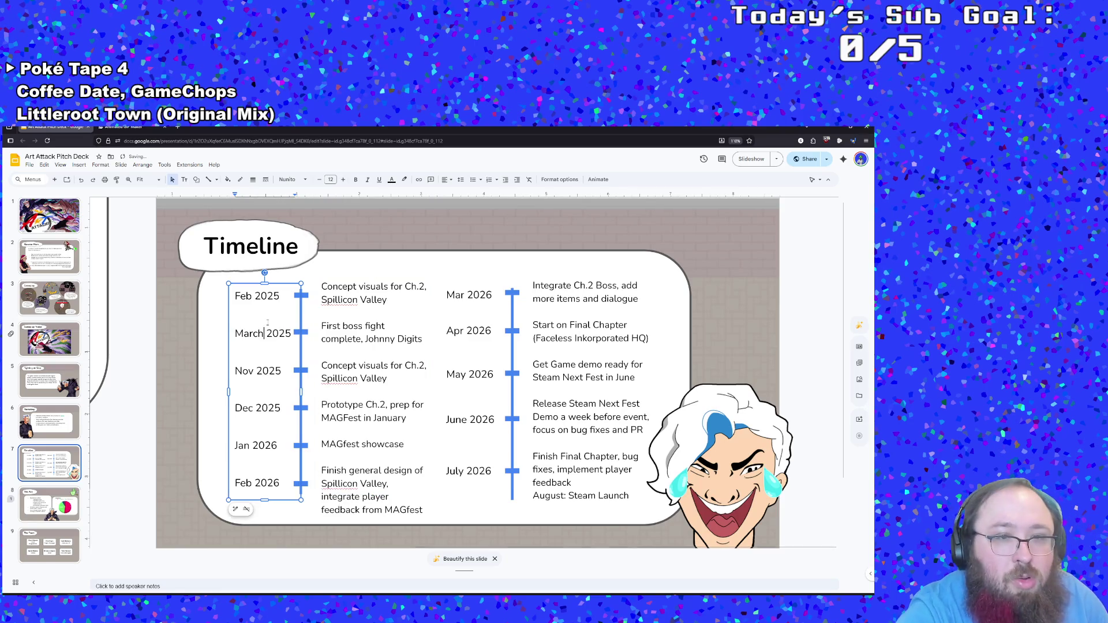
left_click_drag(426, 341, 321, 326)
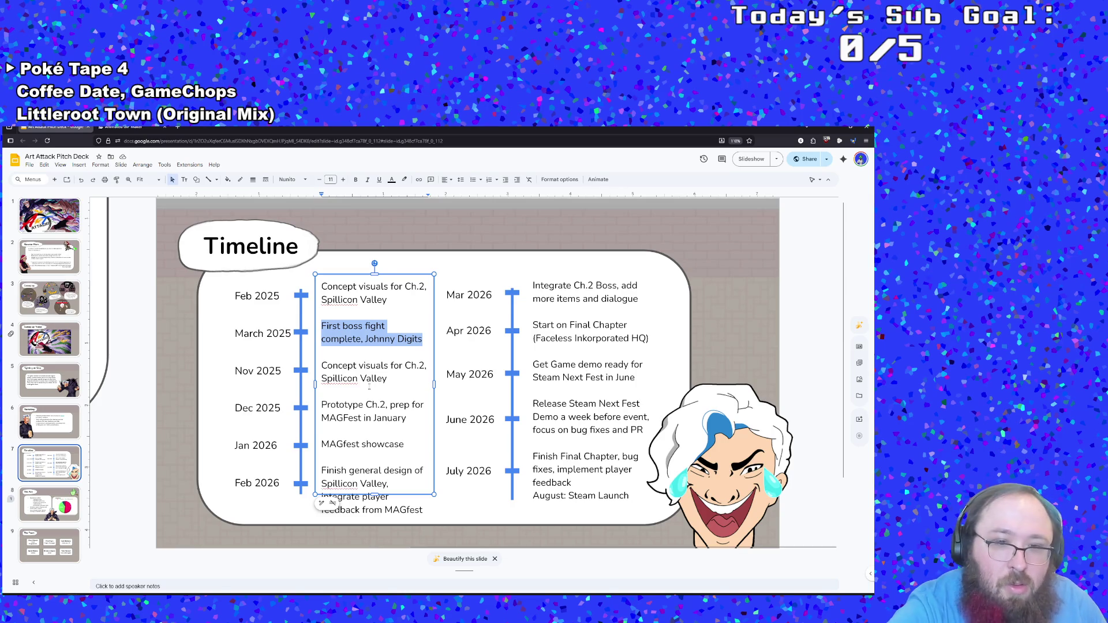
type("Finil")
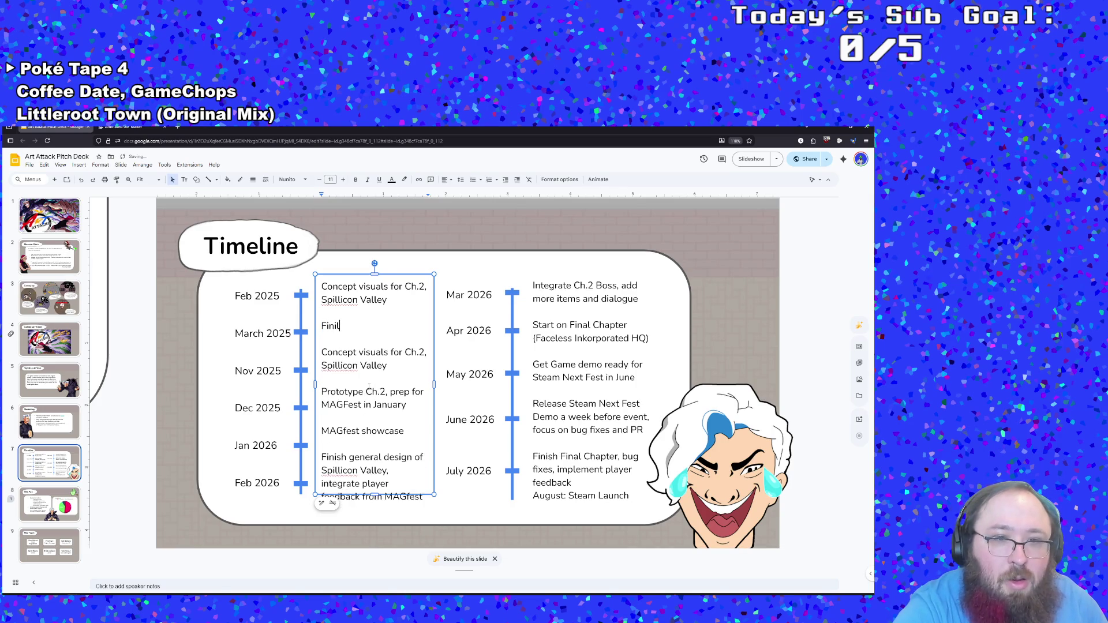
key("BackSpace")
type("alize ")
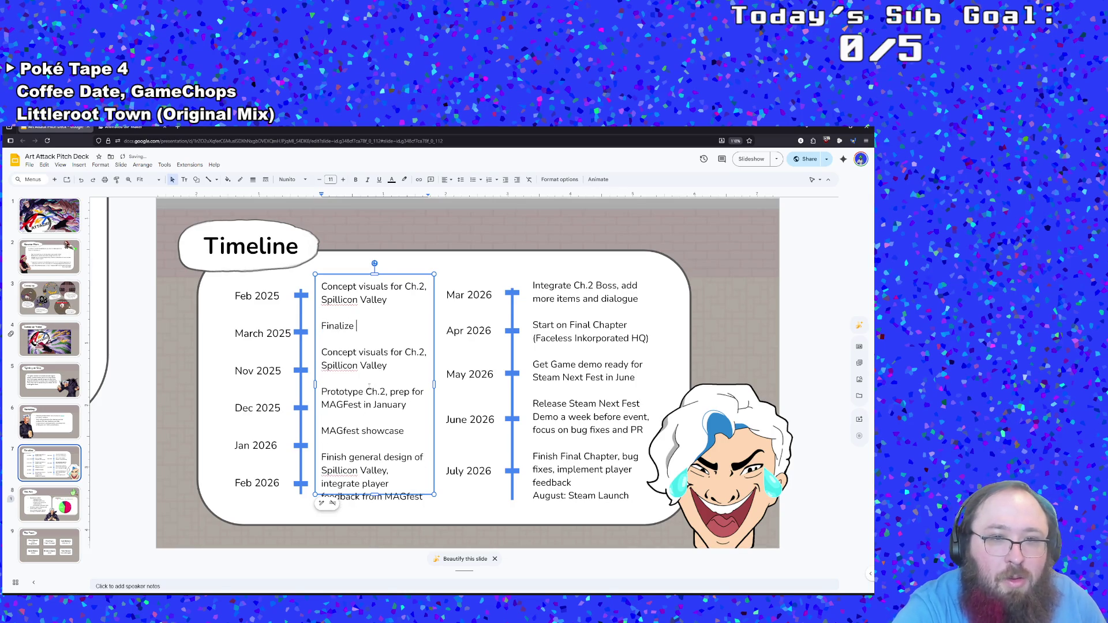
type("Spilli")
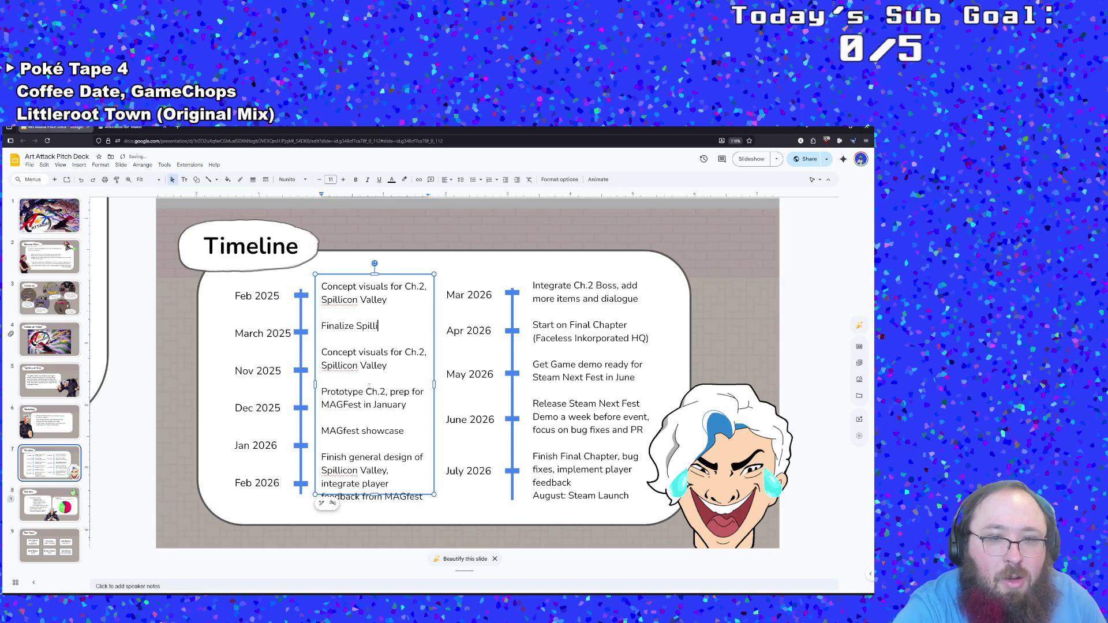
type("con Valley")
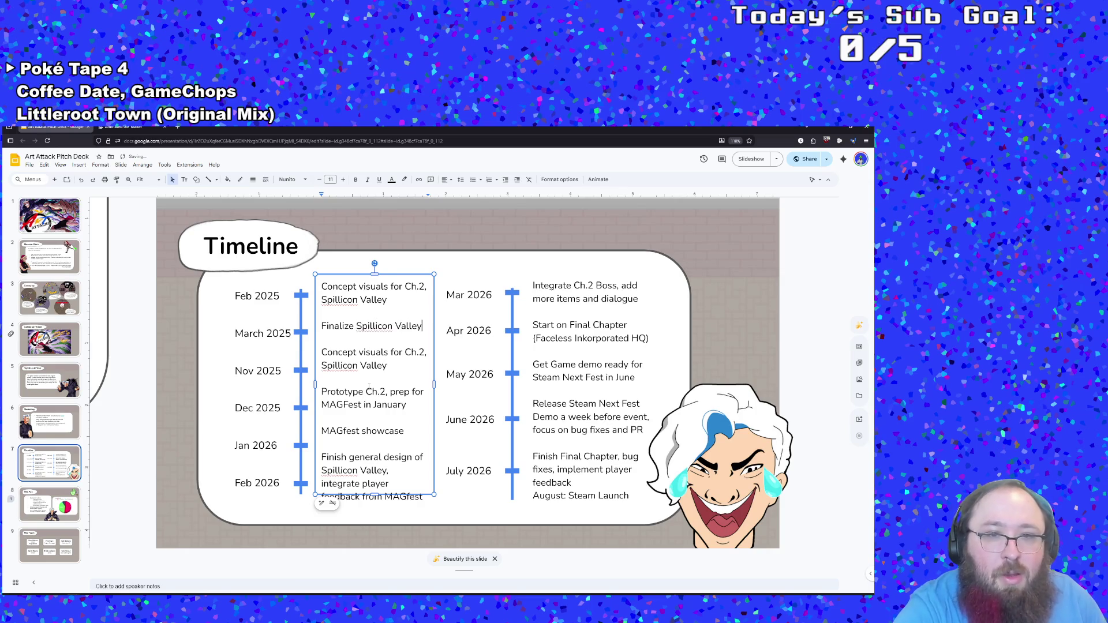
type(" desi")
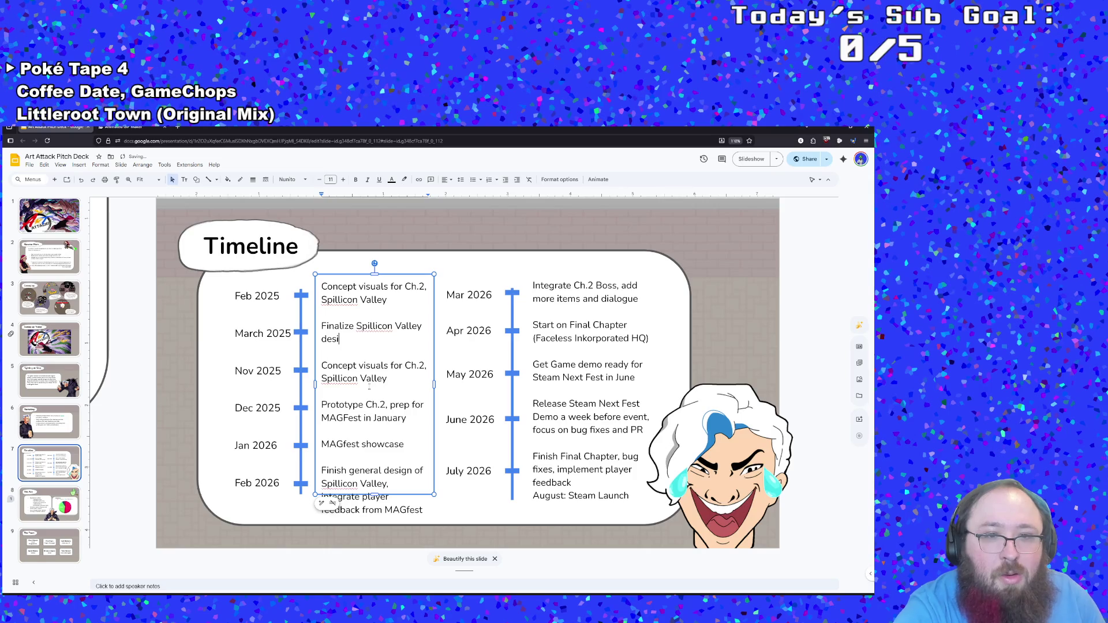
type("gn, bug f")
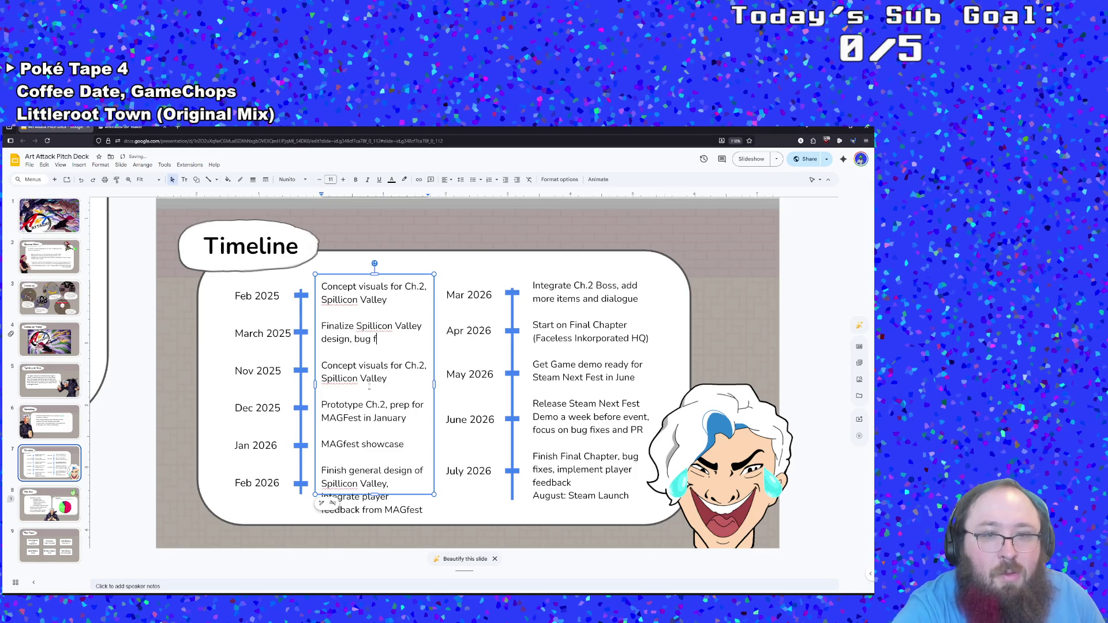
type("ixes chap")
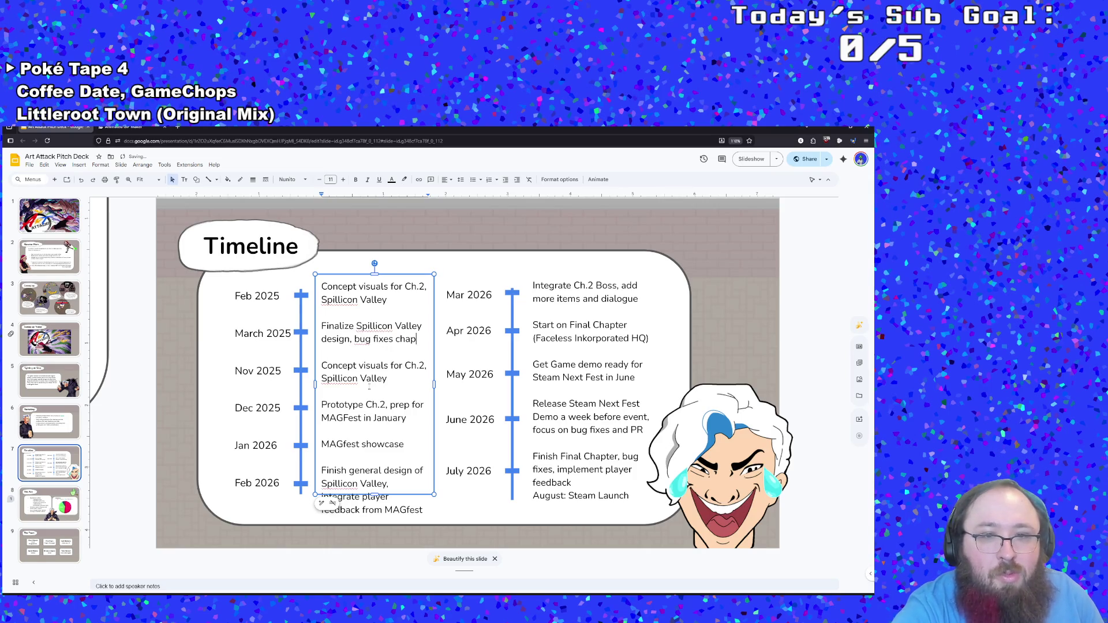
type("ter 1")
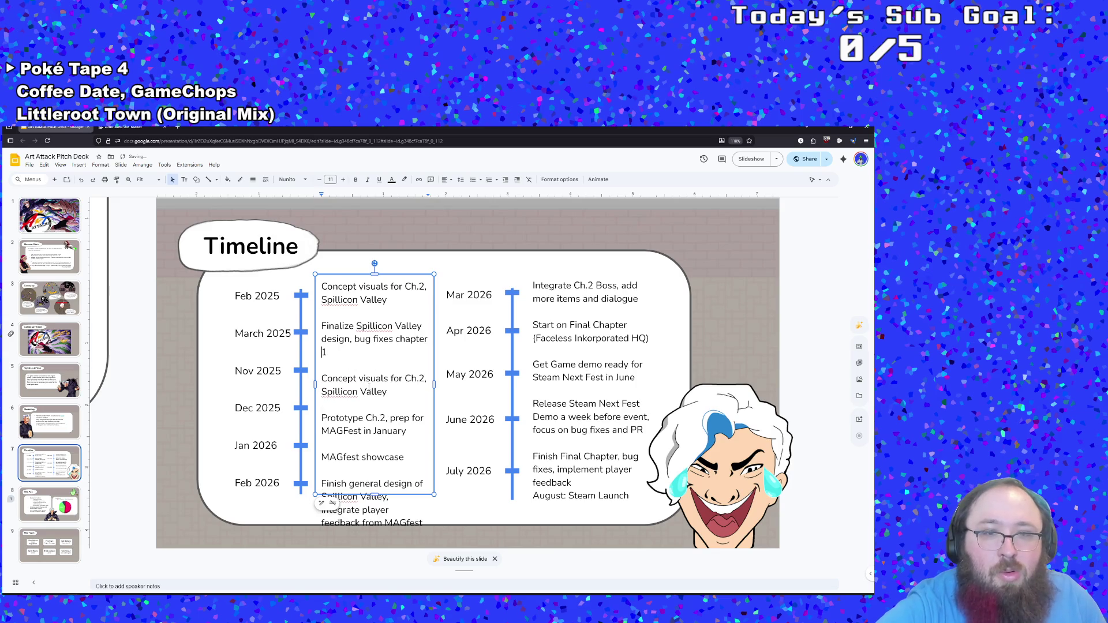
left_click(393, 339)
type("on")
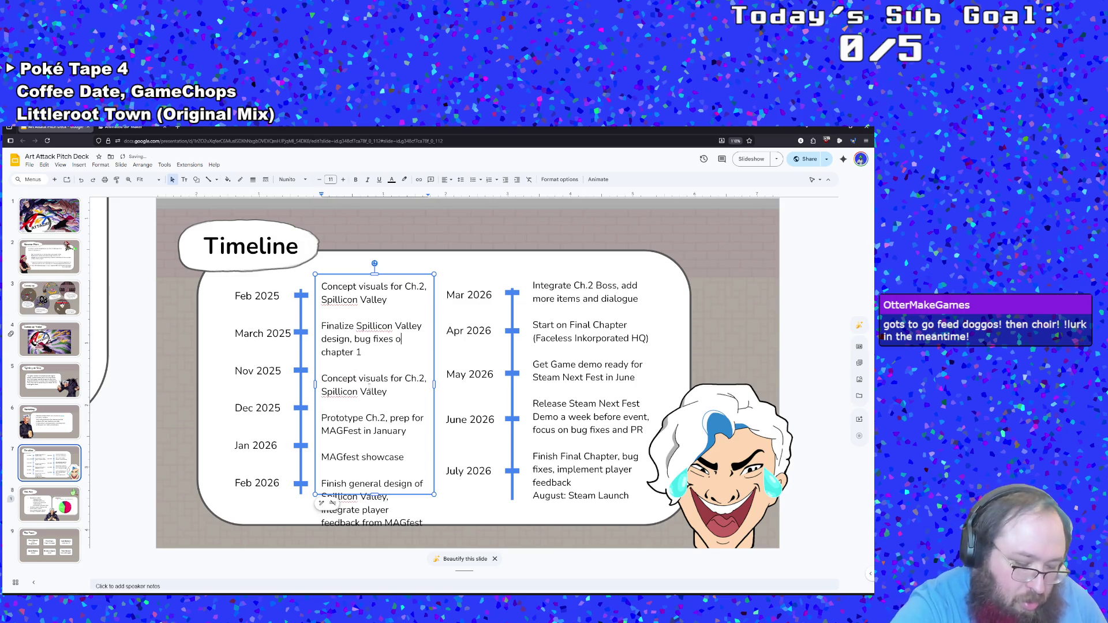
key("Delete")
type("C")
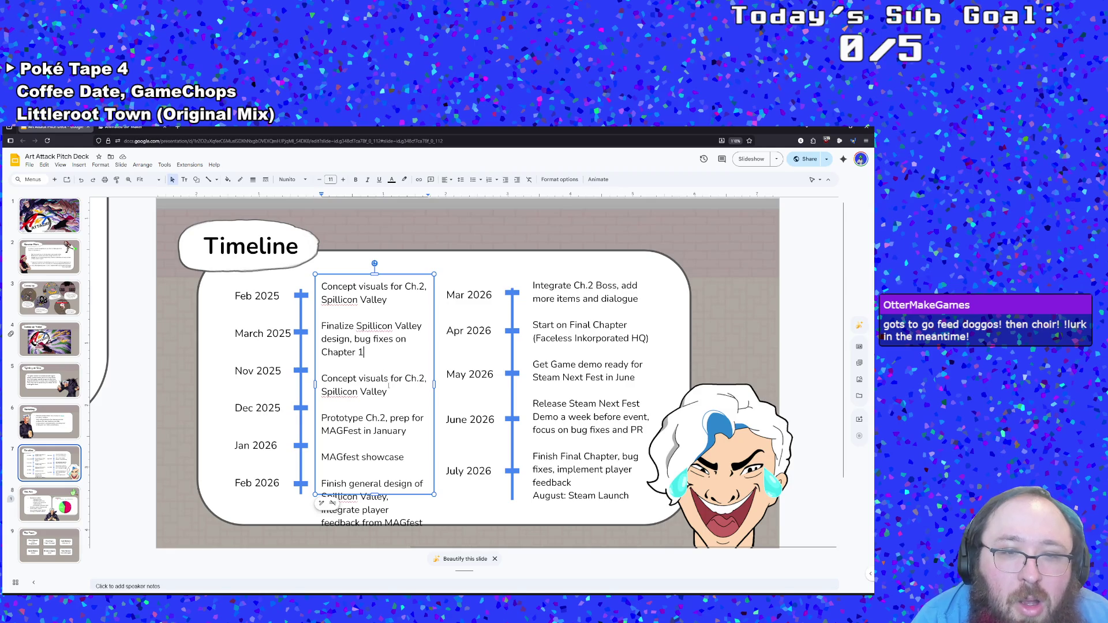
Step: Place the caret around the duplicated 'Concept visuals for Ch.2, Spillicon Valley' entries
left_click(388, 388)
left_click(393, 402)
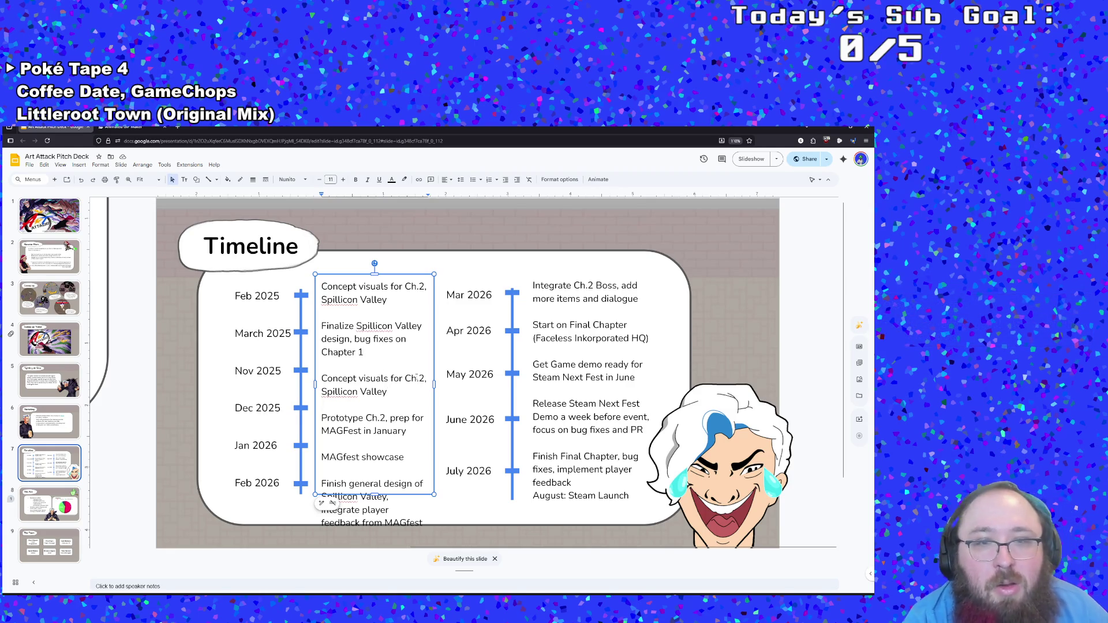
left_click(387, 299)
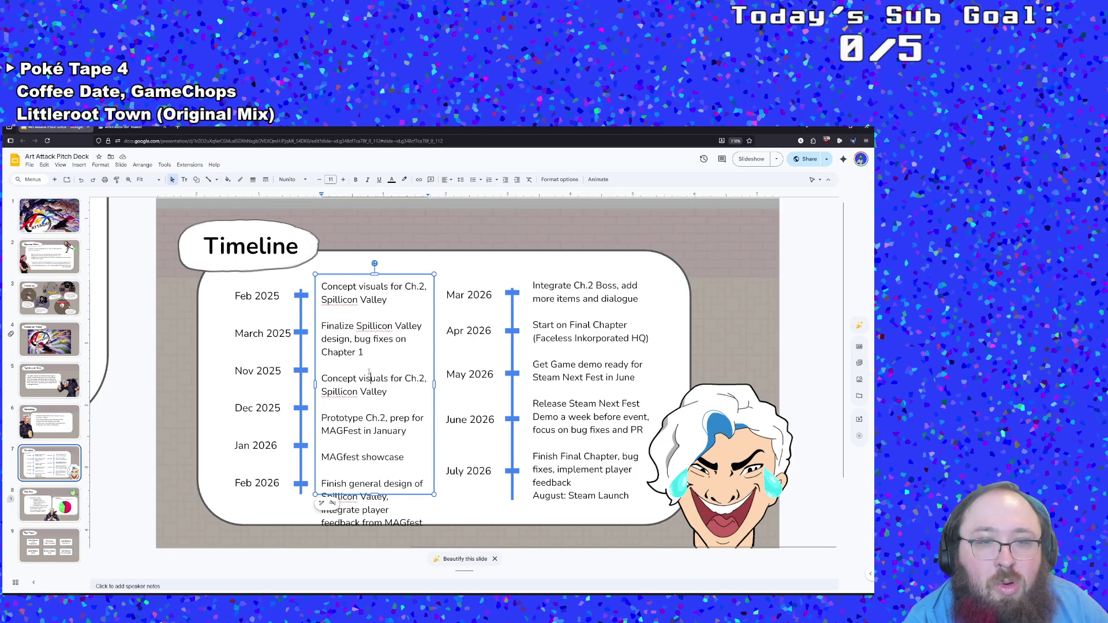
Step: Adjust the blank lines in the milestone text so each entry lines up with its date
left_click_drag(369, 372, 322, 375)
left_click(327, 370)
key("BackSpace")
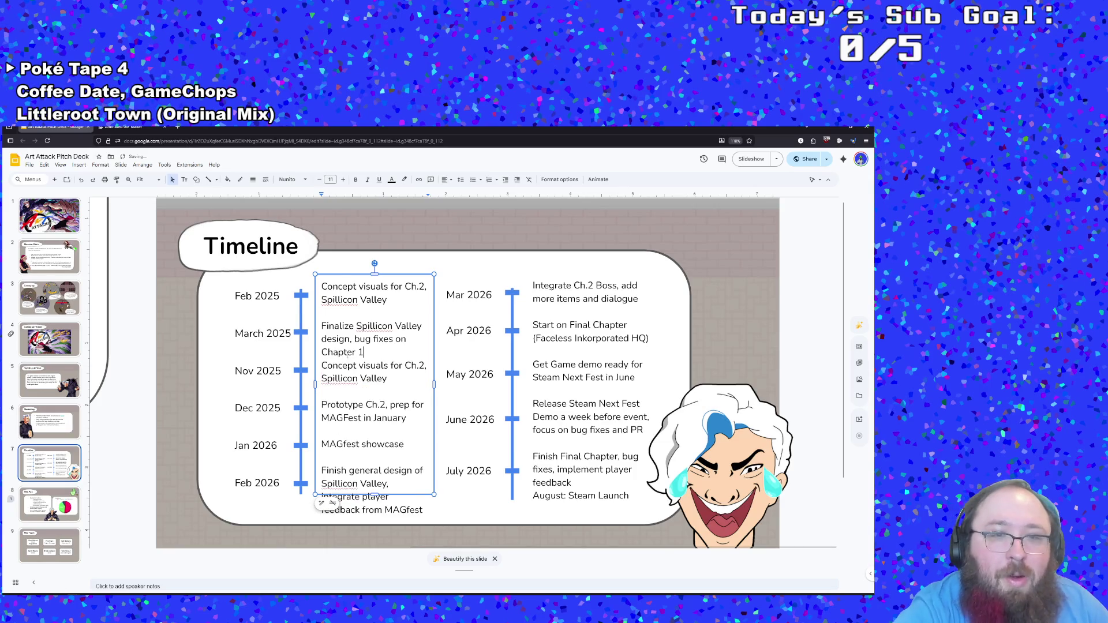
key("Up")
key("Up")
key("Up")
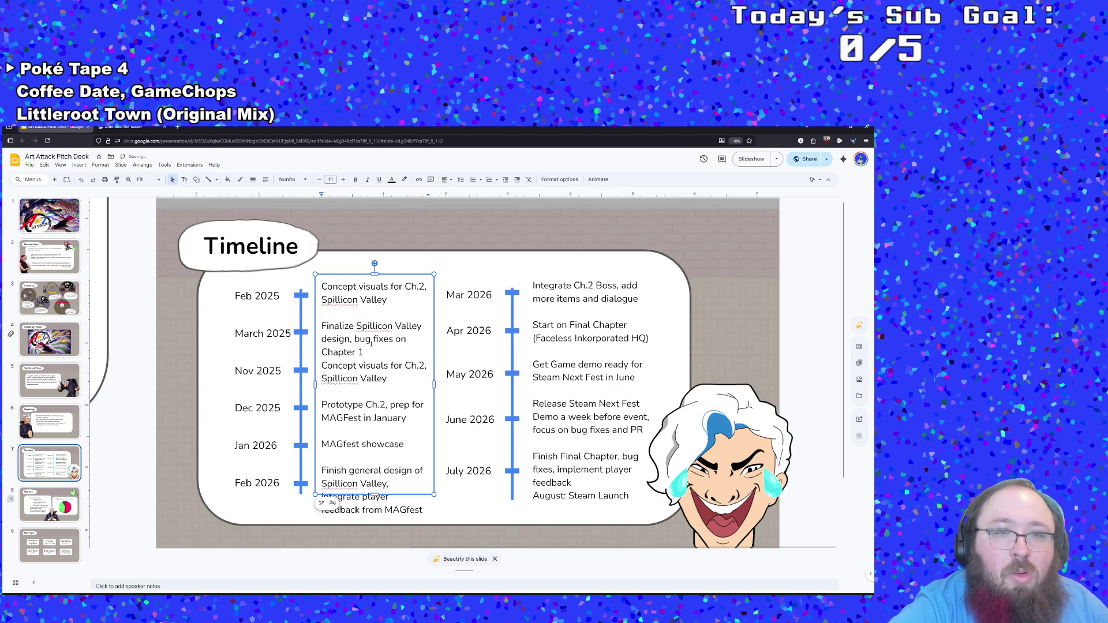
key("Return")
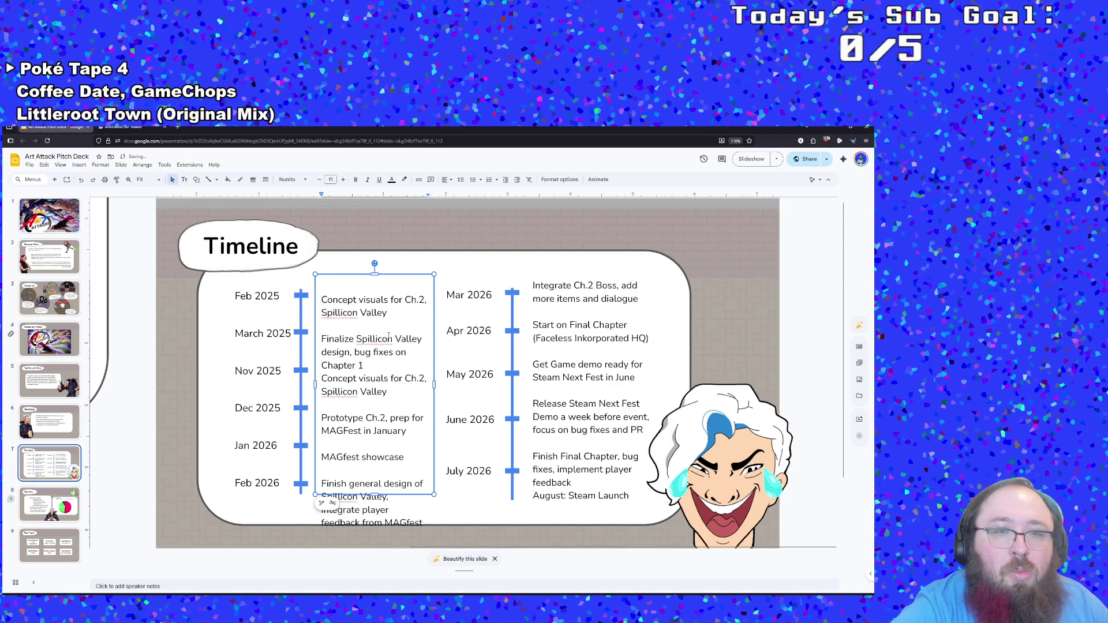
key("Down")
key("Down")
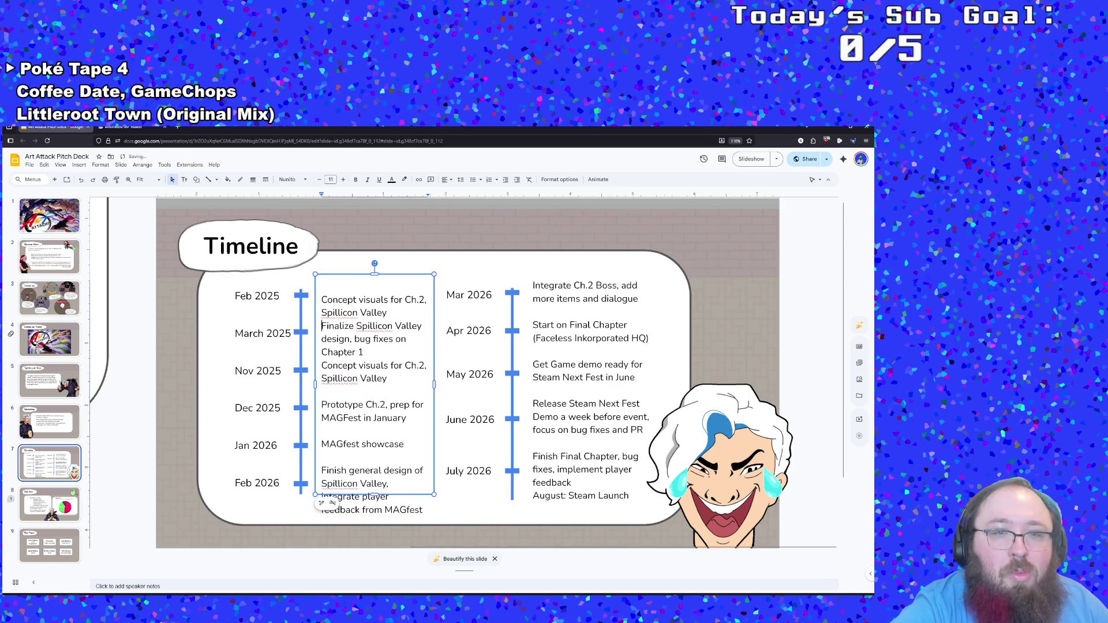
key("Up")
key("Up")
key("BackSpace")
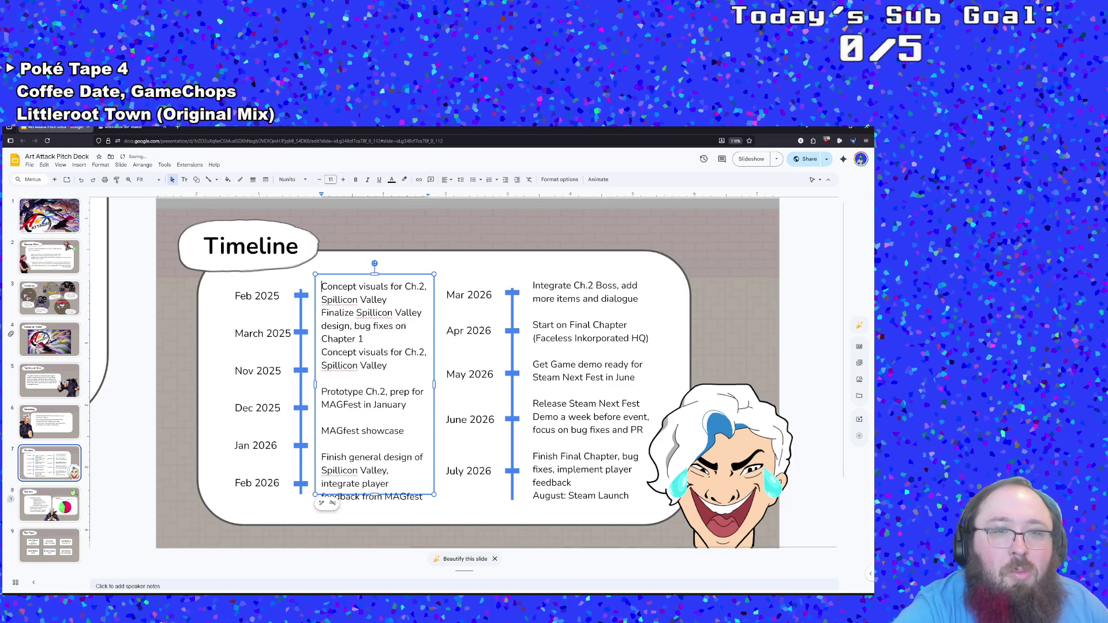
key("Down")
key("Down")
key("Return")
key("Down")
key("Down")
key("Down")
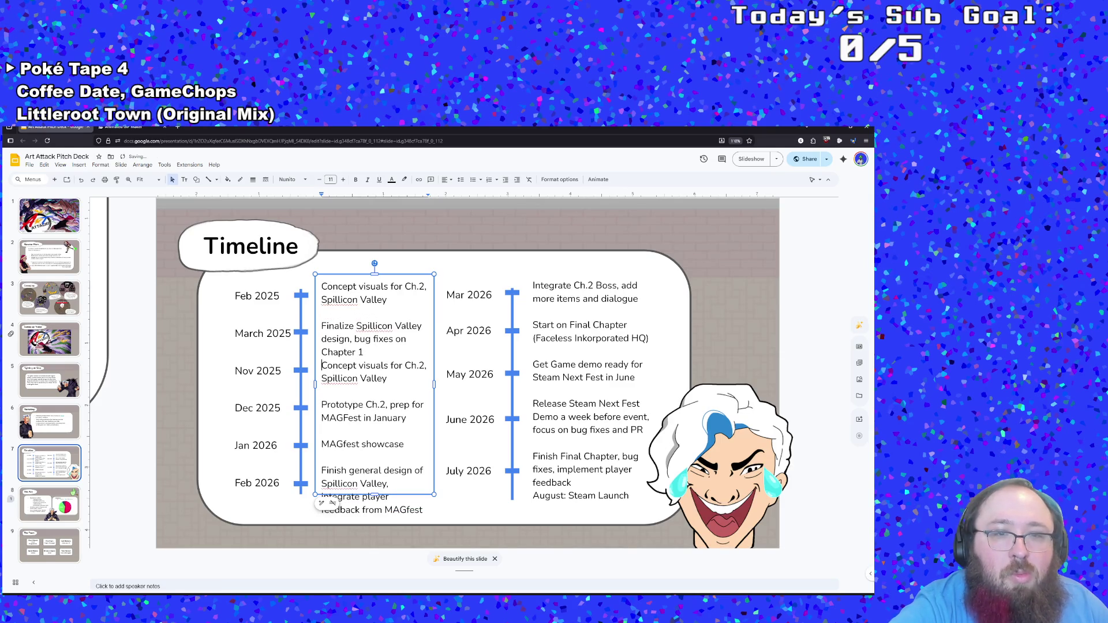
key("Return")
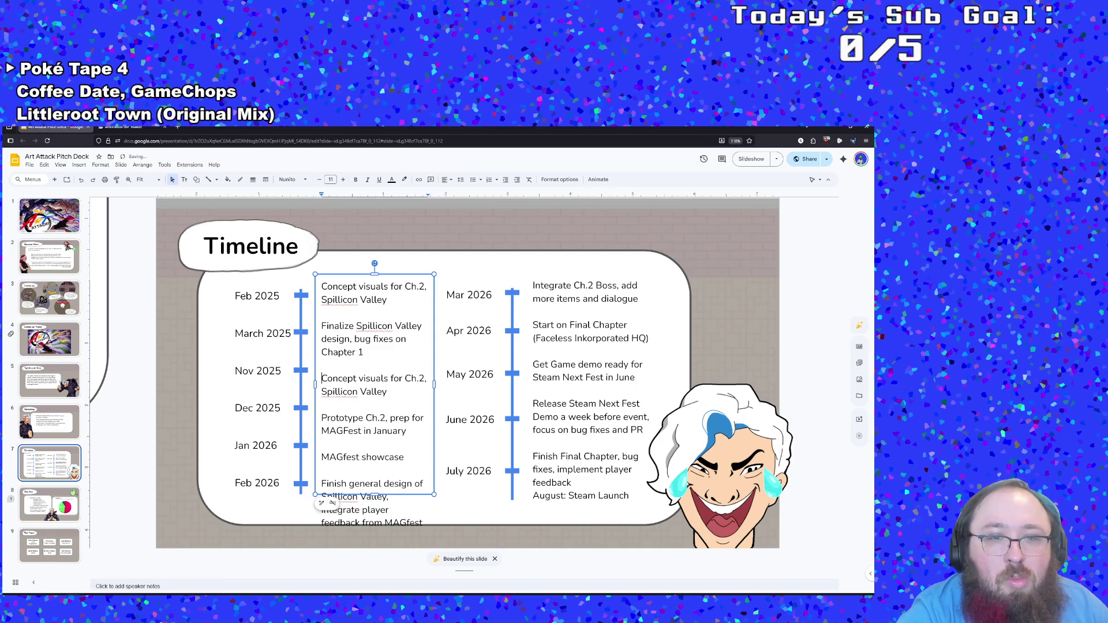
key("BackSpace")
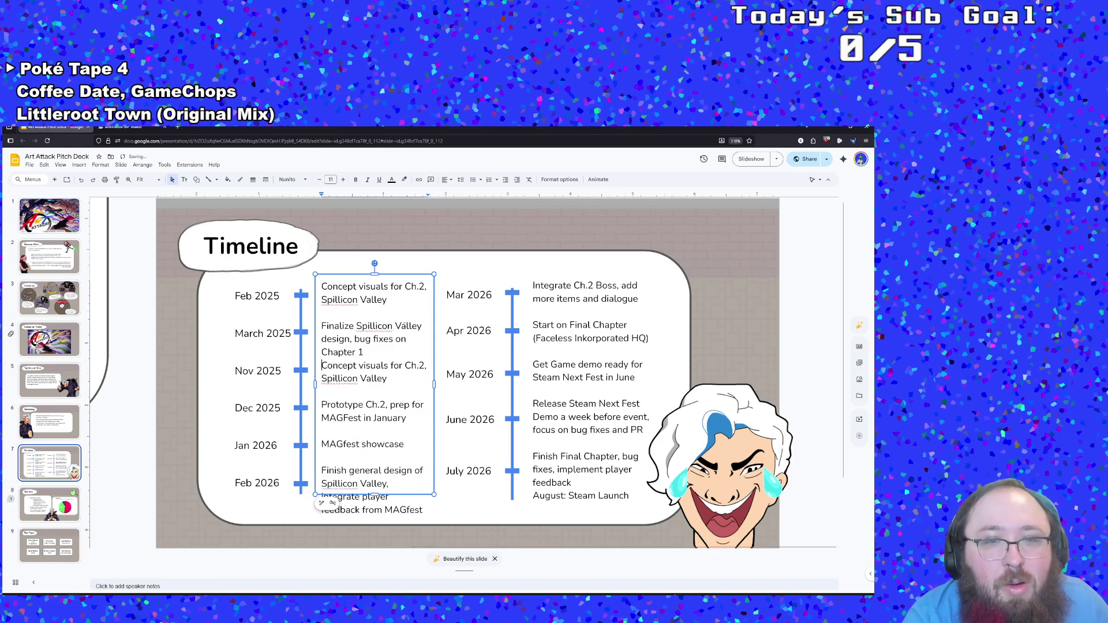
Step: Replace 'bug fixes on Chapter 1' with 'minor Ch 1 fixes' and add a blank line before the second Concept entry
left_click(390, 355)
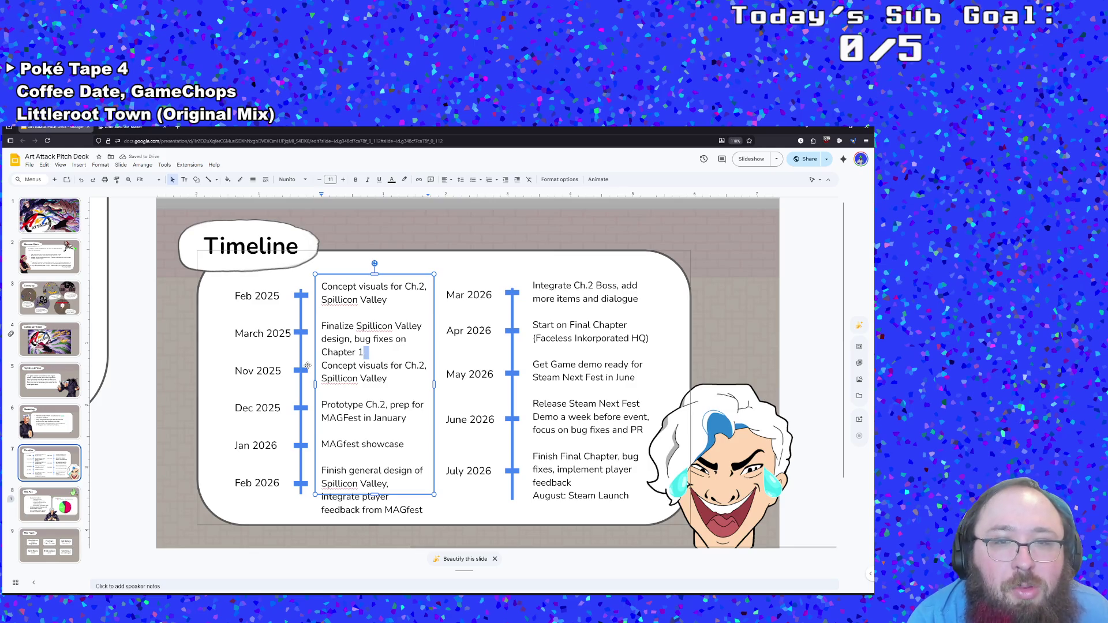
key("shift+Home")
left_click(403, 349)
key("BackSpace")
key("BackSpace")
key("BackSpace")
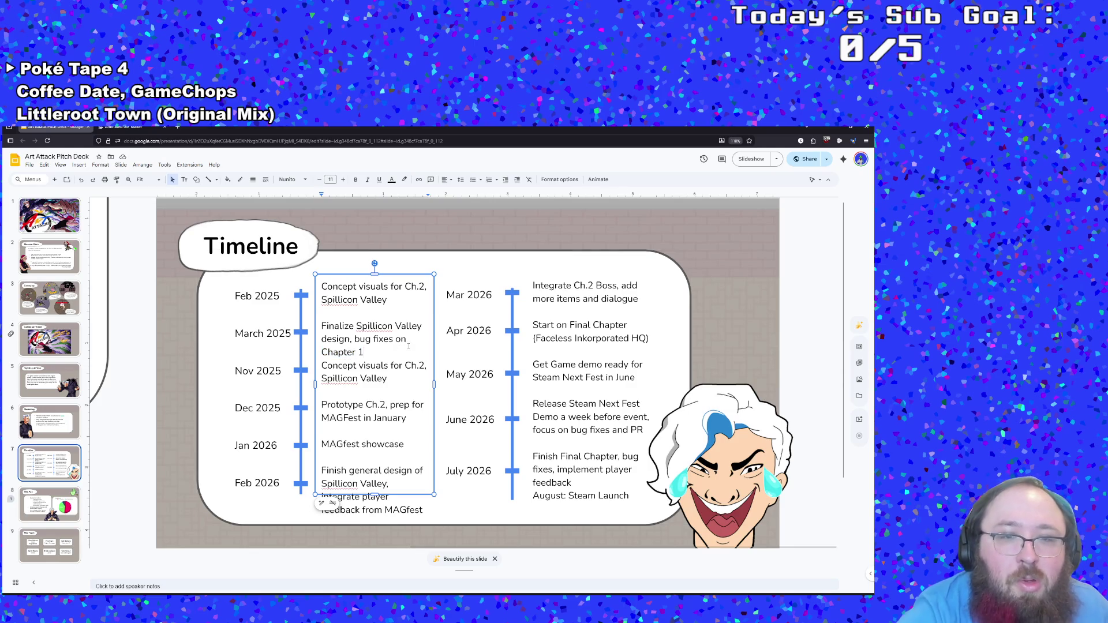
key("BackSpace")
key("BackSpace")
key("BackSpace")
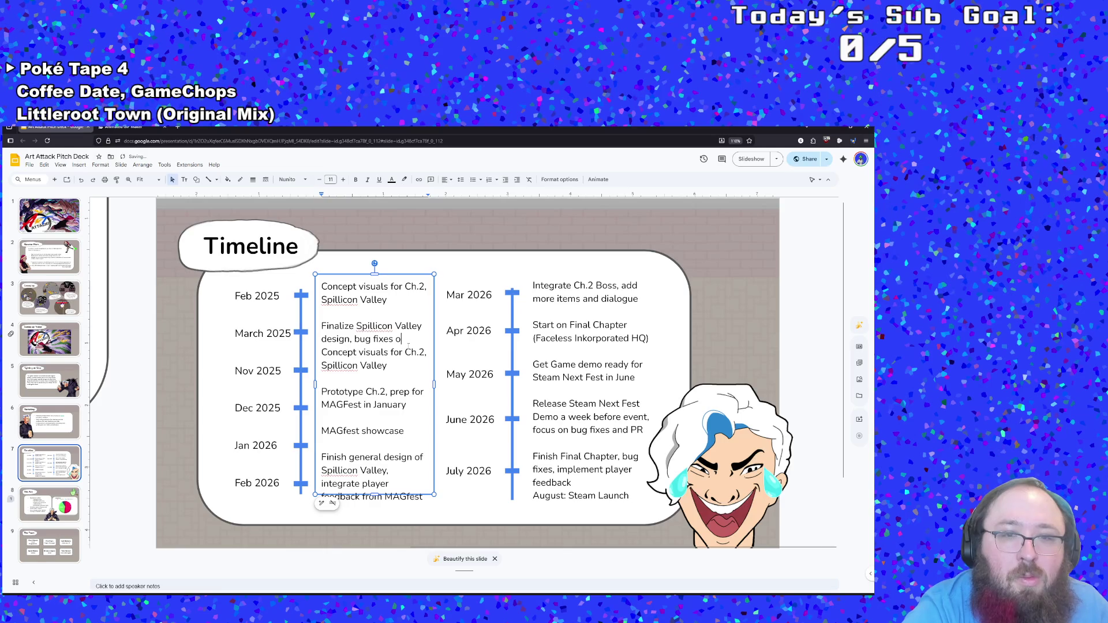
type("for ch 1")
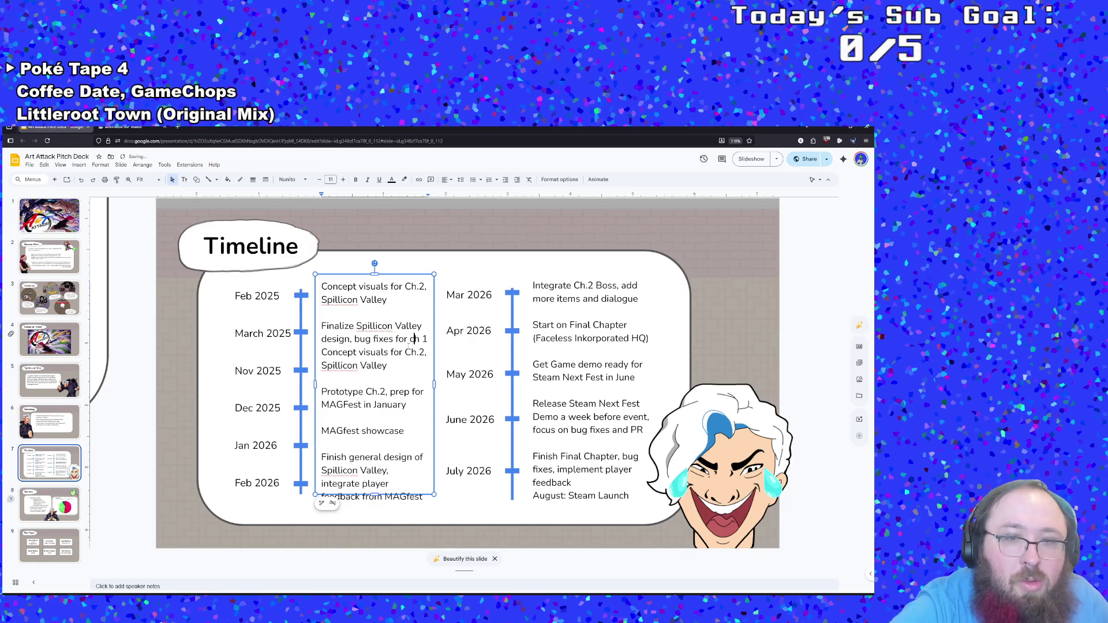
key("Left")
key("Left")
key("Left")
key("BackSpace")
type("C")
key("End")
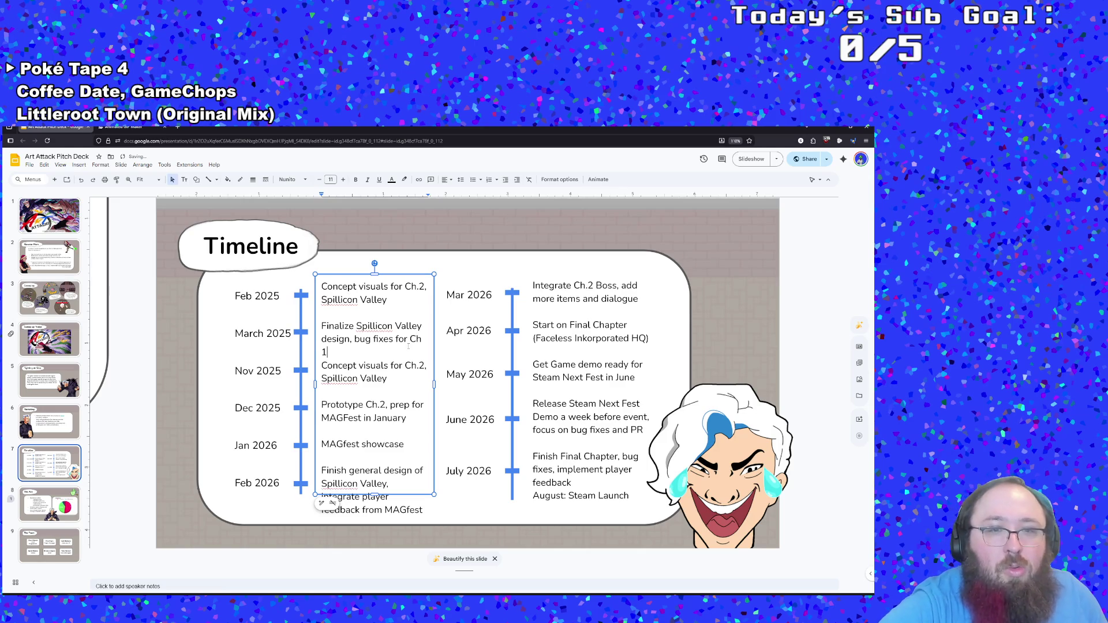
key("BackSpace")
key("BackSpace")
key("BackSpace")
key("BackSpace")
key("BackSpace")
key("BackSpace")
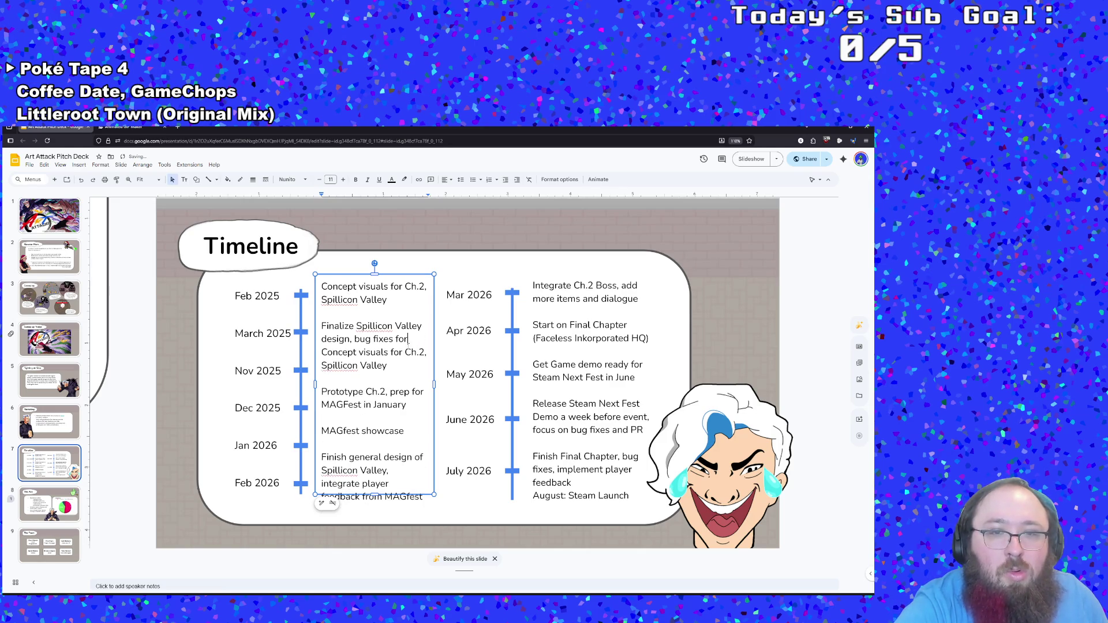
key("BackSpace")
key("BackSpace")
key("BackSpace")
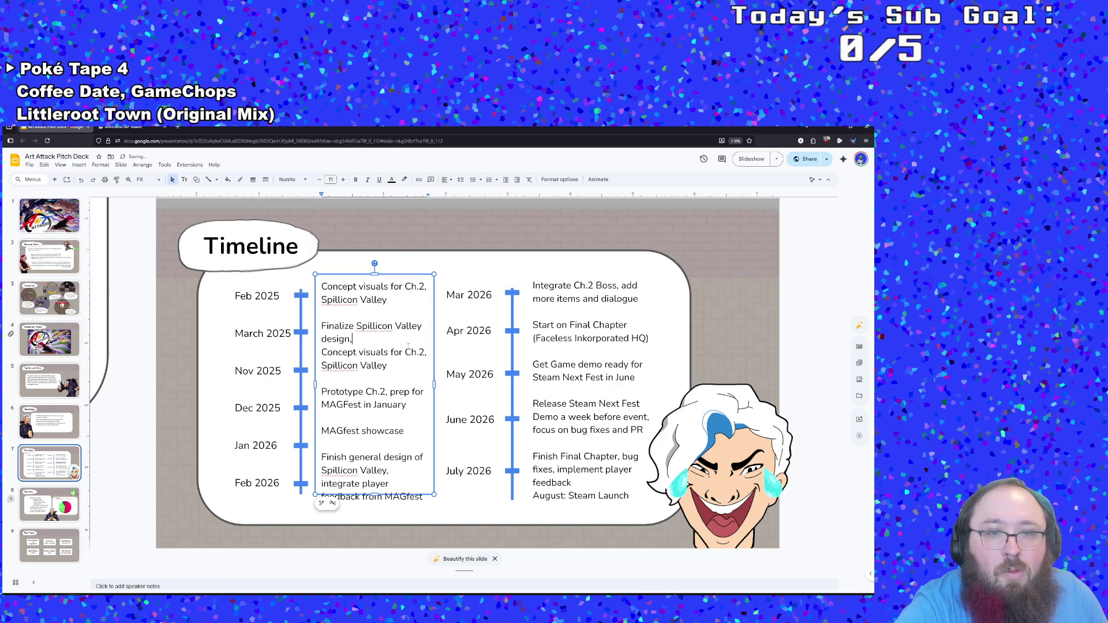
type(" fi")
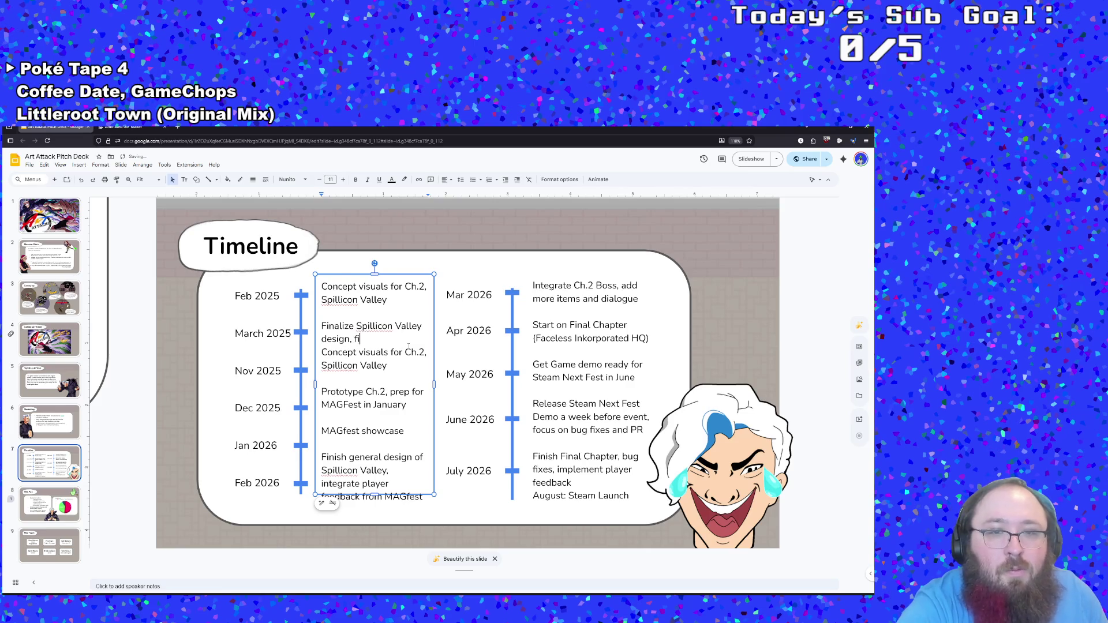
key("BackSpace")
key("BackSpace")
type("mi")
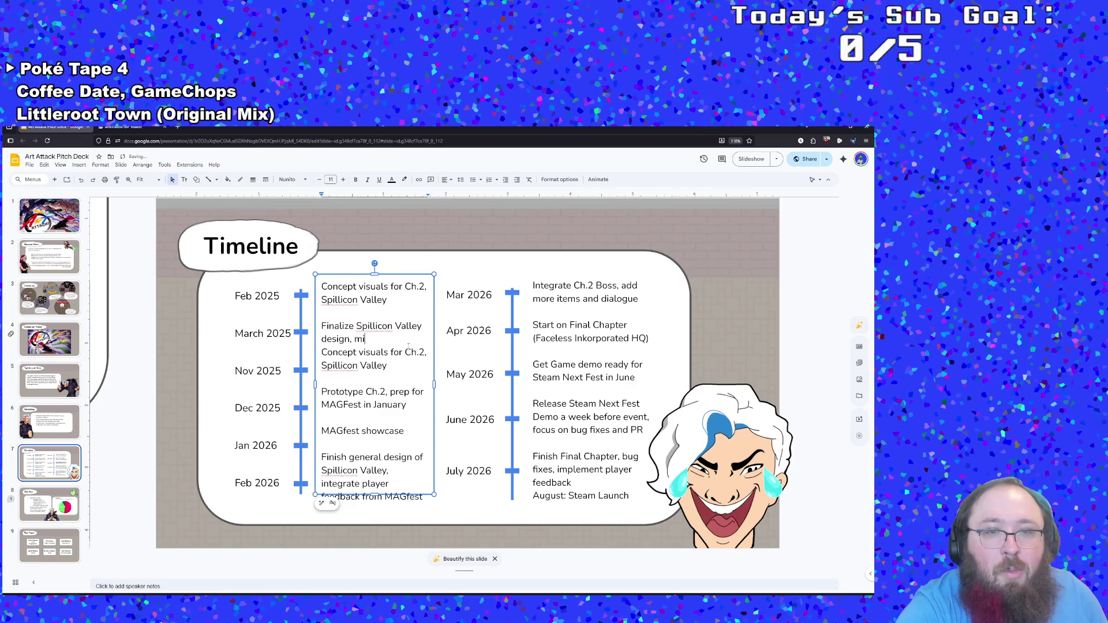
type("nor ch1 fixes")
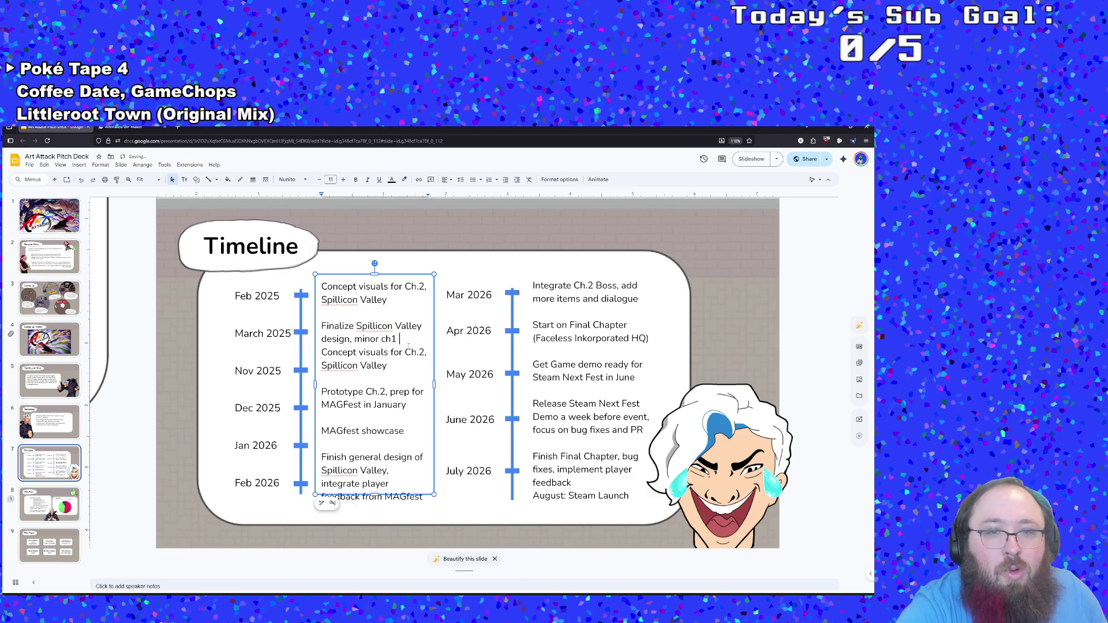
key("Left")
key("Left")
key("Left")
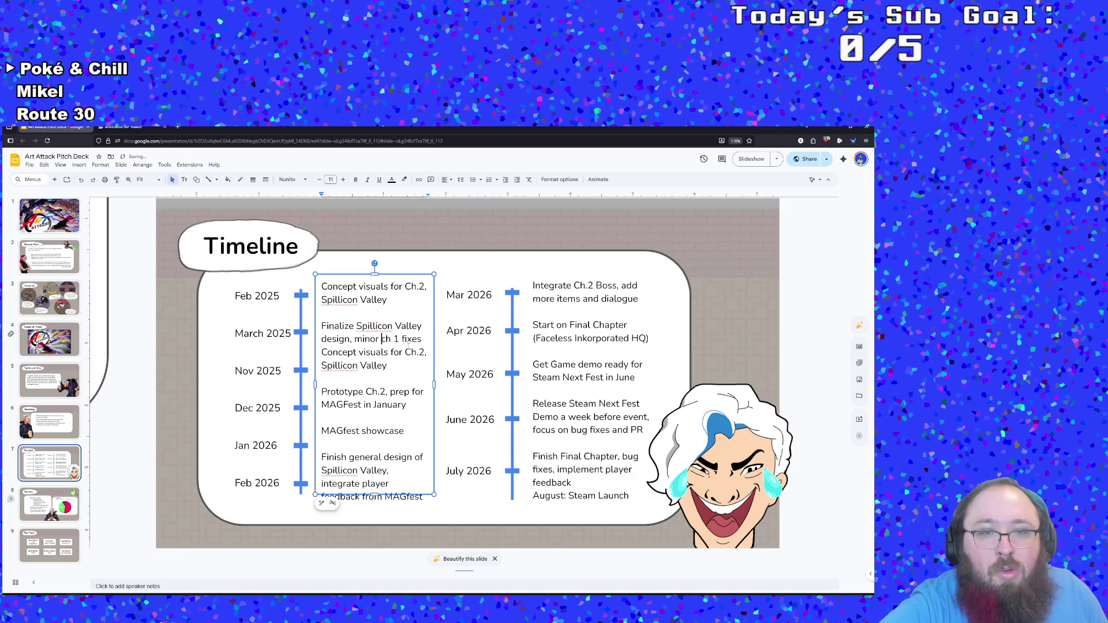
key("Delete")
type("C")
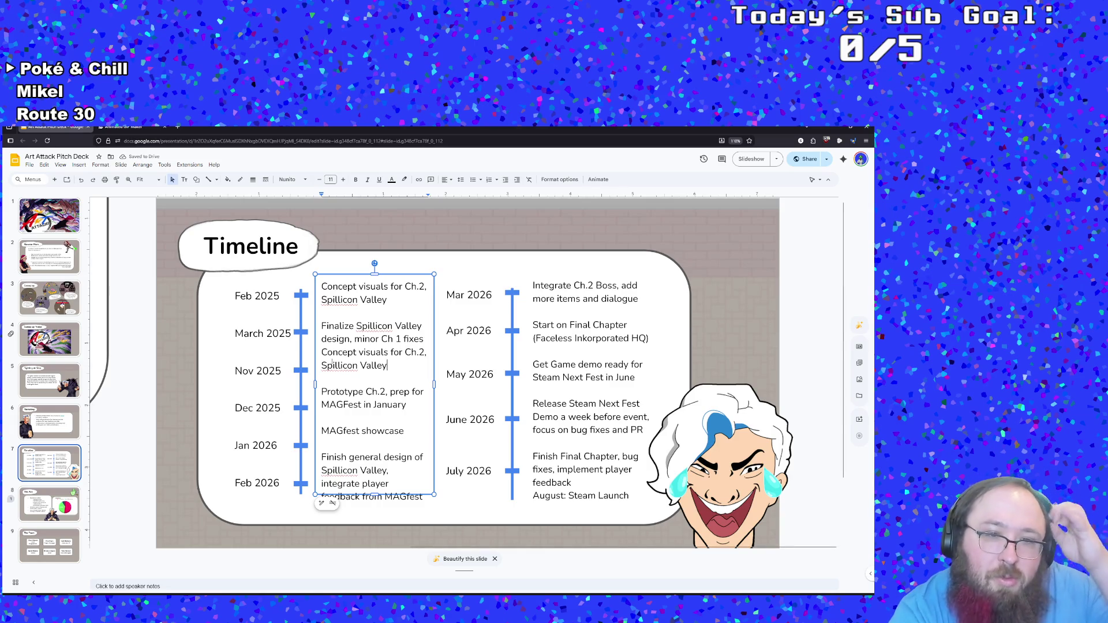
left_click(322, 352)
key("Return")
Step: Rename the dates Nov 2025 to April 2025 and Dec 2025 to May 2025
left_click(254, 370)
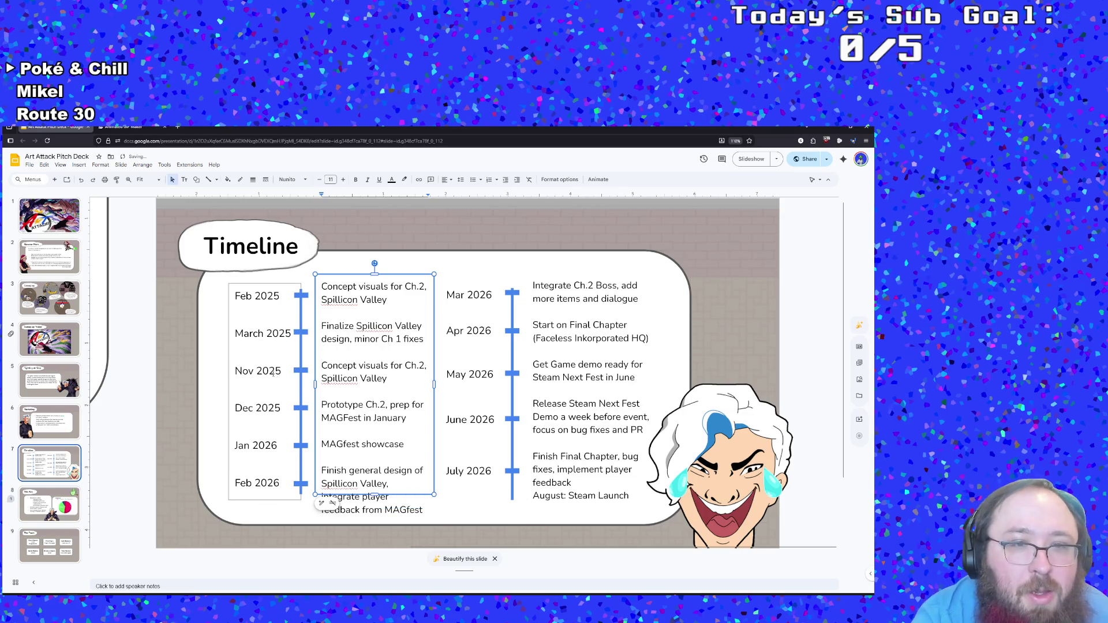
key("BackSpace")
key("BackSpace")
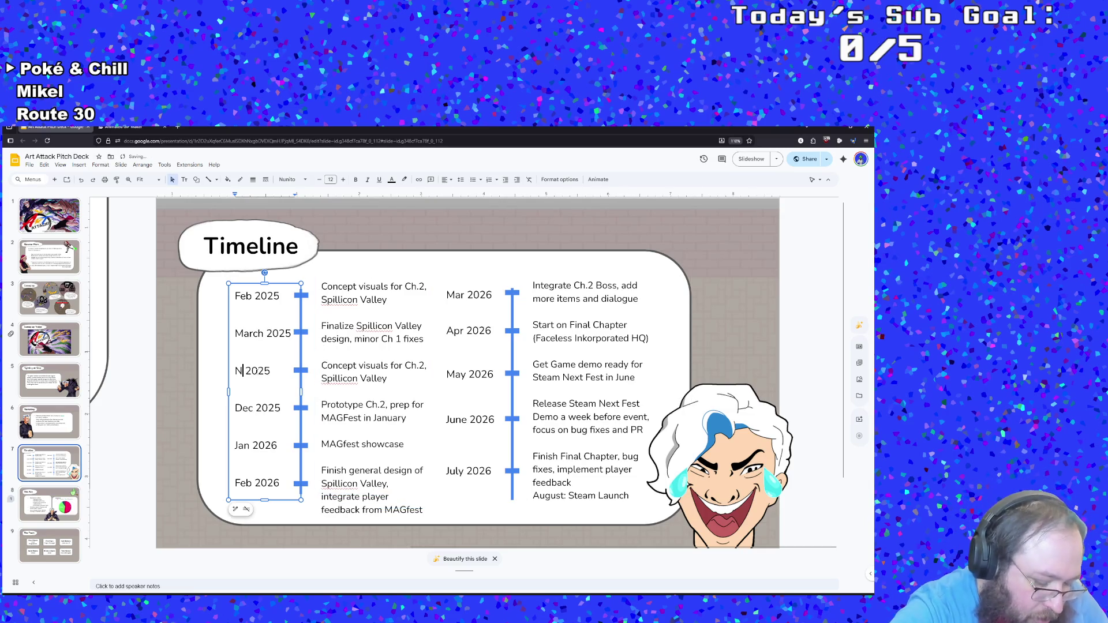
key("BackSpace")
type("April")
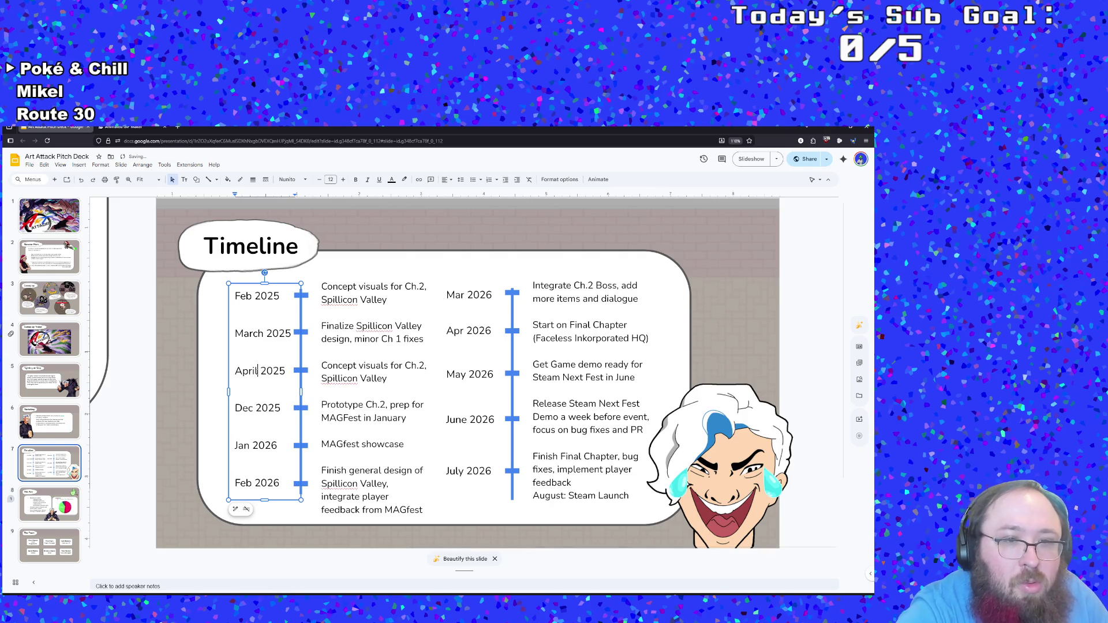
left_click(253, 411)
key("Delete")
key("BackSpace")
key("BackSpace")
key("BackSpace")
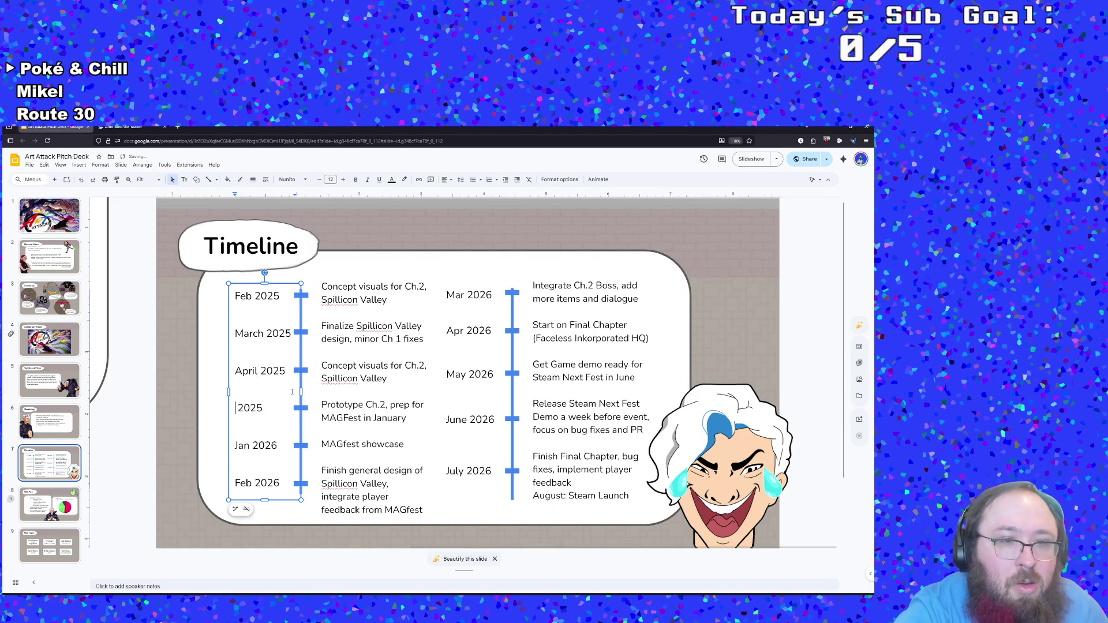
type("May")
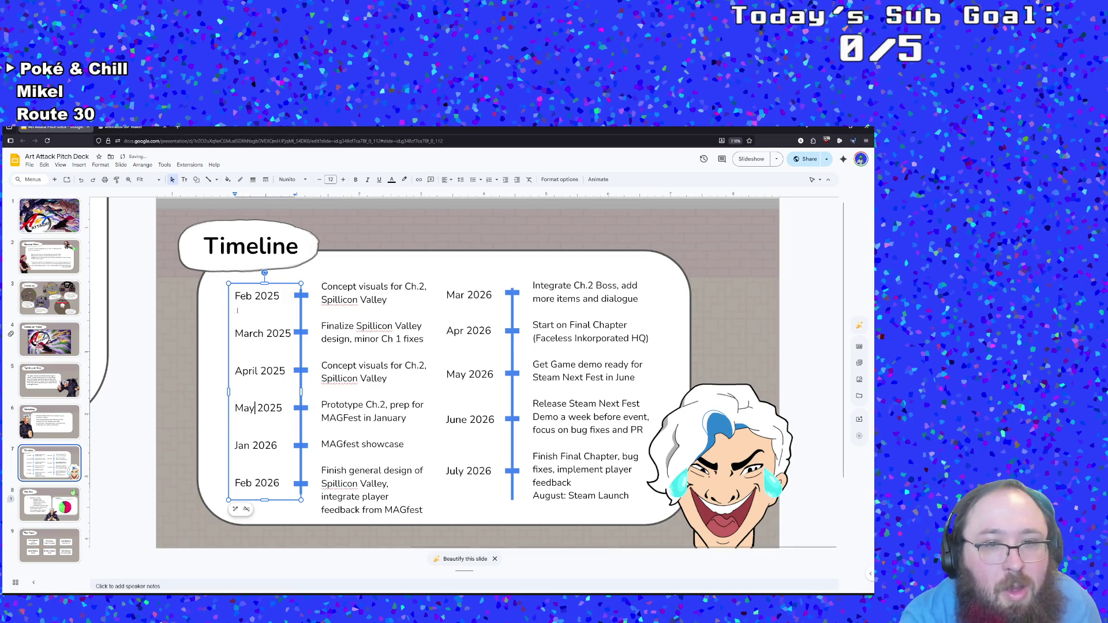
left_click(387, 423)
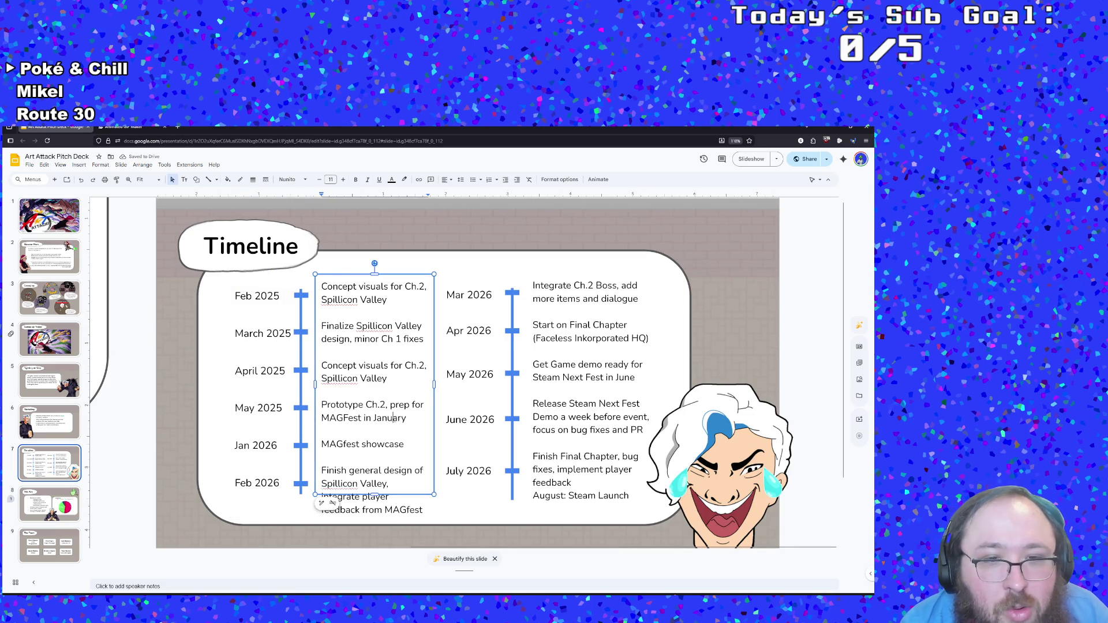
left_click(408, 417)
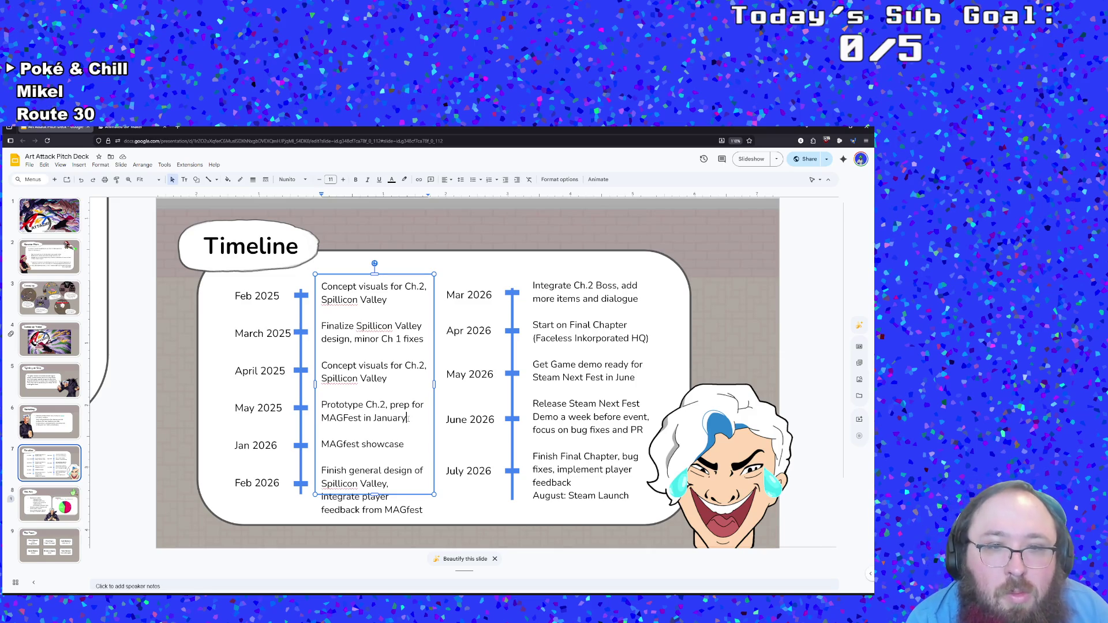
Step: Replace 'prep for MAGFest in January' after 'Prototype Ch.2,' with 'flesh out more dialog'
mouse_move(408, 418)
left_mouse_down()
mouse_move(323, 406)
mouse_move(391, 406)
left_mouse_up()
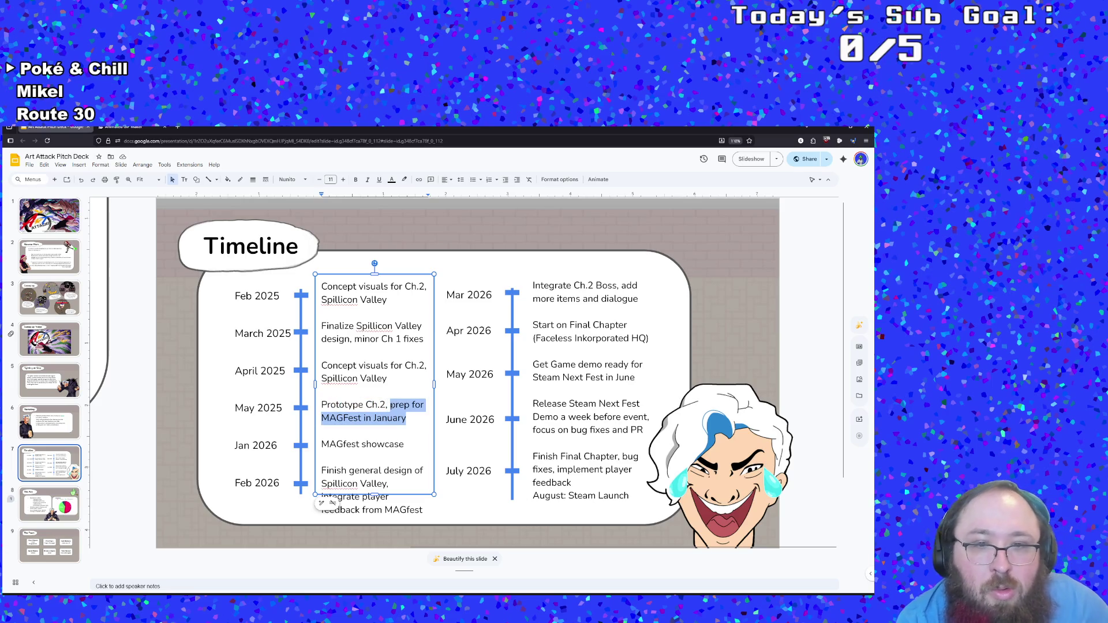
key("BackSpace")
key("BackSpace")
key("BackSpace")
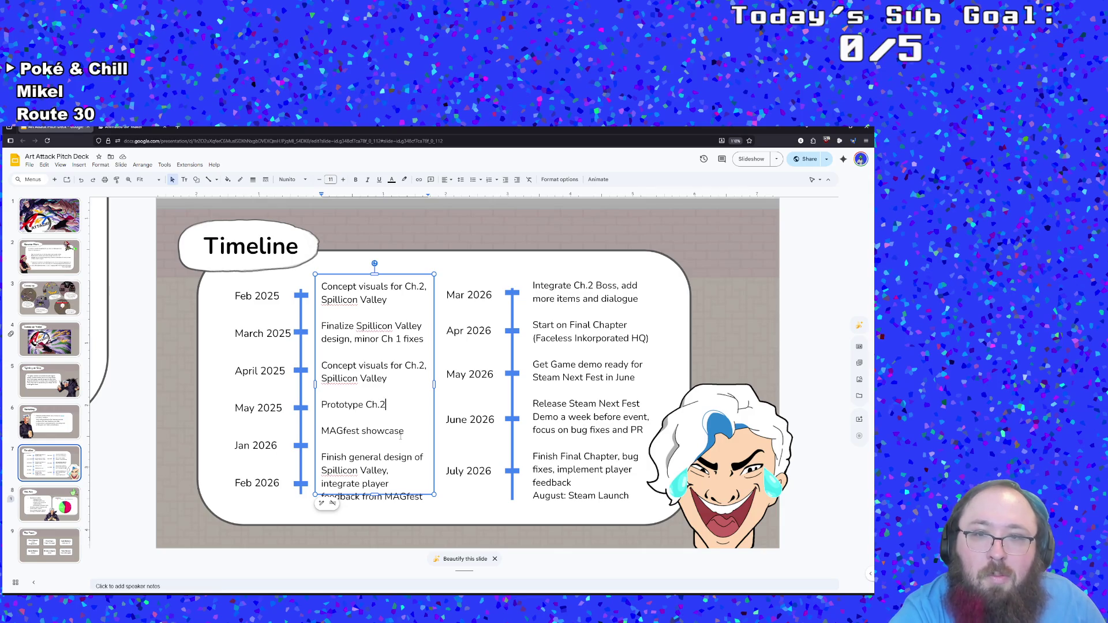
type(",")
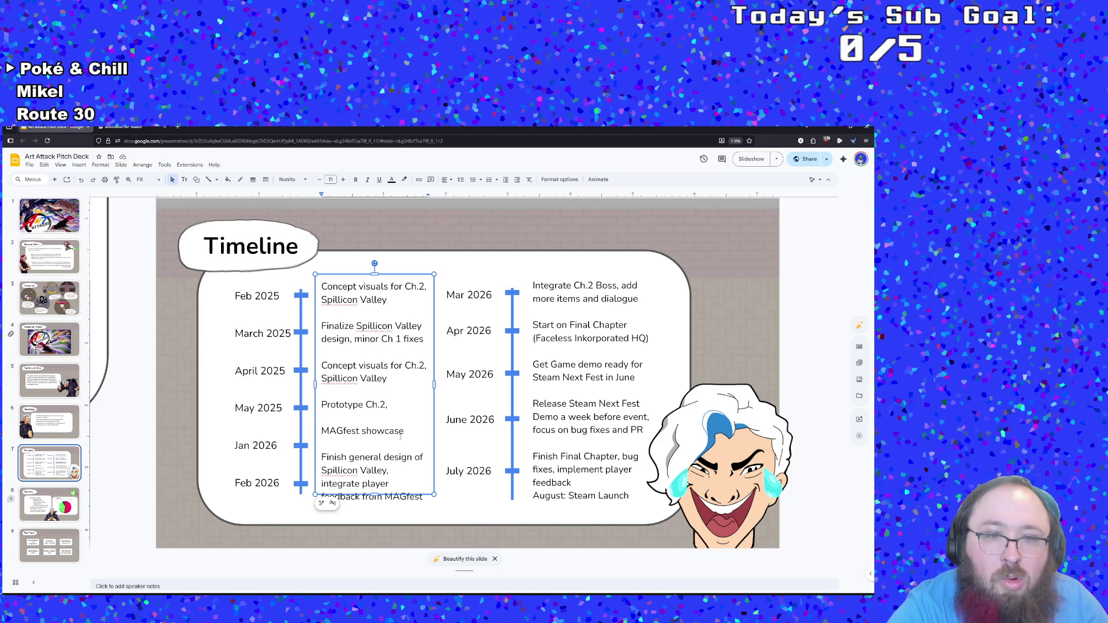
type(" o")
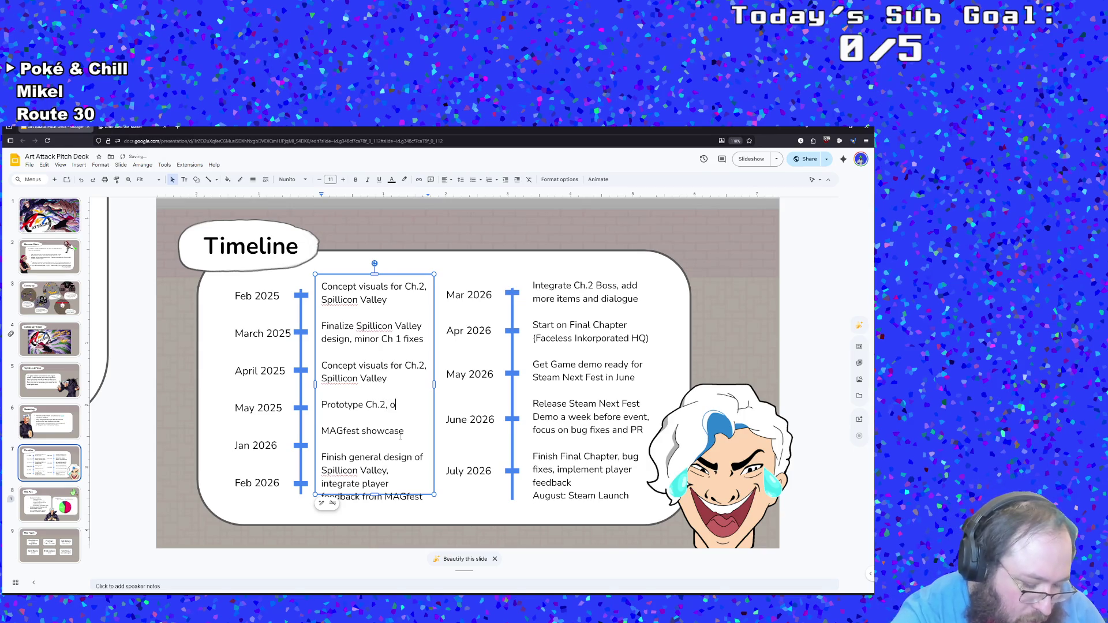
type("bje")
key("BackSpace")
key("BackSpace")
key("BackSpace")
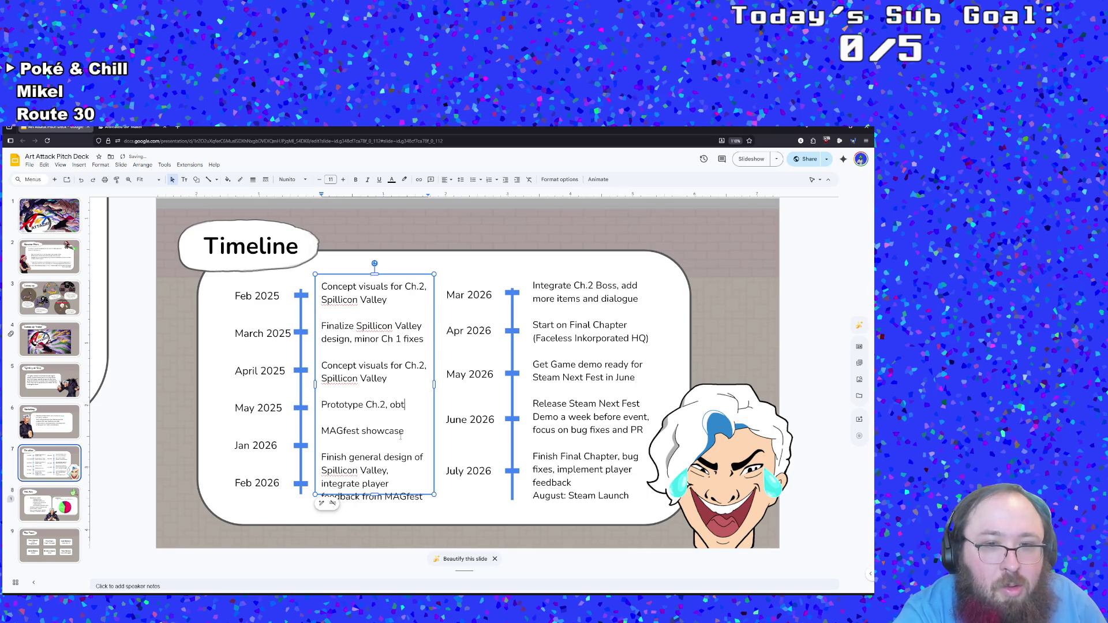
key("BackSpace")
key("BackSpace")
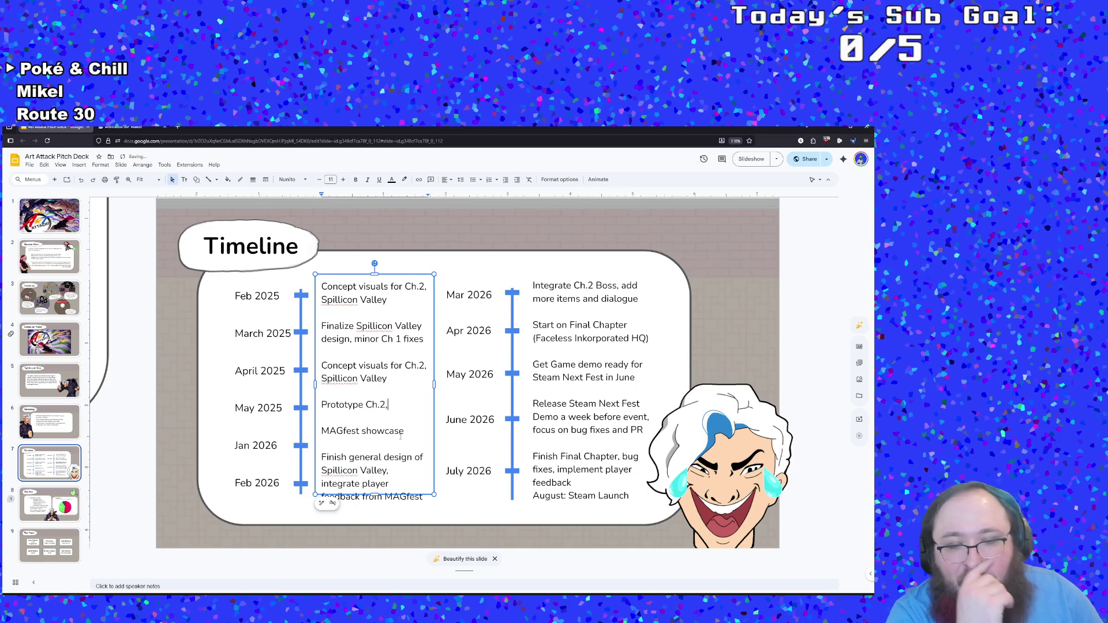
type(" fl")
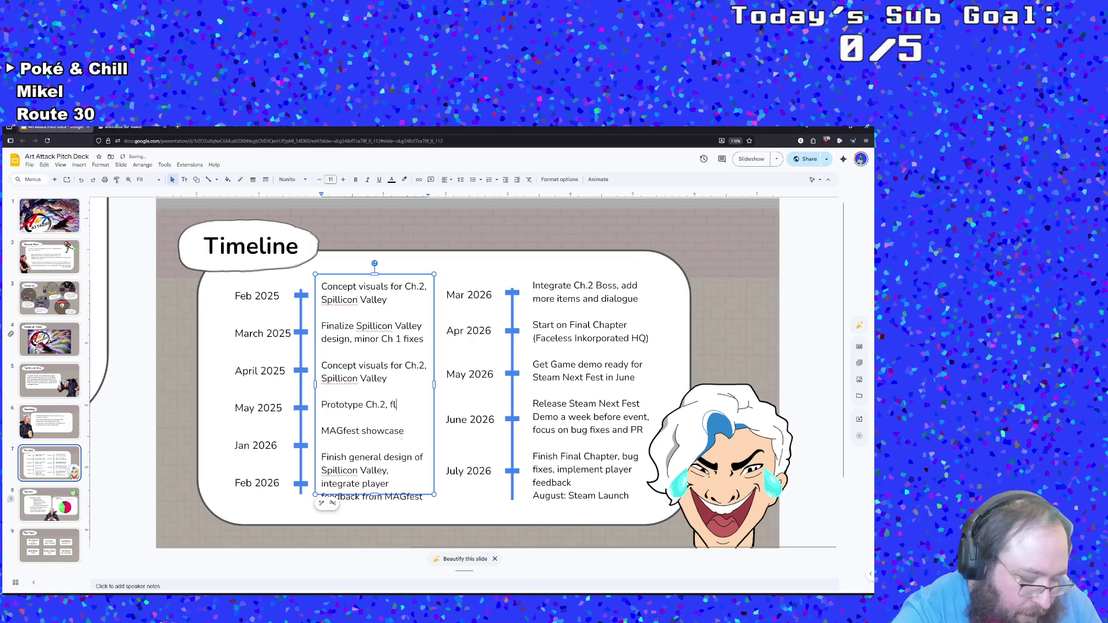
type("esh out narra")
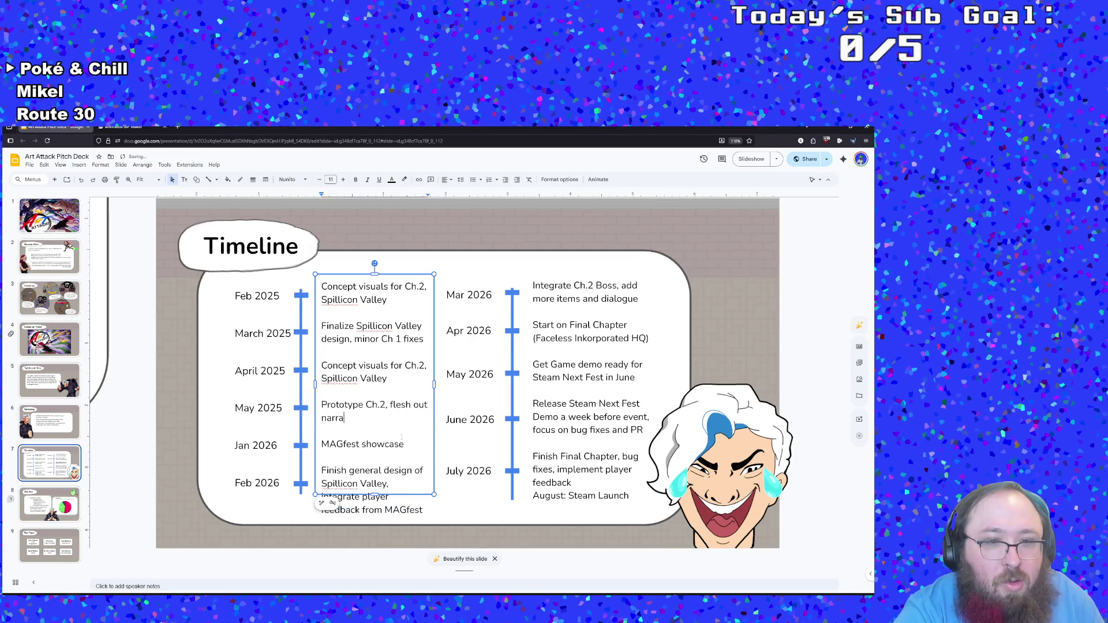
type("tive")
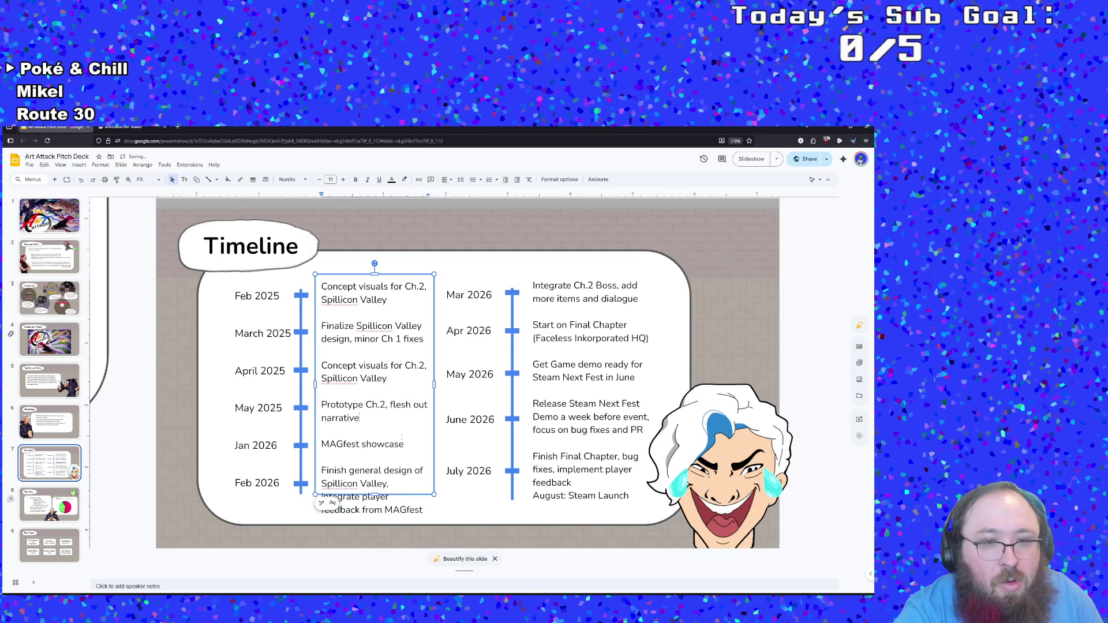
key("BackSpace")
key("BackSpace")
key("BackSpace")
type("mo")
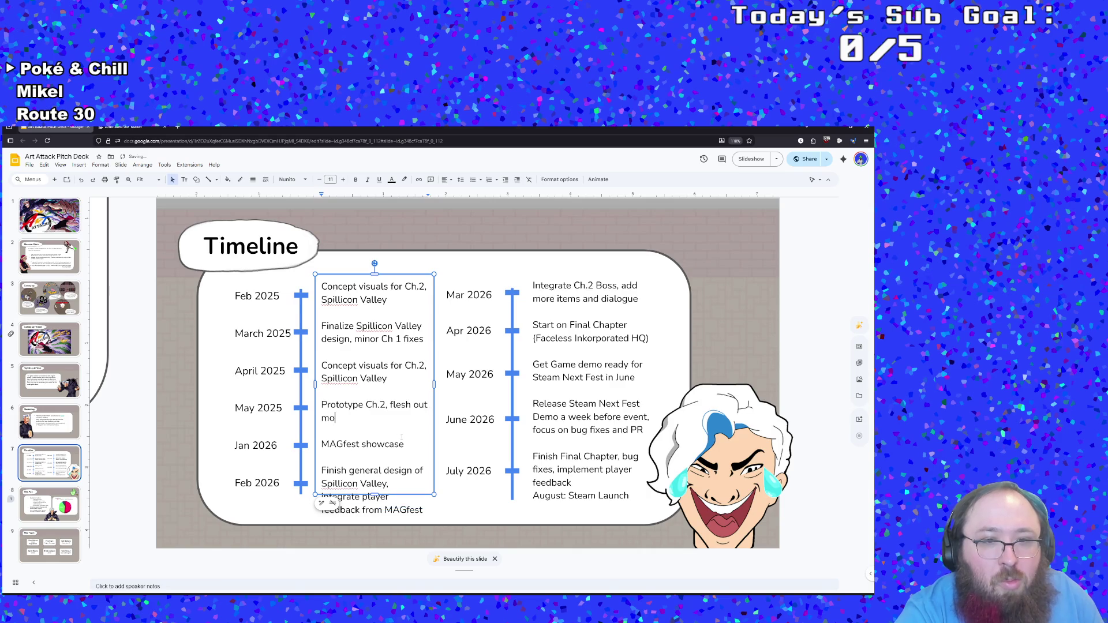
type("re dialog")
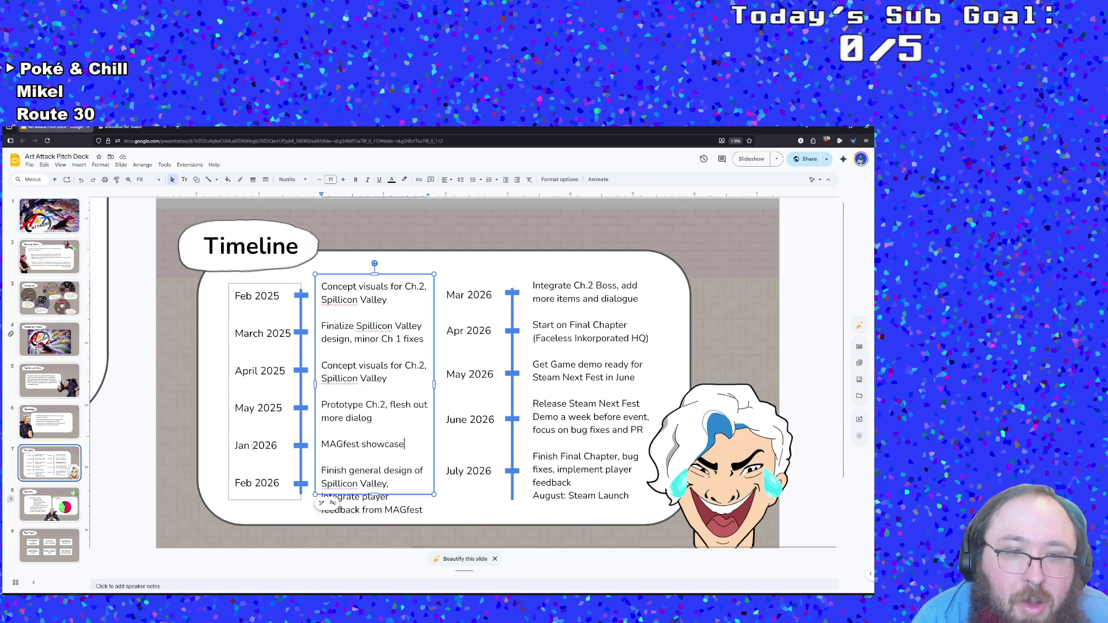
Step: Change Jan 2026 to June 2026 and select the 'MAGfest showcase' milestone text
left_click(250, 445)
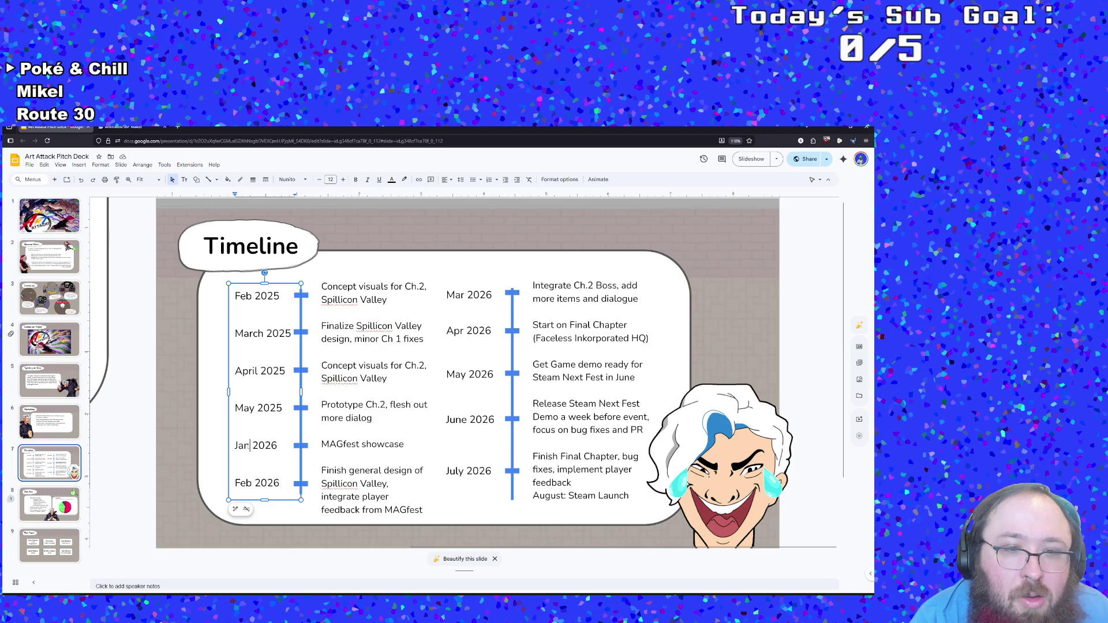
key("BackSpace")
key("BackSpace")
key("BackSpace")
type("June")
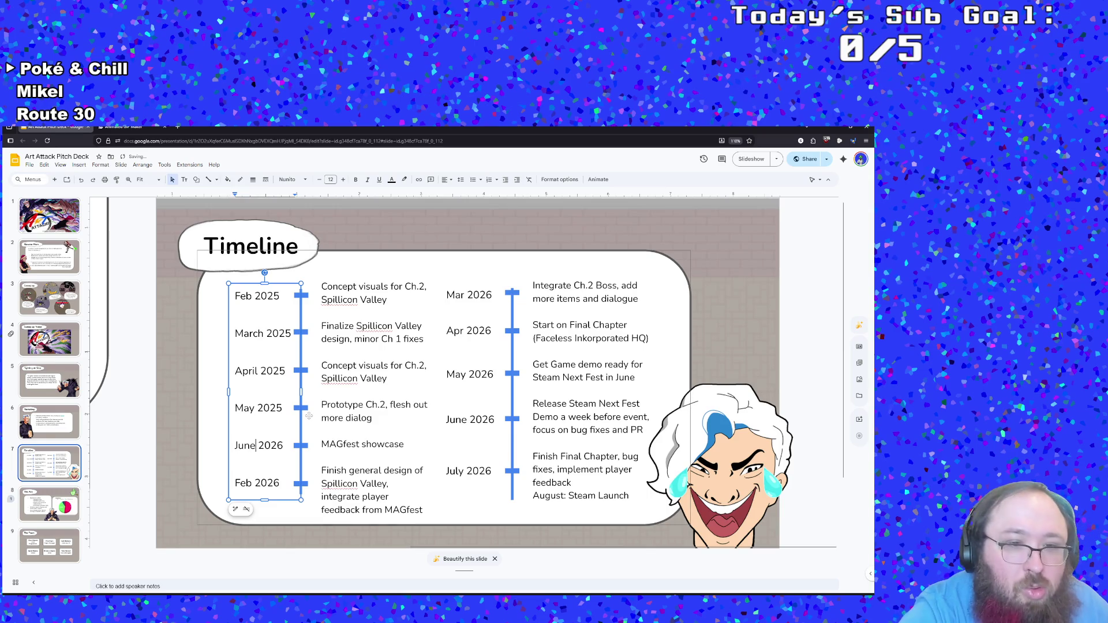
left_click(406, 444)
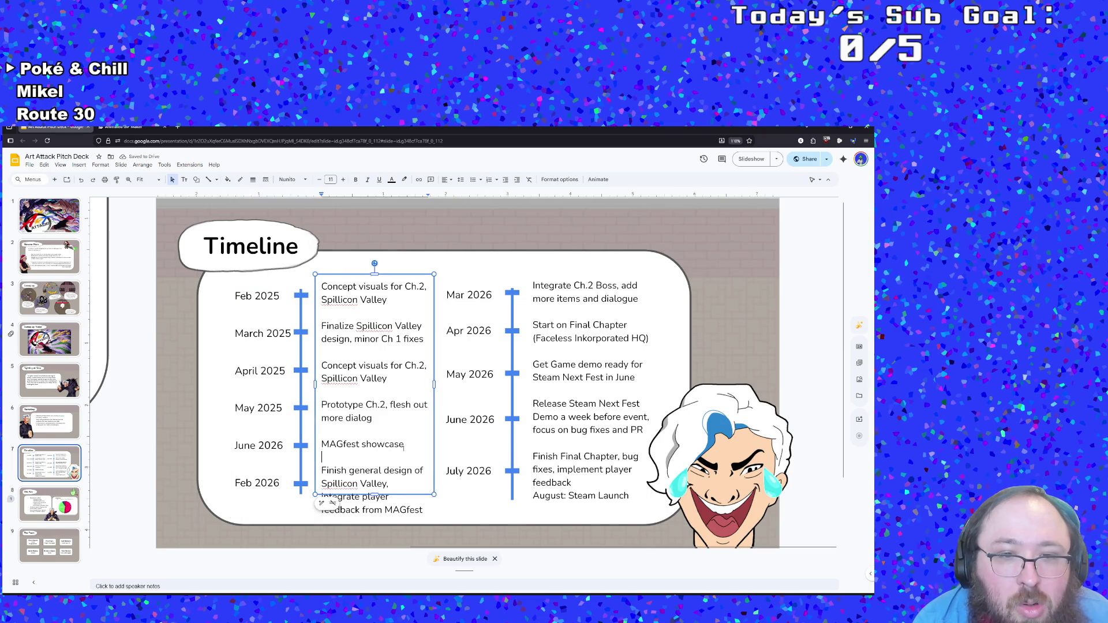
left_click_drag(406, 443, 319, 444)
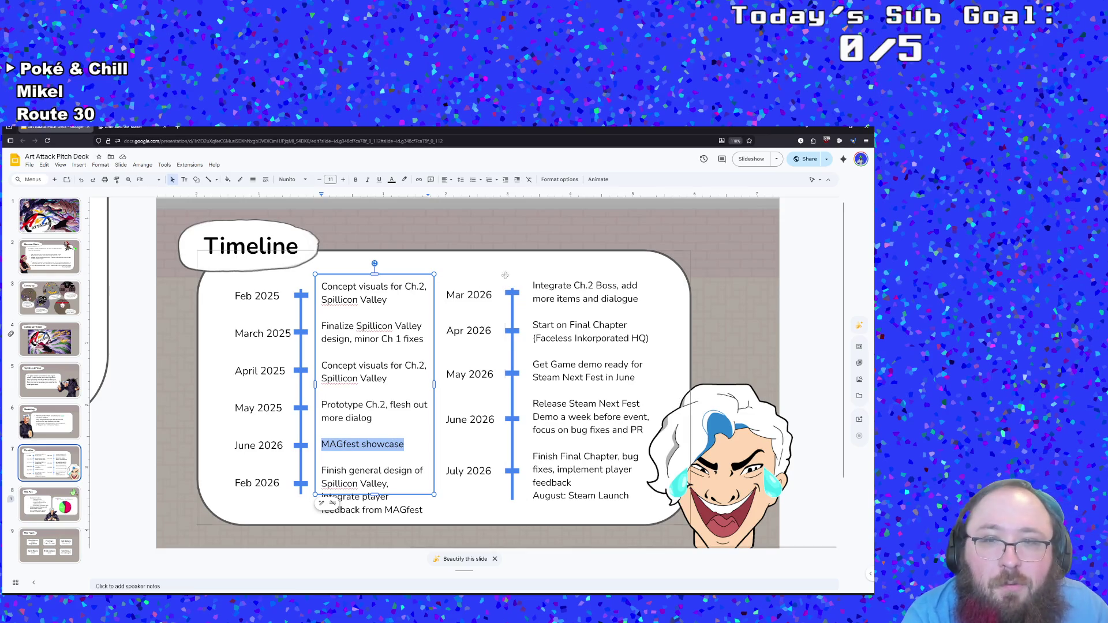
Step: Copy the Mar 2026 text 'Integrate Ch.2 Boss, add more items and dialogue' over 'MAGfest showcase'
left_click(562, 284)
triple_click(562, 284)
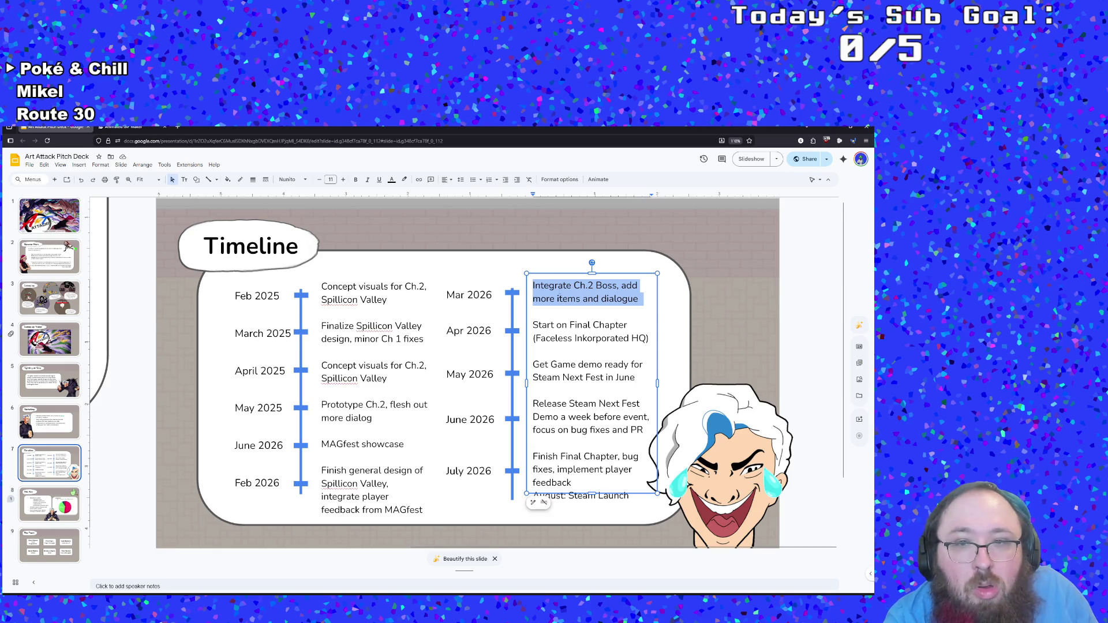
right_click(535, 281)
left_click(577, 299)
left_click(413, 444)
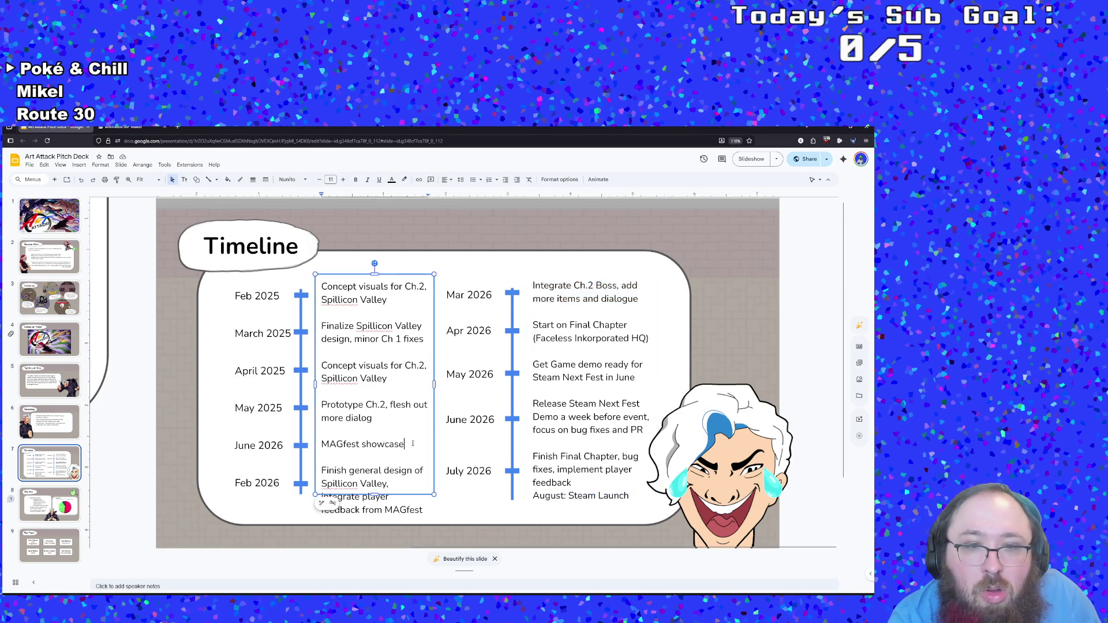
left_click(397, 483)
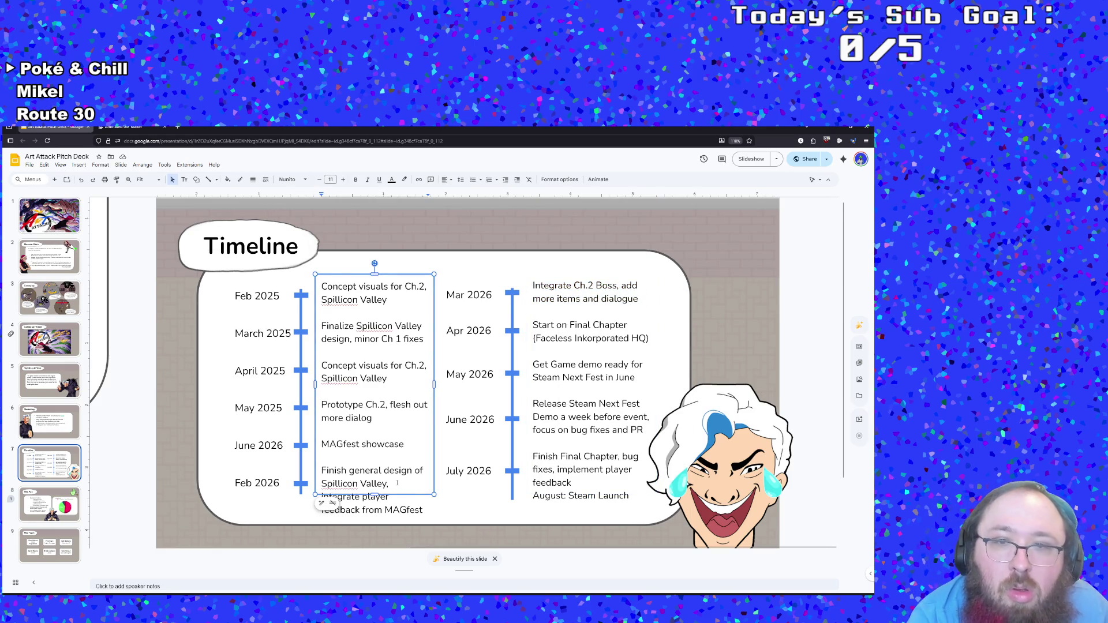
left_click_drag(404, 444, 322, 444)
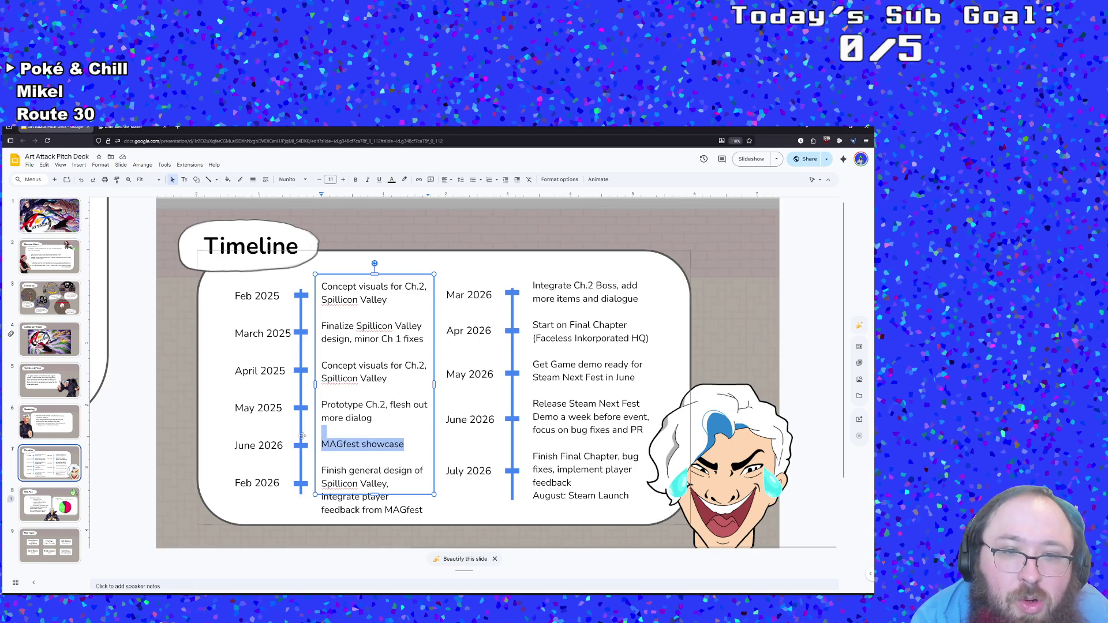
key("ctrl+v")
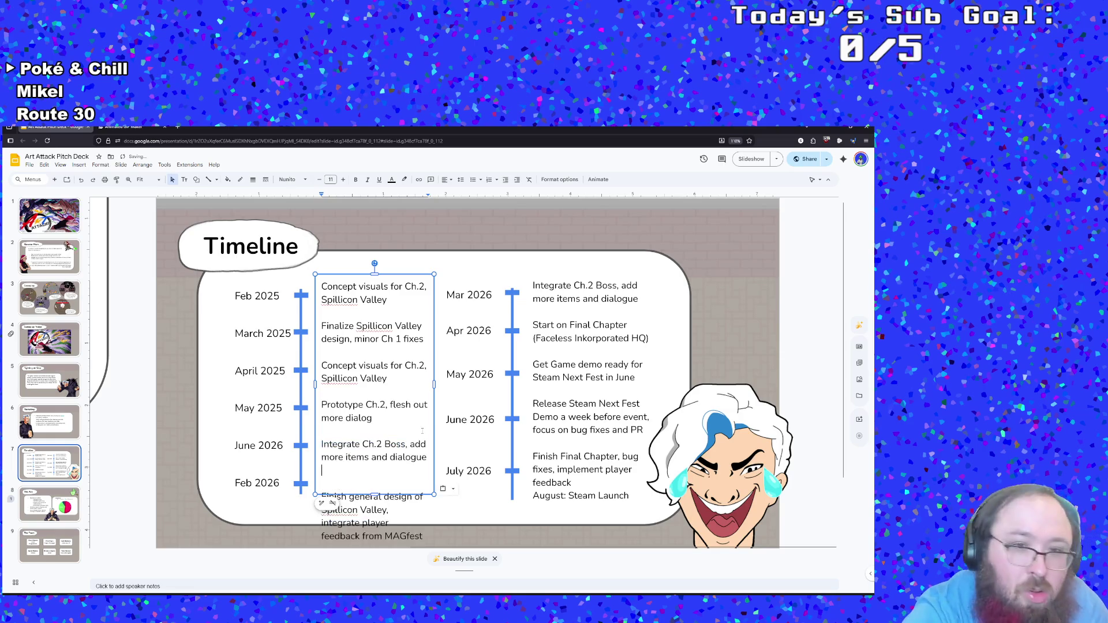
key("BackSpace")
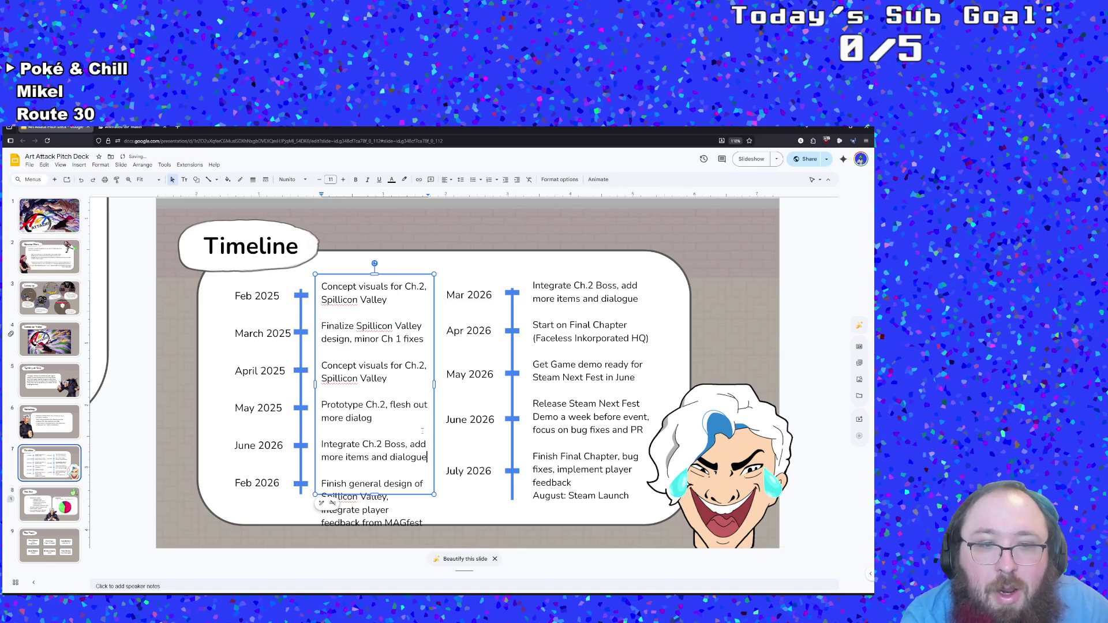
scroll(413, 470, "down", 1)
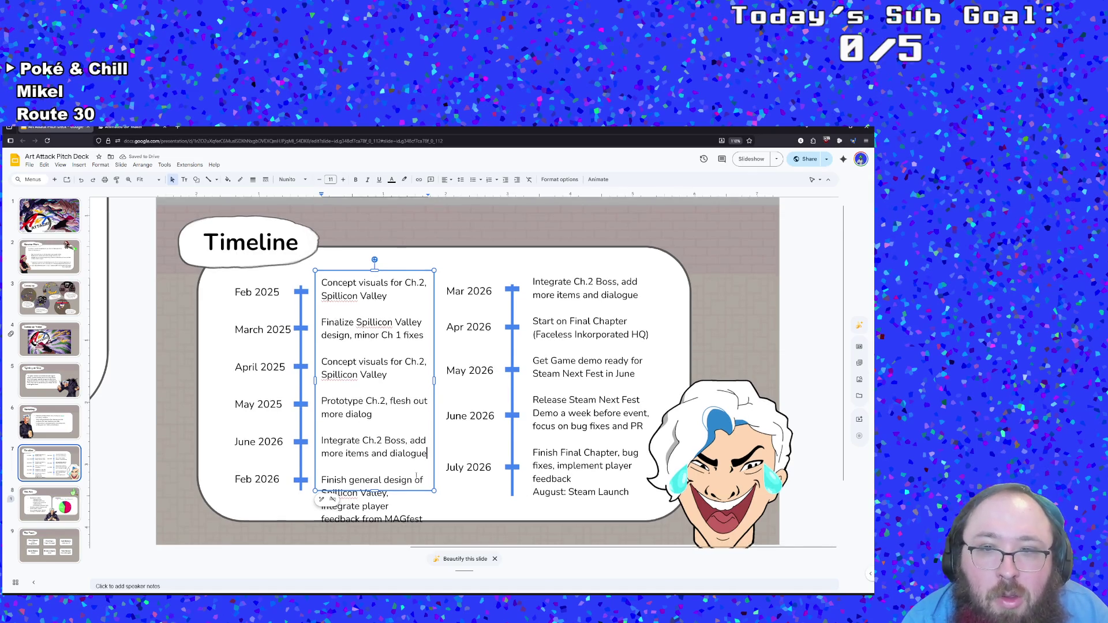
scroll(413, 470, "down", 1)
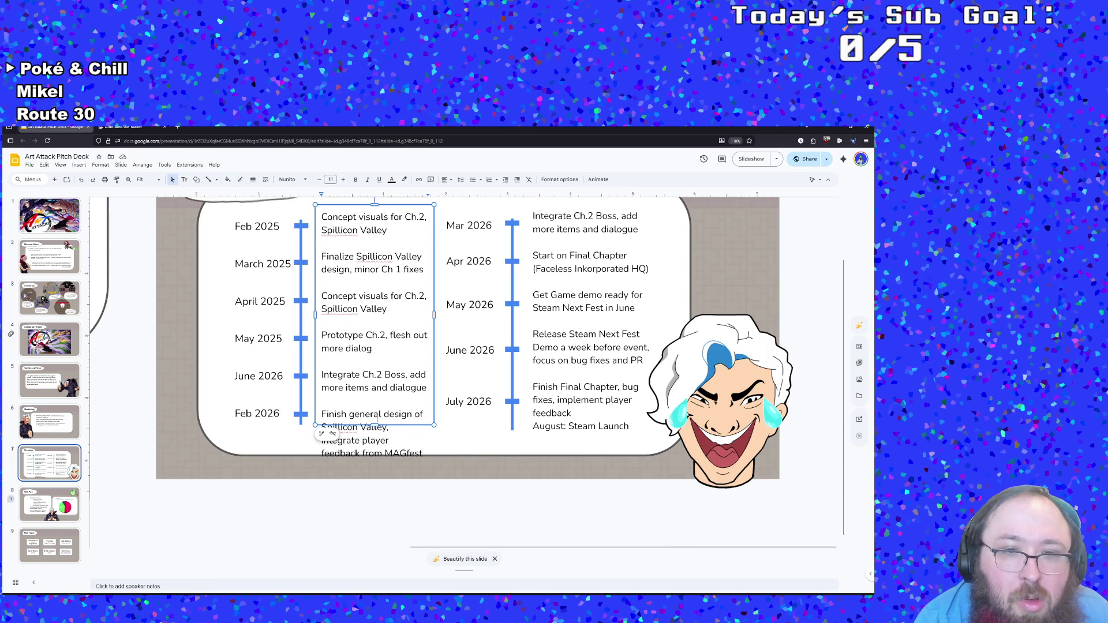
Step: Replace the 'Finish general design' milestone with 'Start on final Chapter (Faceless Inkorporated HQ)'
scroll(387, 433, "up", 1)
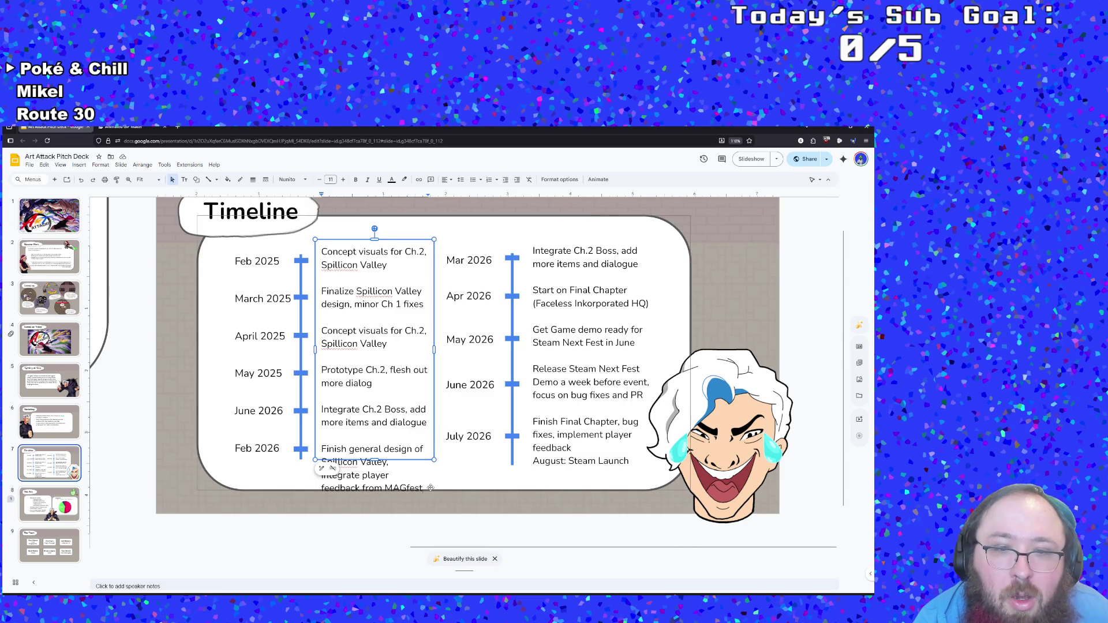
mouse_move(425, 488)
left_mouse_down()
mouse_move(322, 462)
mouse_move(320, 449)
left_mouse_up()
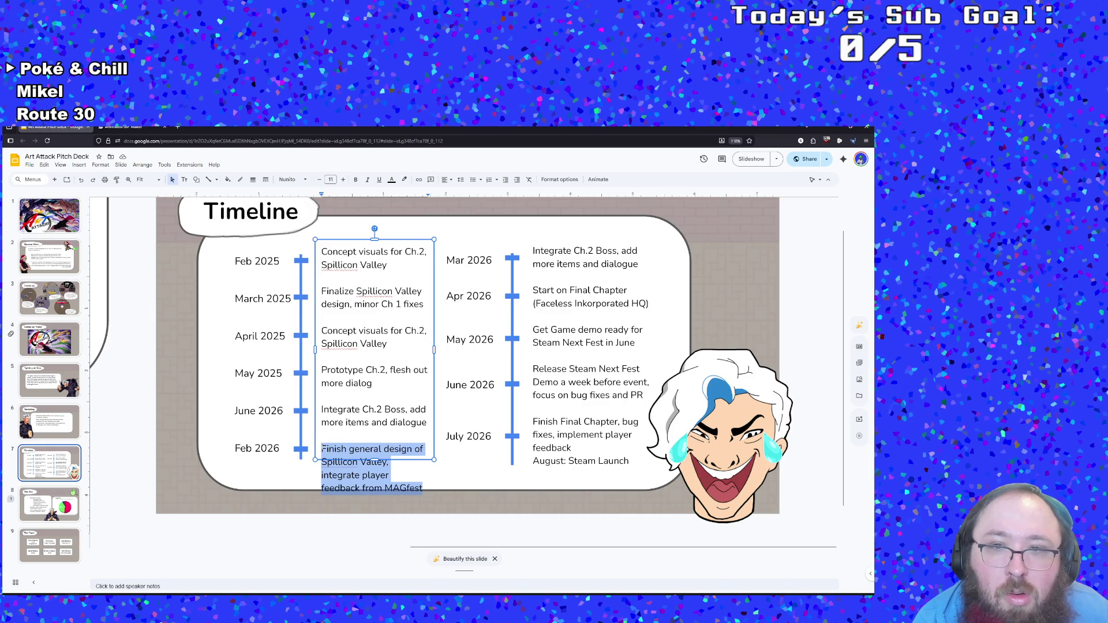
type("Start of")
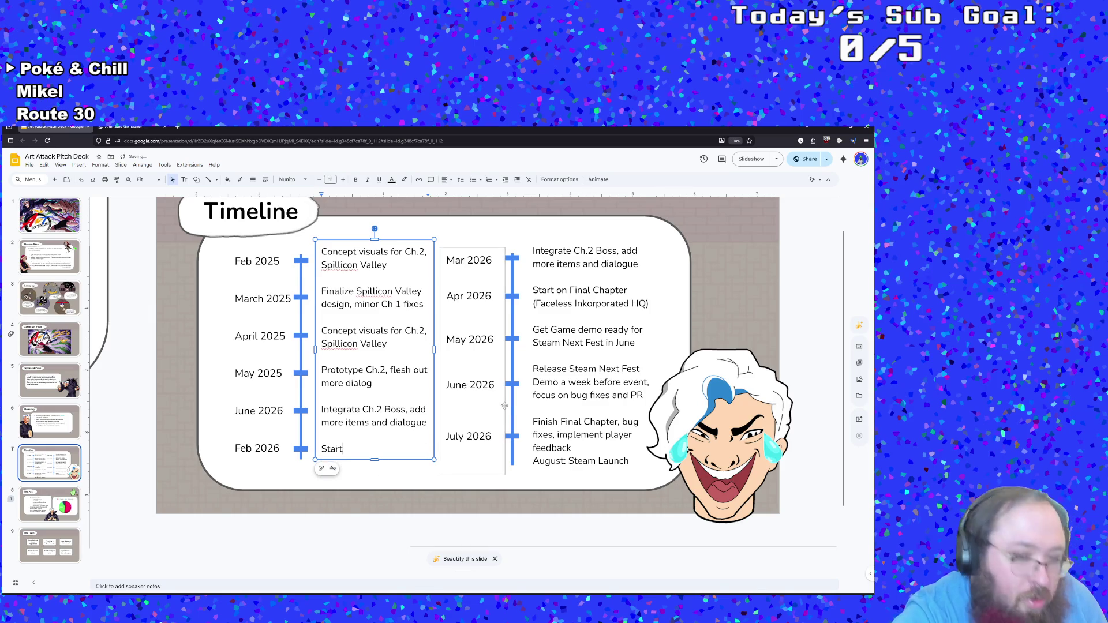
key("BackSpace")
type("n fi")
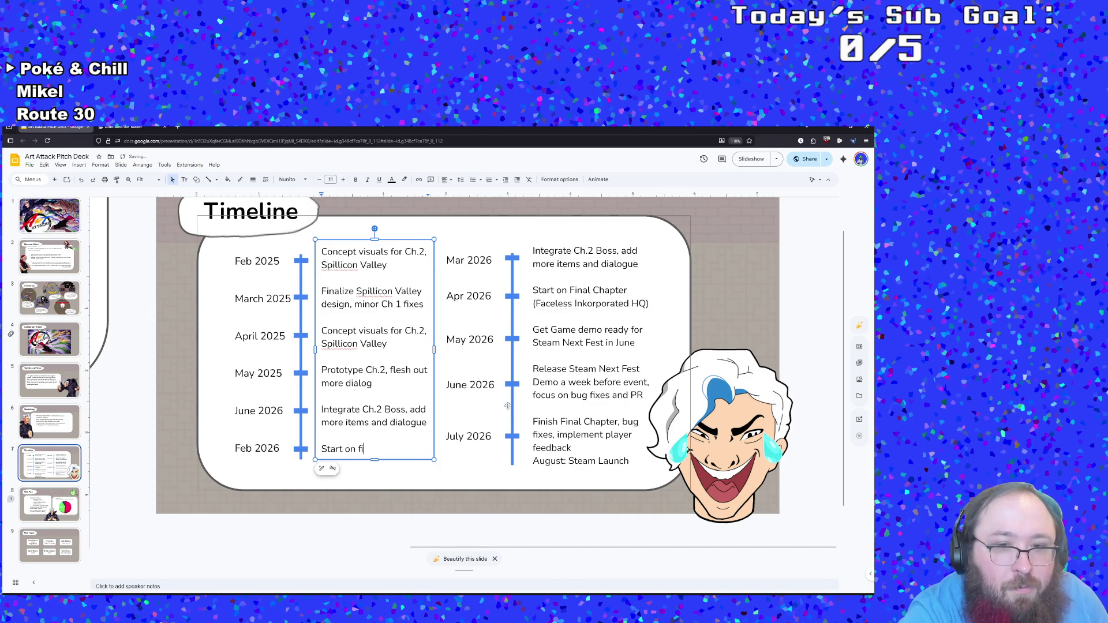
type("nal Chapter (")
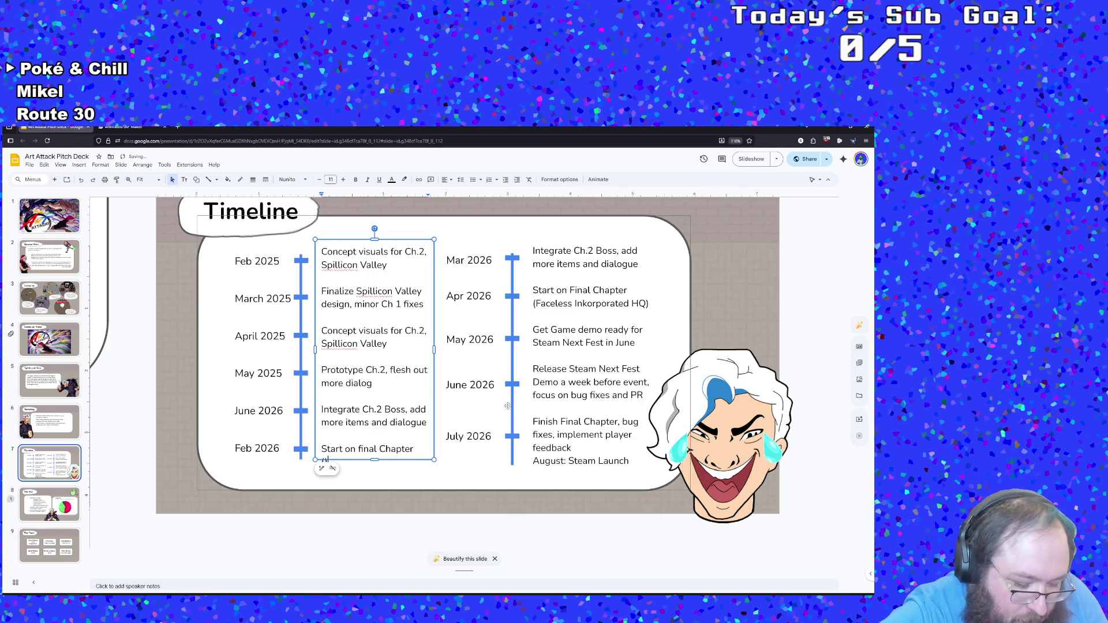
type("Faceless ")
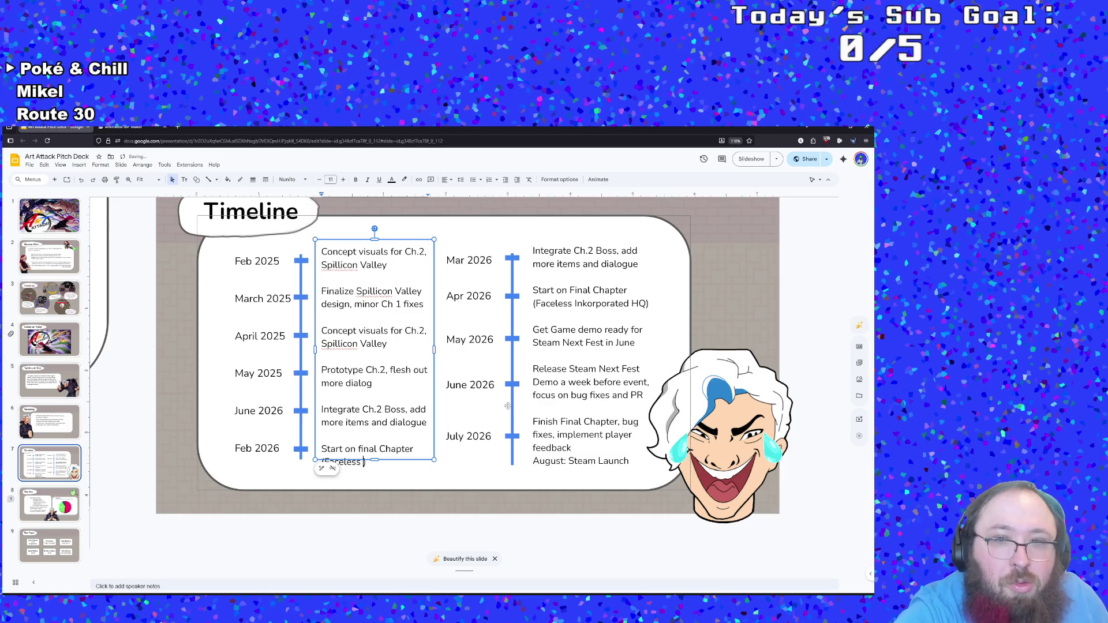
type("Inkorporat")
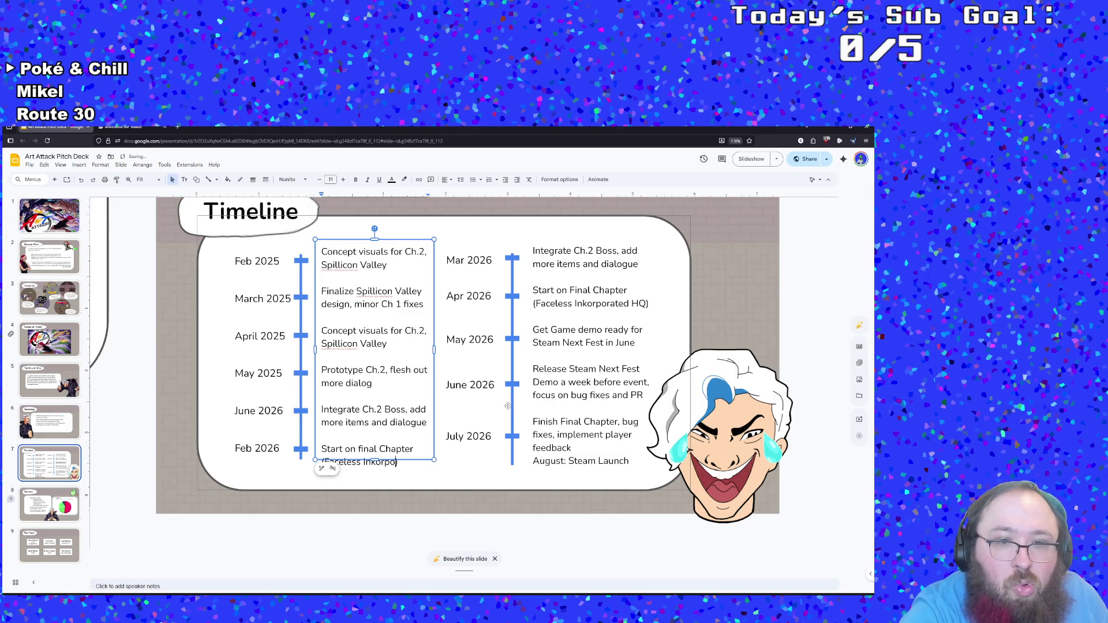
type("ed HQ")
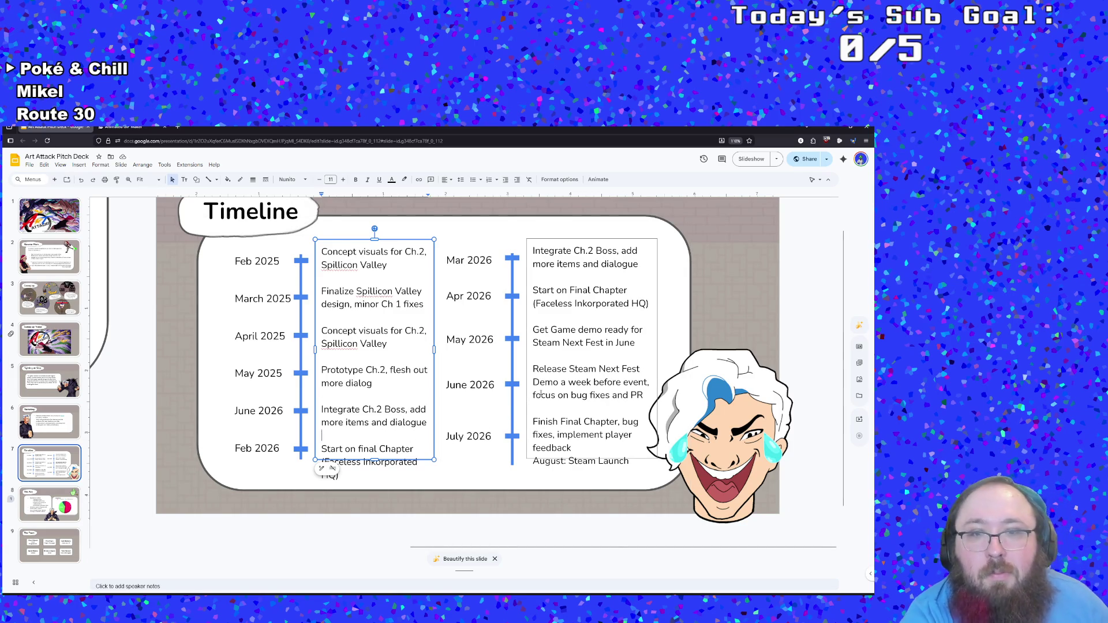
Step: Start changing the Feb 2026 date to July 2026
left_click(252, 448)
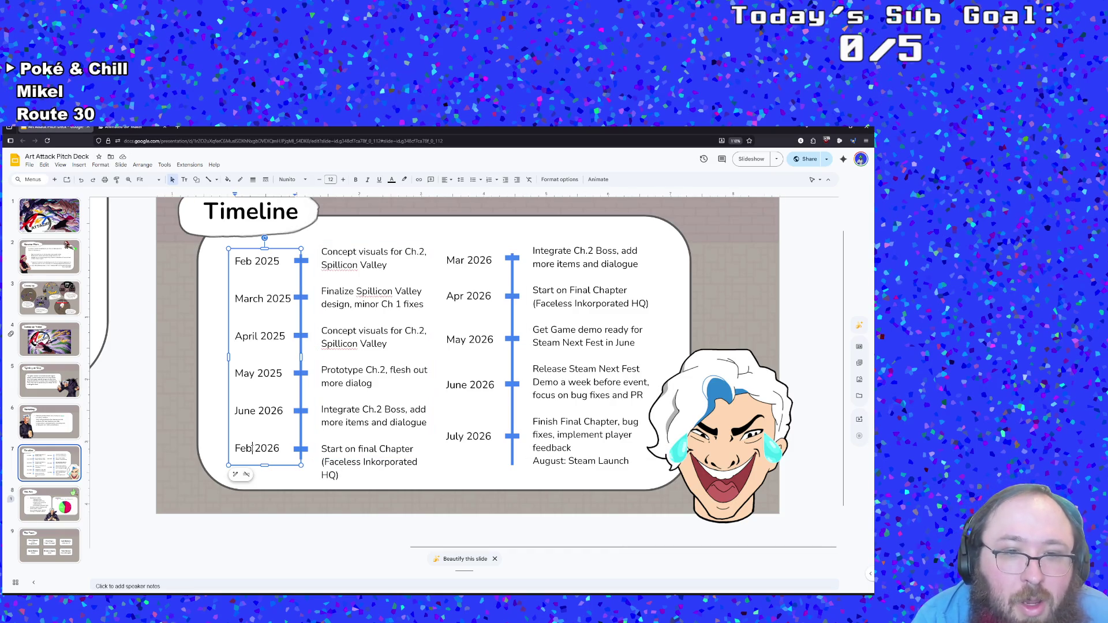
key("BackSpace")
key("BackSpace")
key("BackSpace")
type("JUly")
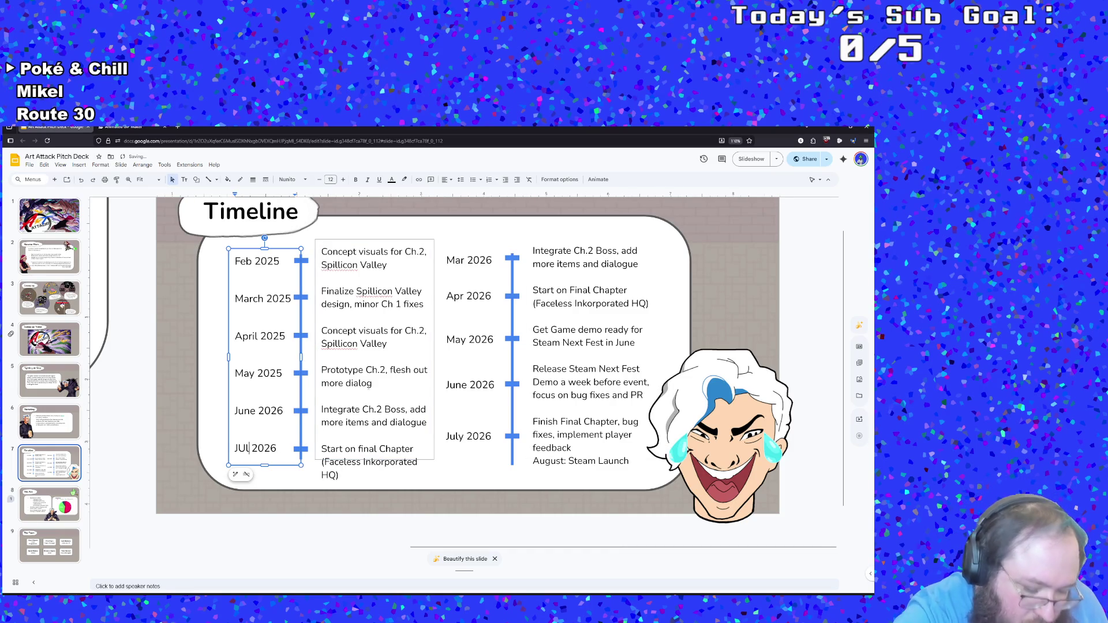
key("BackSpace")
key("BackSpace")
key("BackSpace")
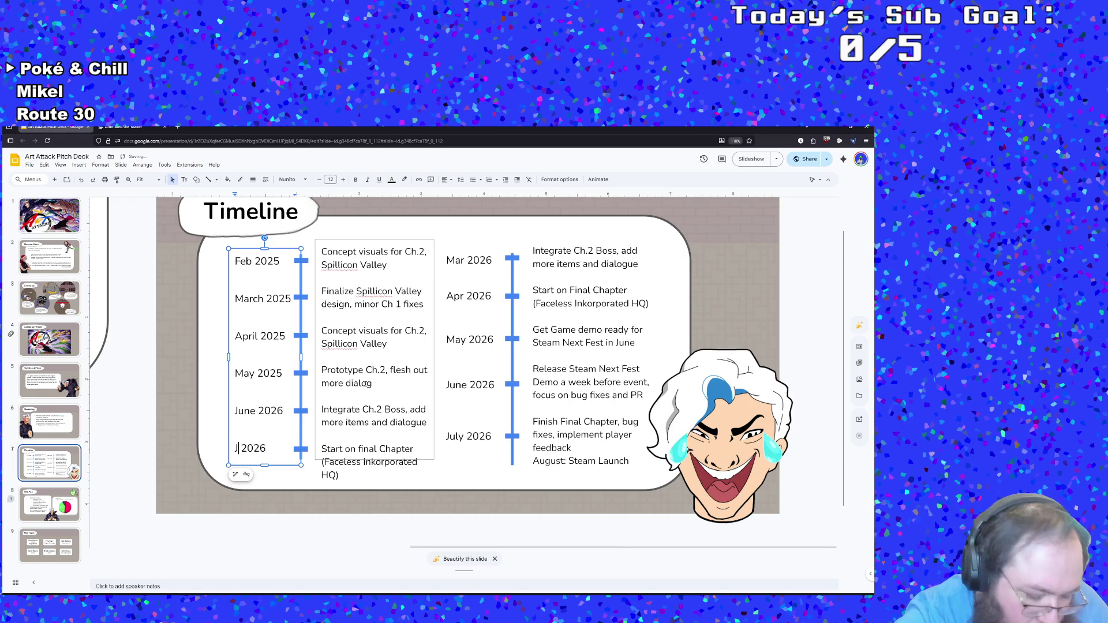